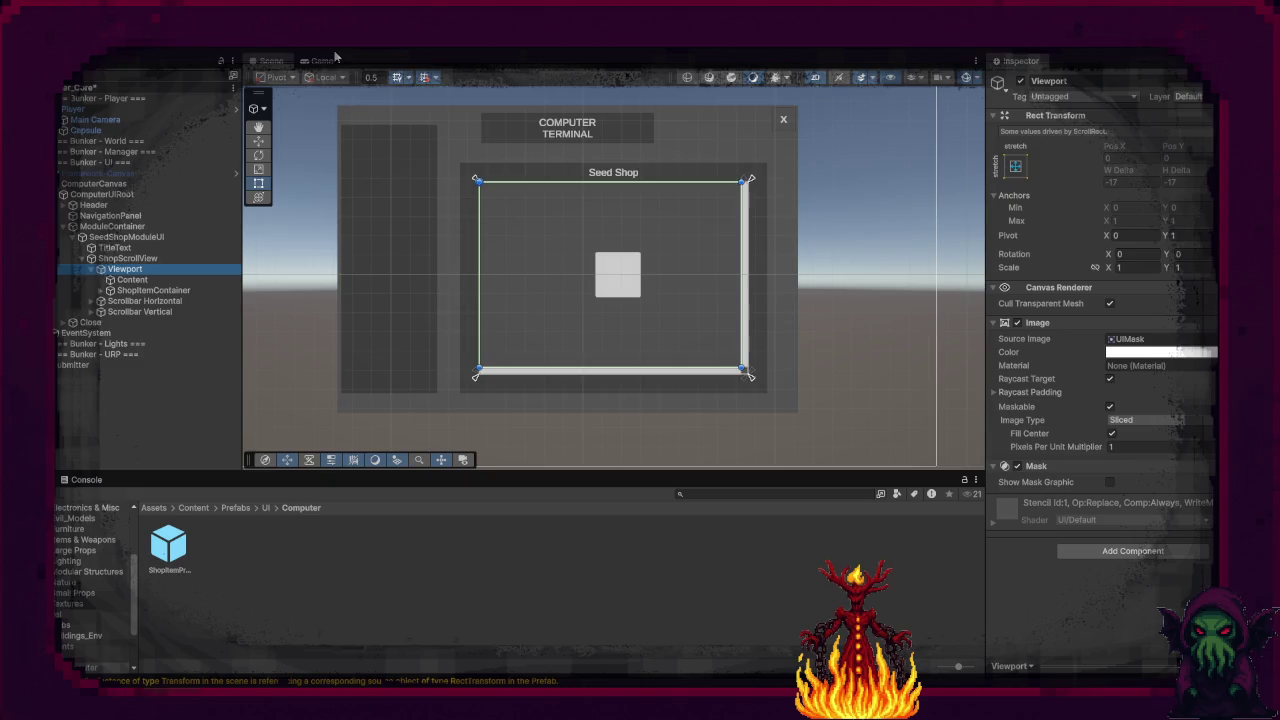
Step: Switch to the Game view and select the Content object under Viewport
click(329, 62)
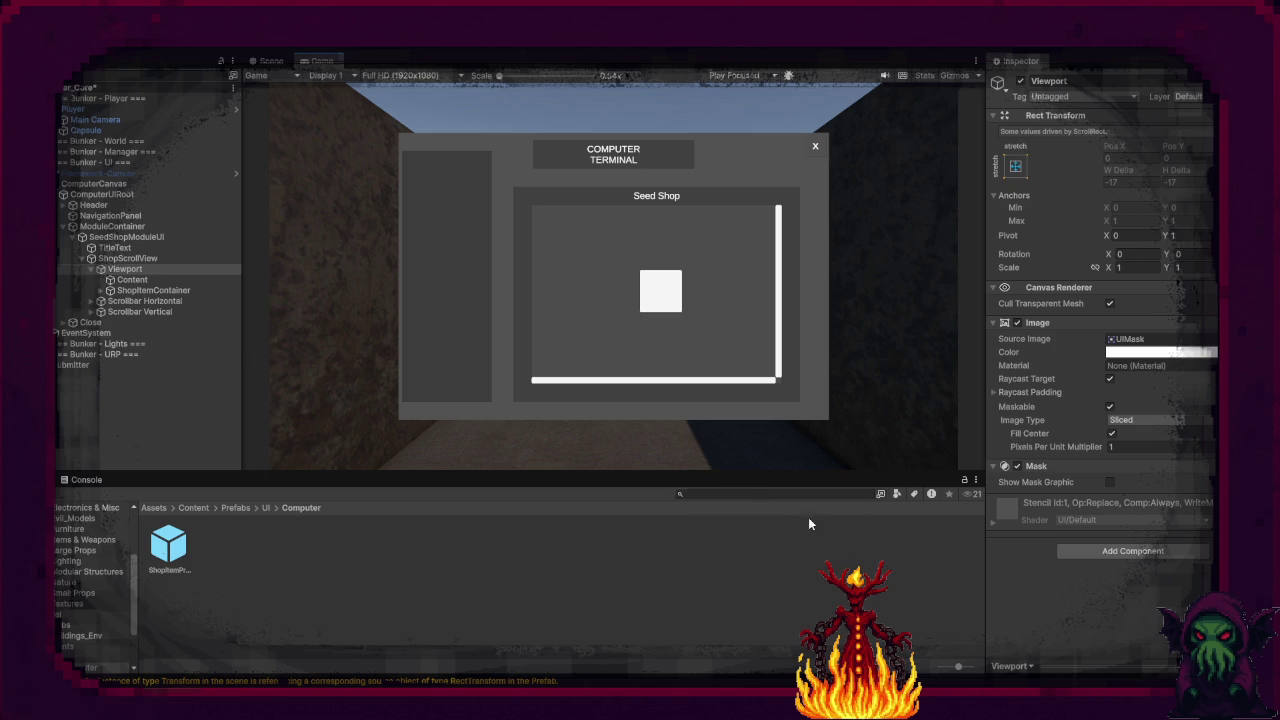
click(133, 280)
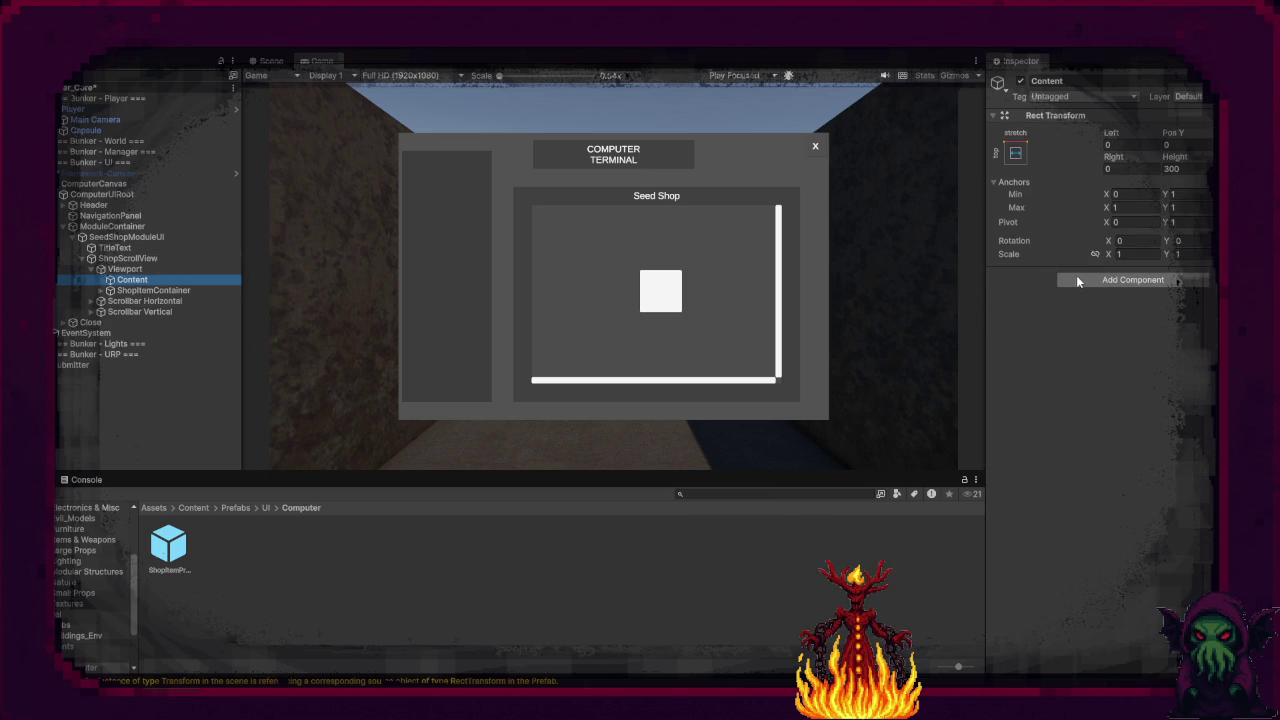
Step: Expand ShopItemContainer and add a Horizontal Layout Group to ShopItemPrefab
click(105, 290)
click(100, 291)
click(137, 303)
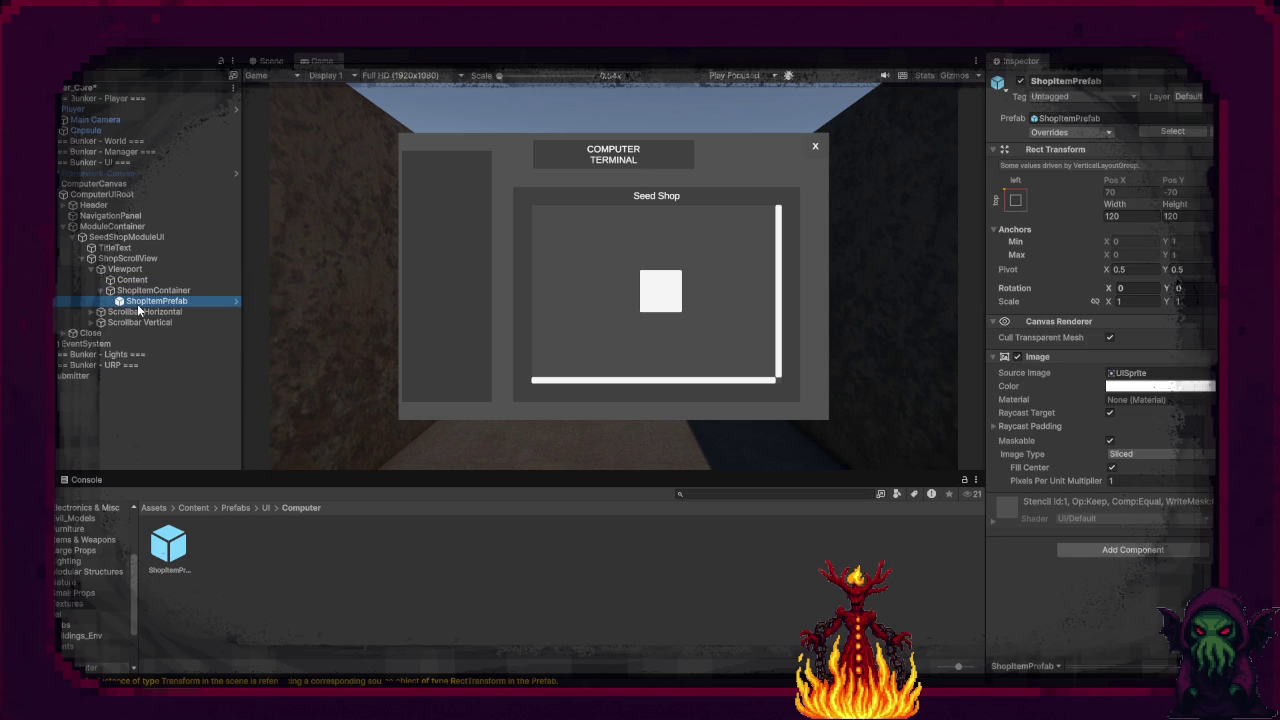
click(1086, 543)
text(ima)
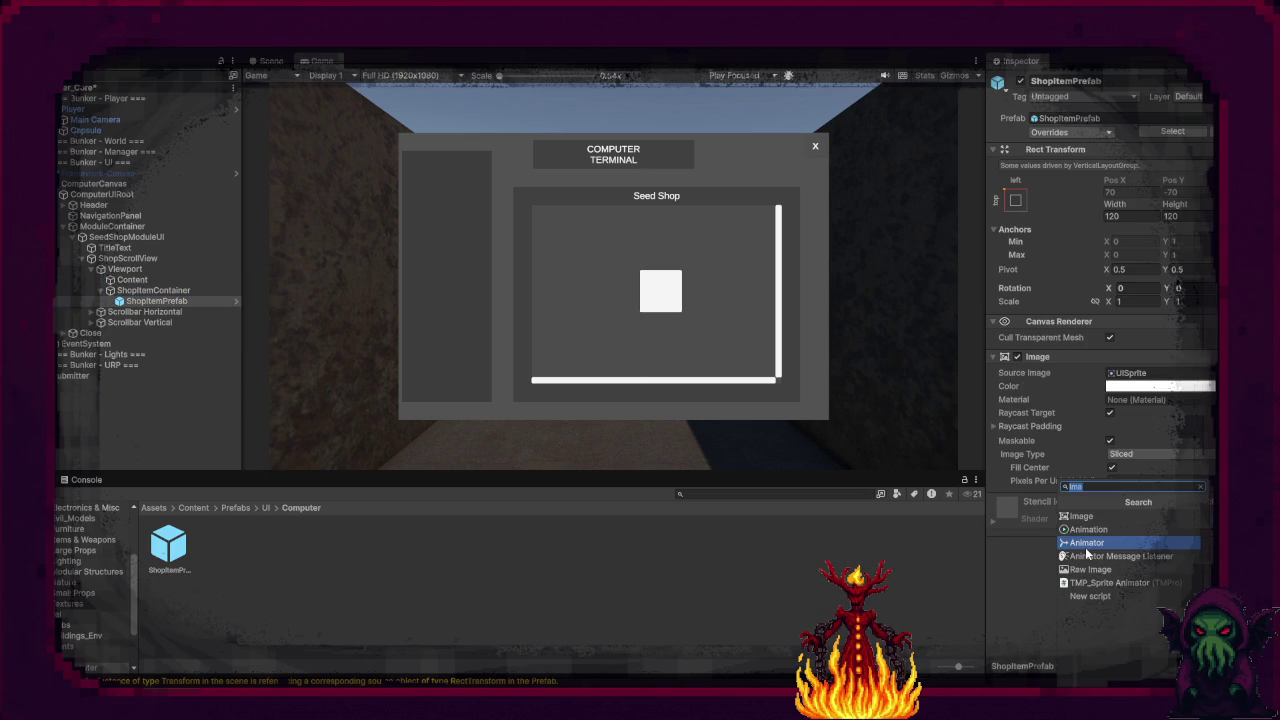
key(BackSpace)
key(BackSpace)
key(BackSpace)
text(Hor)
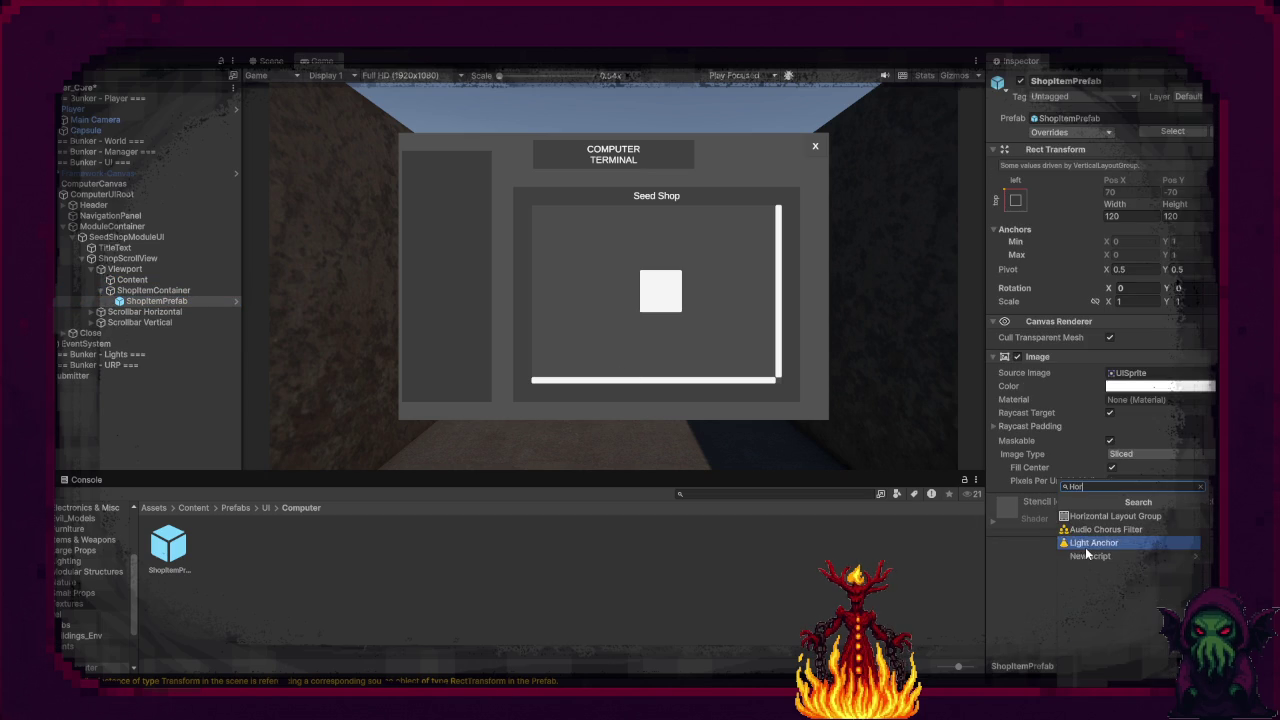
key(Return)
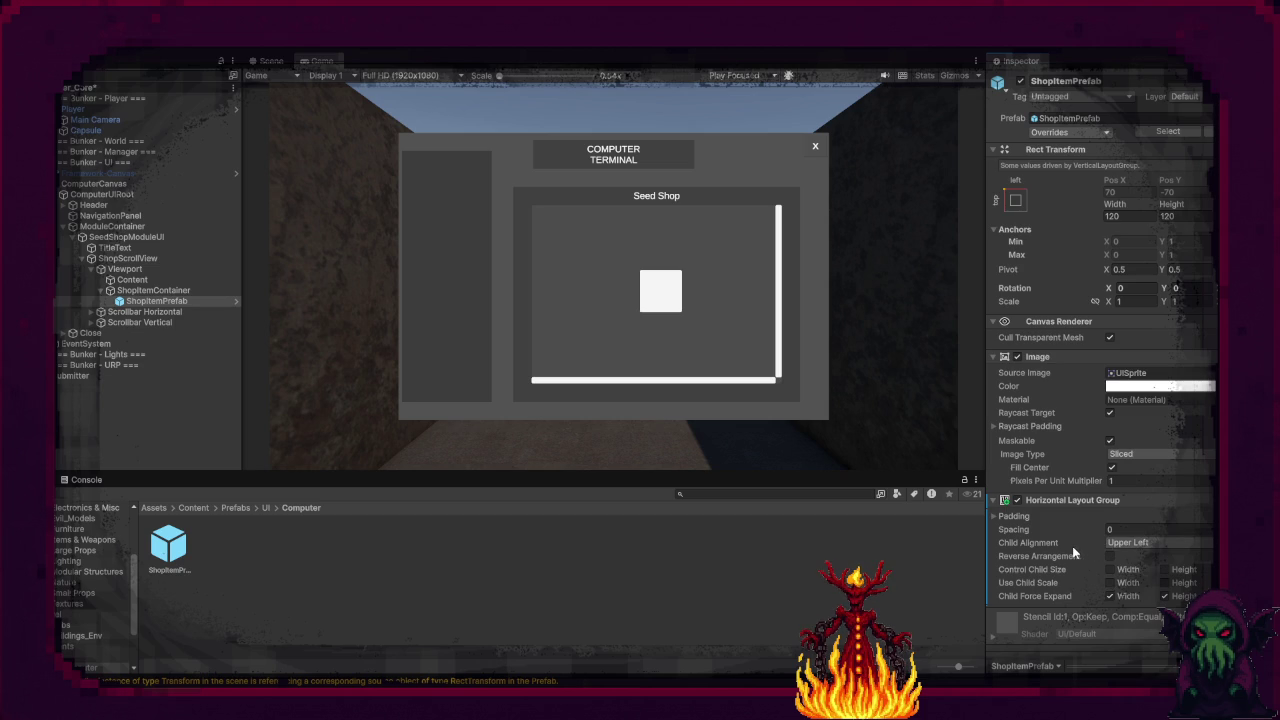
Step: Set the layout group's spacing to 10 and every padding side to 10
scroll(1073, 548, down, 1)
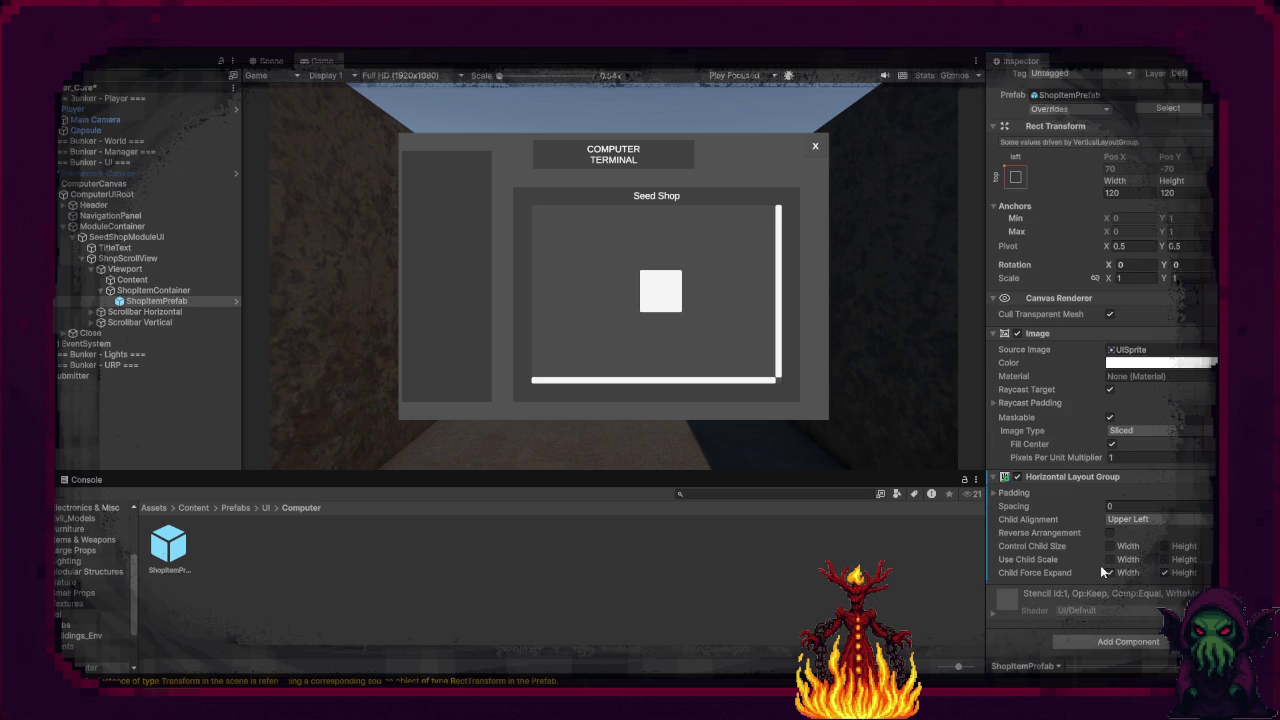
click(1138, 507)
click(1020, 494)
click(1125, 507)
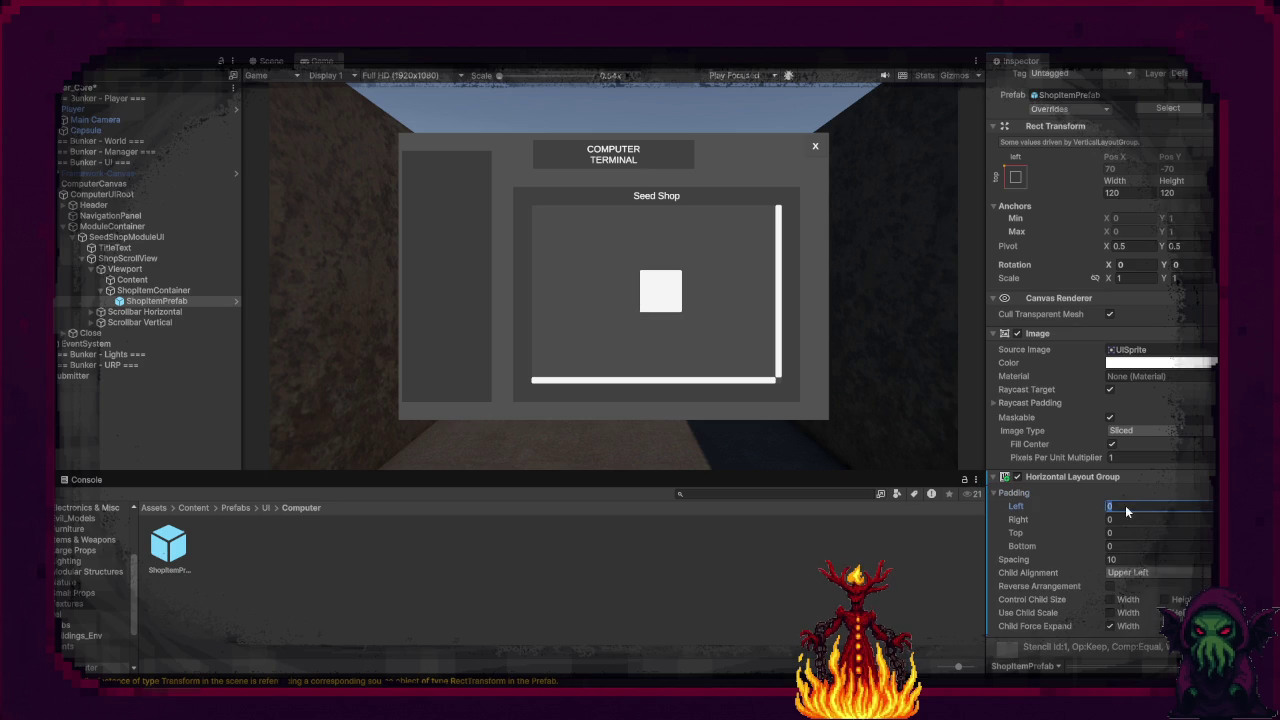
text(10)
key(Tab)
text(10)
key(Tab)
text(10)
key(Tab)
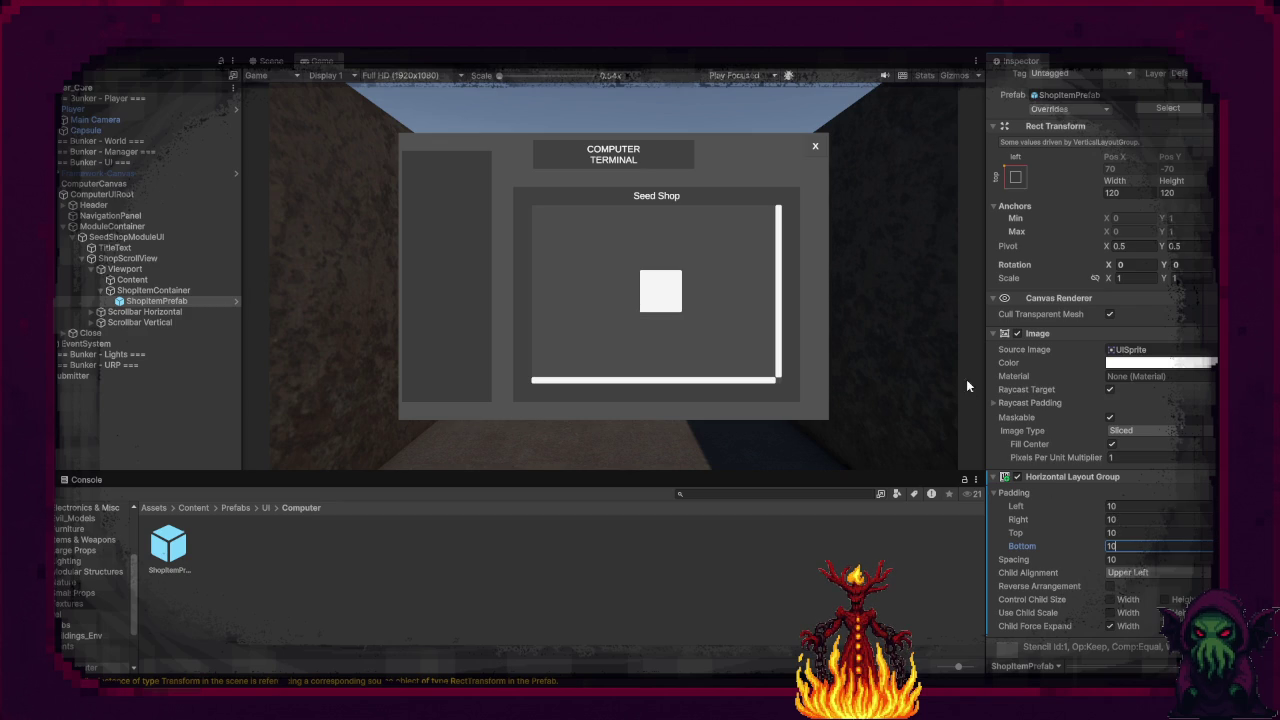
click(993, 476)
click(994, 357)
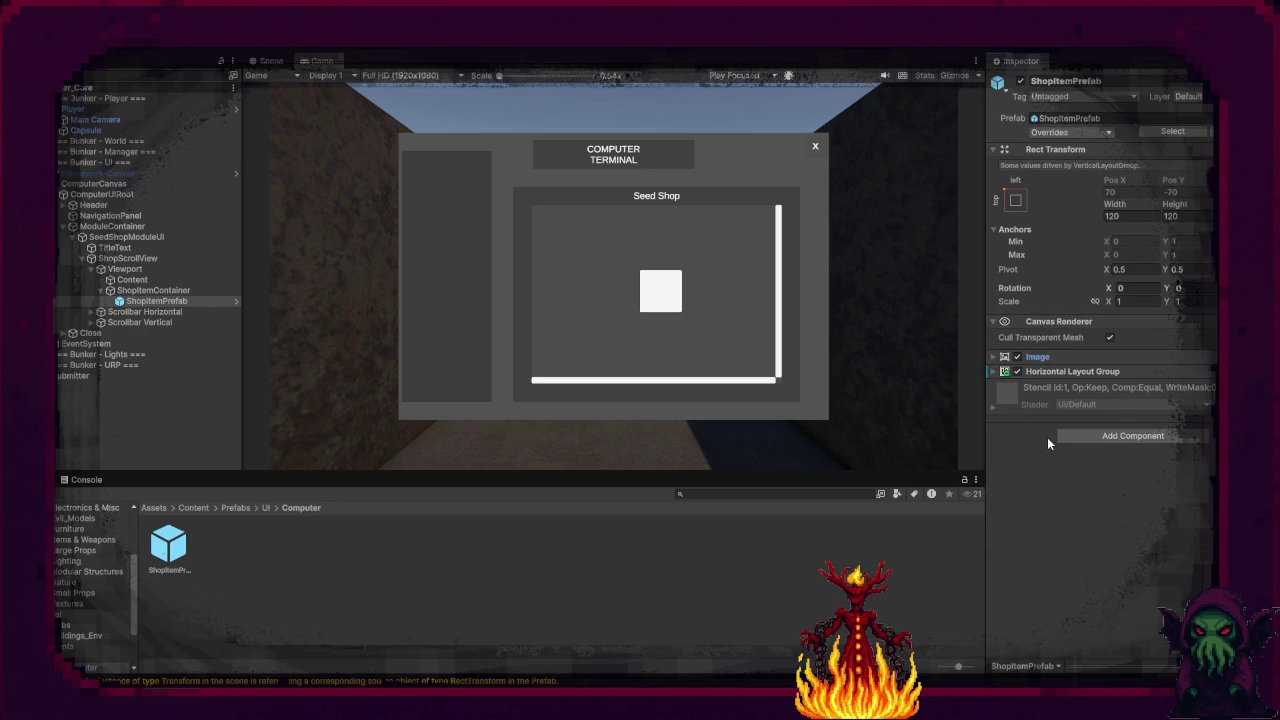
click(1091, 441)
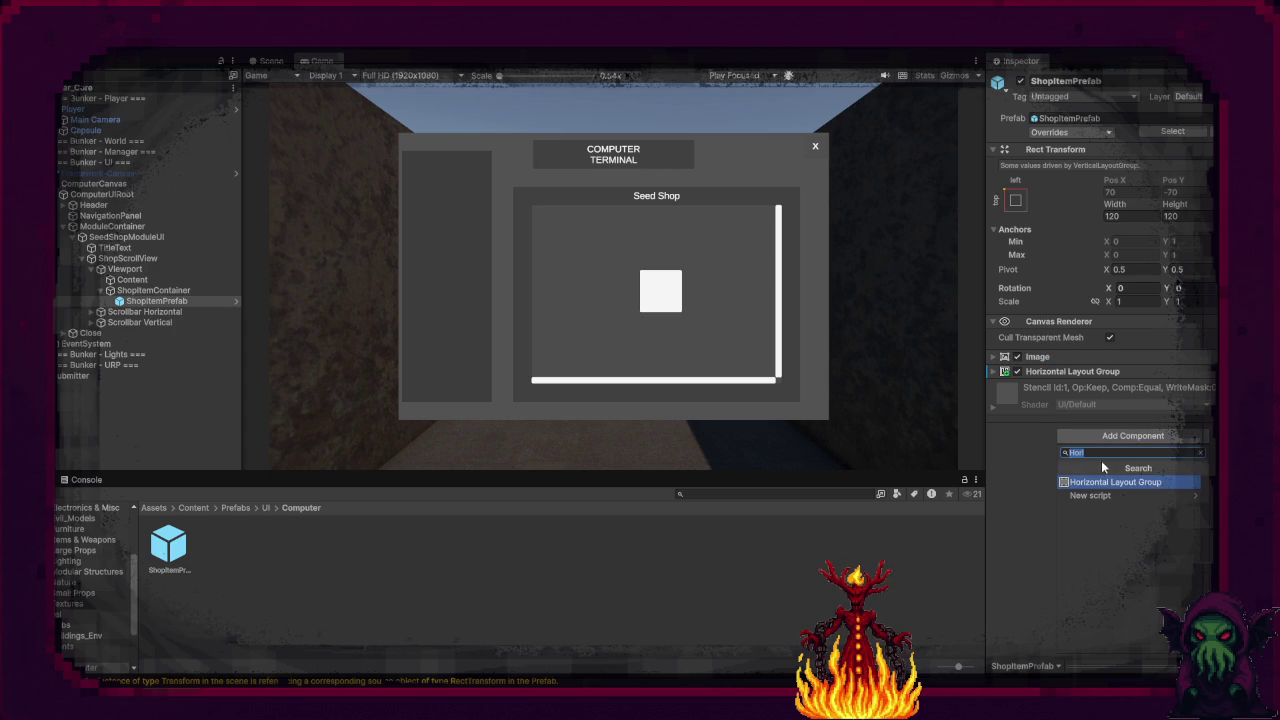
text(Shop)
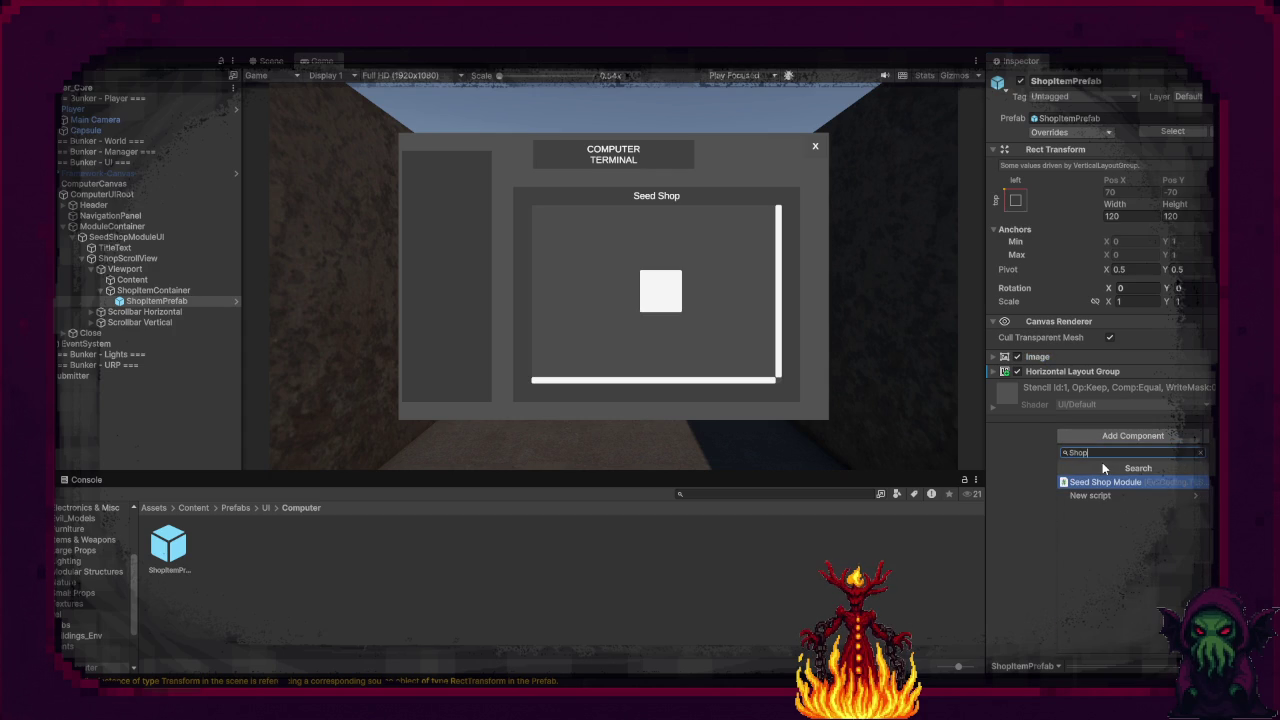
text(It)
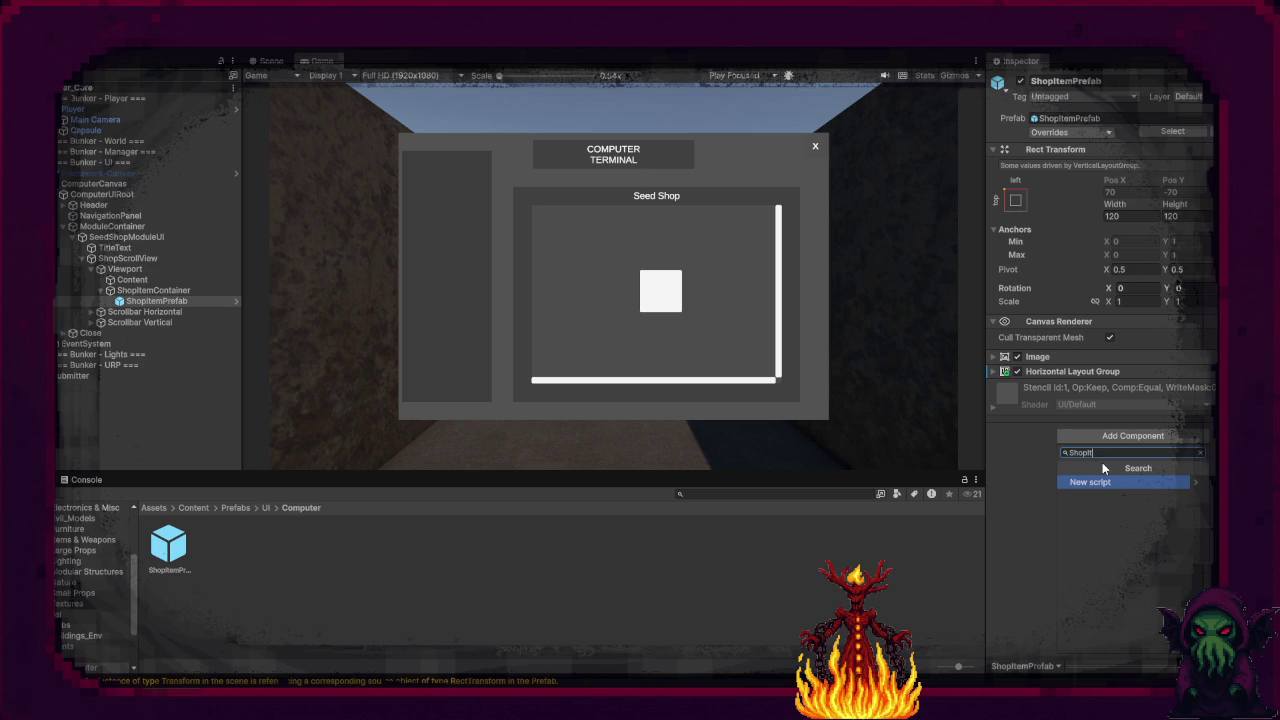
text(em)
key(Escape)
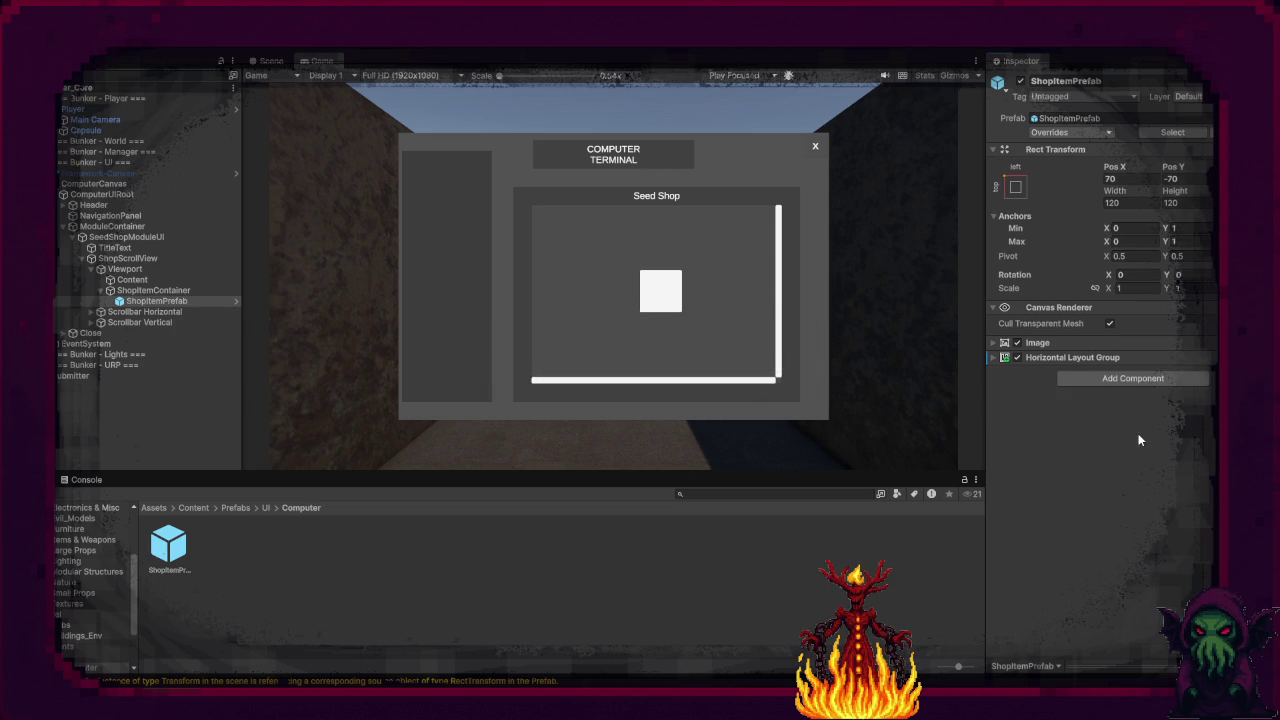
click(1137, 436)
Step: Attach the Shop Item UI script to ShopItemPrefab and open it in Prefab Mode
click(1122, 478)
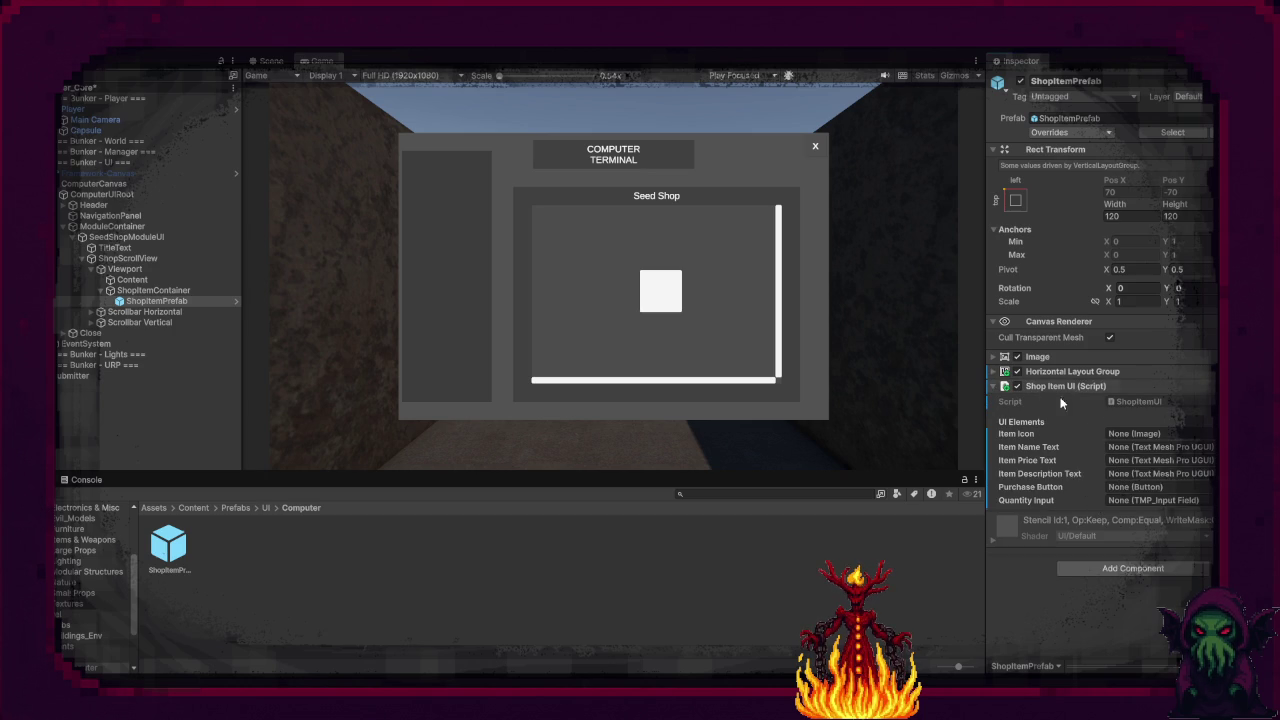
click(156, 303)
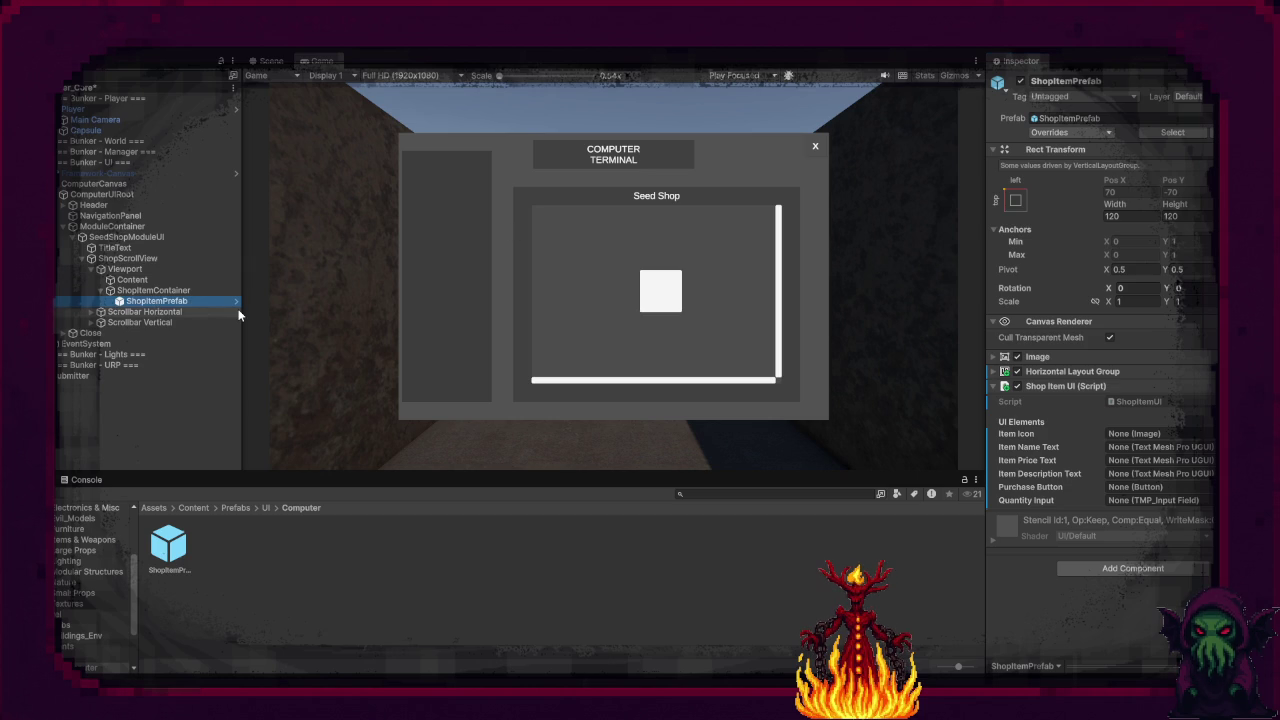
click(272, 61)
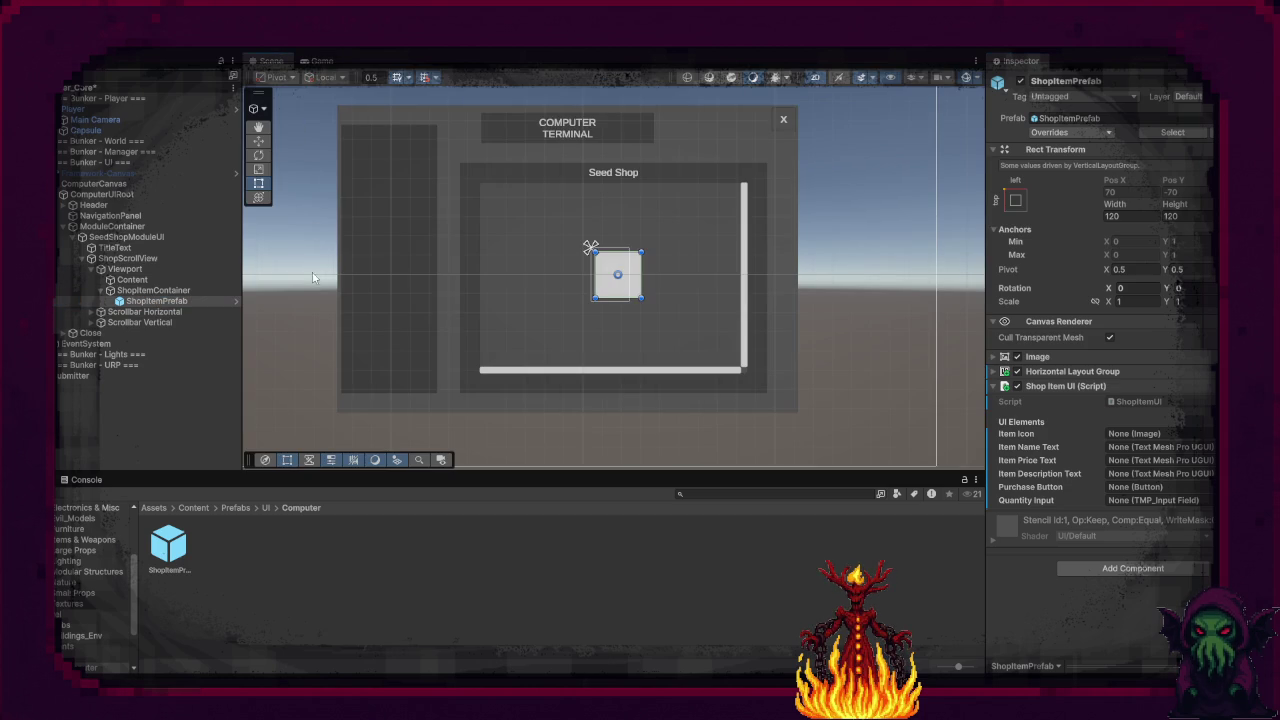
double_click(195, 300)
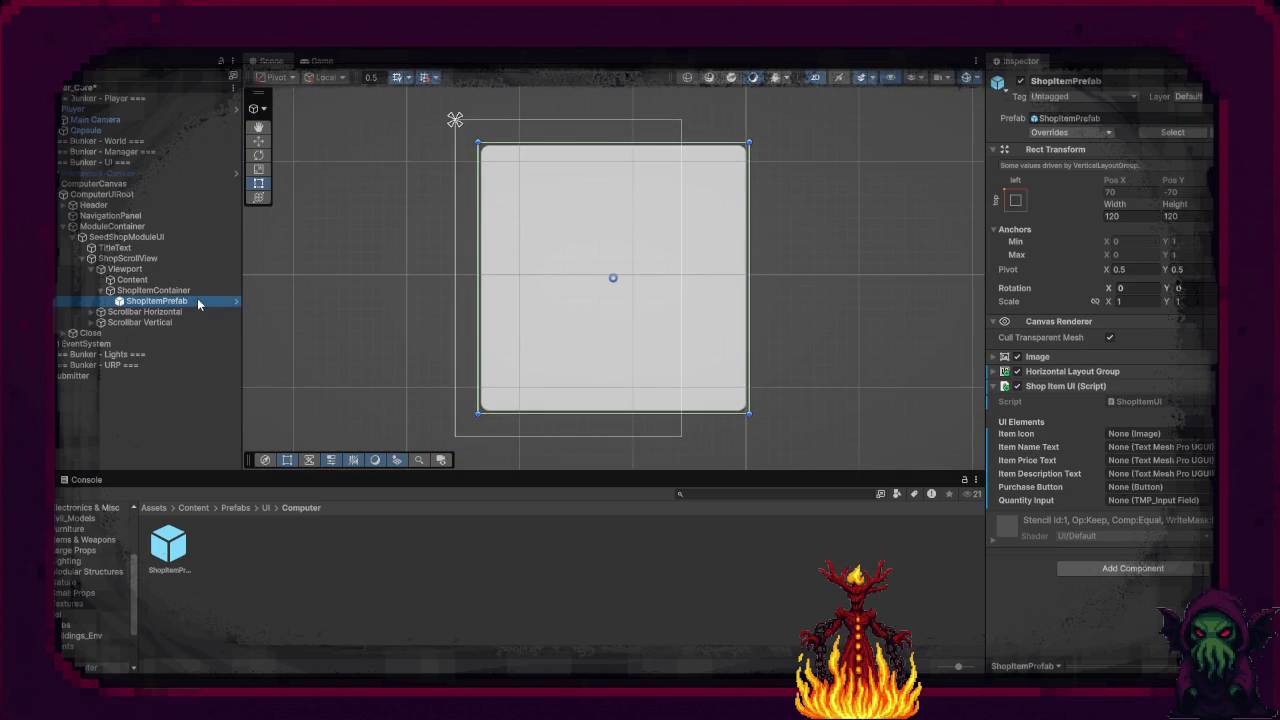
click(237, 301)
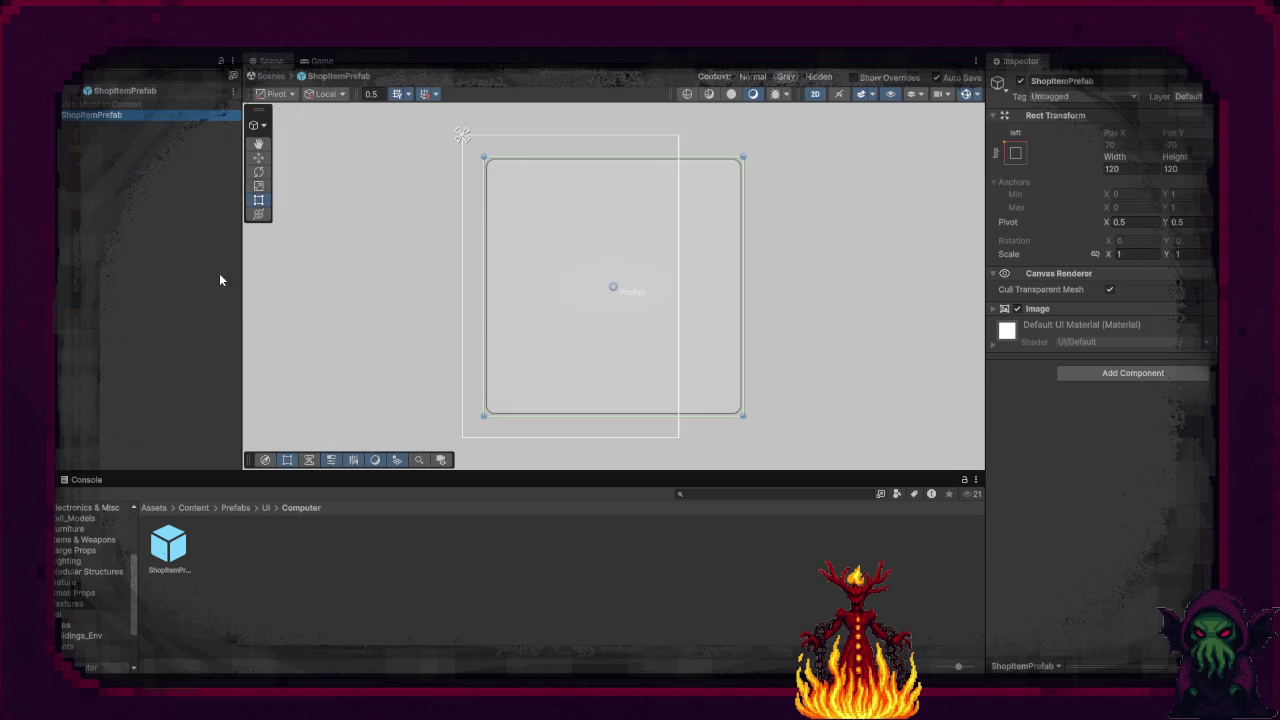
Step: Add a UI Image child under ShopItemPrefab and rename it ItemIcon
right_click(105, 115)
mouse_move(212, 393)
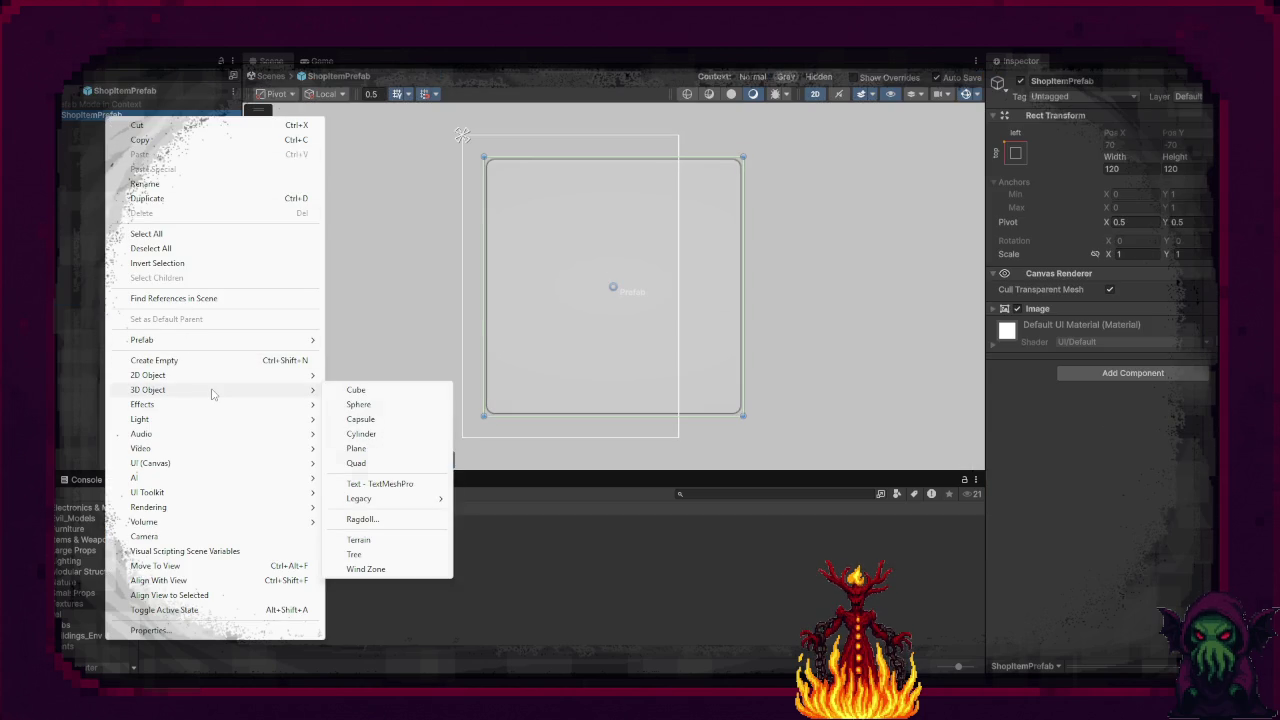
mouse_move(237, 463)
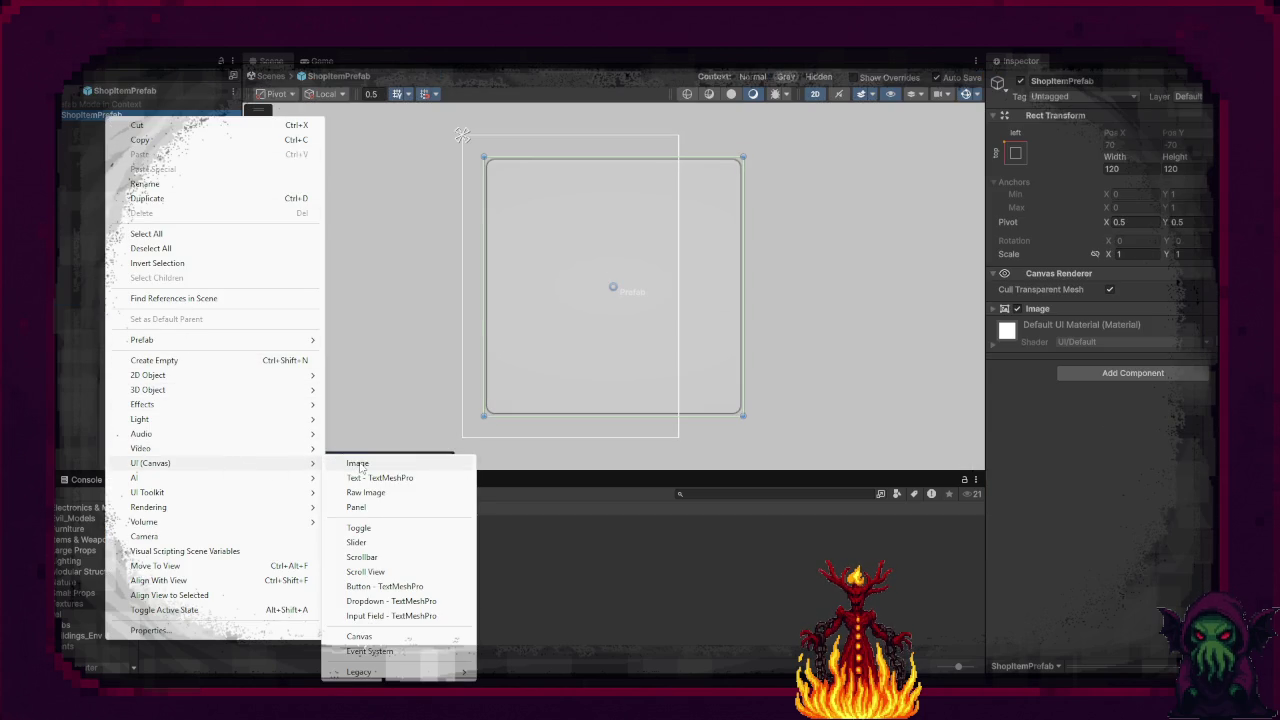
click(360, 465)
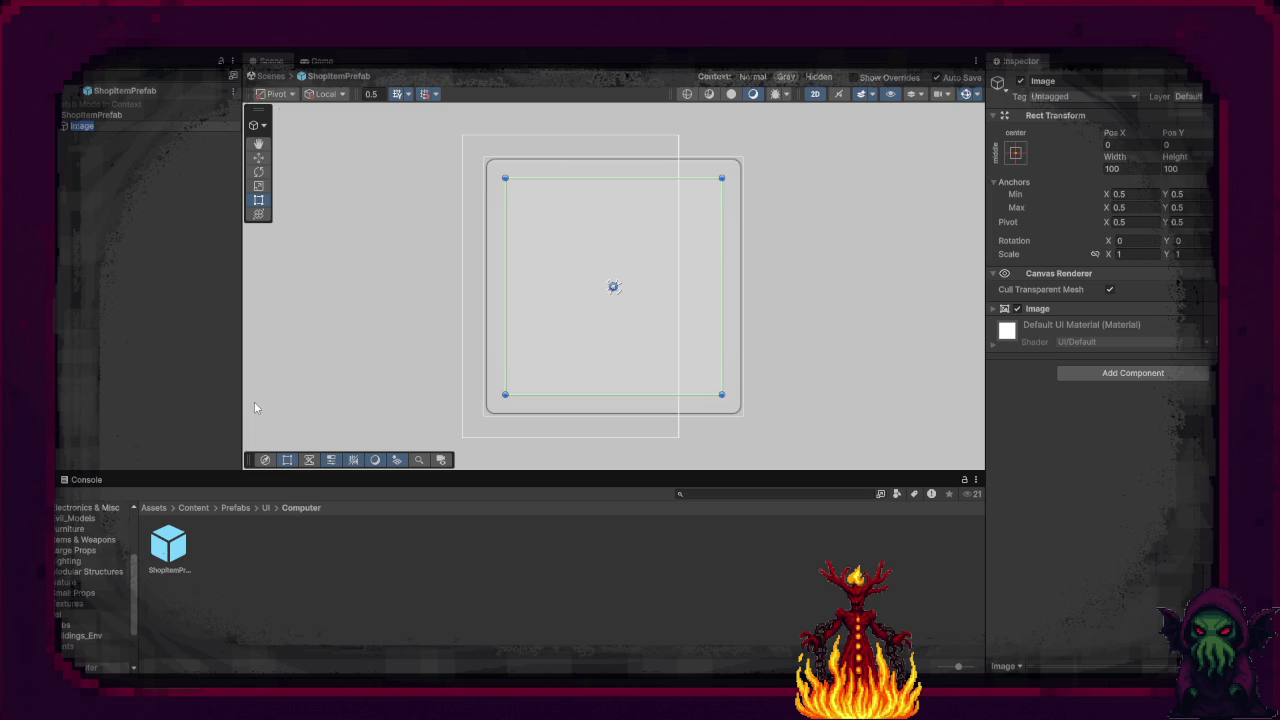
text(temIcon)
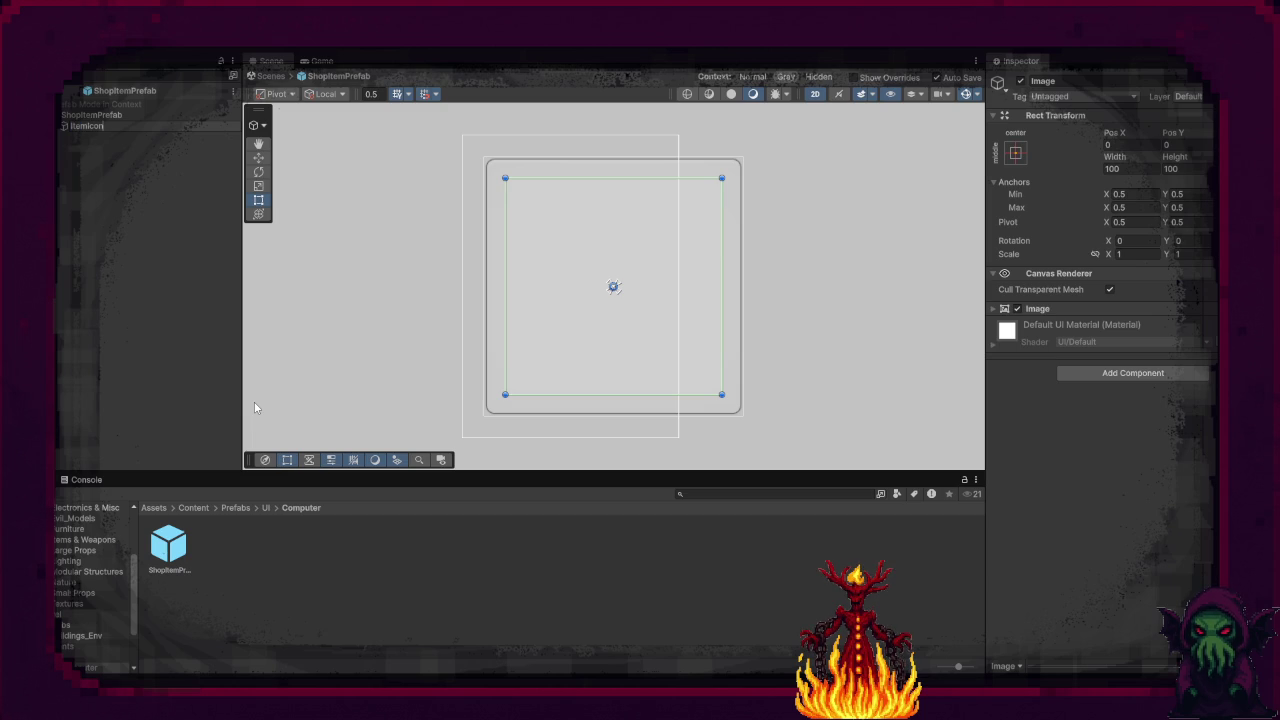
key(Return)
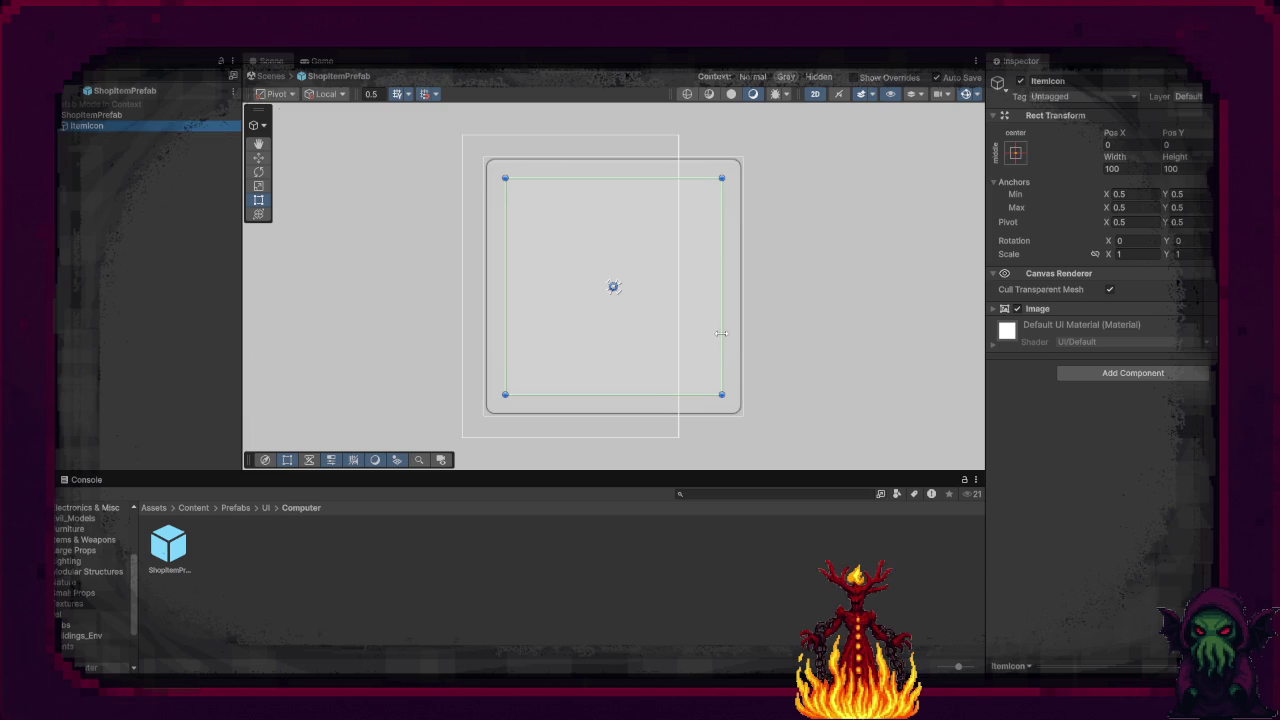
Step: Add a Layout Element to ItemIcon with Preferred Width and Height enabled at 100
click(1136, 380)
text(Layou)
key(Return)
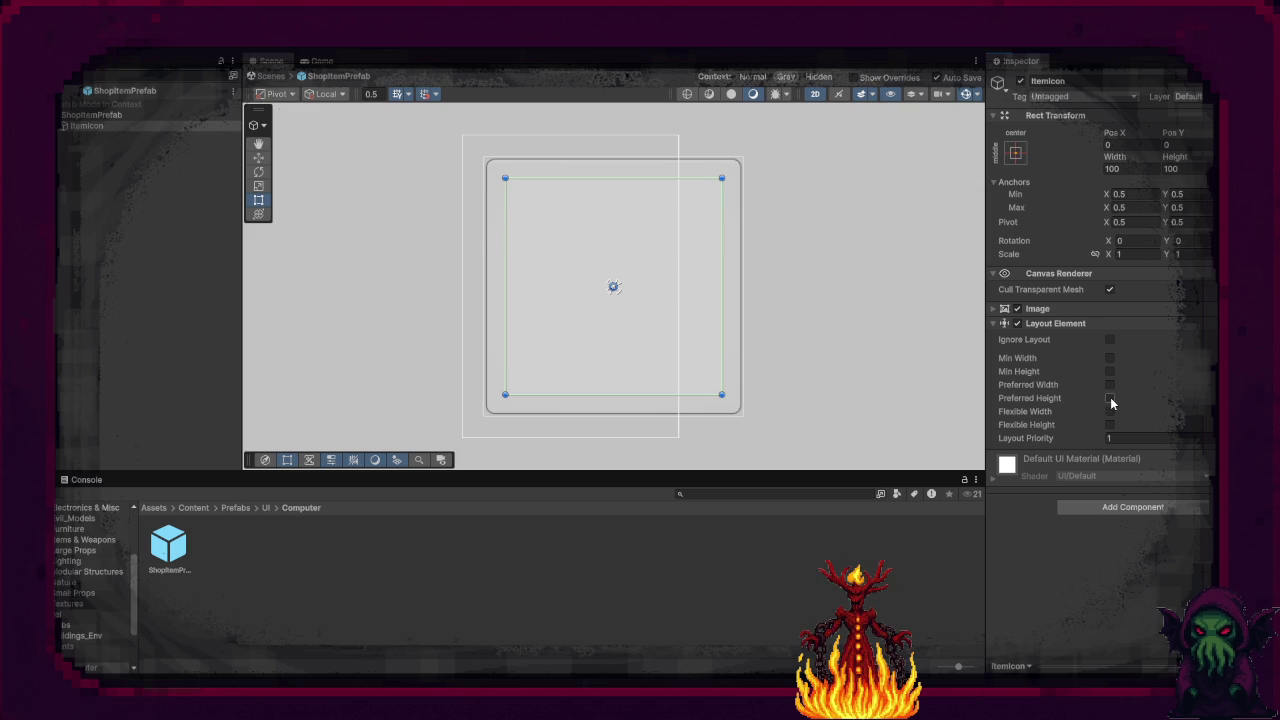
click(1110, 398)
click(1110, 384)
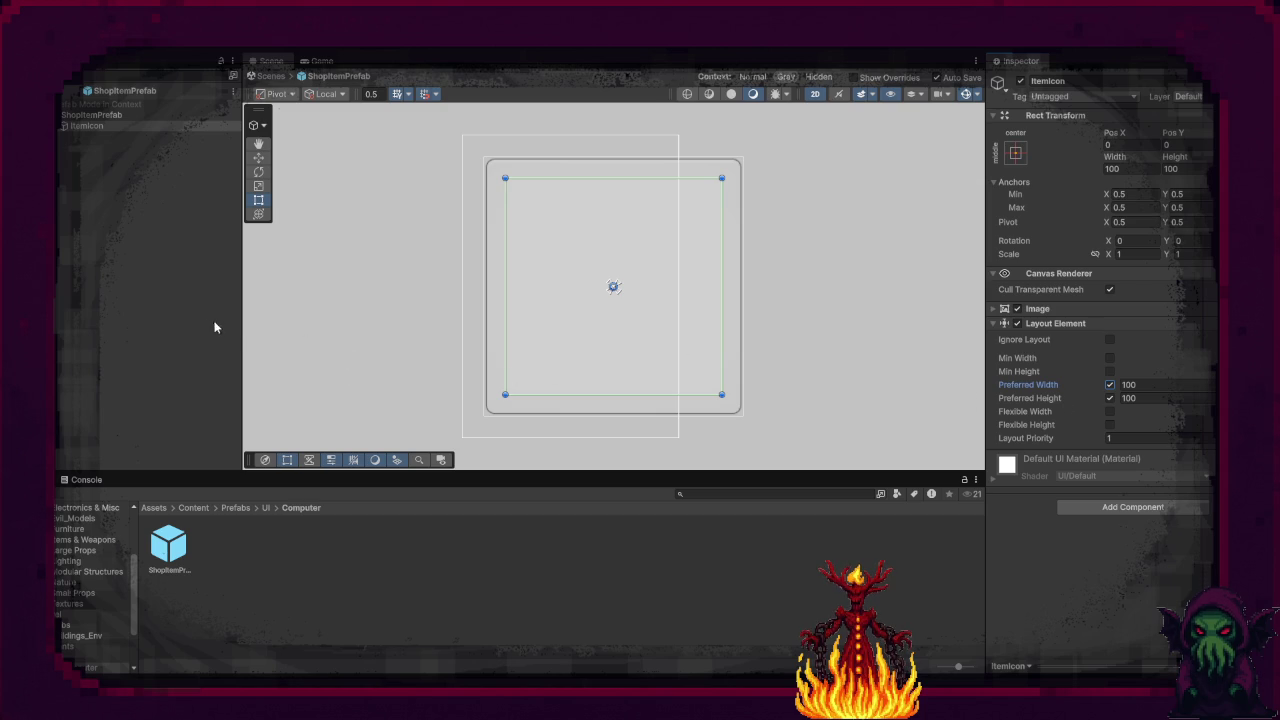
Step: Create an empty child of ShopItemPrefab named InfoPanel
right_click(104, 118)
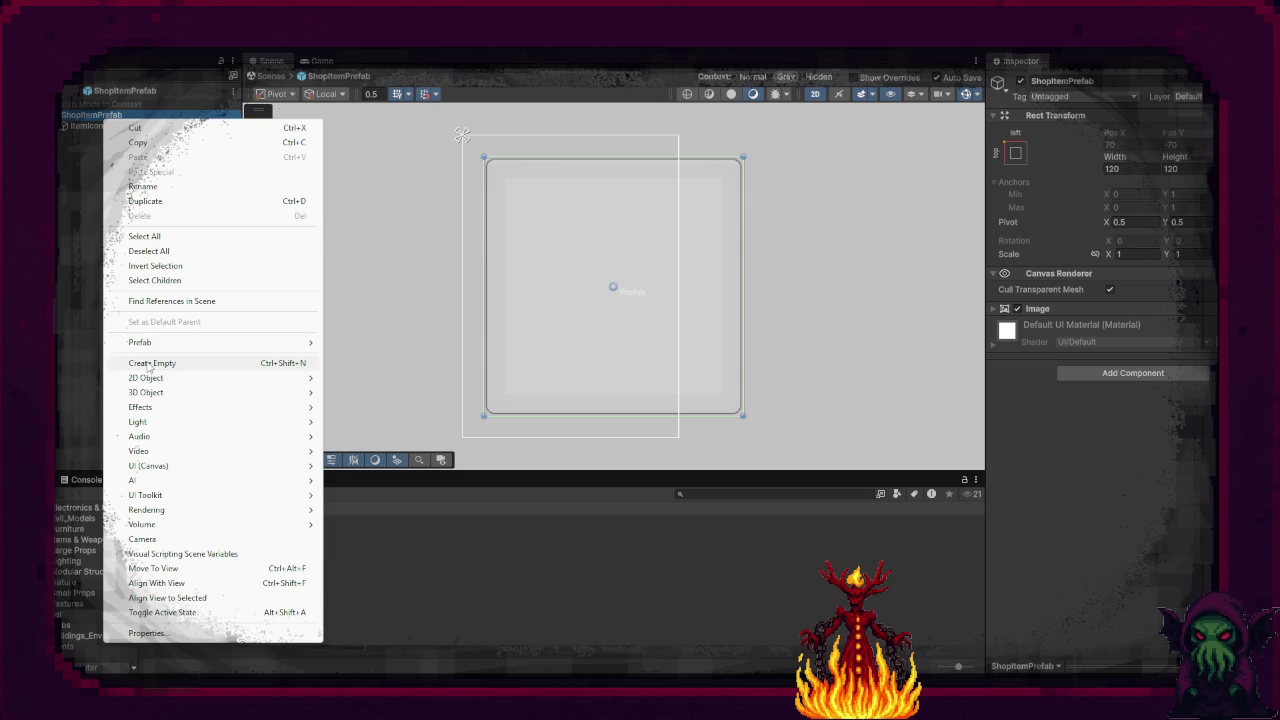
click(150, 364)
text(nfoPanel)
key(Return)
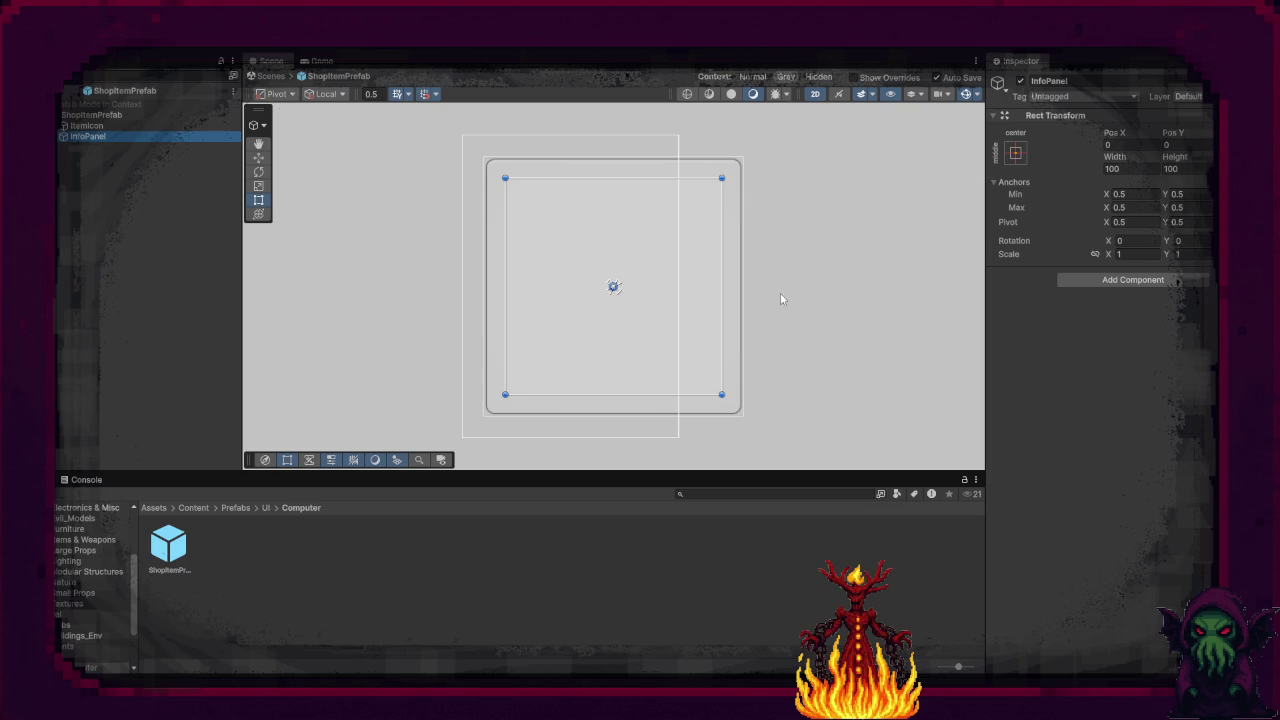
click(1115, 280)
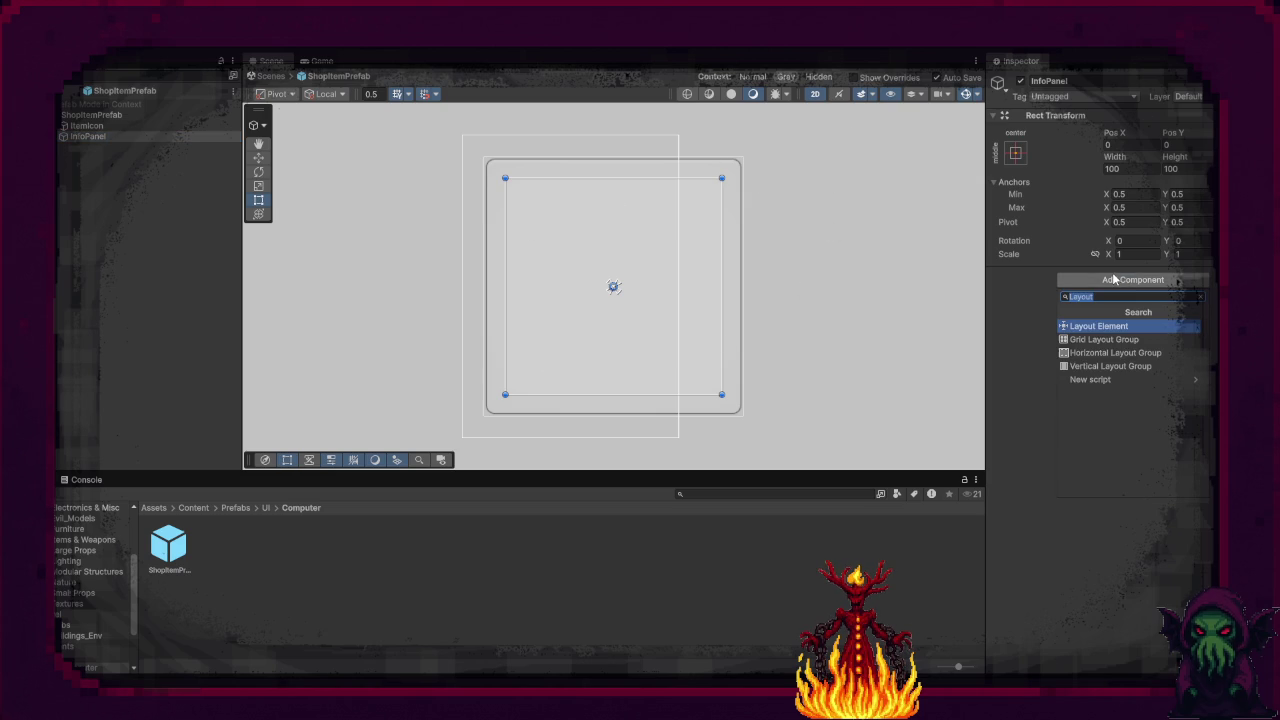
Step: Add a Vertical Layout Group and a Layout Element with Flexible Width 1 to InfoPanel
text(Vert)
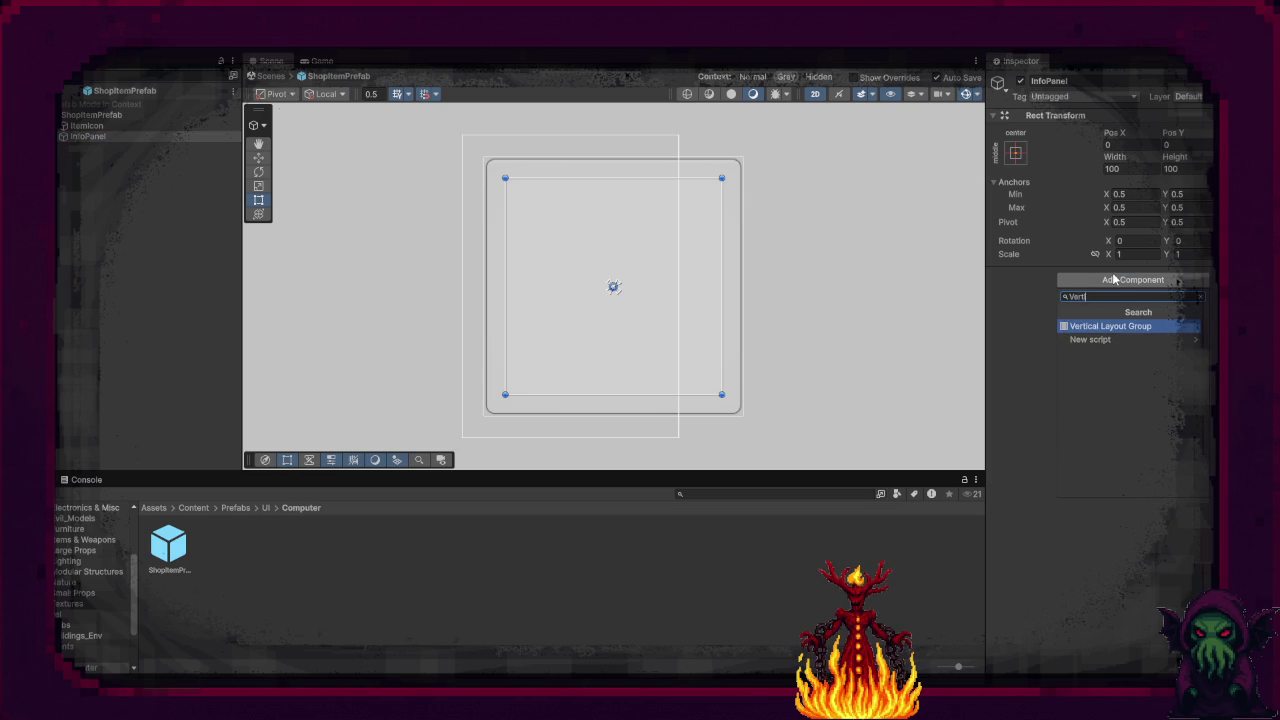
click(1126, 326)
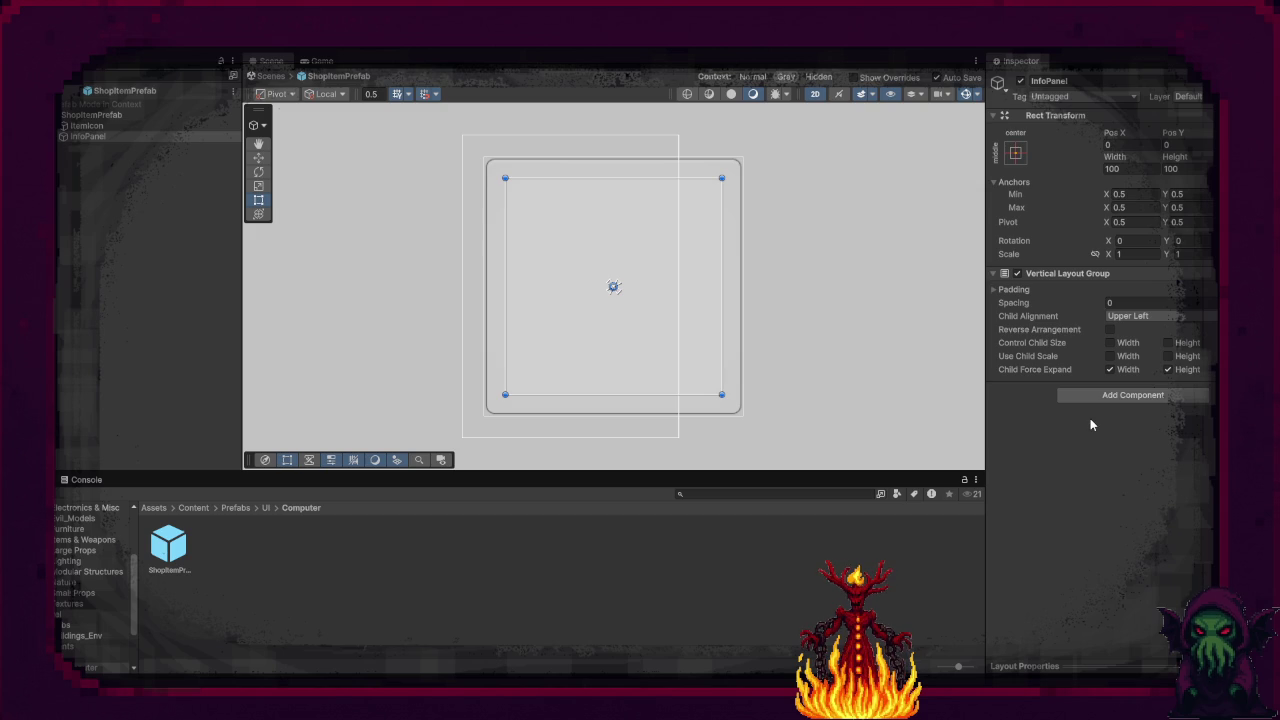
click(1105, 396)
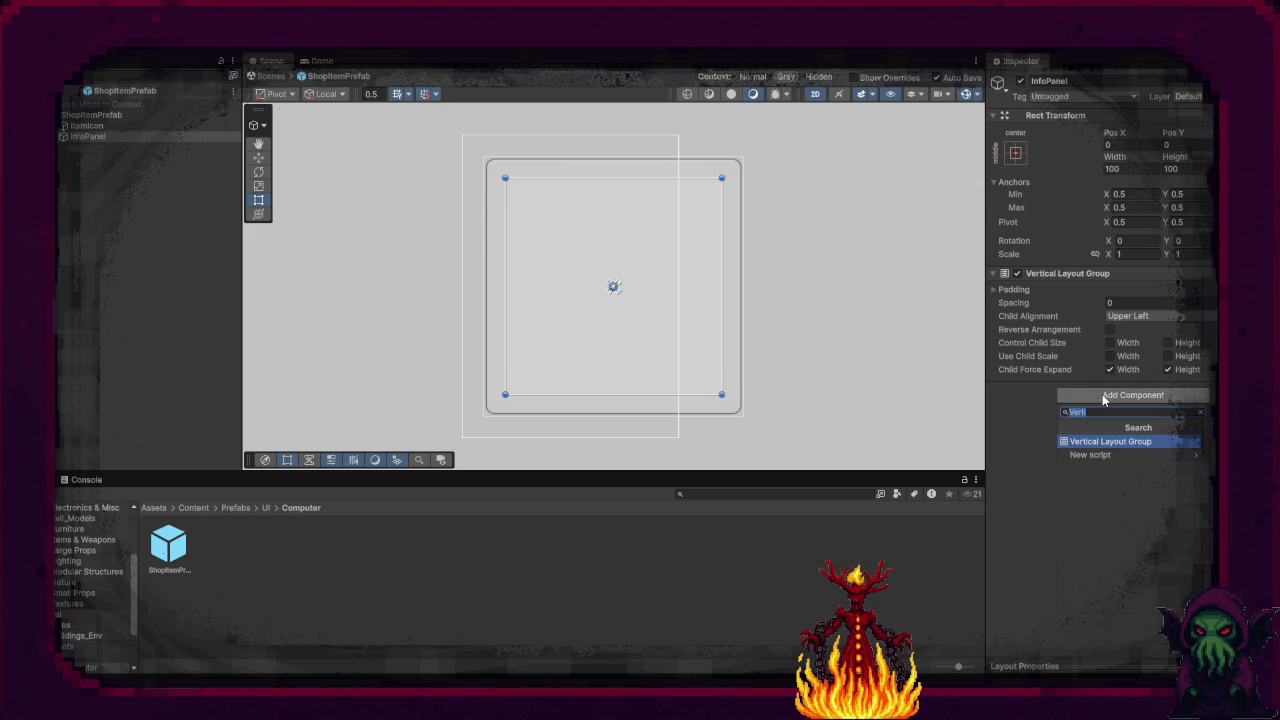
text(Layout)
key(Return)
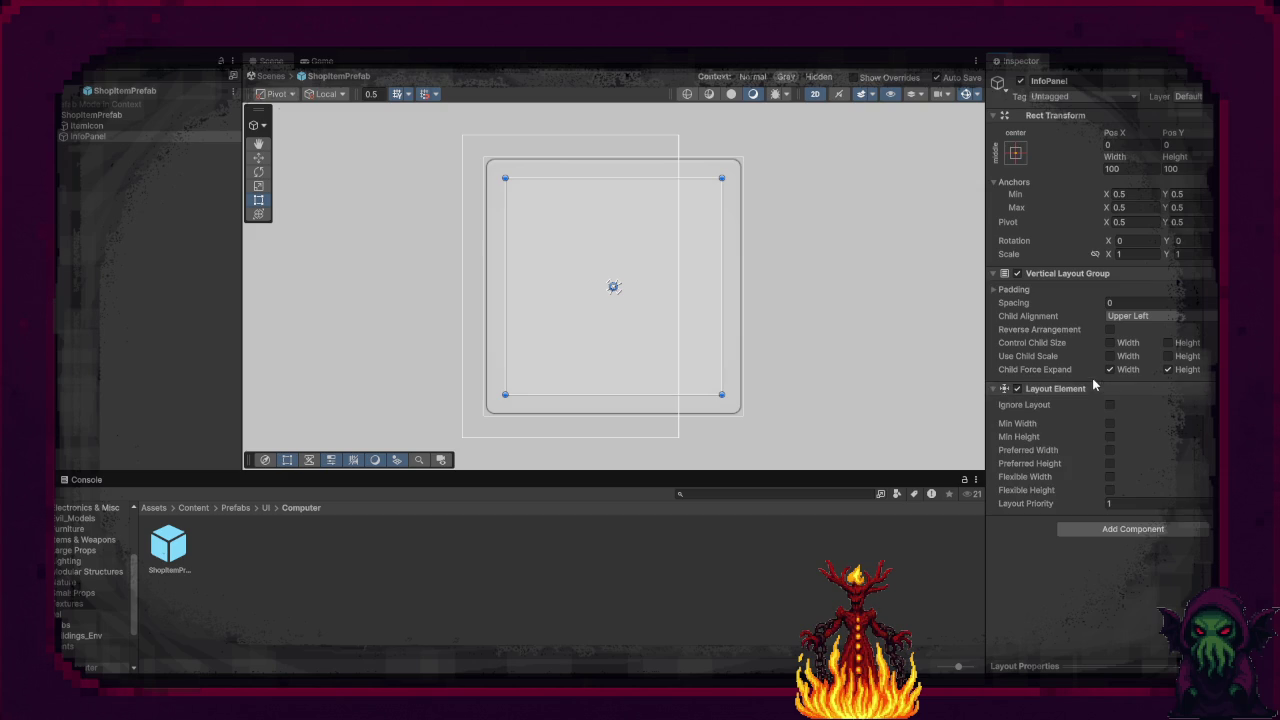
click(1109, 451)
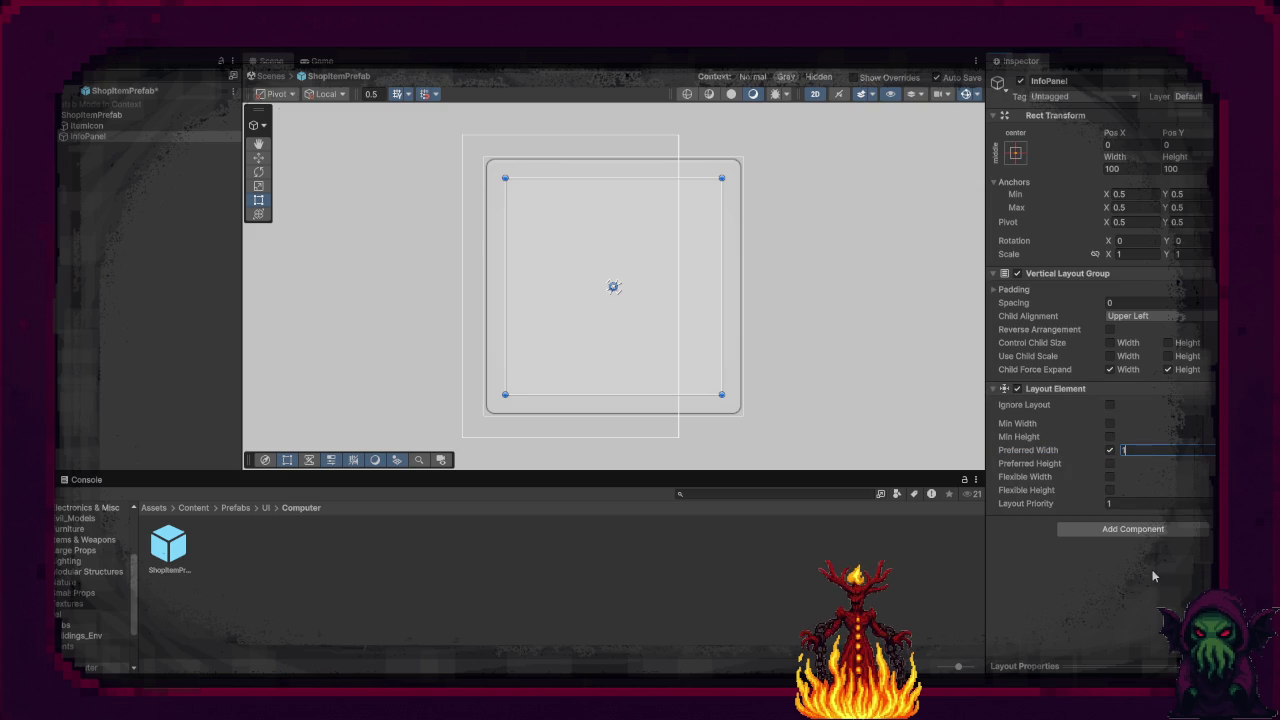
click(1109, 450)
click(1109, 477)
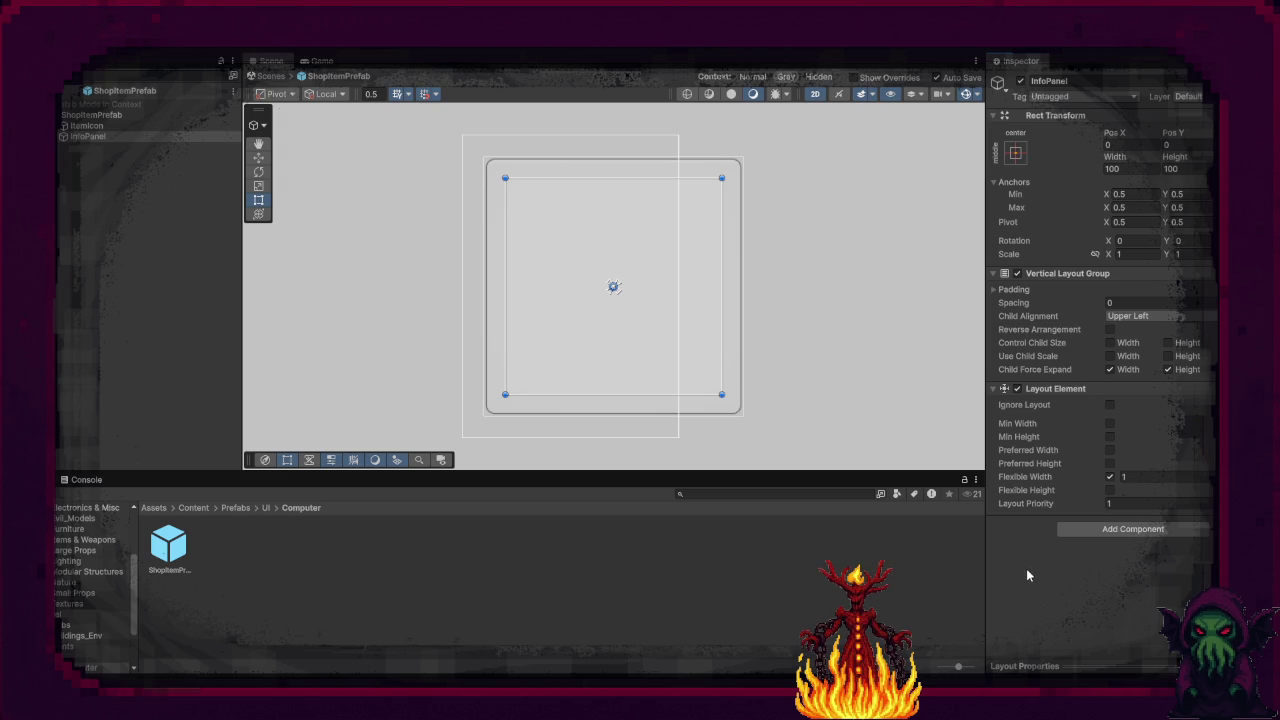
right_click(89, 136)
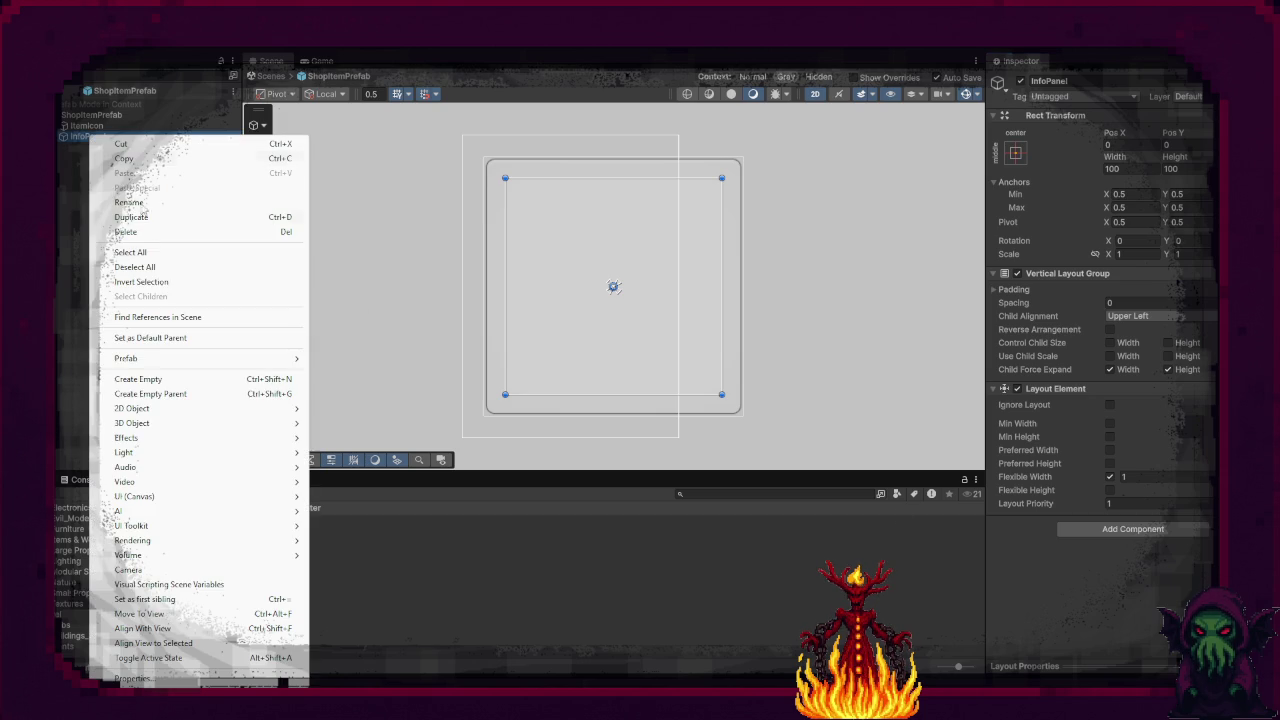
Step: Create a TextMeshPro text inside InfoPanel reading 'Item Name'
mouse_move(200, 496)
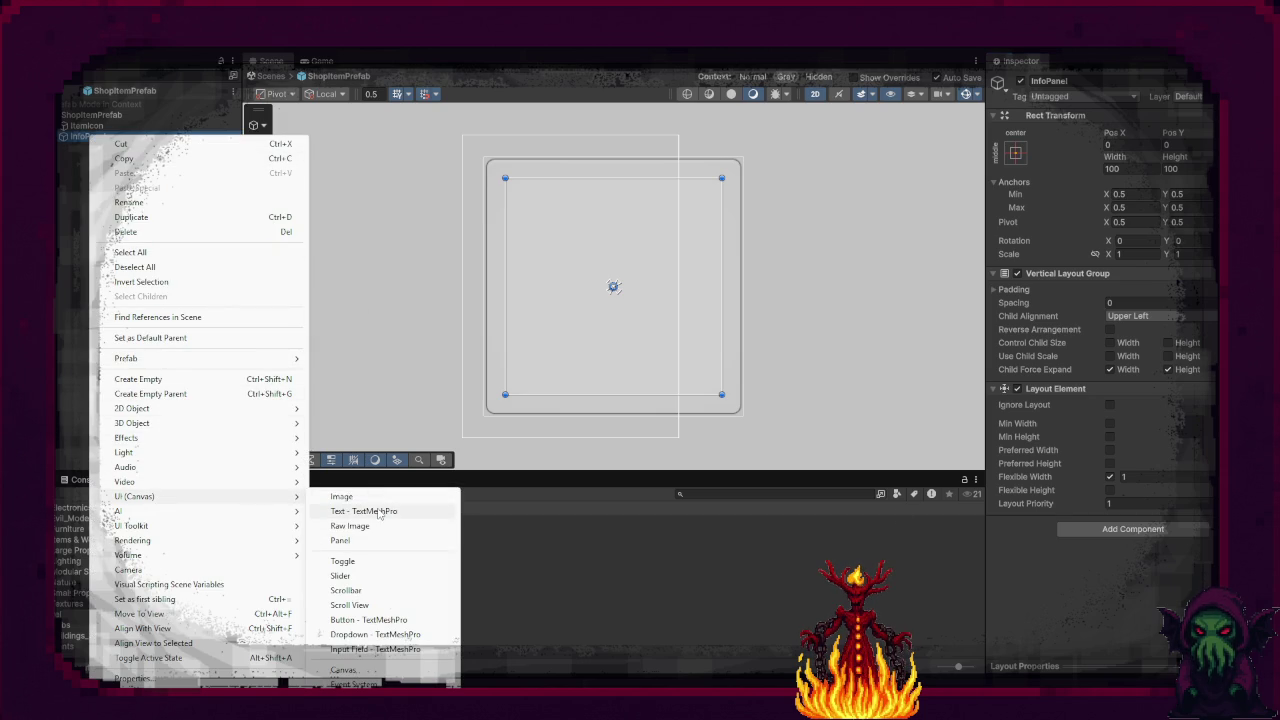
click(379, 512)
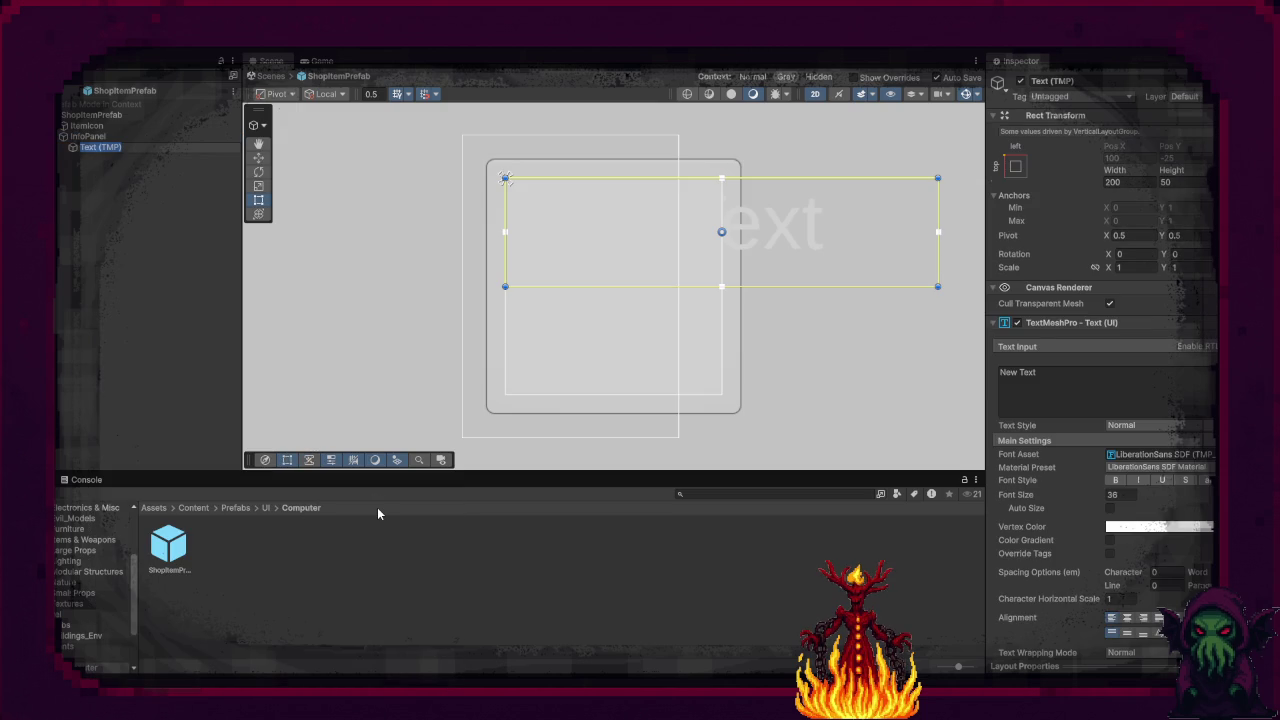
click(1051, 377)
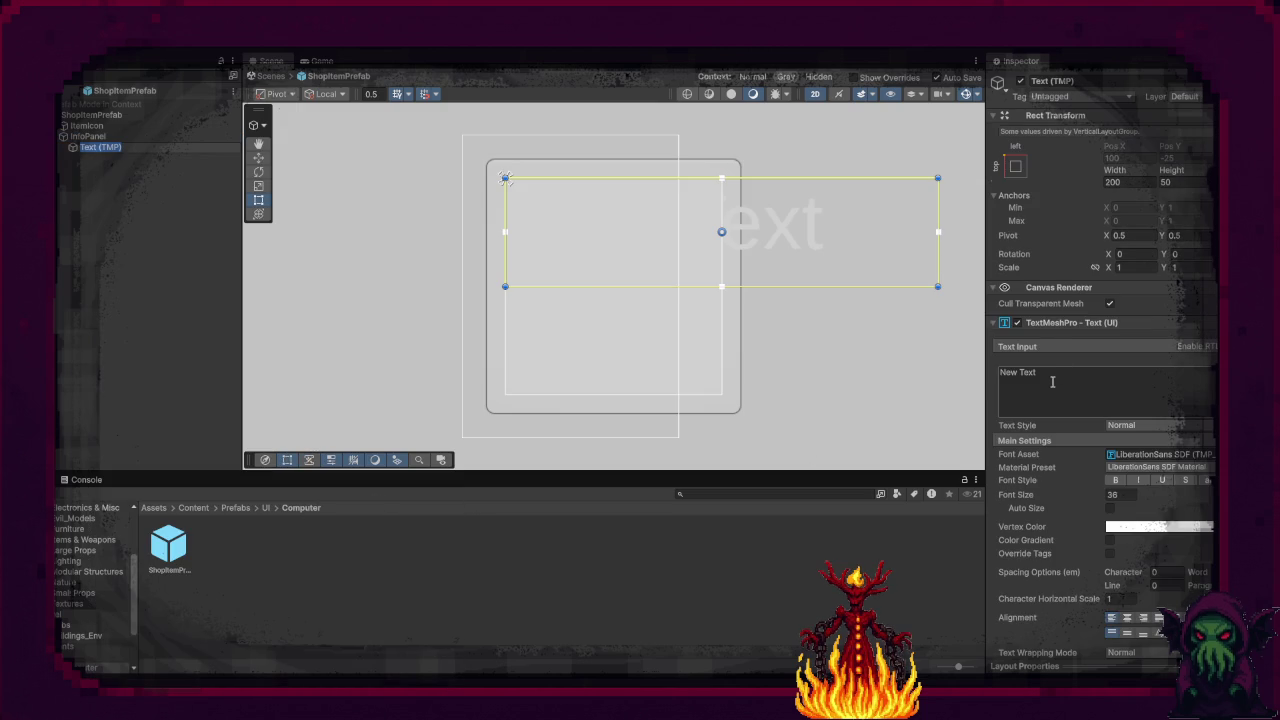
key(ctrl+a)
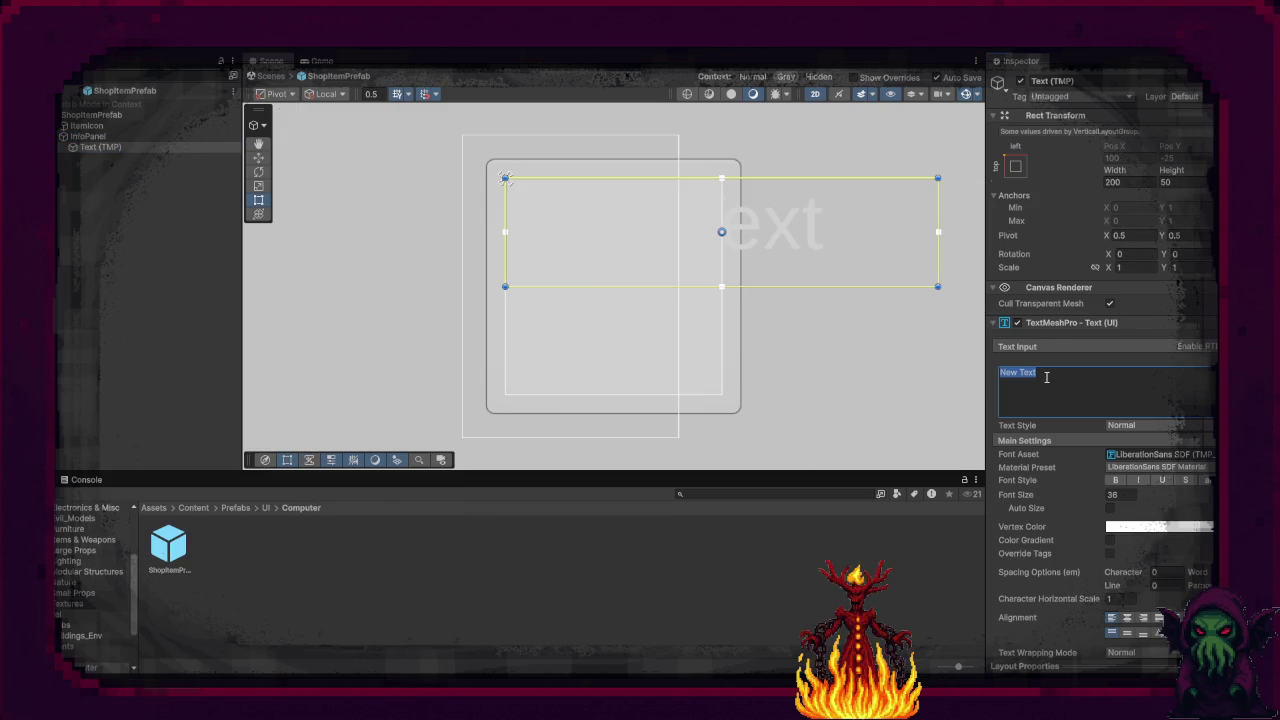
text(Item Name)
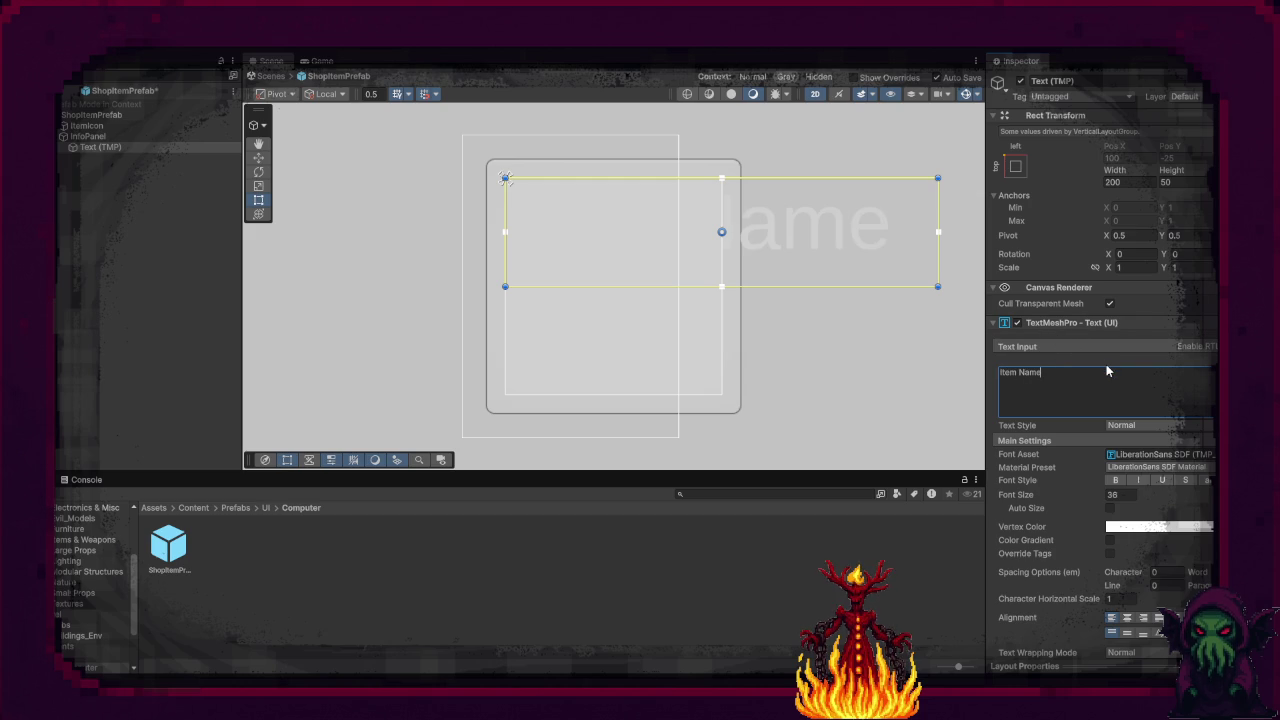
Step: Make the label bold, size 18 and dark grey, and name it ItemNameText
click(1116, 480)
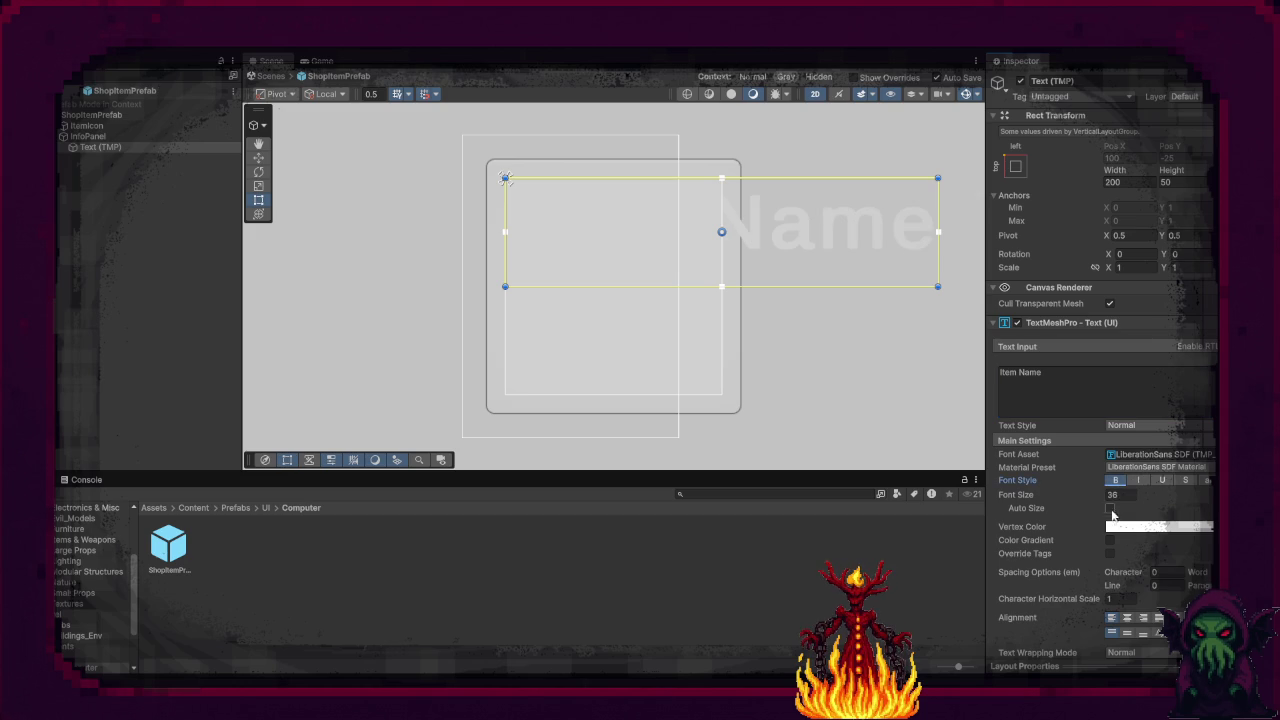
click(1118, 495)
text(18)
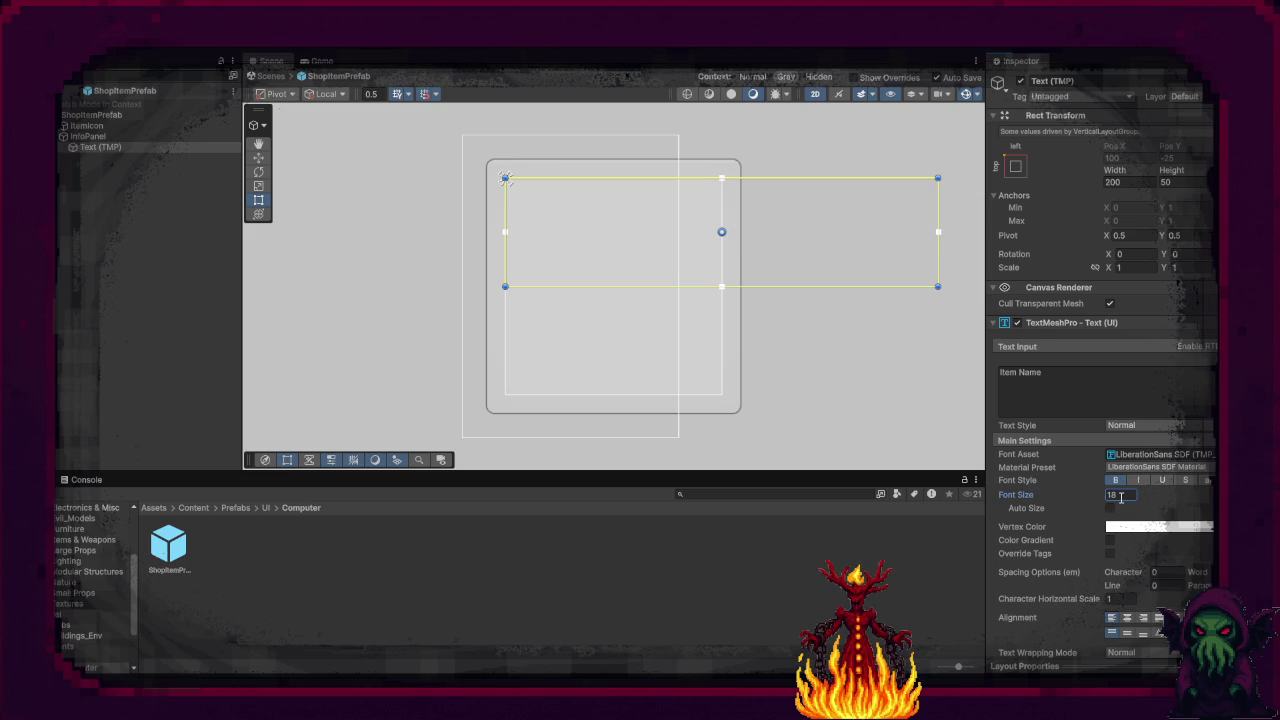
key(Return)
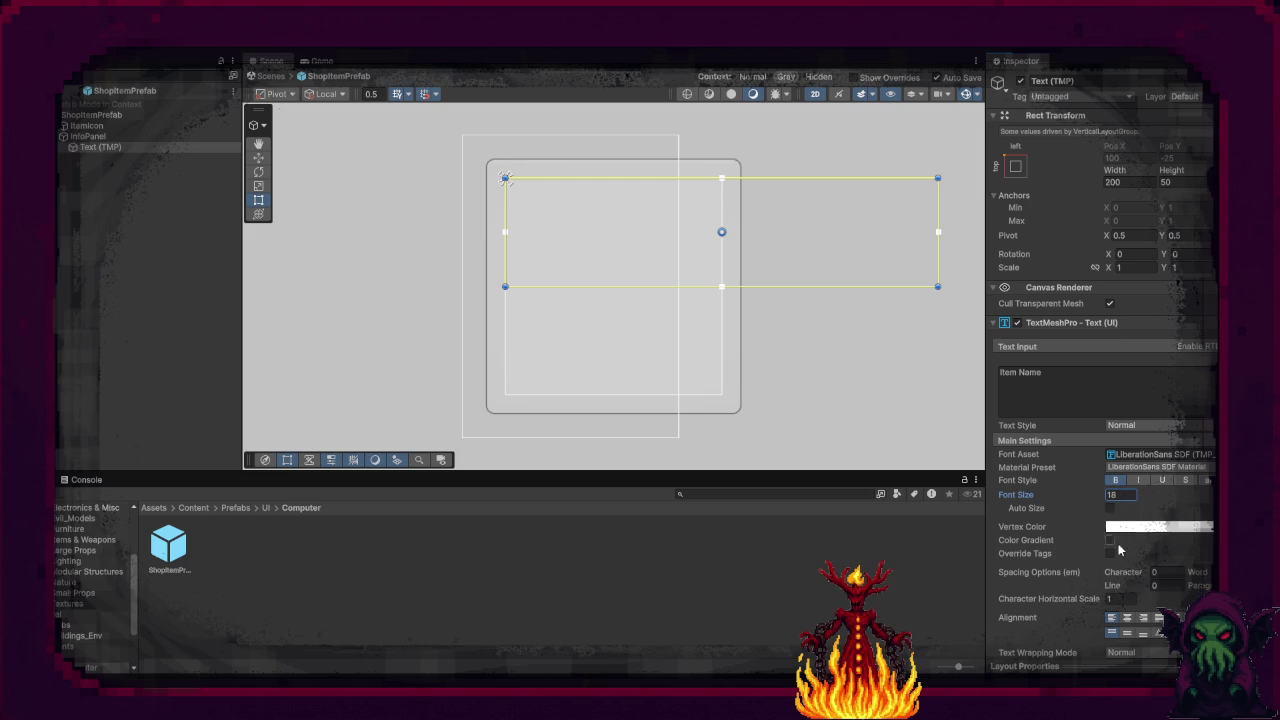
click(1158, 526)
click(1165, 371)
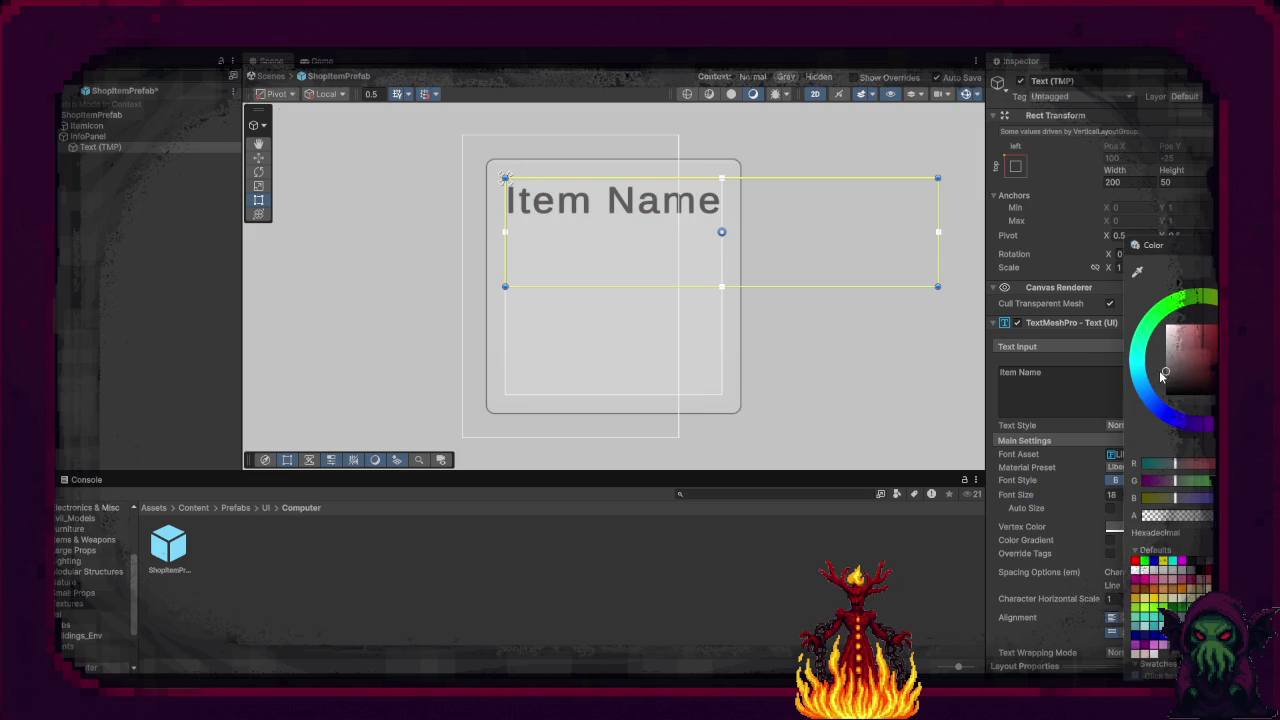
click(992, 399)
click(104, 146)
text(ItemName)
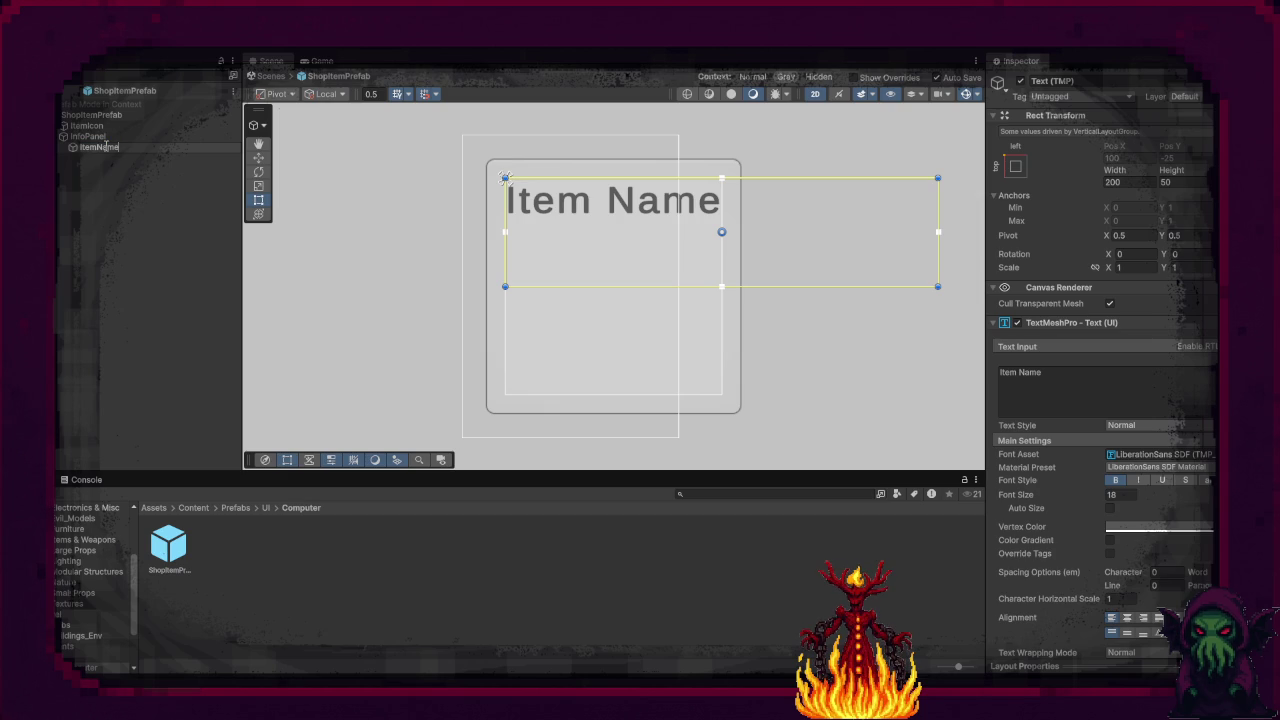
text(Text)
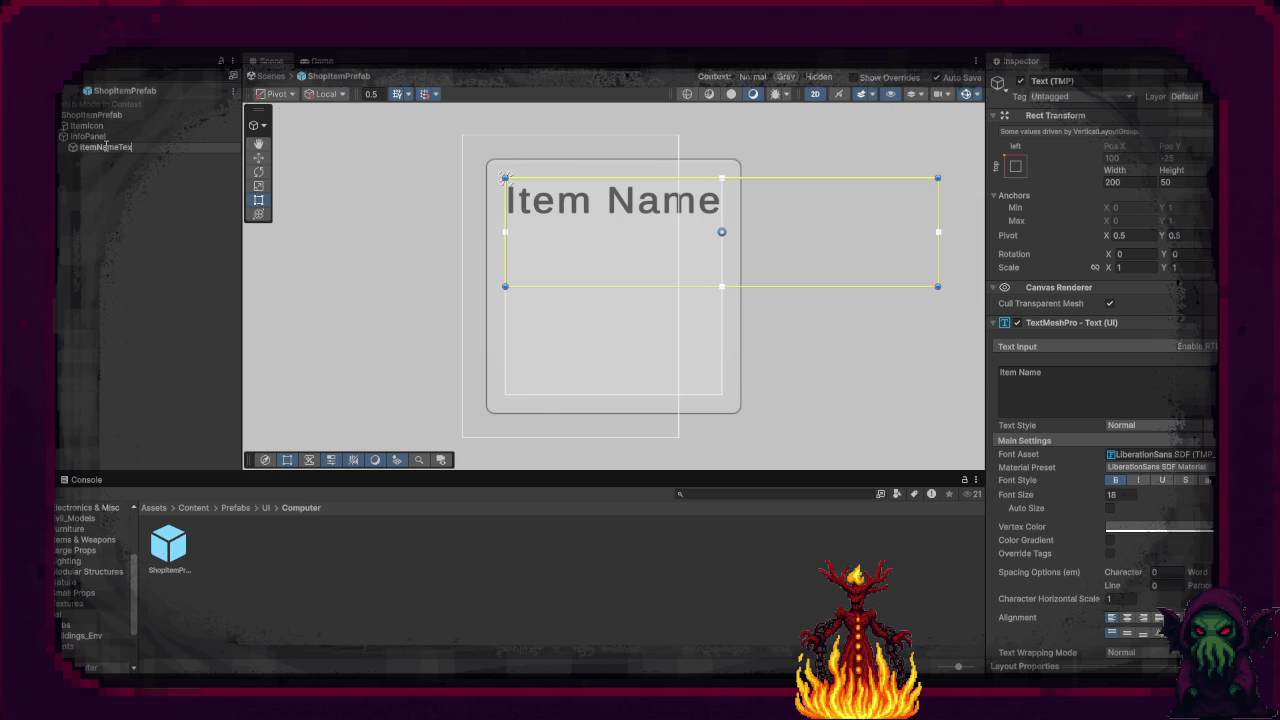
Step: Confirm the ItemNameText name, then duplicate it as ItemPriceText
key(Return)
key(ctrl+d)
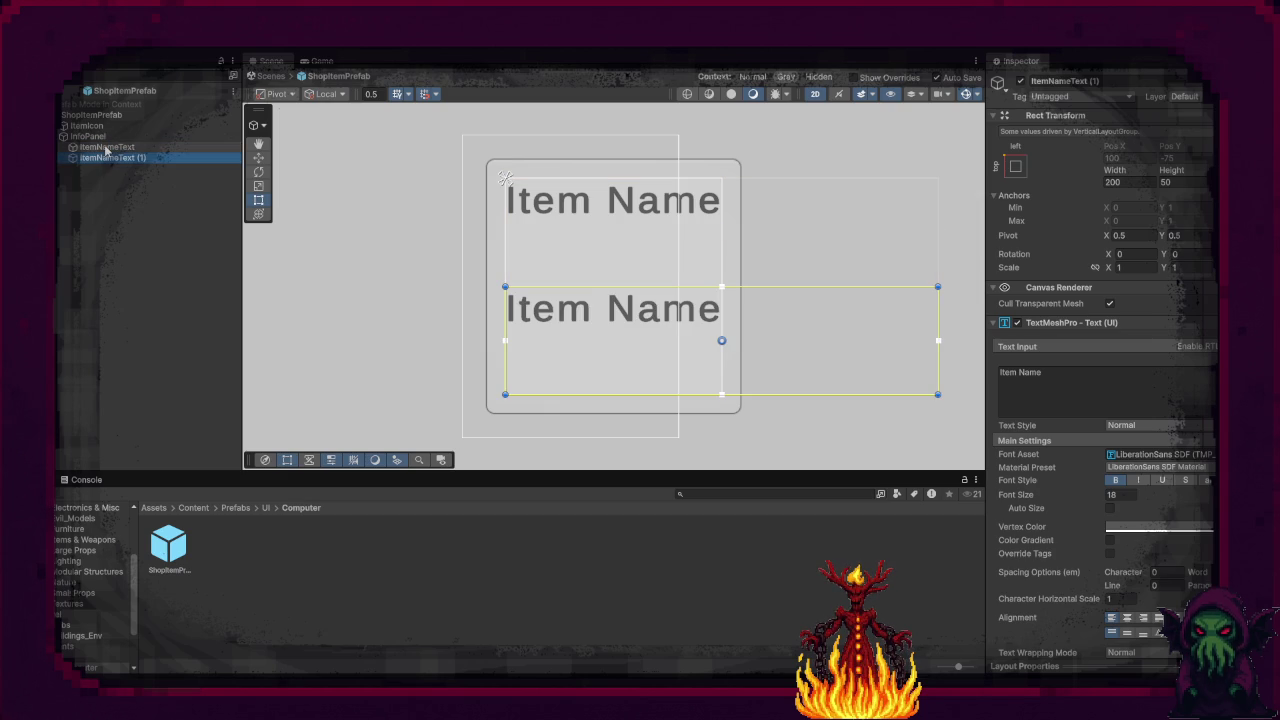
key(F2)
text(ItemNamePric)
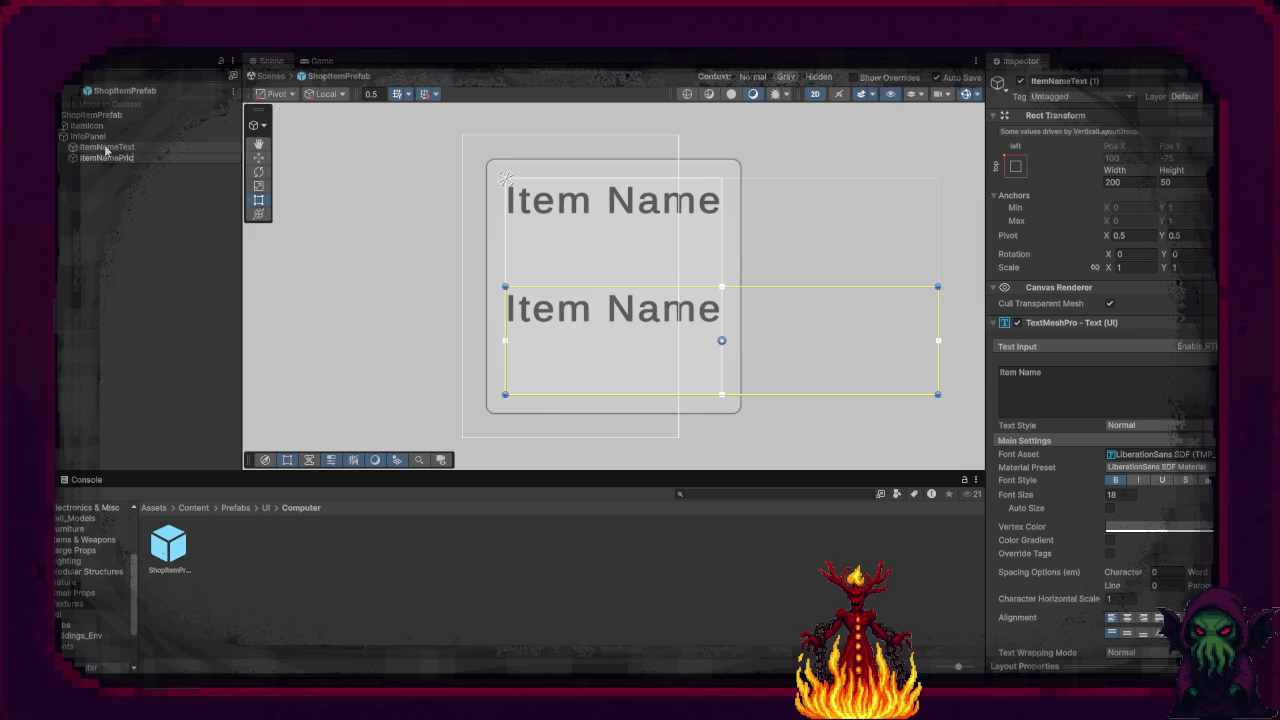
key(BackSpace)
key(BackSpace)
key(BackSpace)
text(Pr)
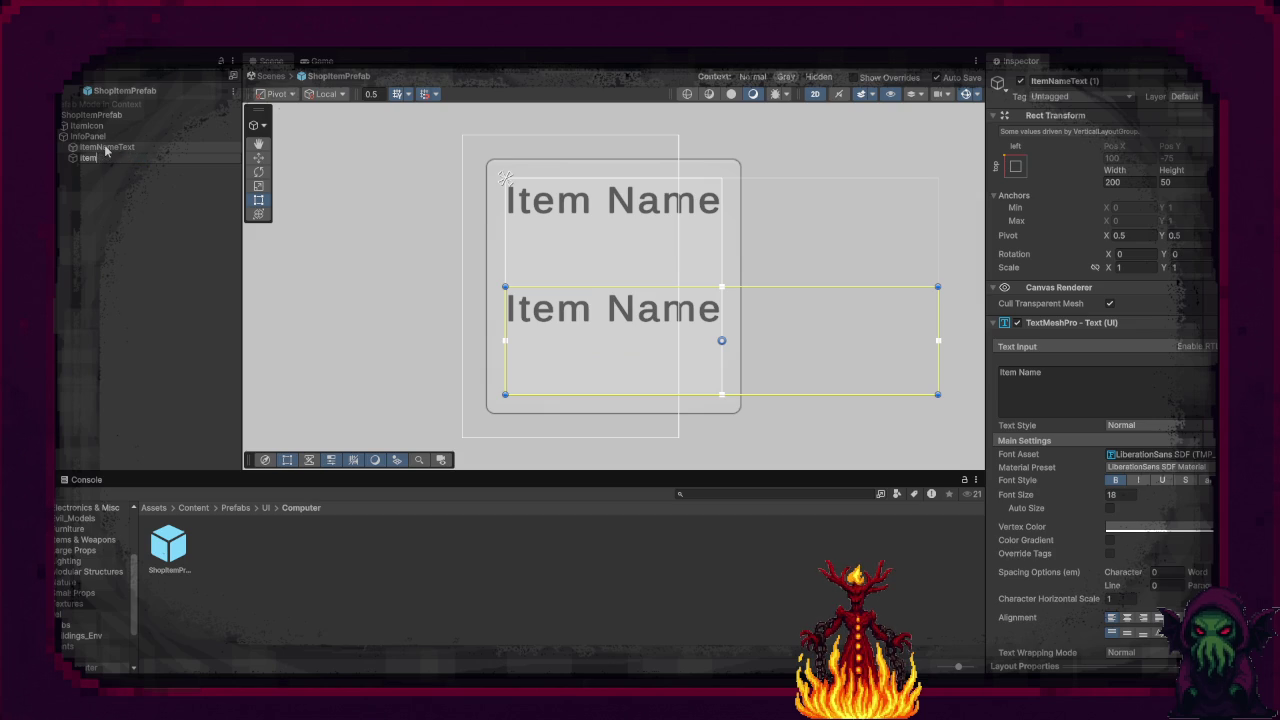
text(ice)
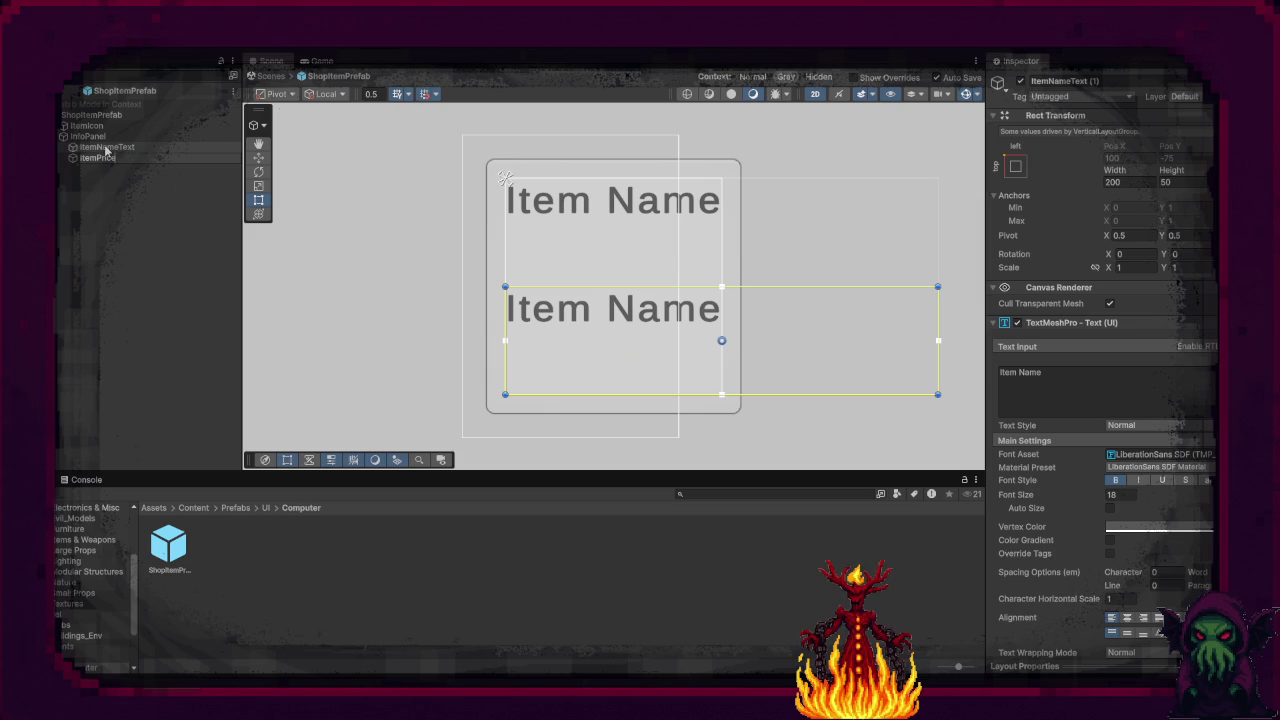
text(Text)
key(Return)
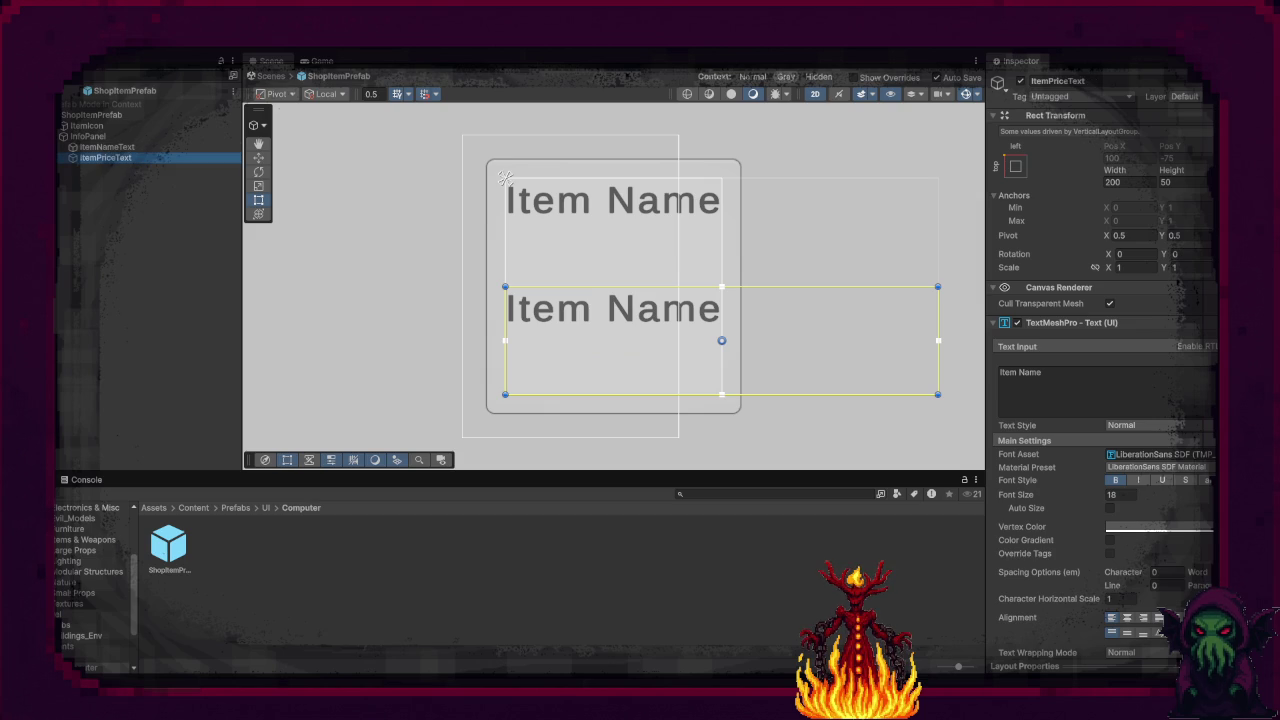
Step: Set ItemPriceText to read '0.00 Coins' at font size 16 in bright green
click(1074, 379)
text(0)
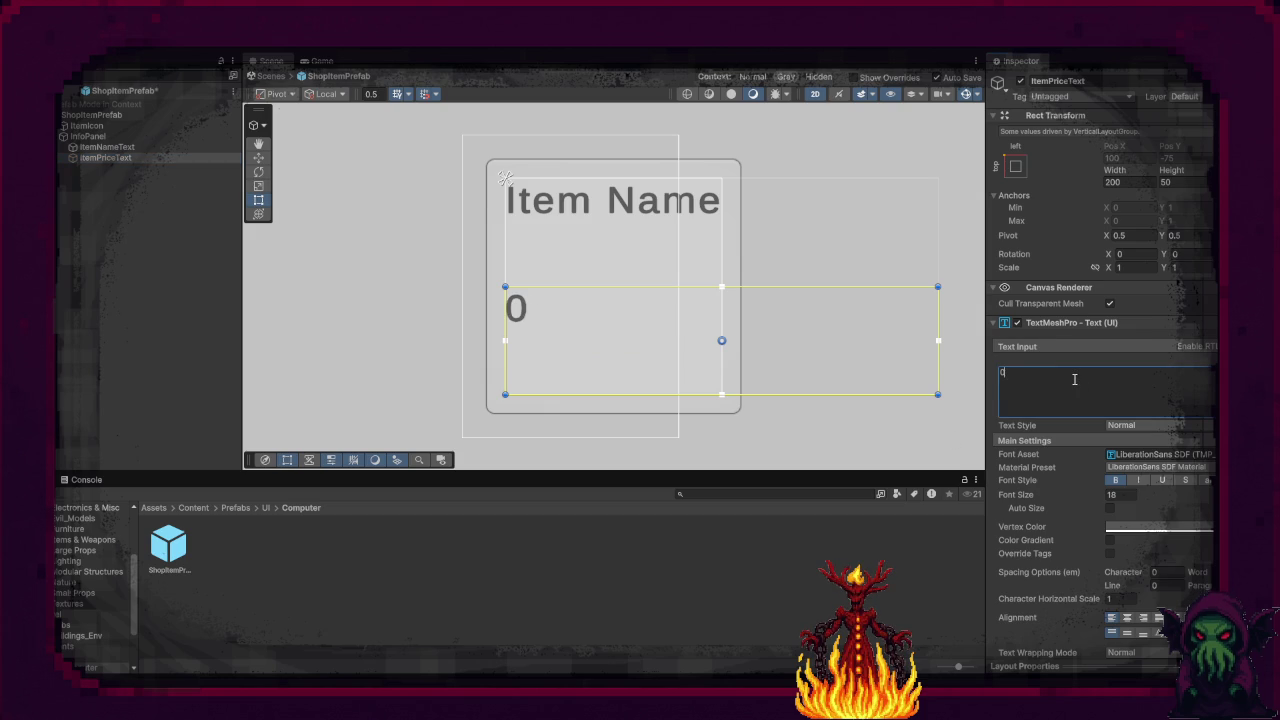
text(.00)
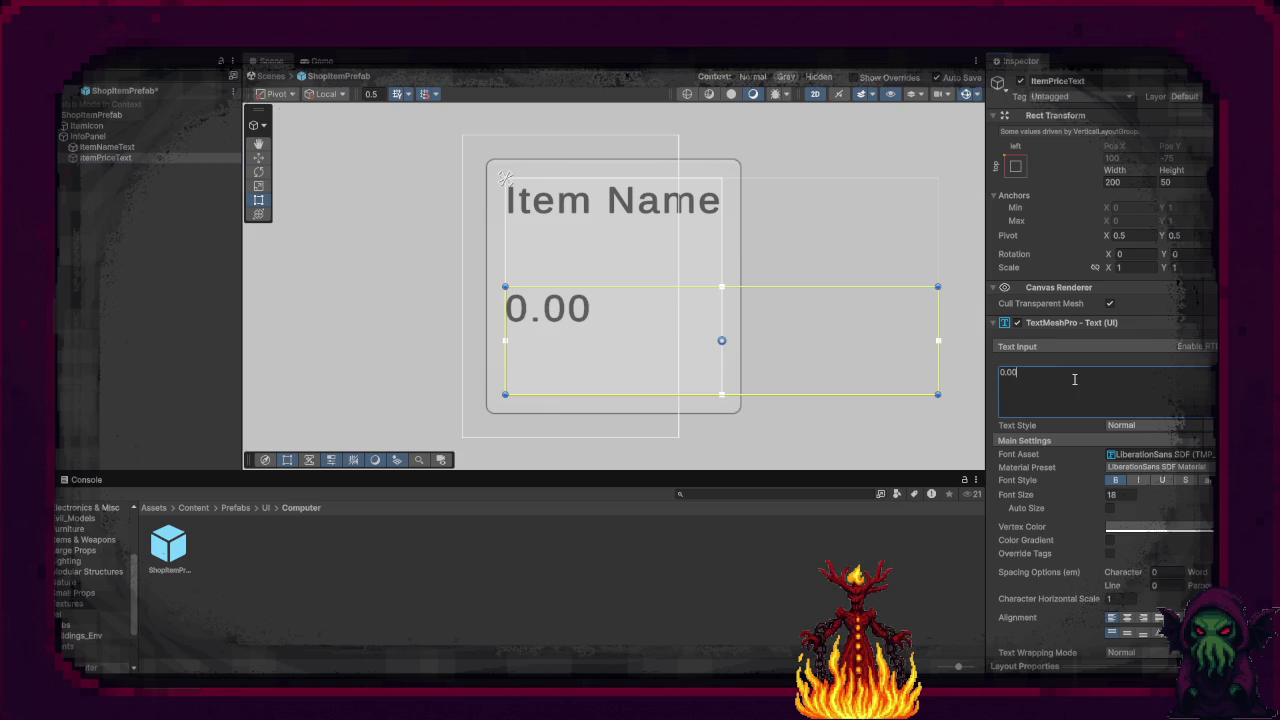
text( Coins)
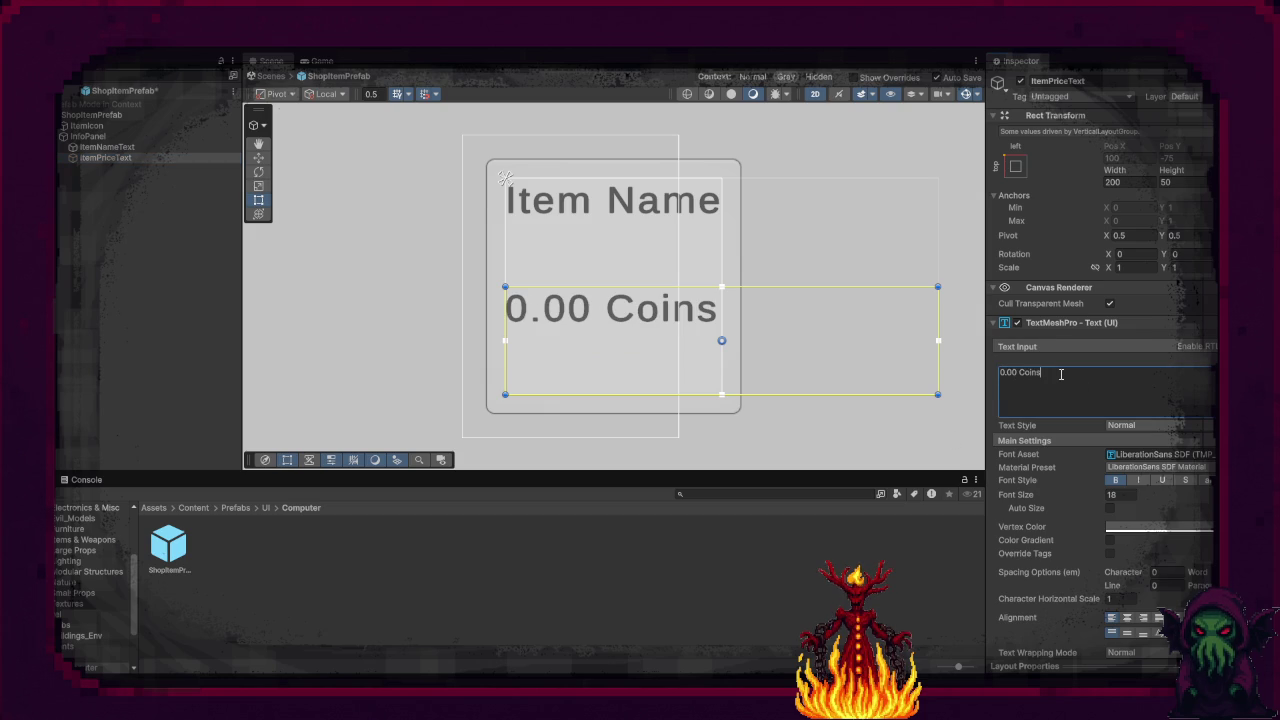
click(1125, 495)
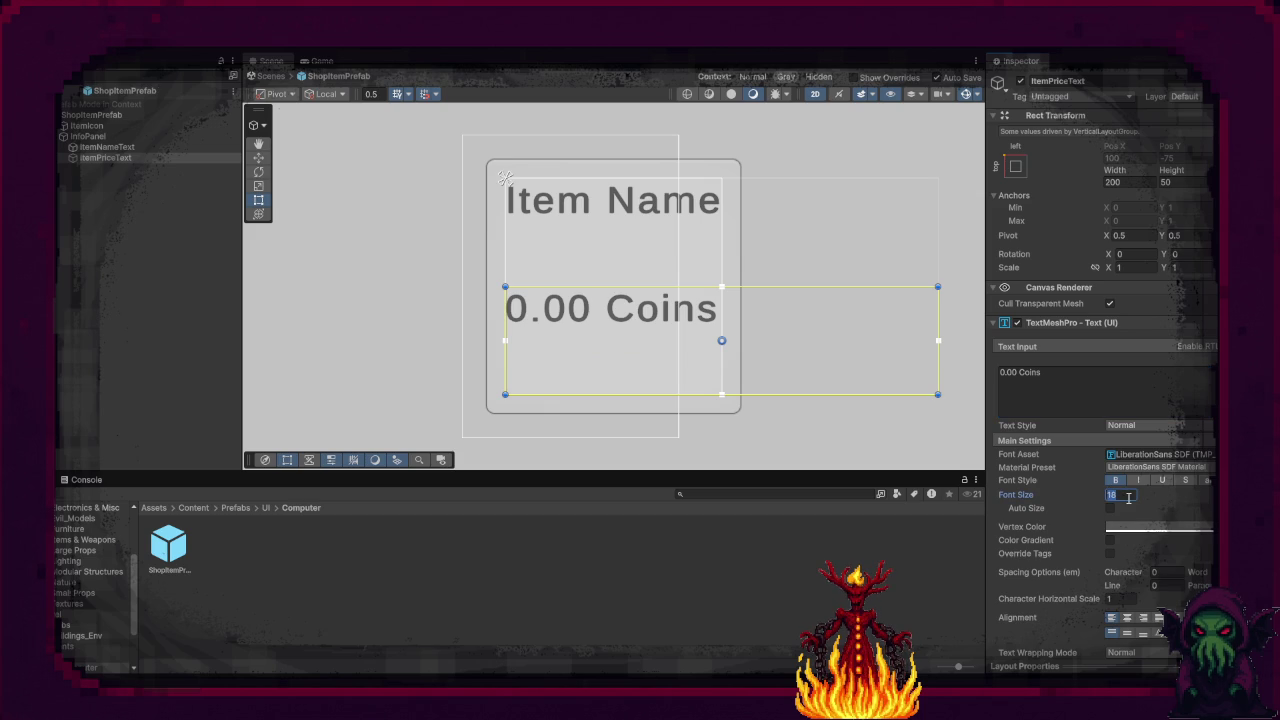
text(16)
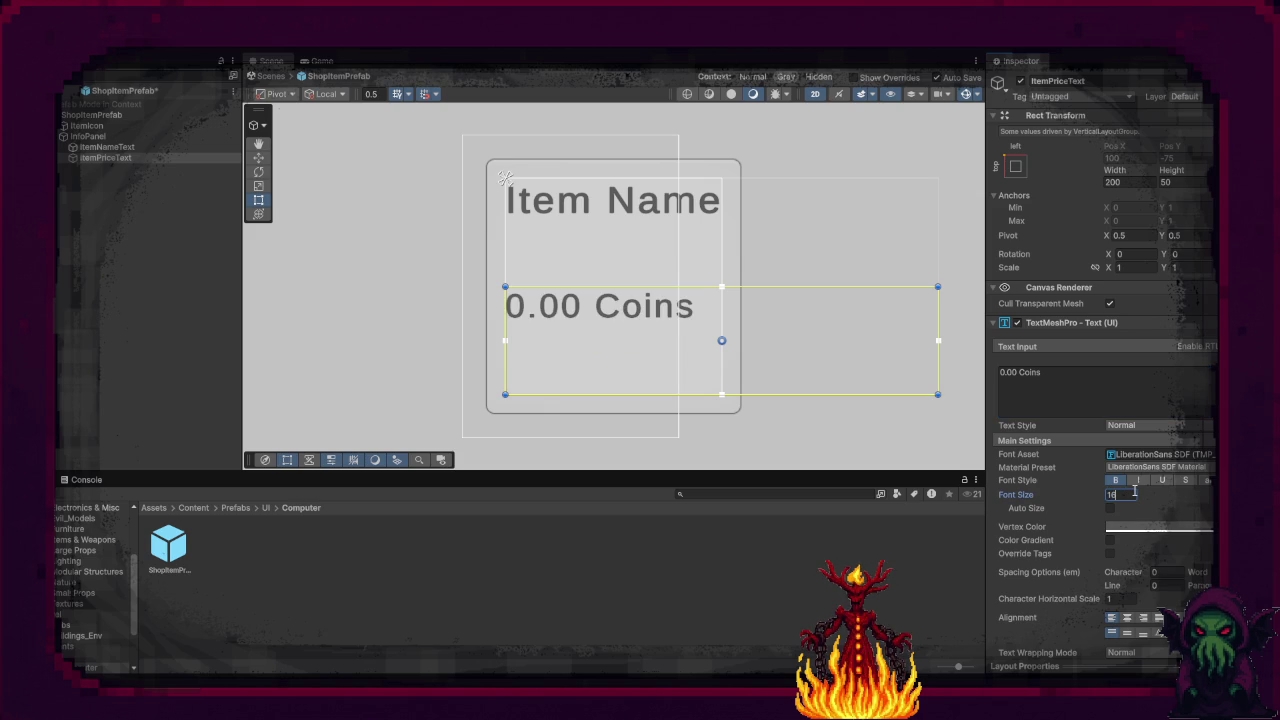
text(18)
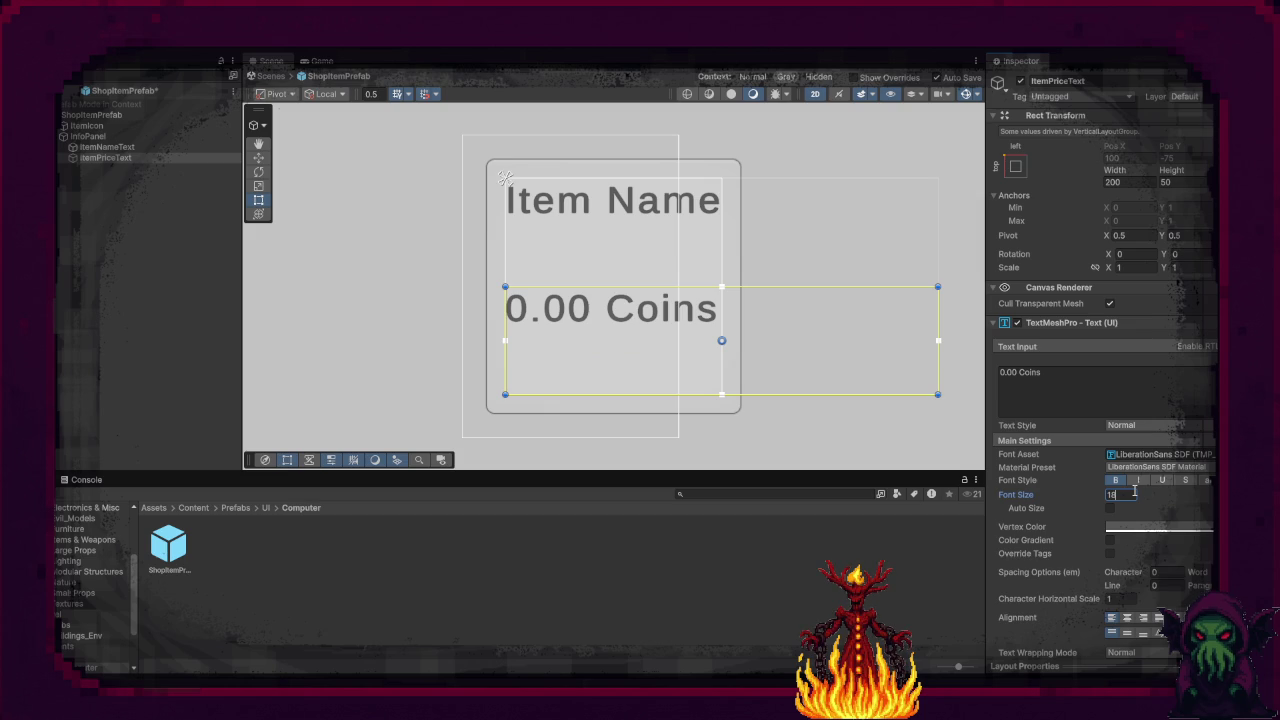
key(BackSpace)
text(6)
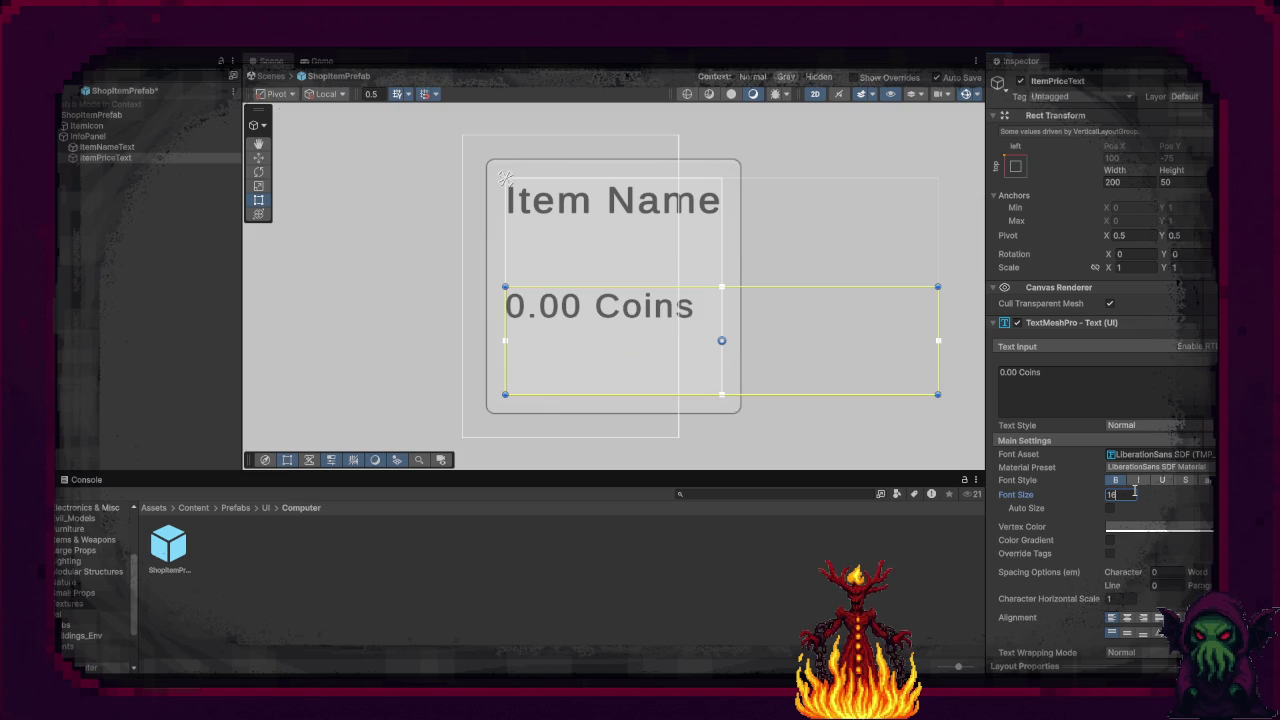
click(1150, 526)
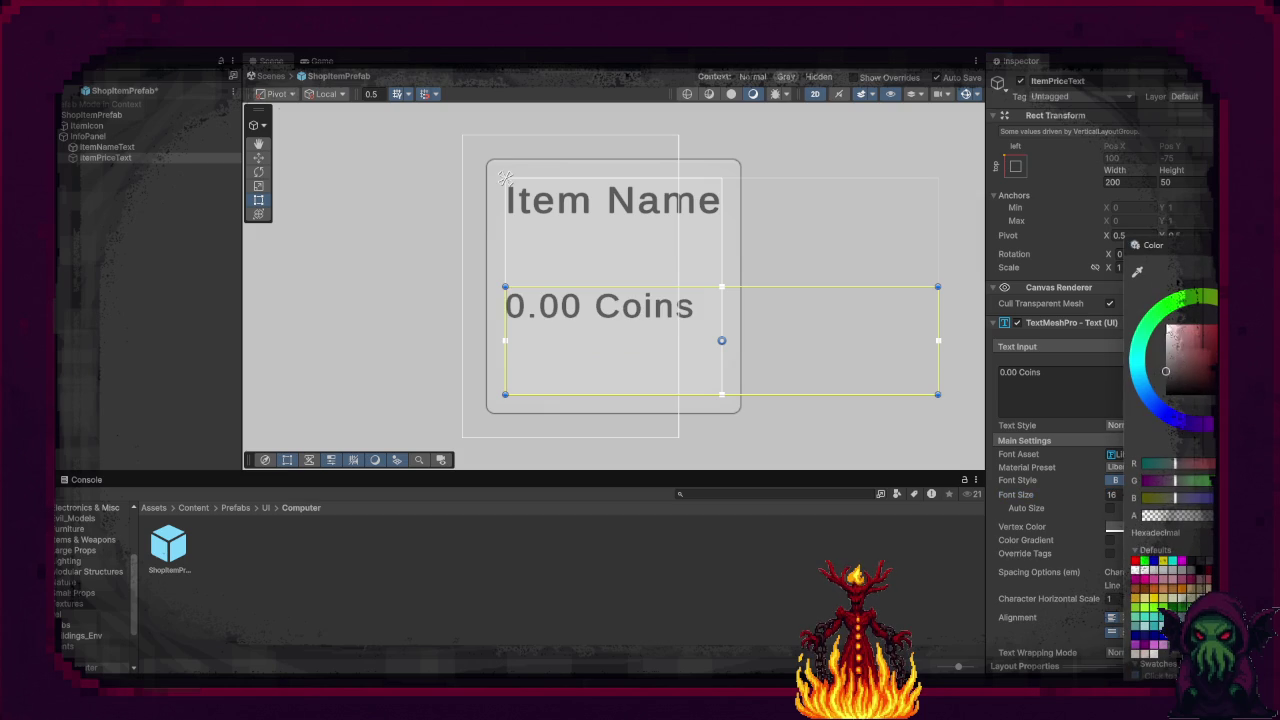
click(1156, 320)
click(1196, 360)
drag(1196, 360, 1205, 325)
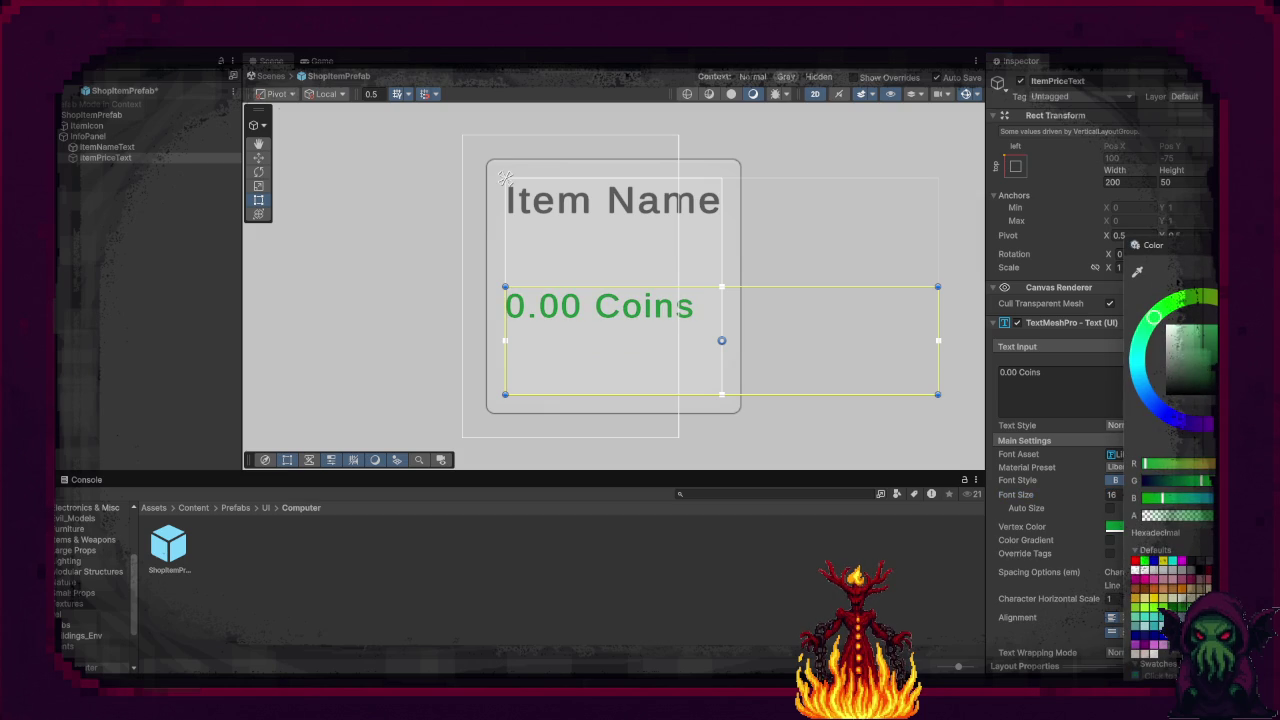
click(999, 543)
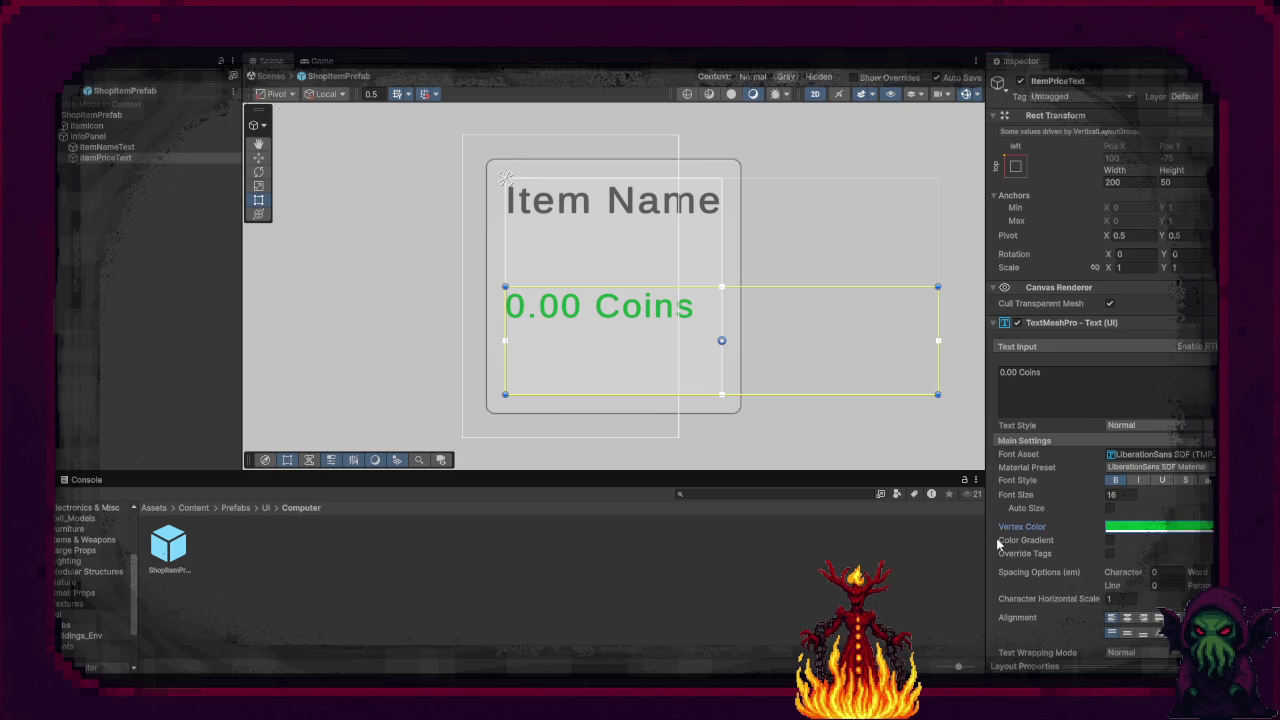
Step: Duplicate ItemPriceText and rename the copy ItemDescriptionText
click(113, 158)
key(ctrl+d)
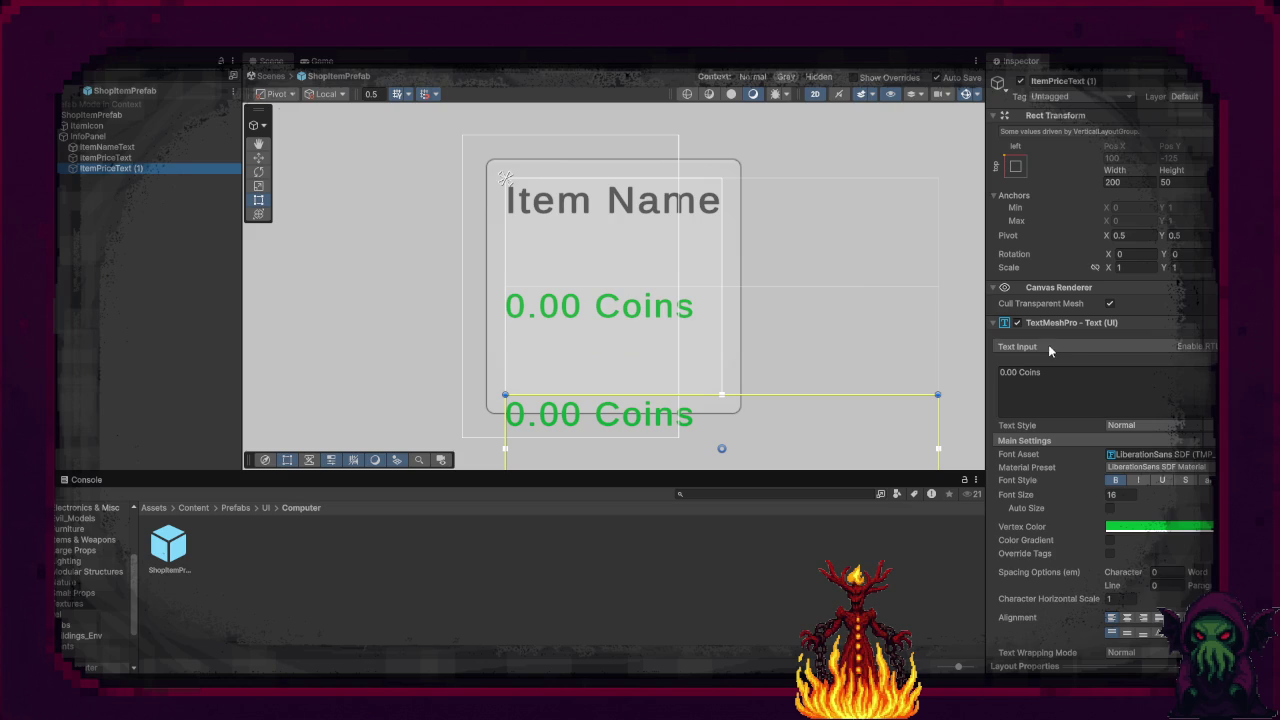
key(F2)
key(BackSpace)
text(Item)
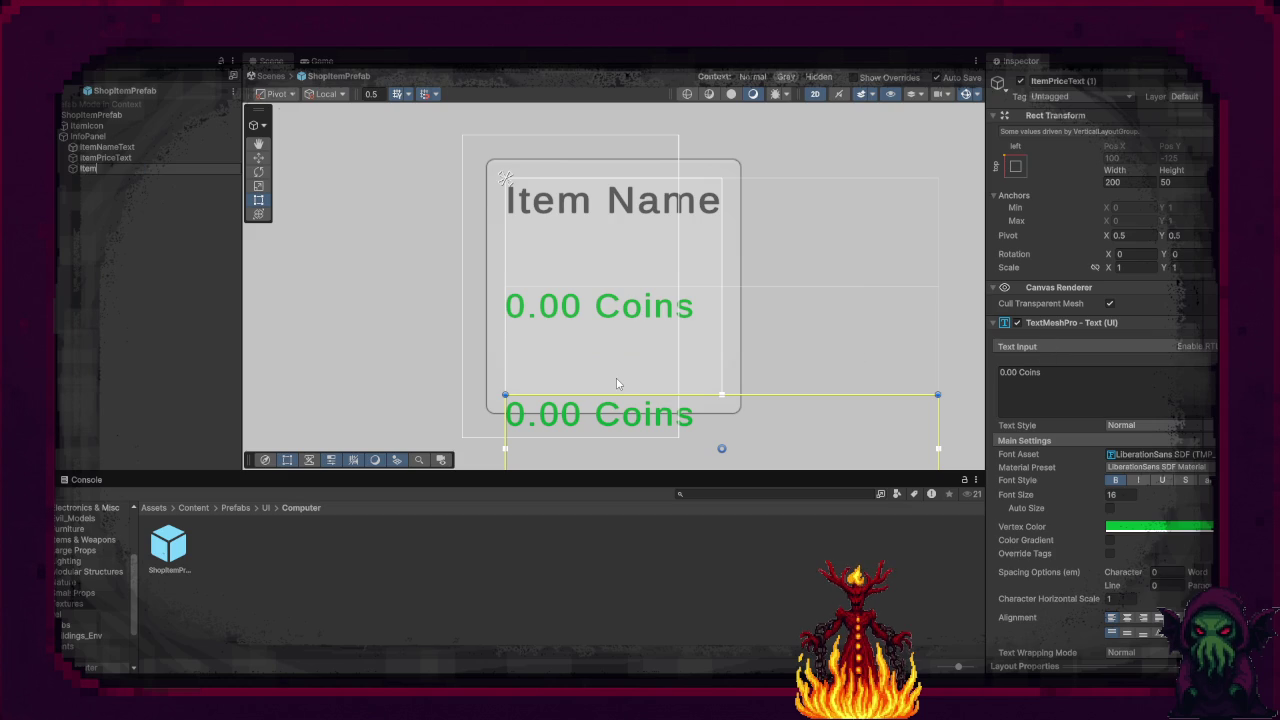
text(Descri)
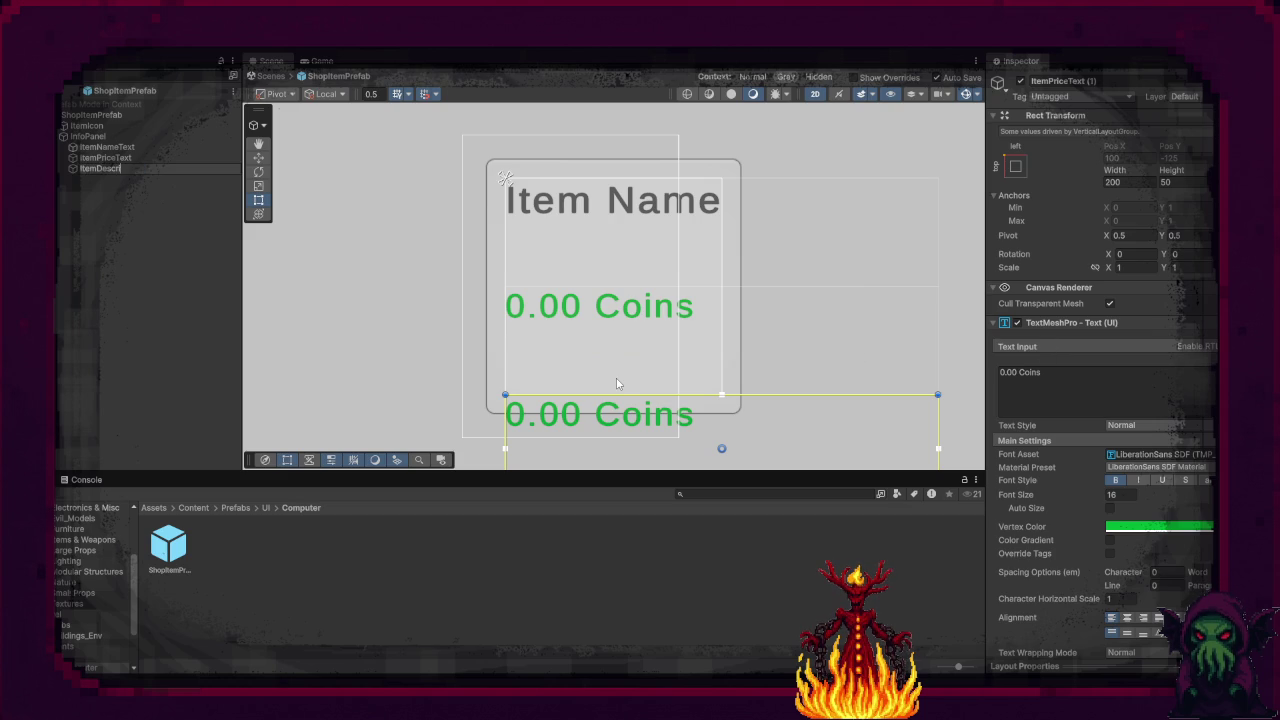
text(ptionText)
key(Return)
Step: Set its text to 'Description...' at font size 14 in grey
click(1125, 376)
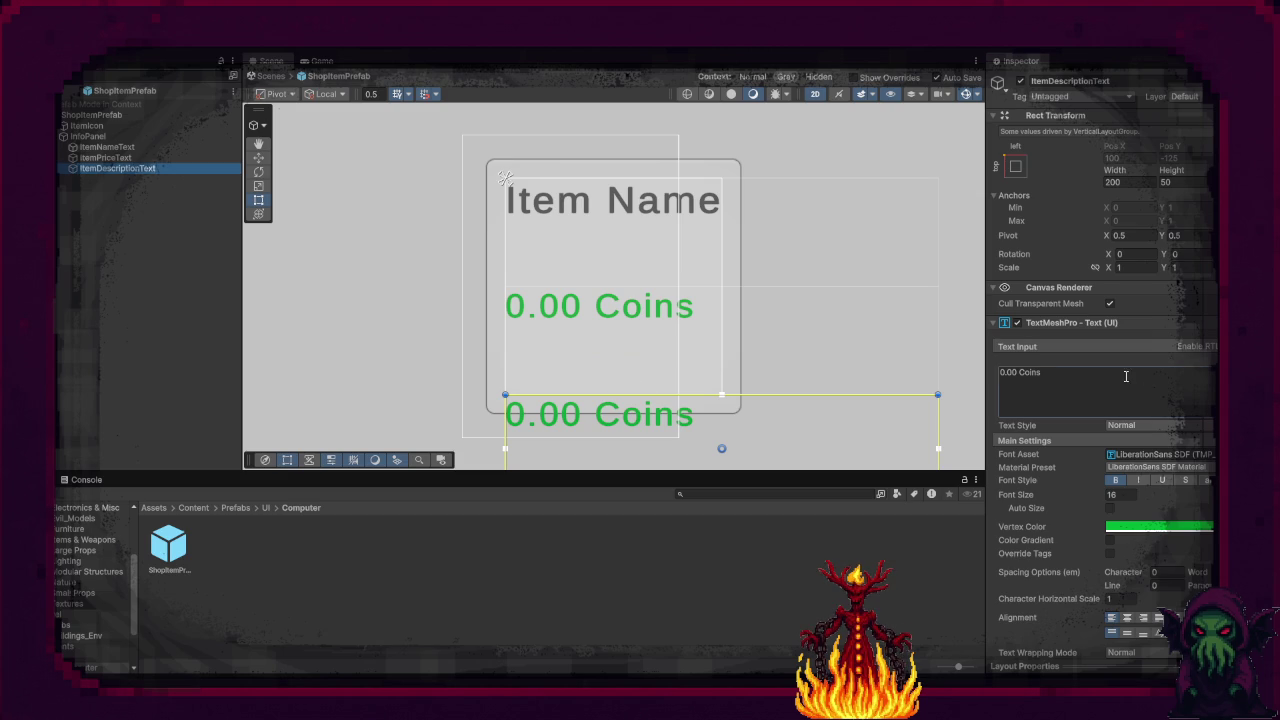
text(D)
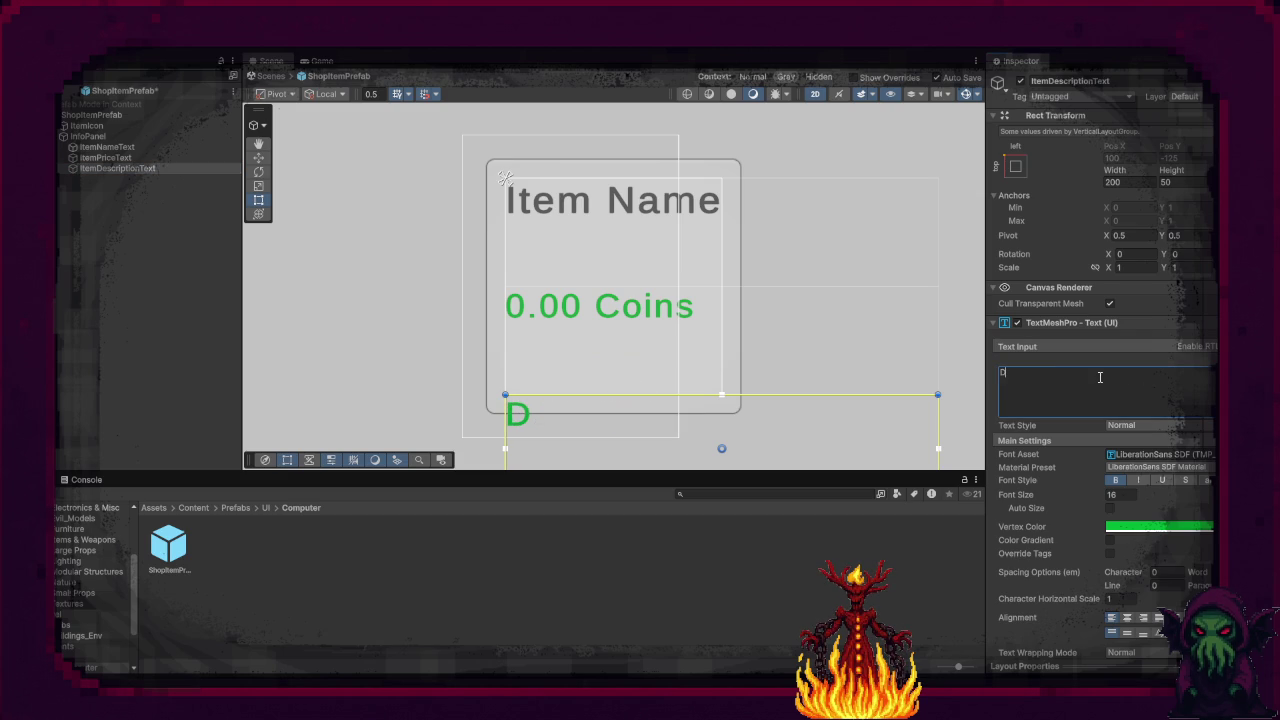
text(escriptio)
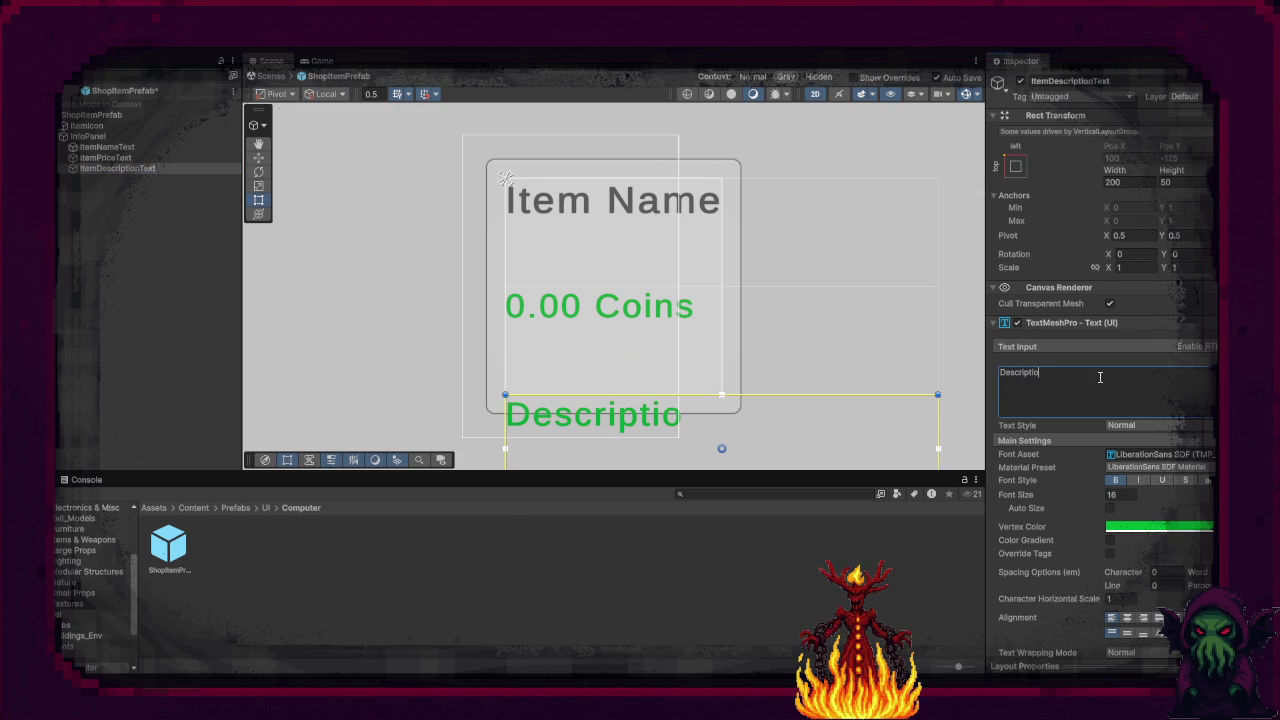
key(BackSpace)
key(BackSpace)
click(1130, 494)
text(14)
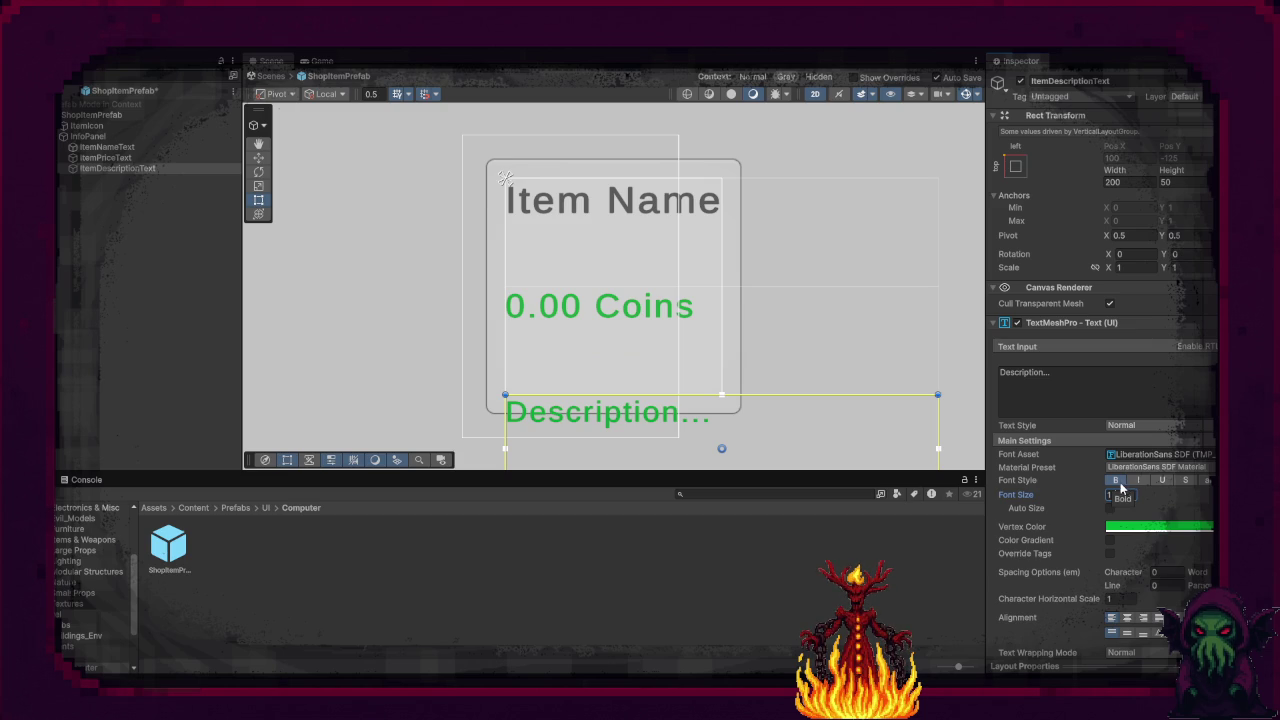
click(1121, 524)
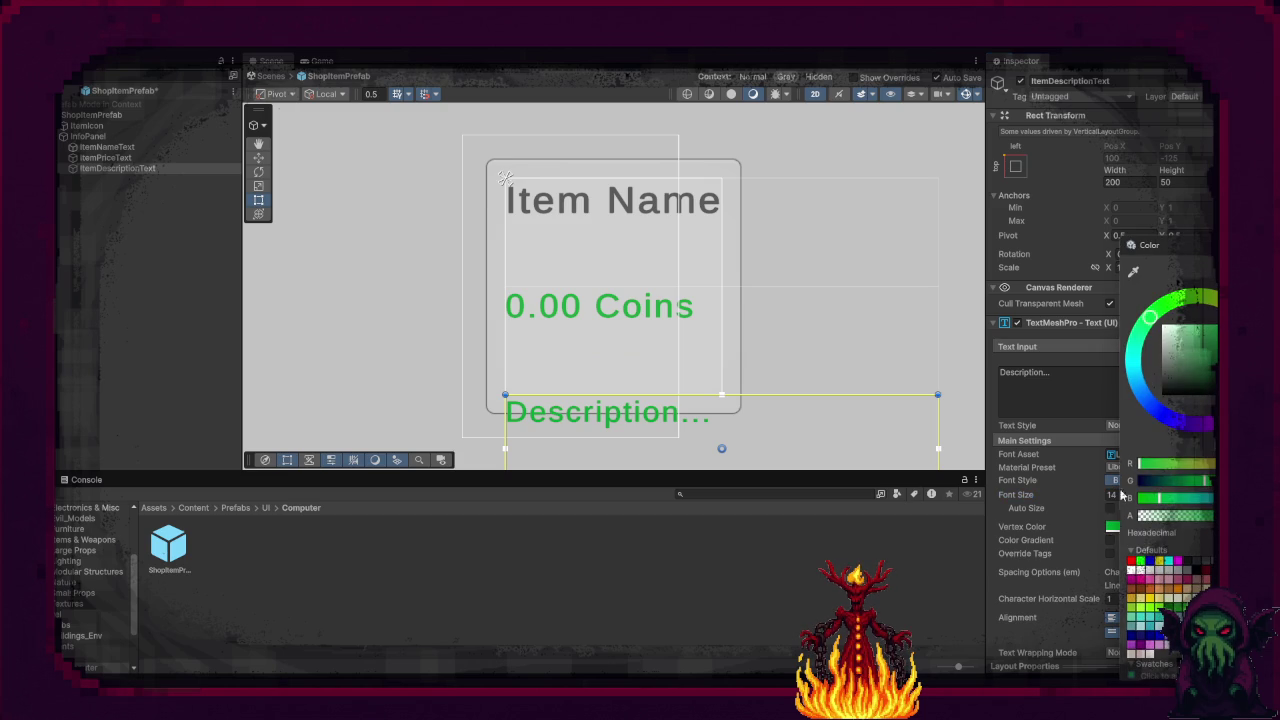
click(1161, 371)
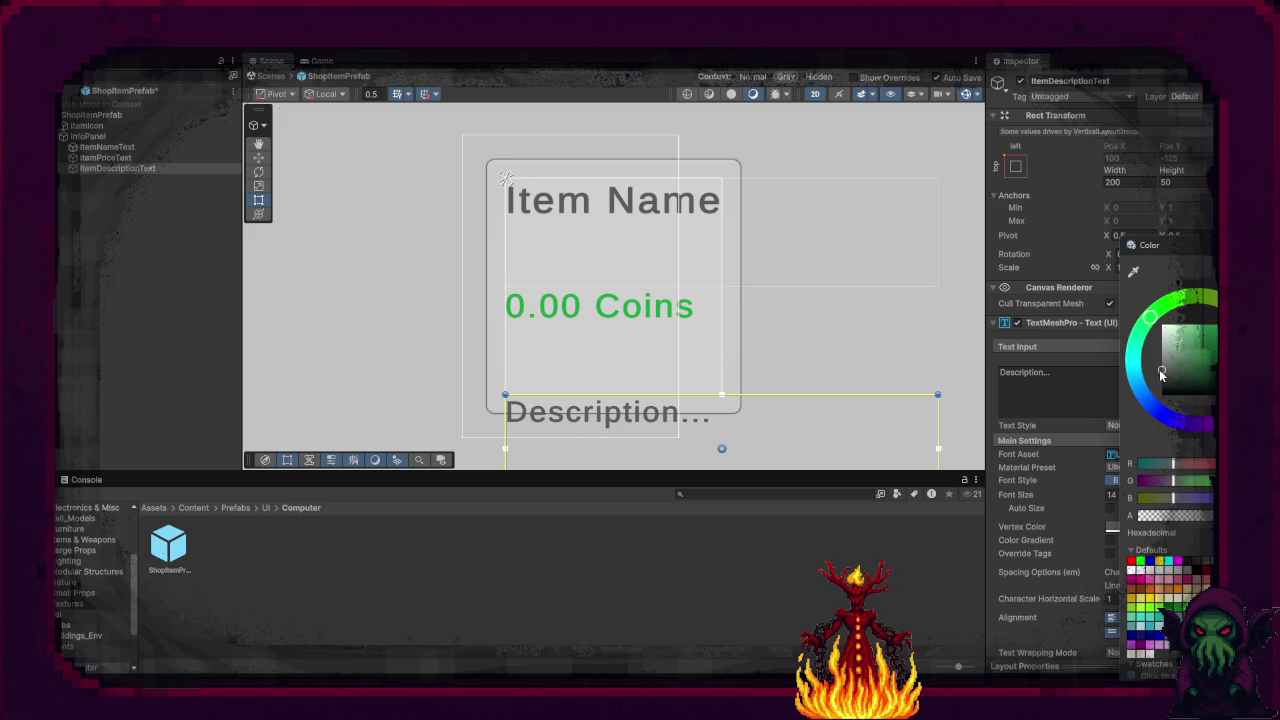
click(992, 643)
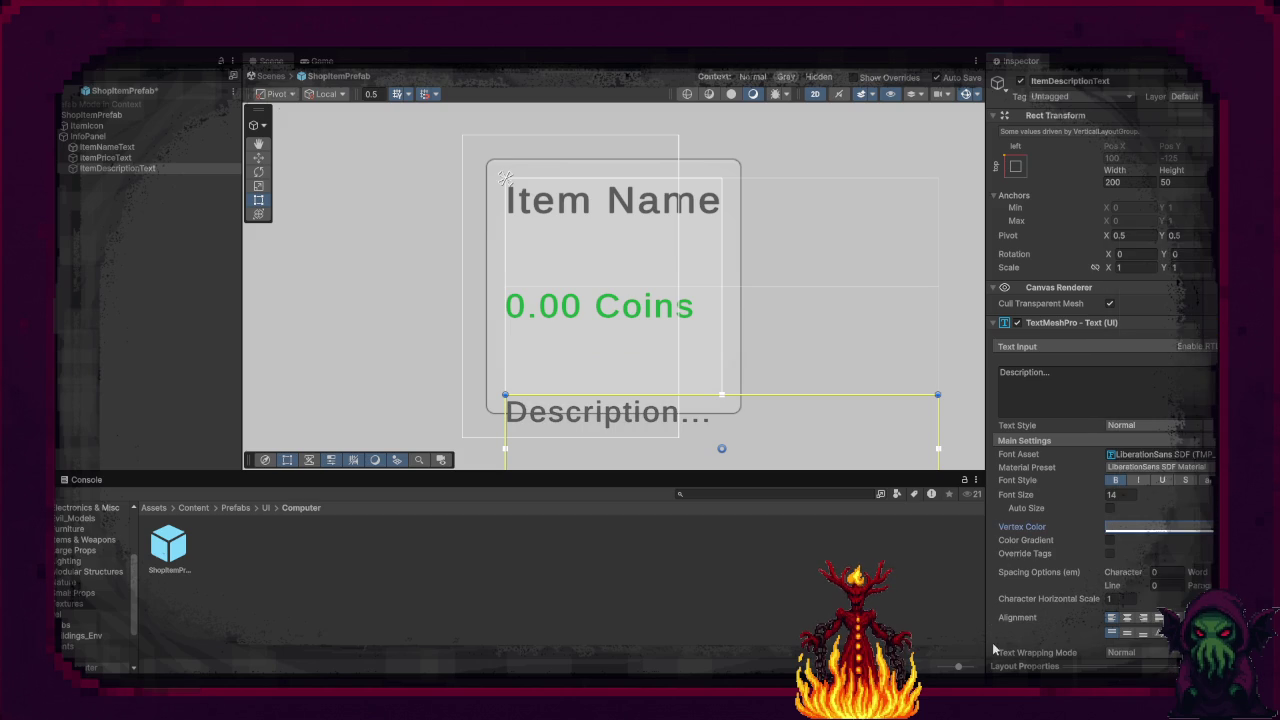
scroll(665, 315, down, 5)
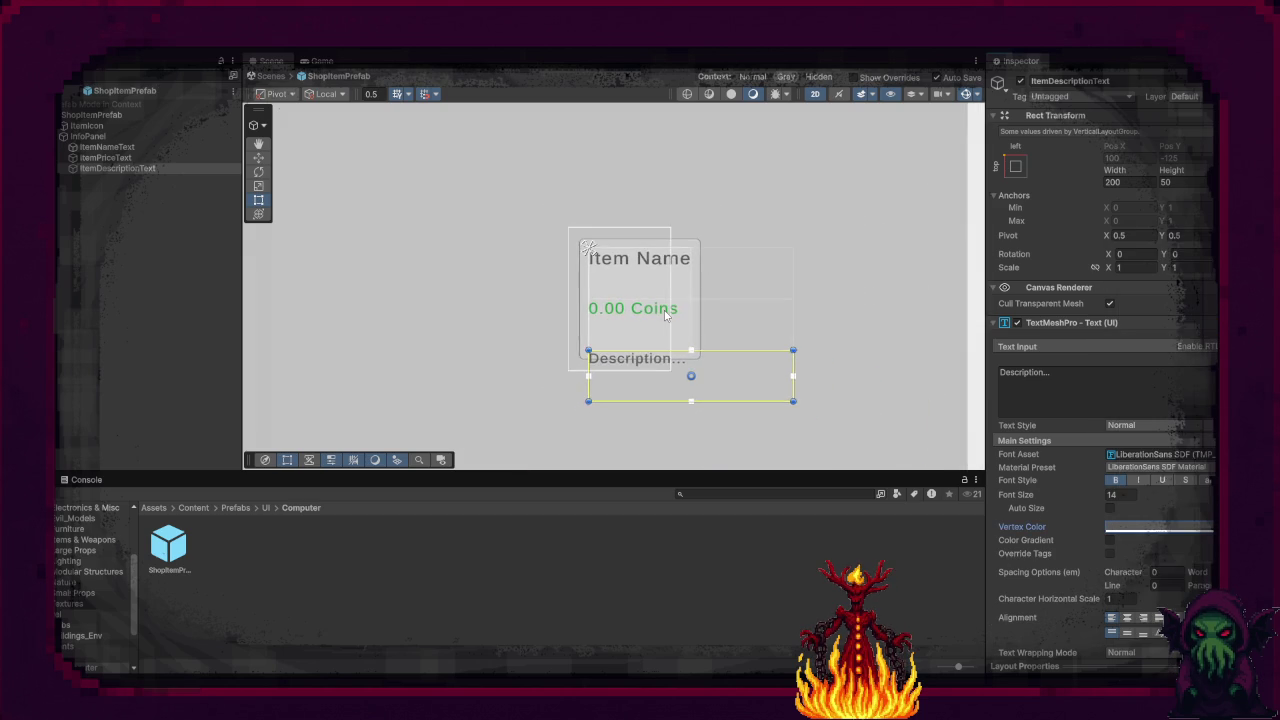
click(322, 62)
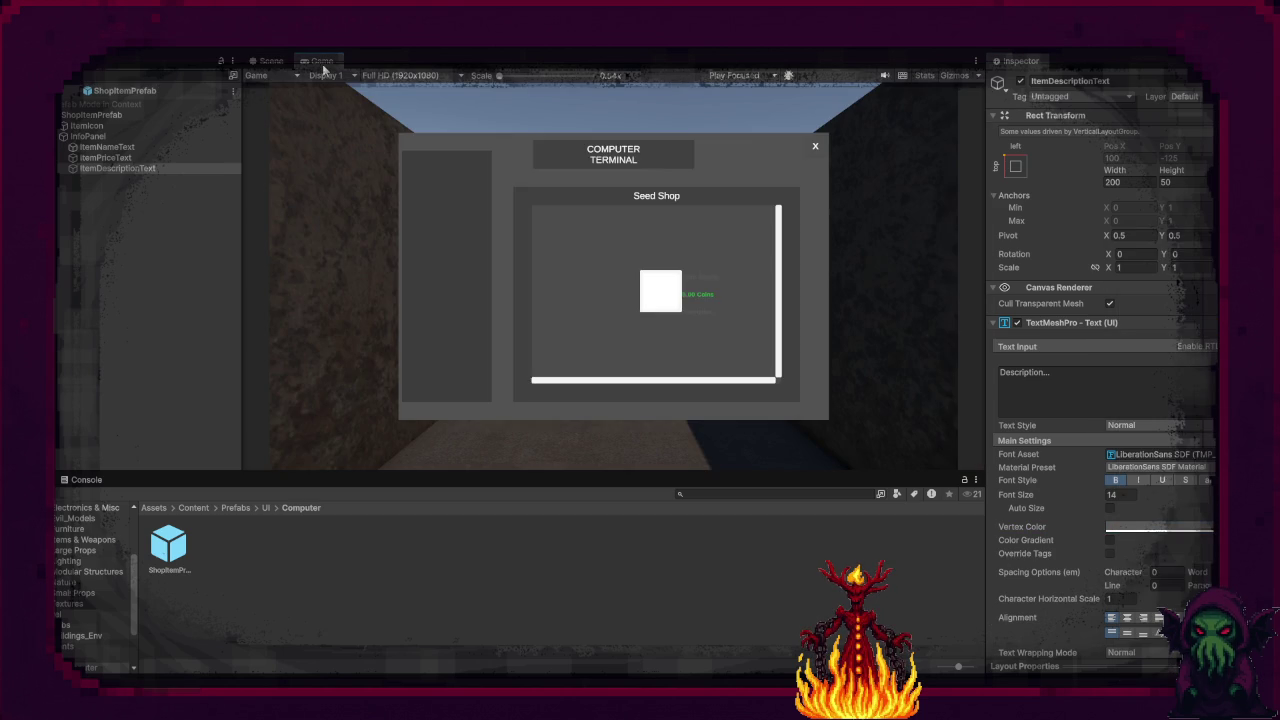
click(268, 61)
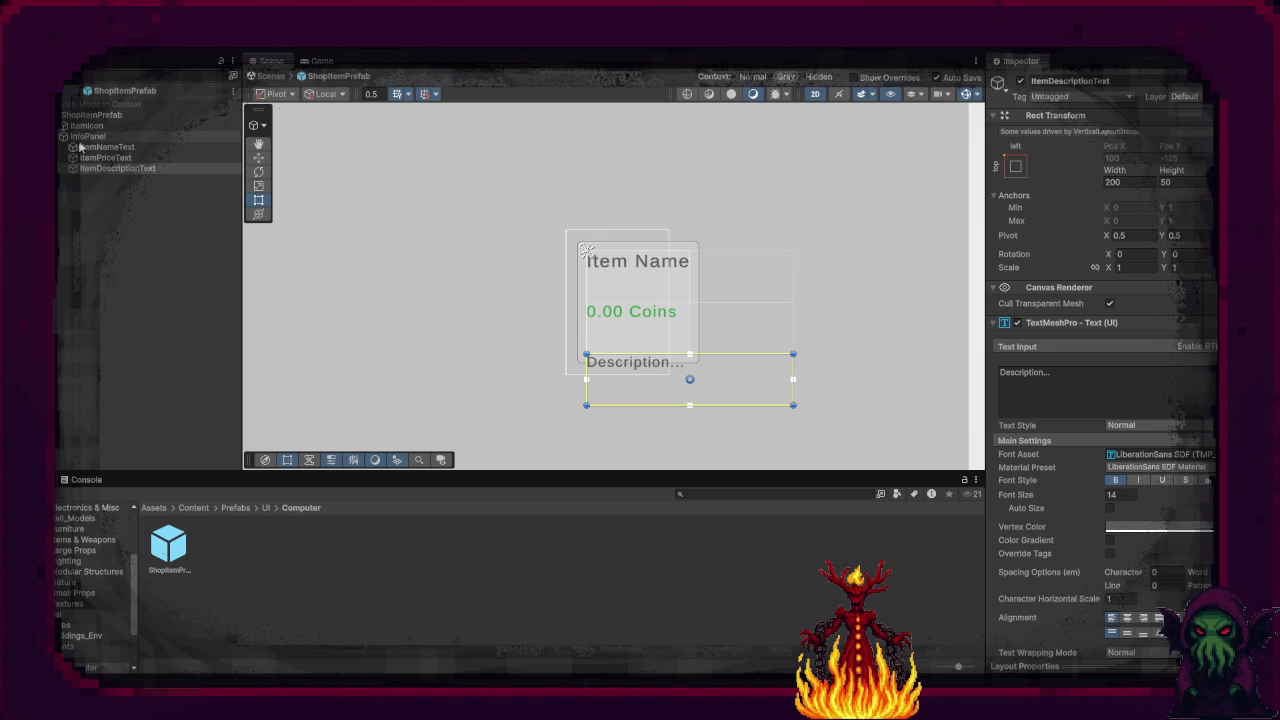
Step: Collapse InfoPanel and create an empty ShopItemPrefab child named PurchasePanel
click(62, 137)
click(120, 175)
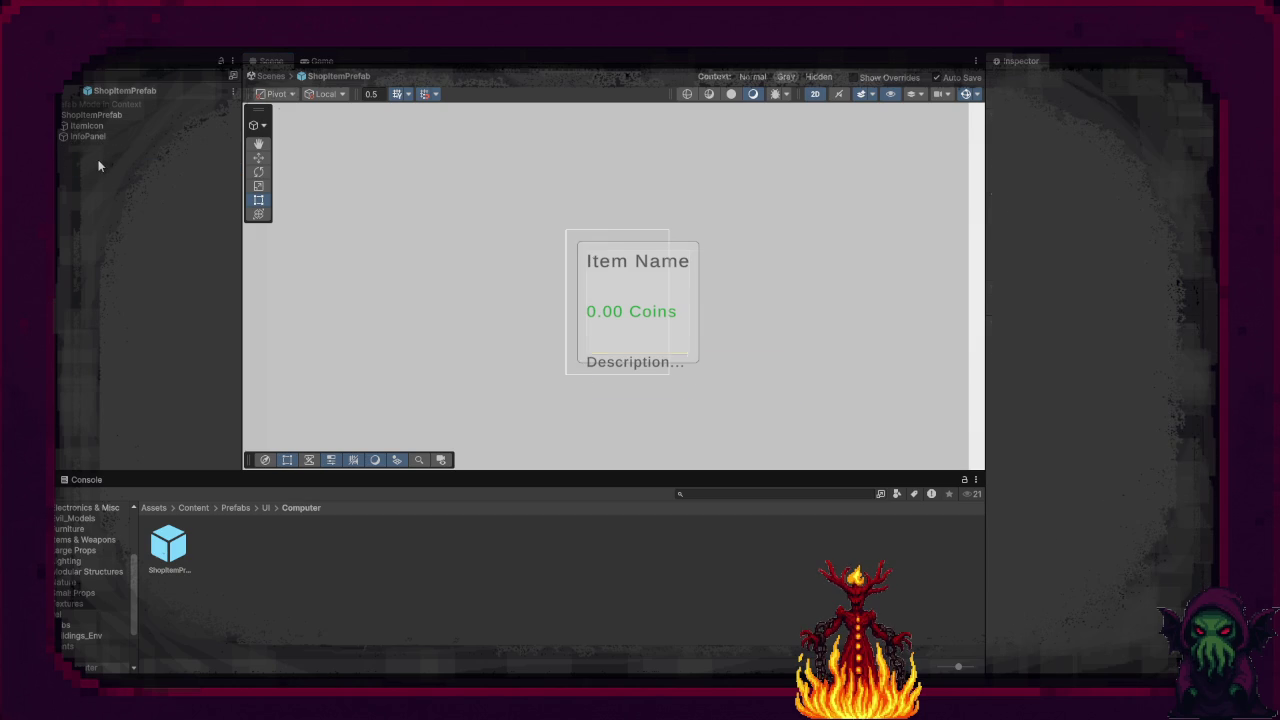
click(92, 115)
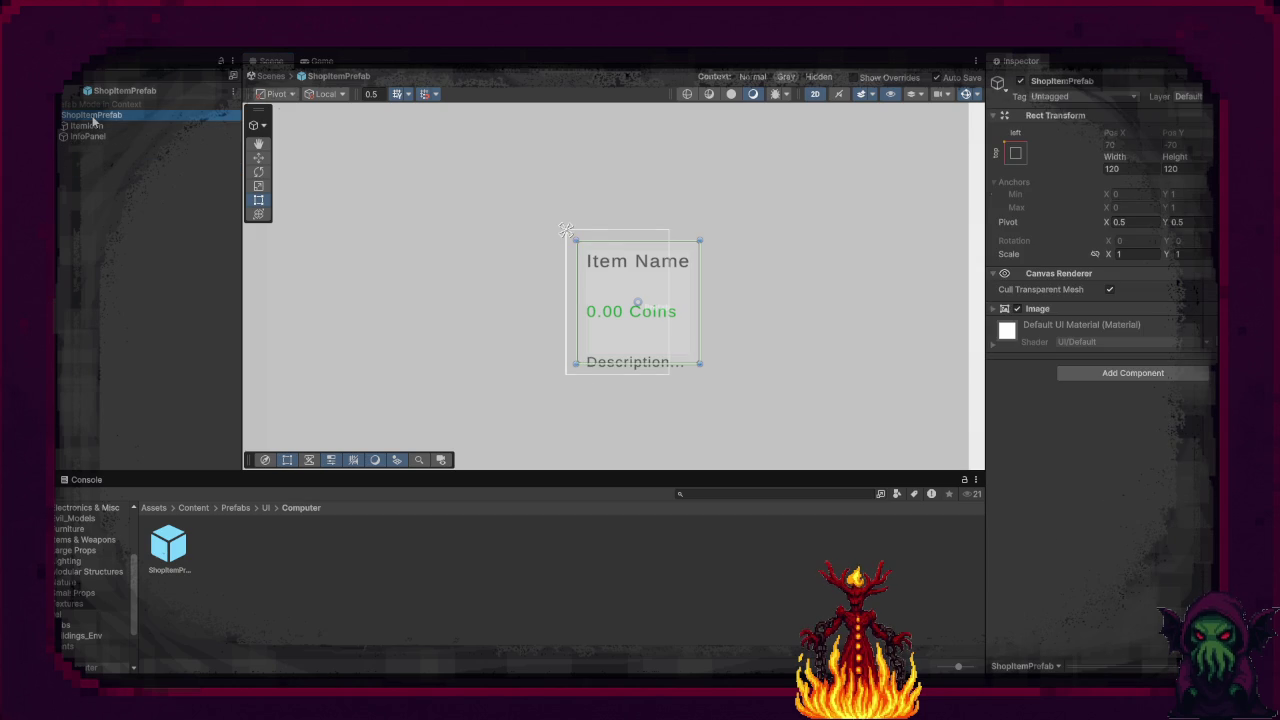
right_click(92, 118)
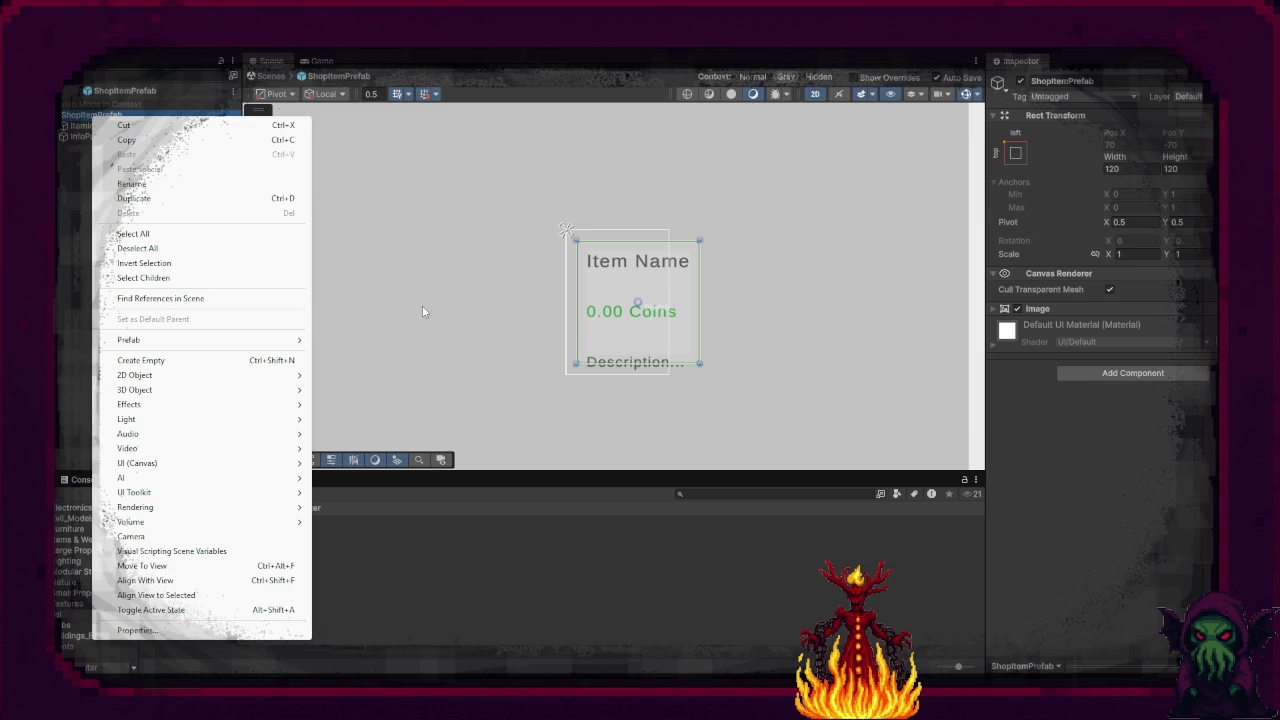
click(207, 361)
text(Hse)
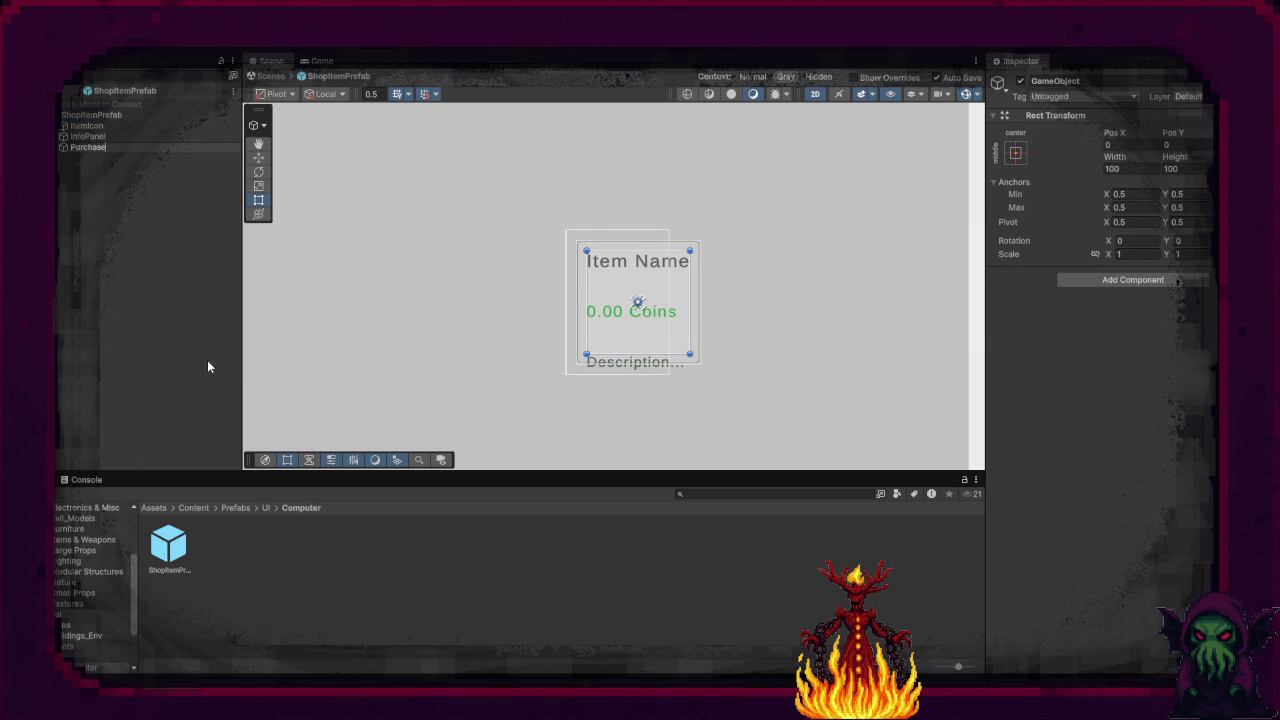
text(Pa)
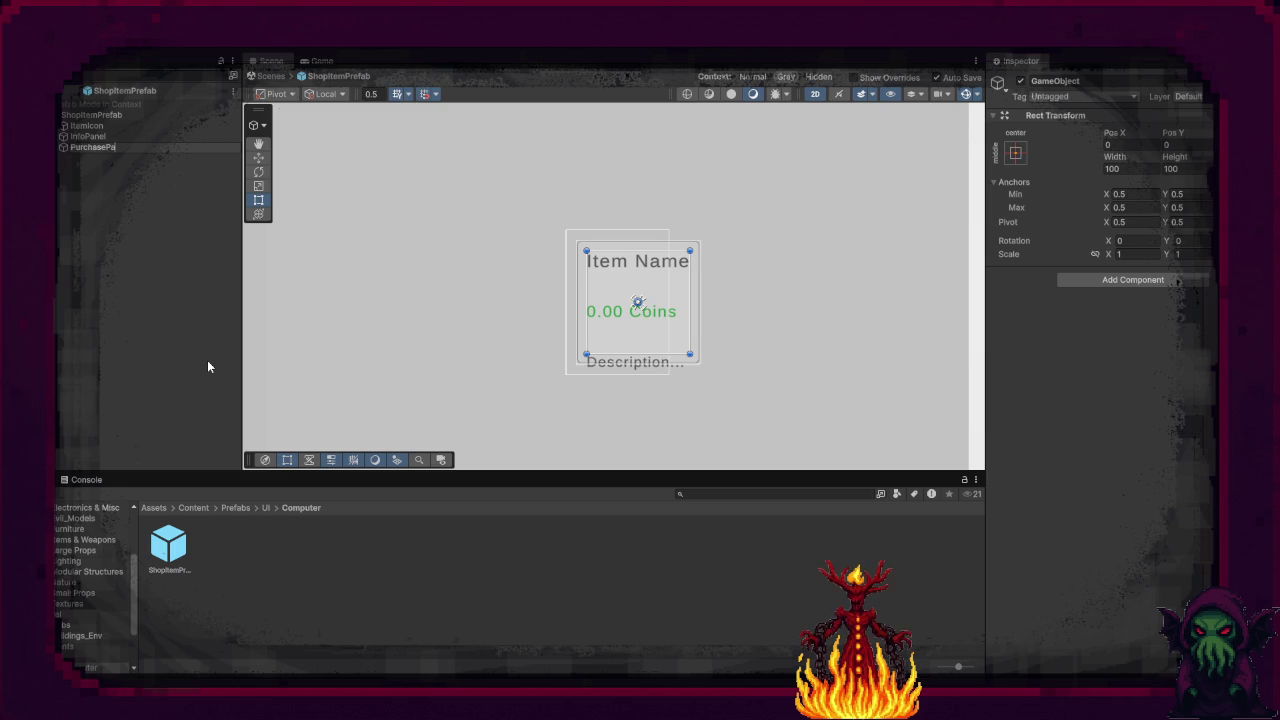
text(nel)
key(Return)
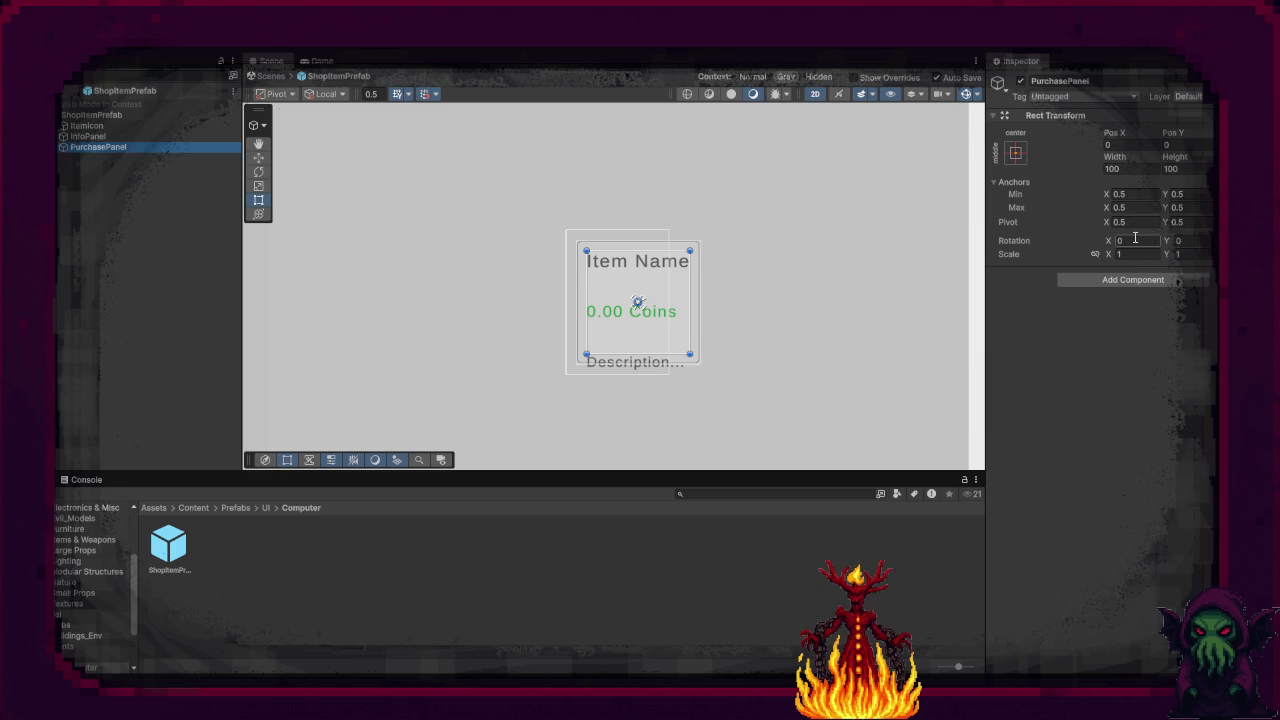
click(1126, 280)
Step: Add a Vertical Layout Group to PurchasePanel with spacing 5
text(Ver)
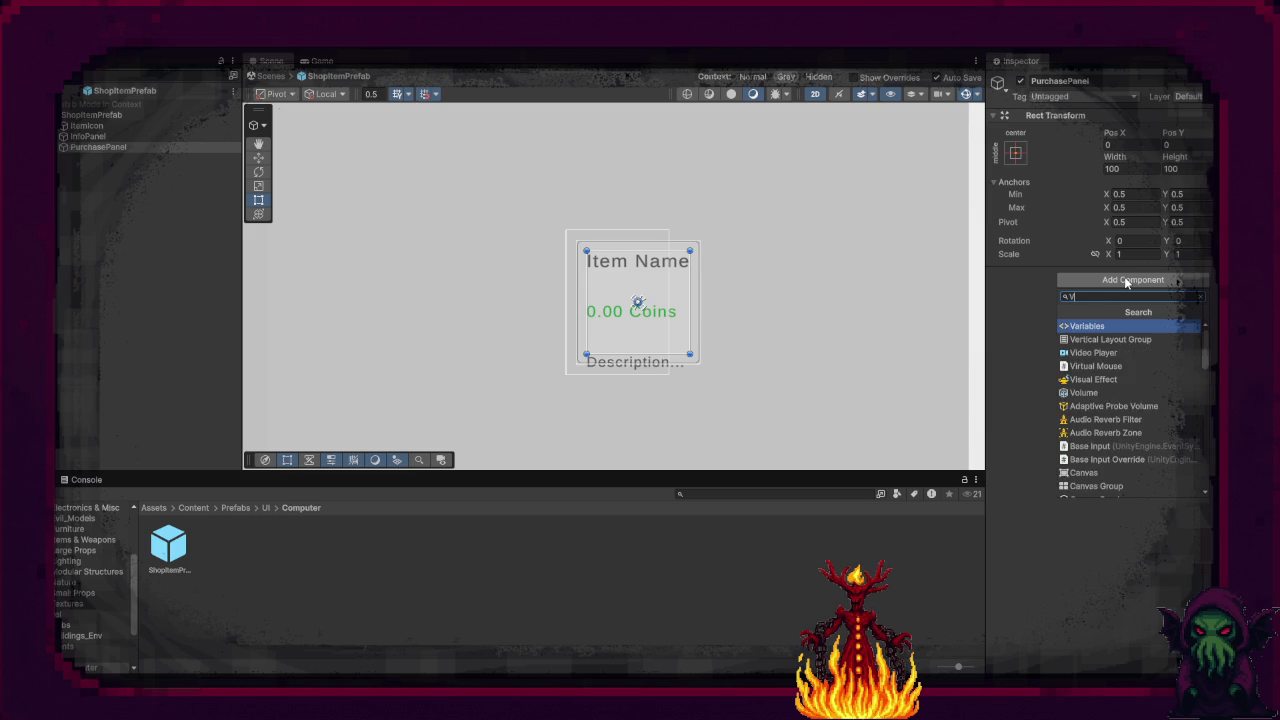
click(1118, 326)
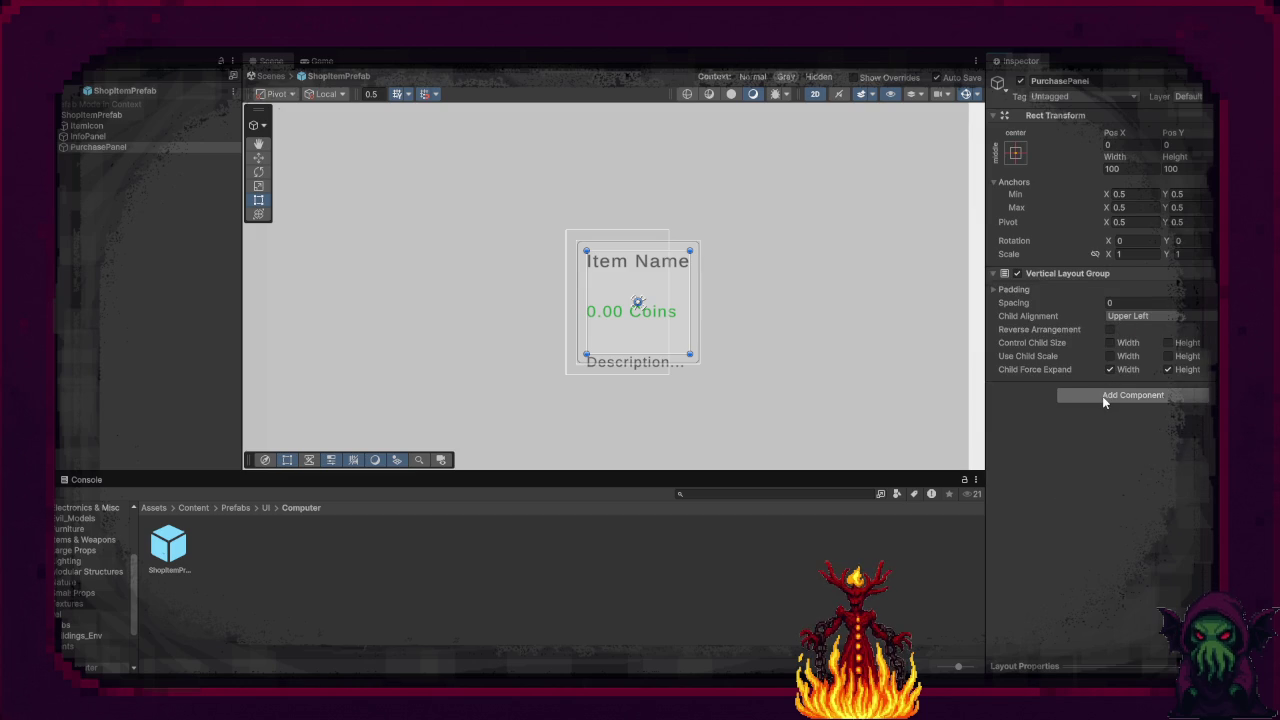
click(1110, 302)
text(5)
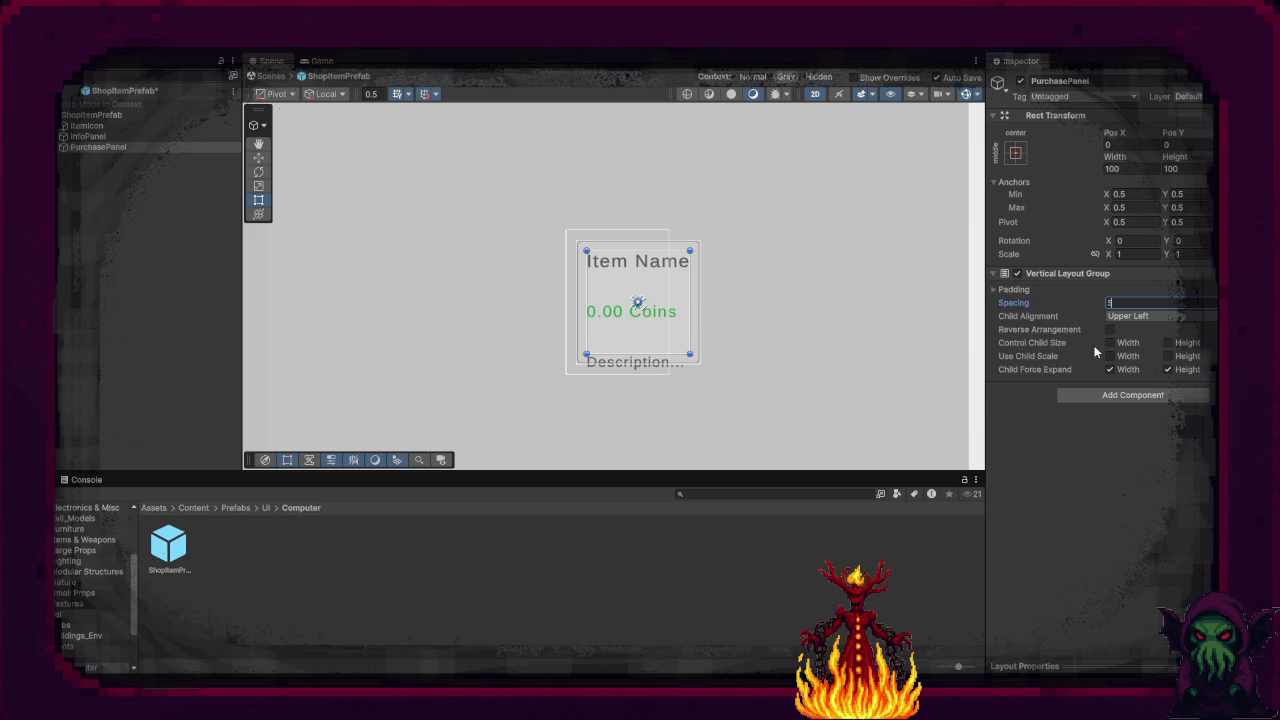
Step: Add a Layout Element to PurchasePanel with preferred width 150
click(1081, 398)
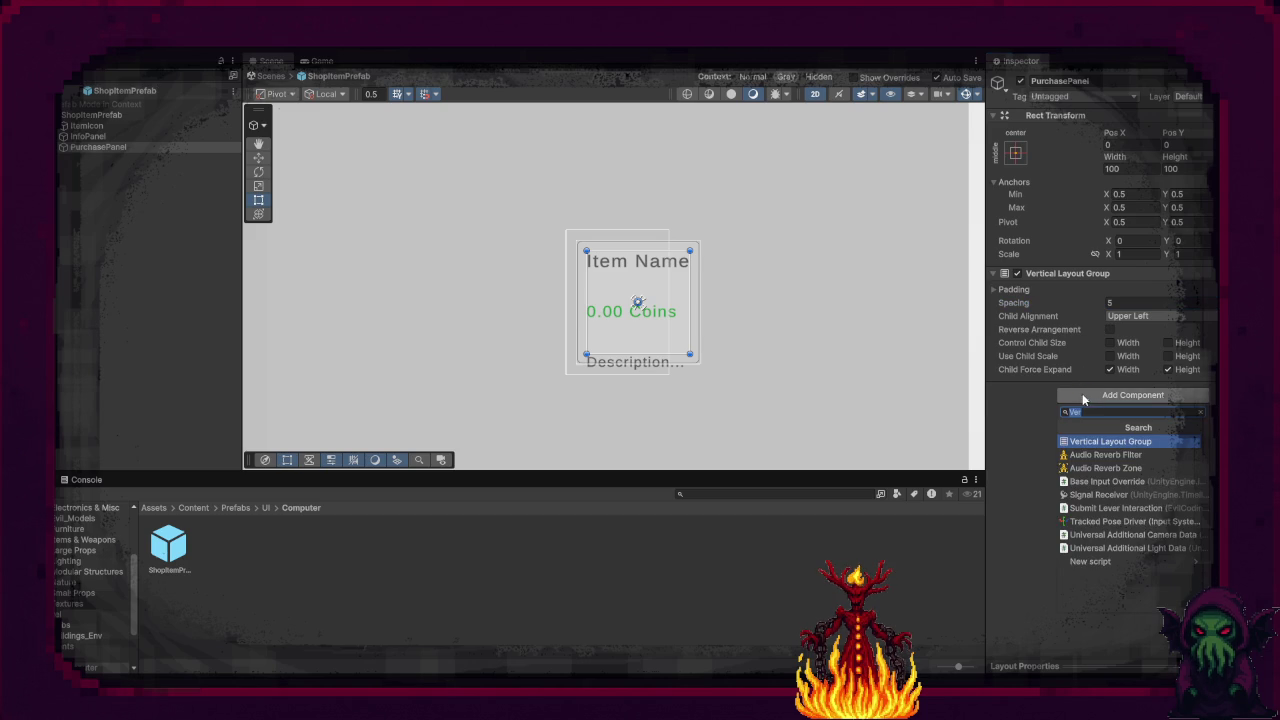
text(layout)
key(Return)
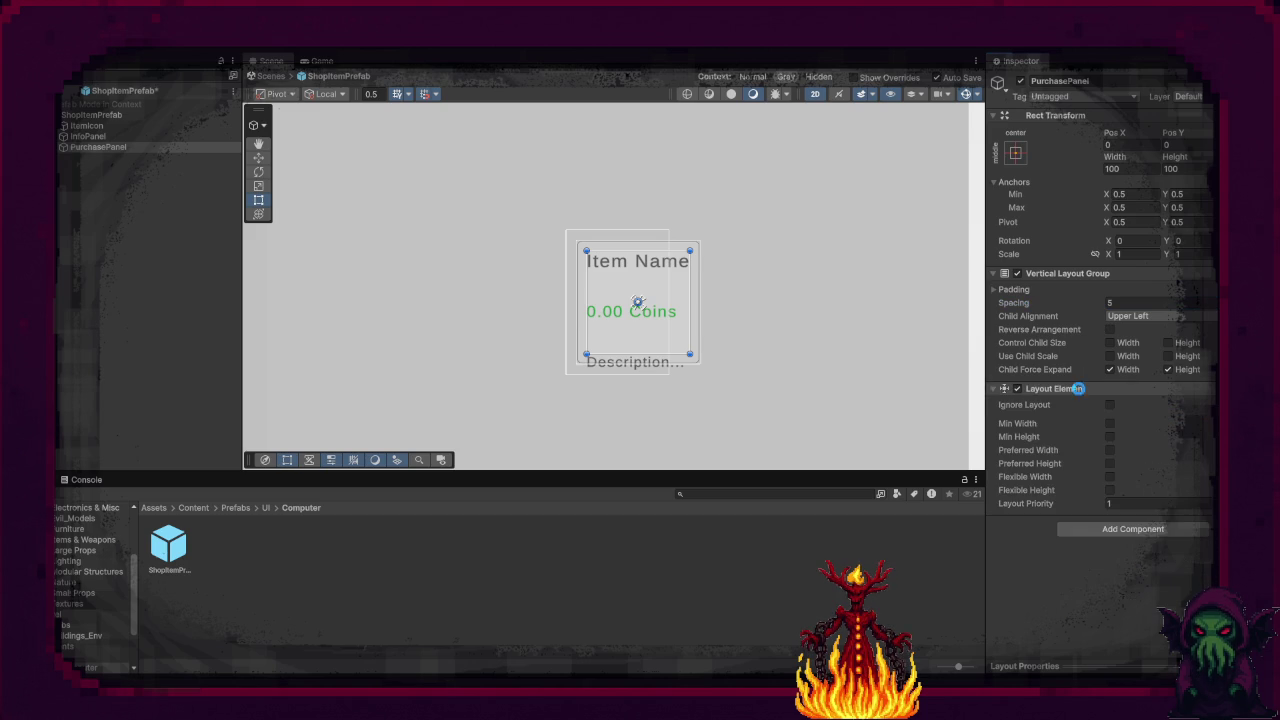
click(1108, 451)
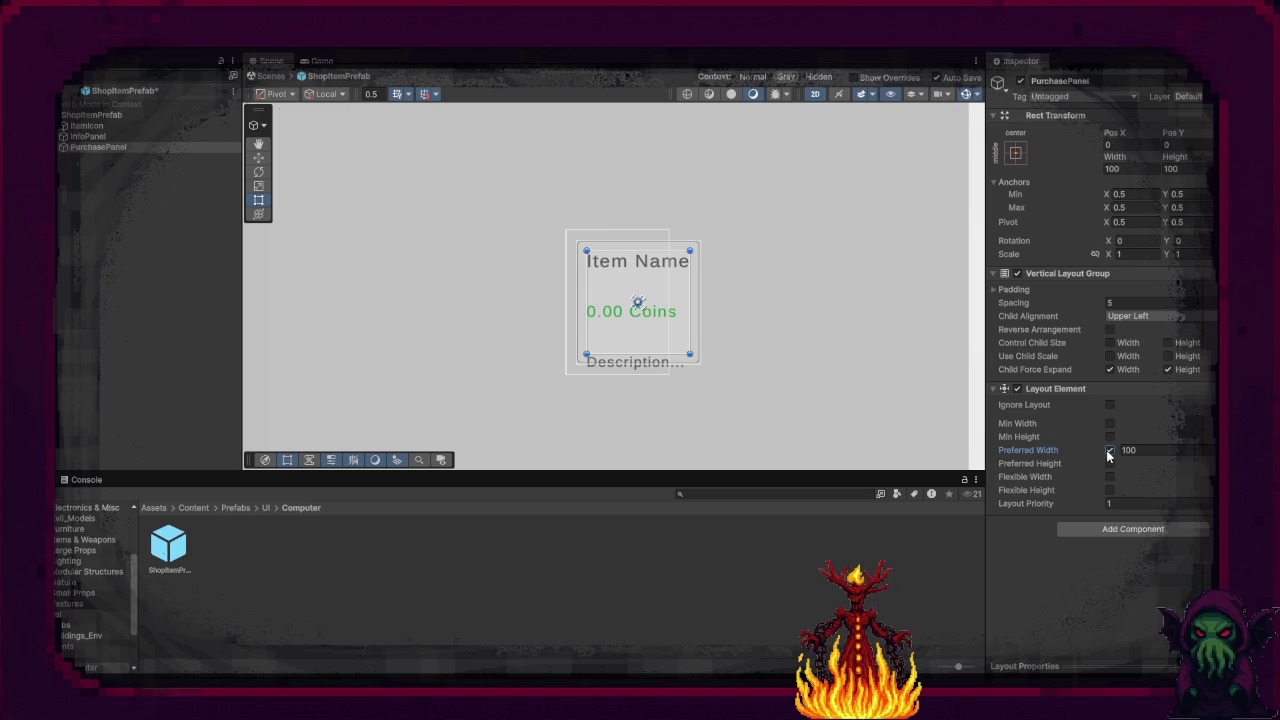
click(1130, 450)
text(1)
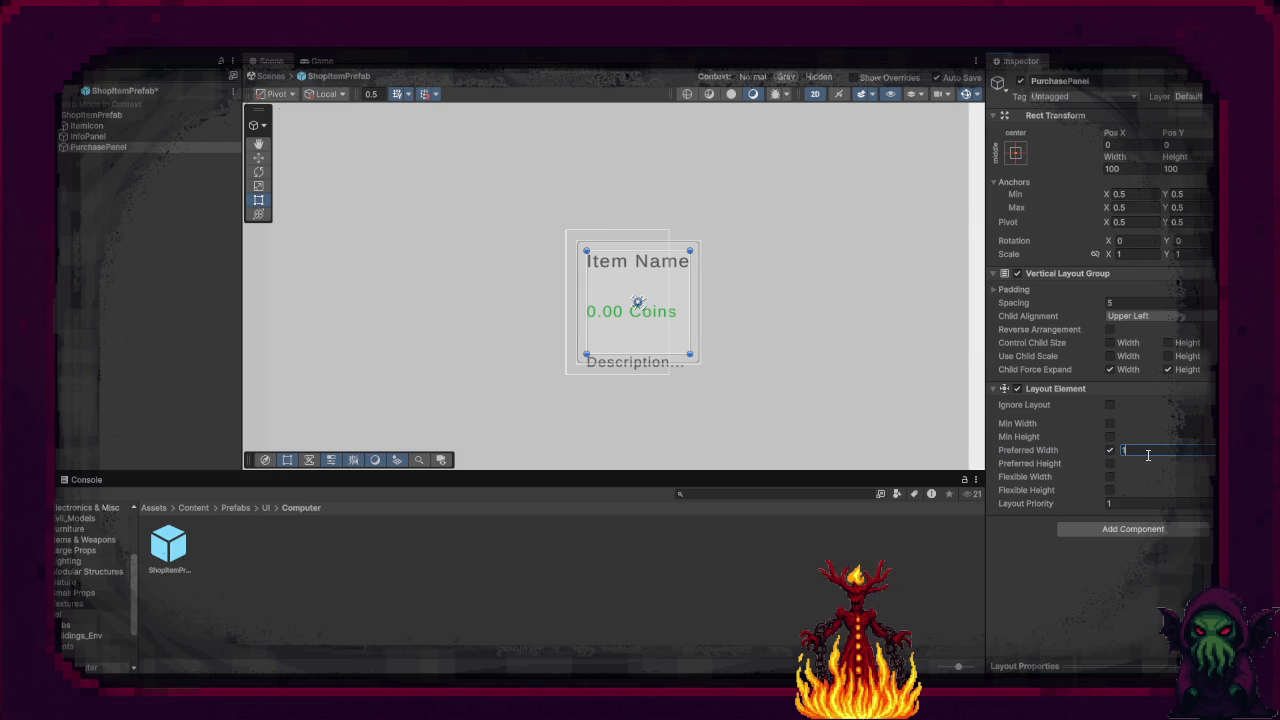
text(50)
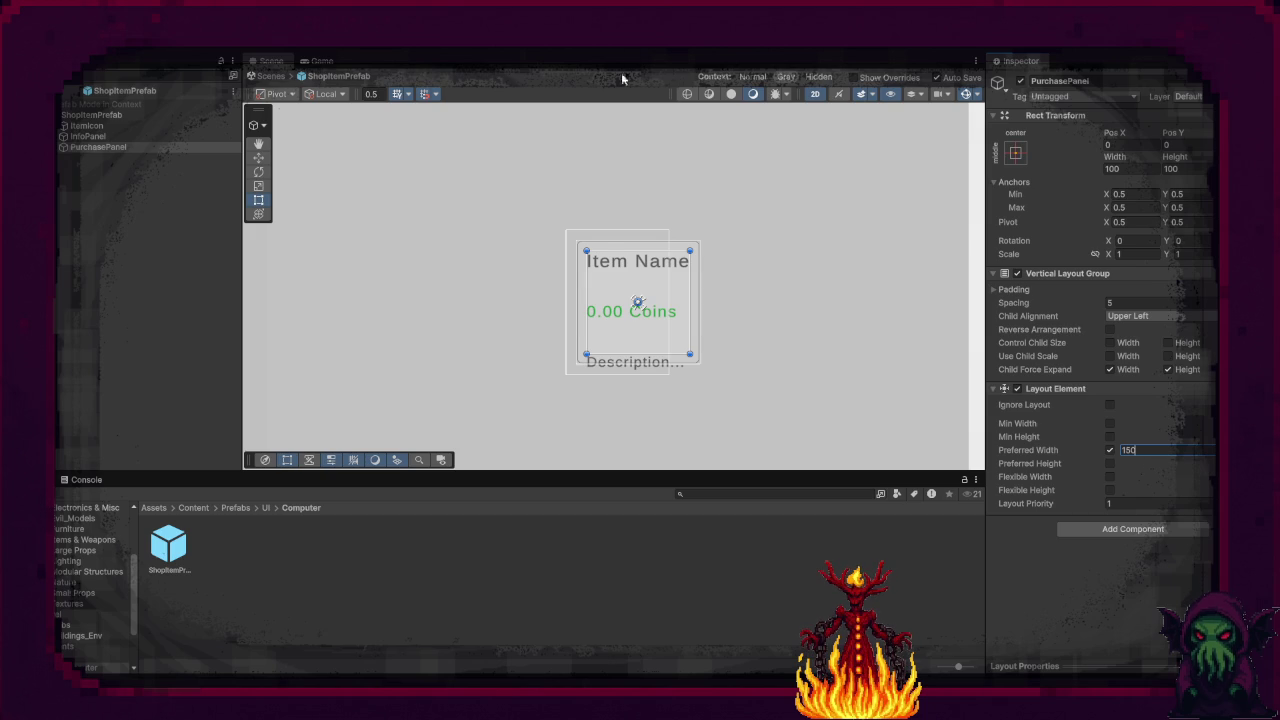
scroll(664, 197, down, 4)
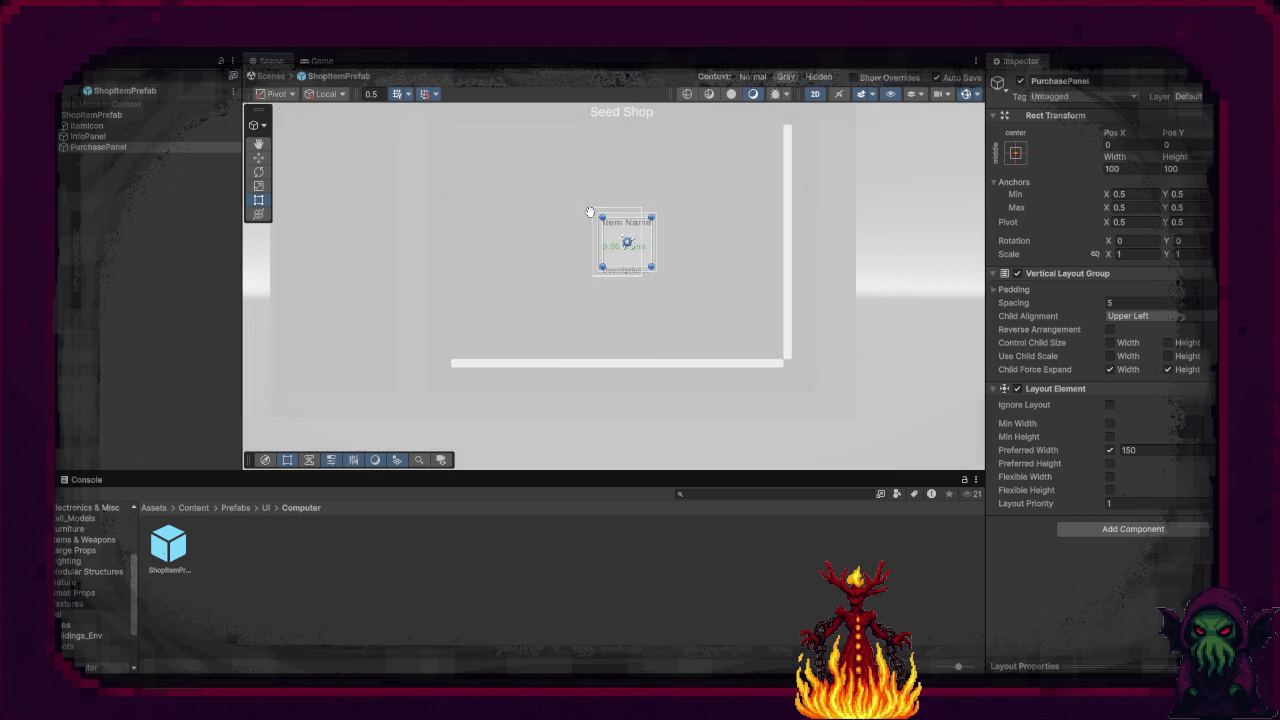
scroll(609, 300, up, 5)
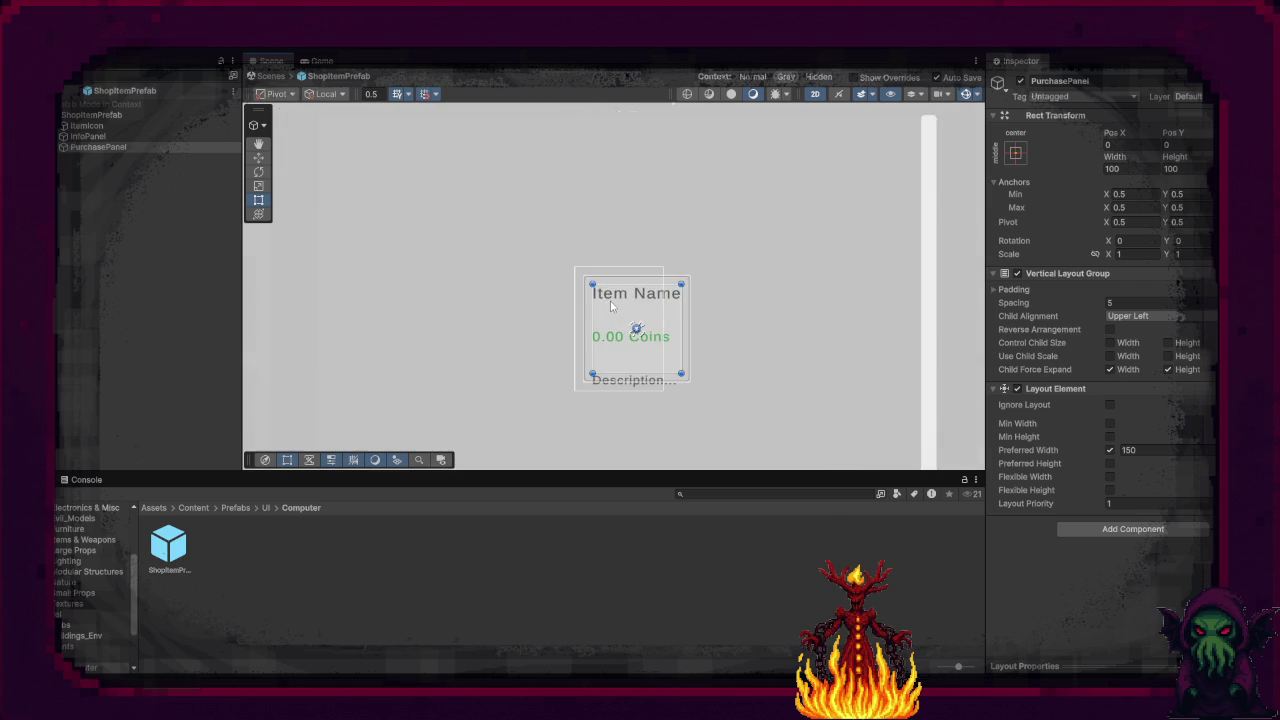
scroll(611, 306, up, 1)
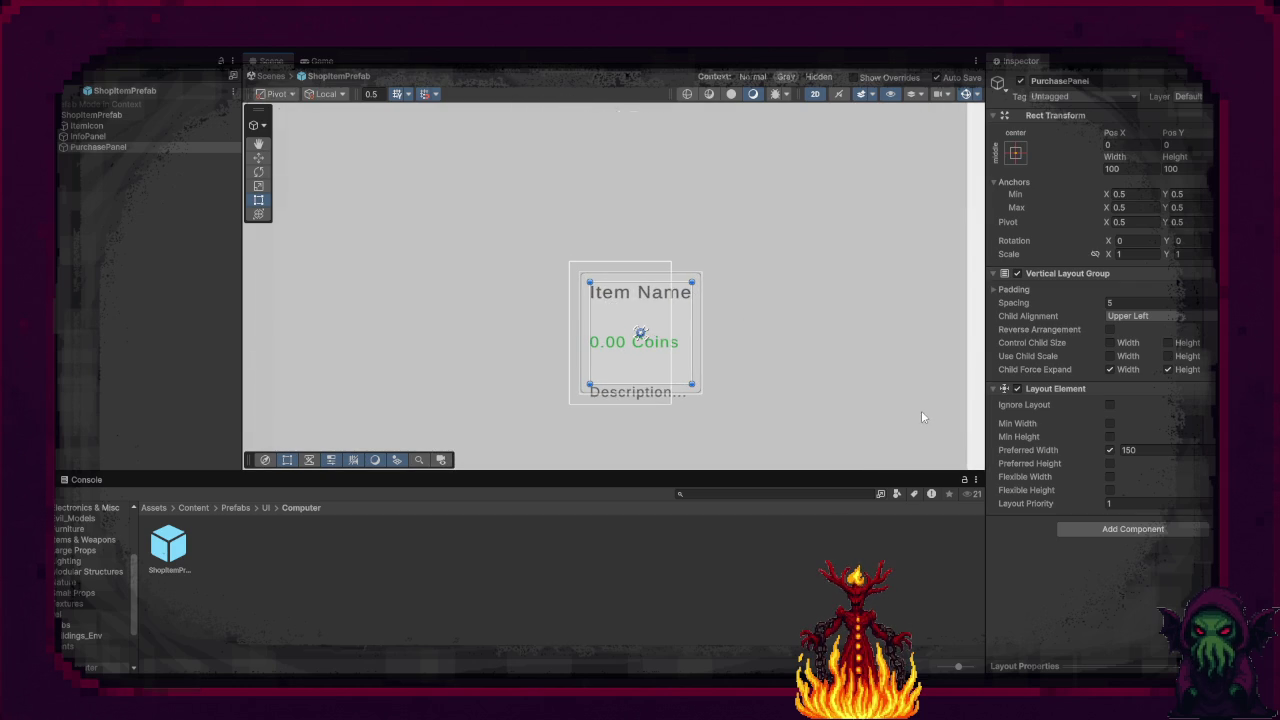
right_click(87, 148)
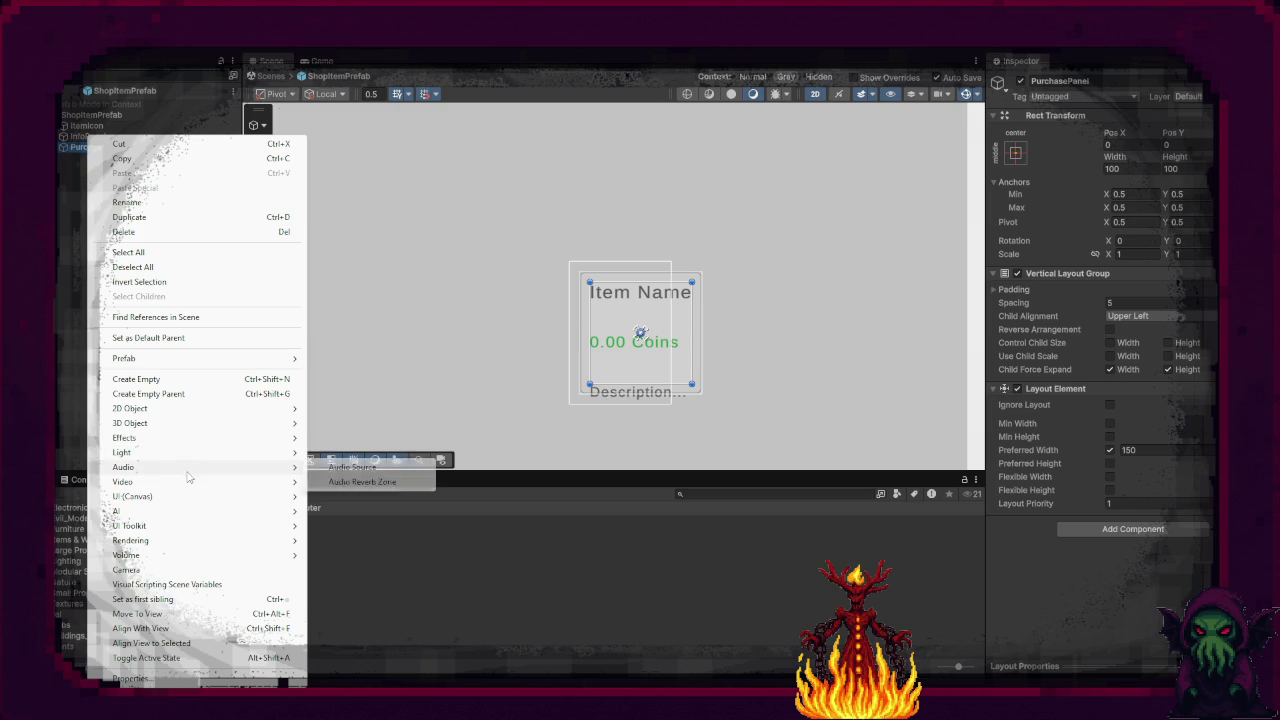
Step: Add a TextMeshPro input field under PurchasePanel and name it QuantityInput
mouse_move(250, 497)
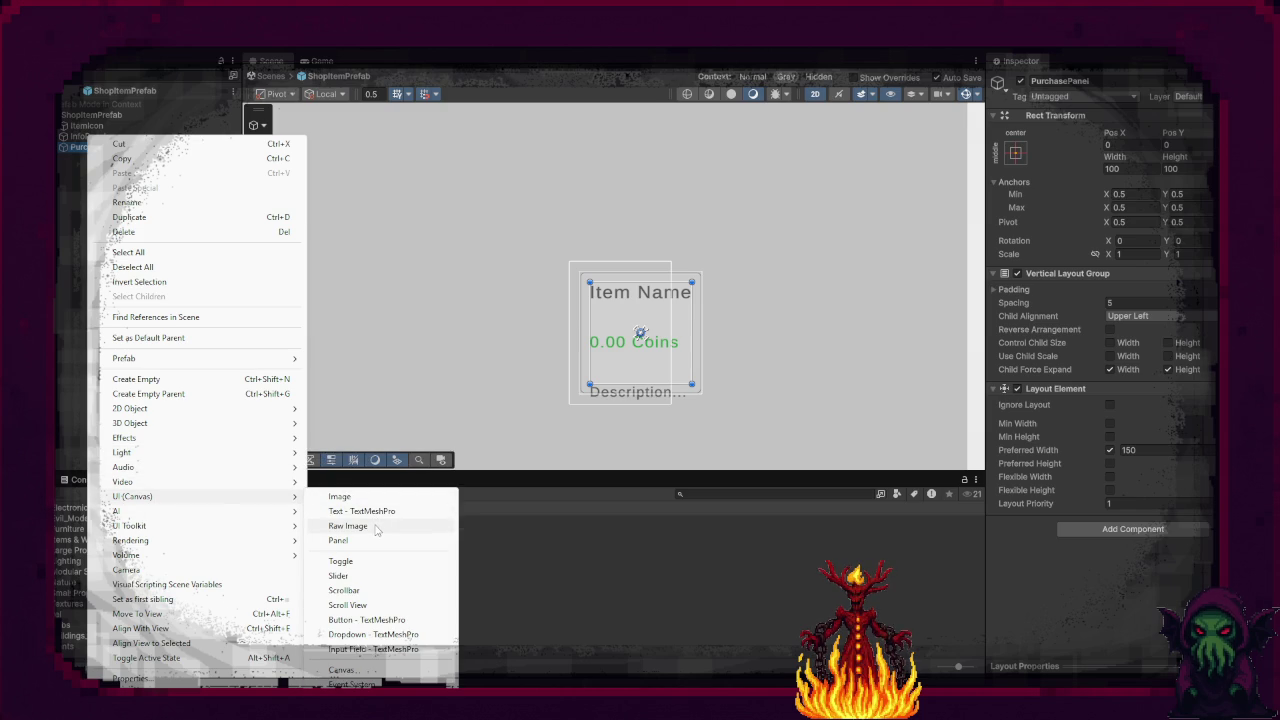
click(386, 650)
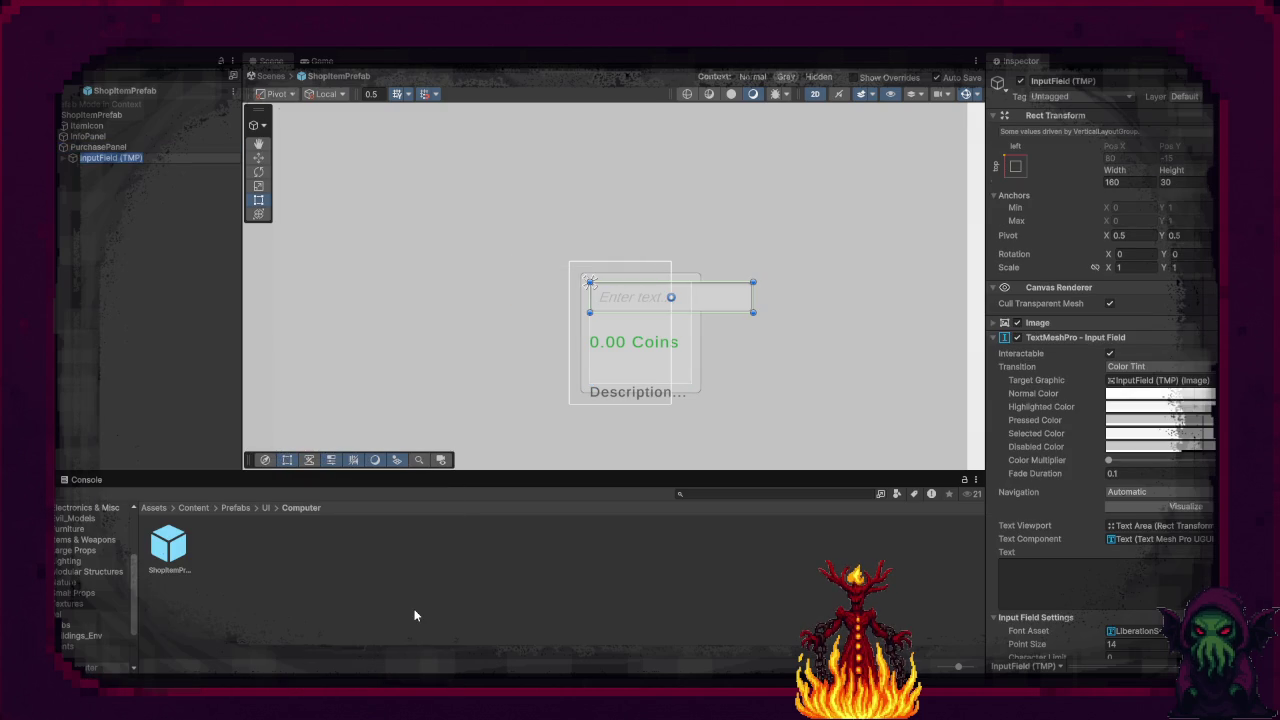
text(Quantit)
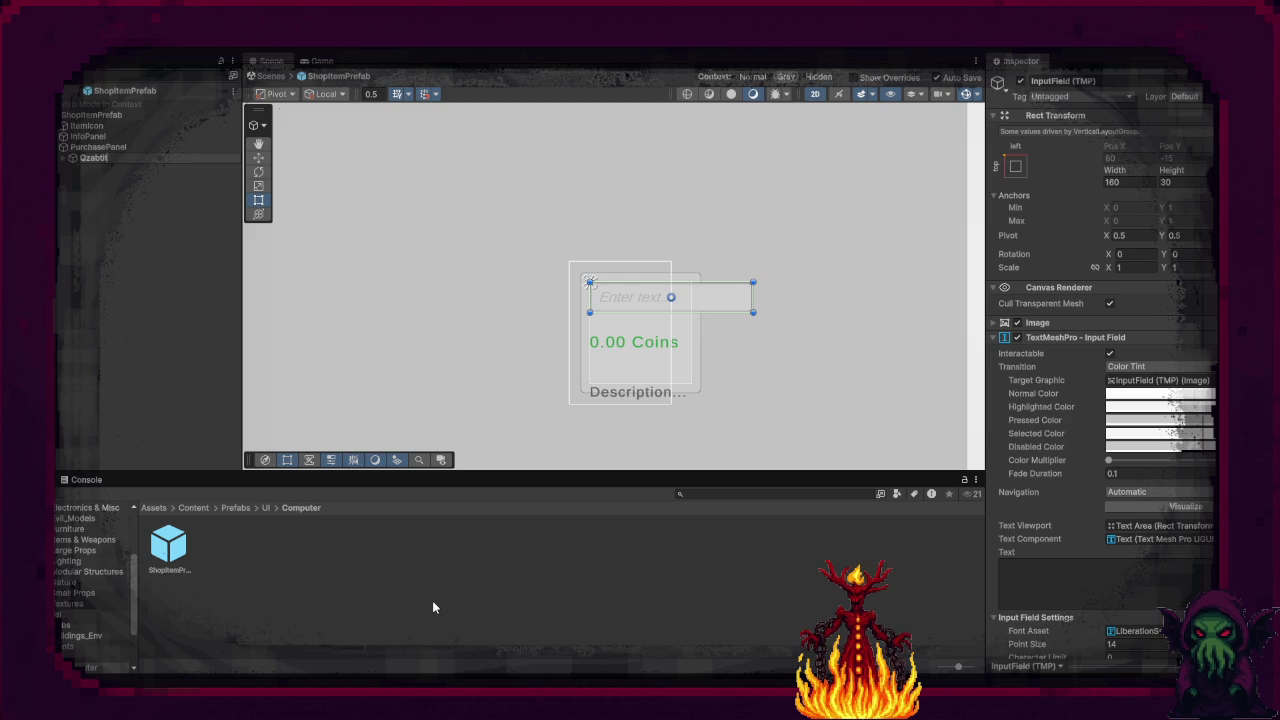
key(BackSpace)
key(BackSpace)
text(ity)
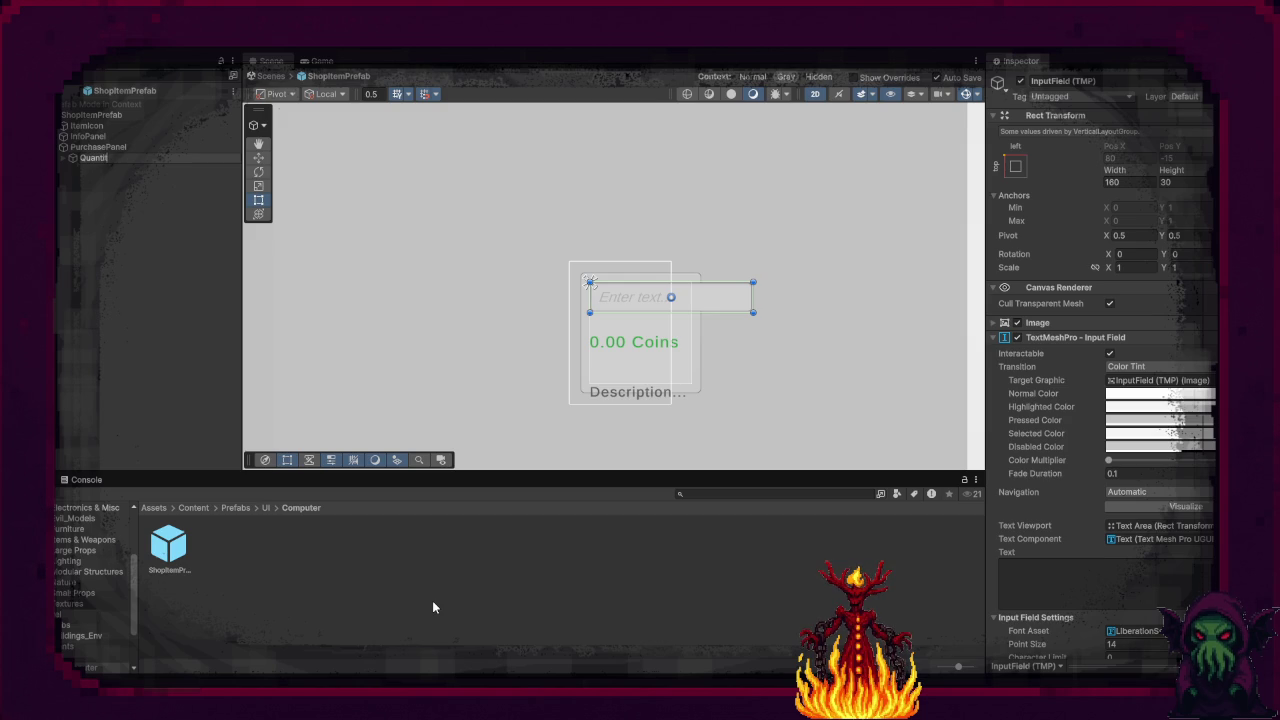
text(Input)
key(Return)
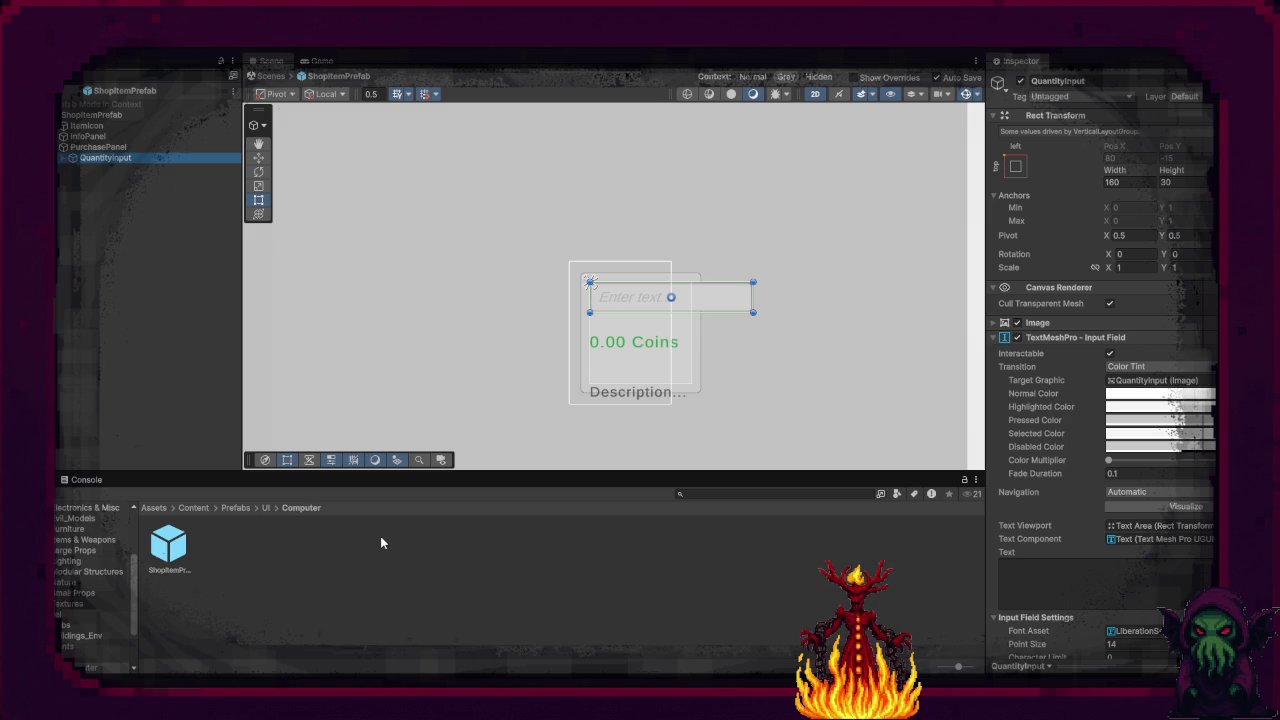
click(71, 158)
Step: Change the QuantityInput placeholder text to 'Quantity'
click(82, 168)
click(118, 179)
click(1097, 362)
text(Quan)
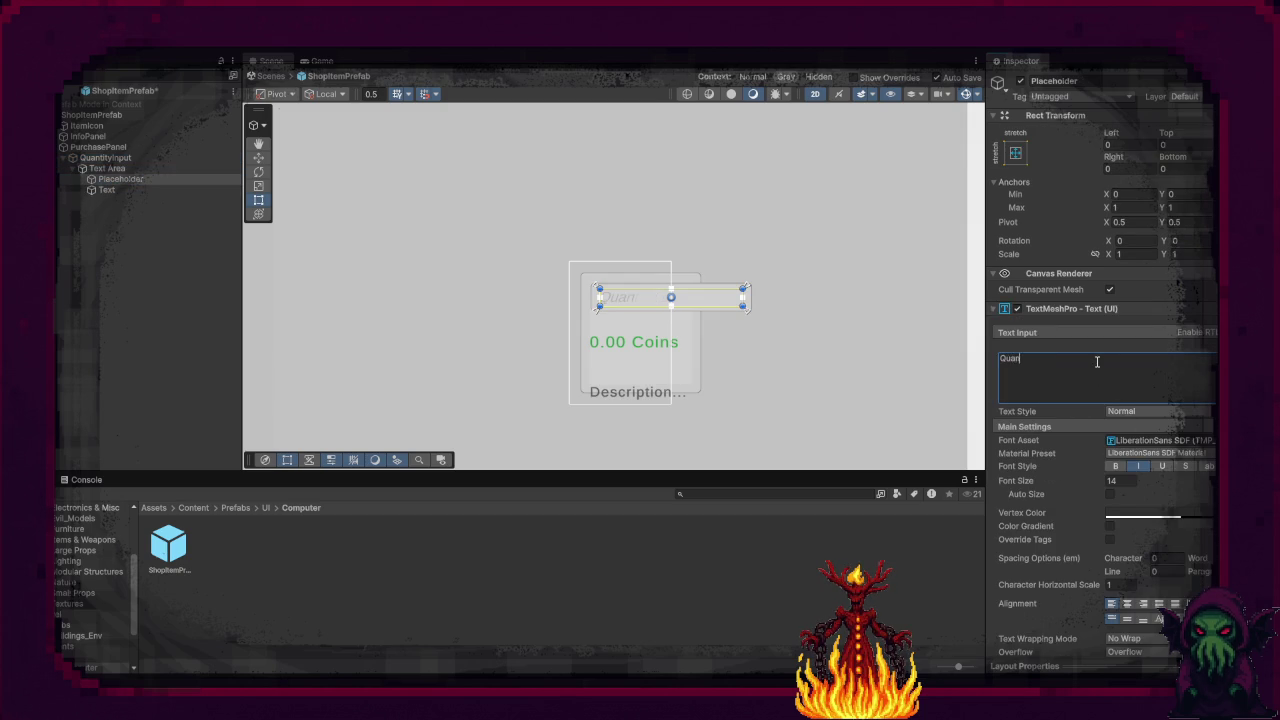
text(toity)
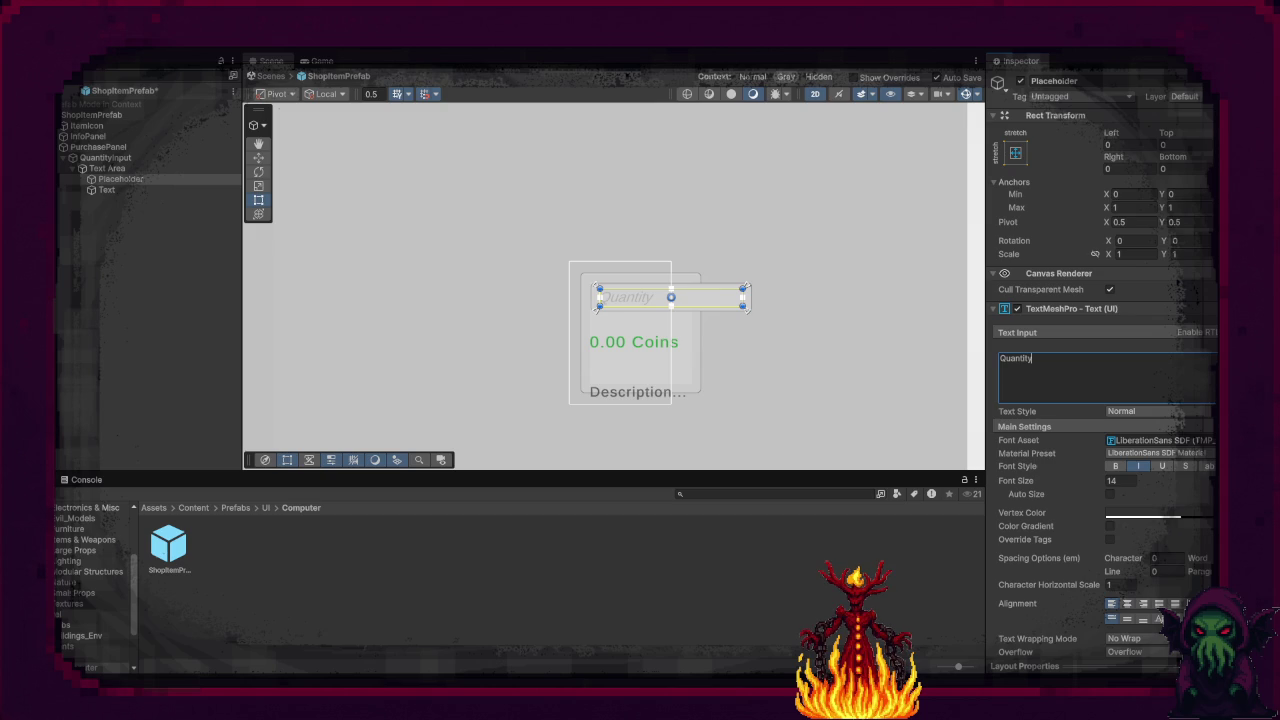
scroll(1120, 472, down, 3)
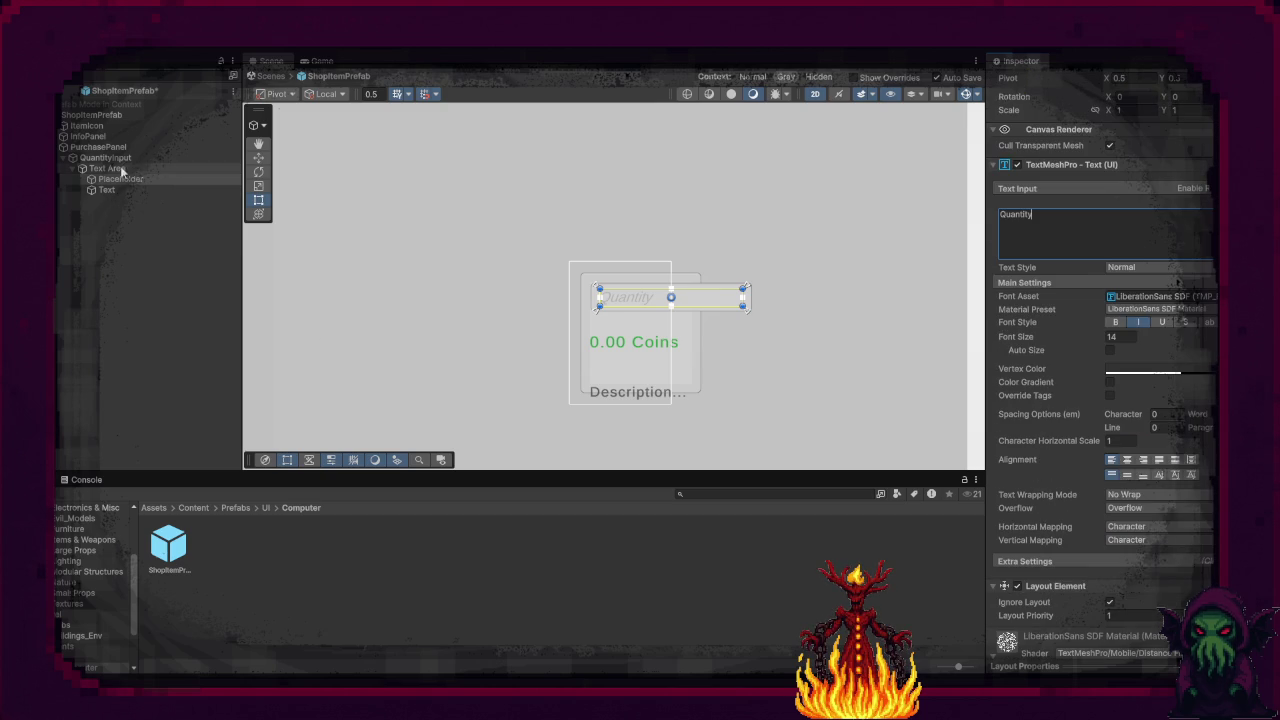
Step: Set the QuantityInput field's Content Type to Integer Number
click(155, 169)
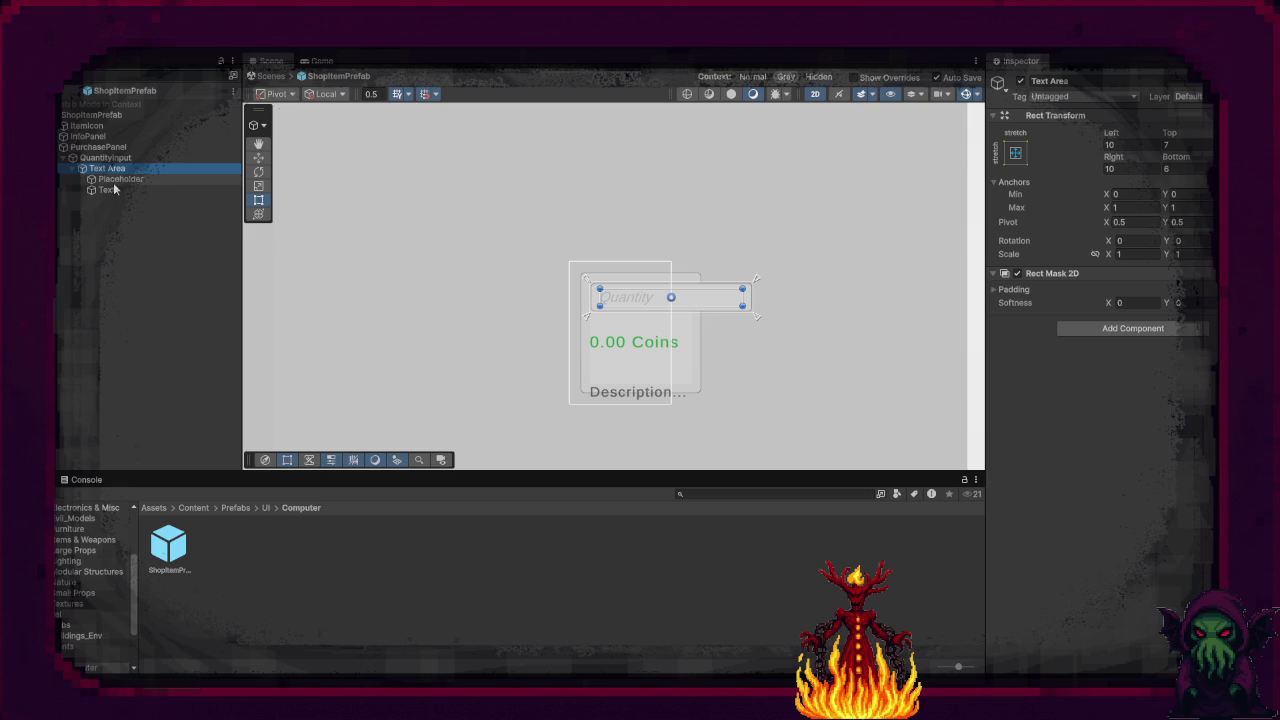
click(120, 158)
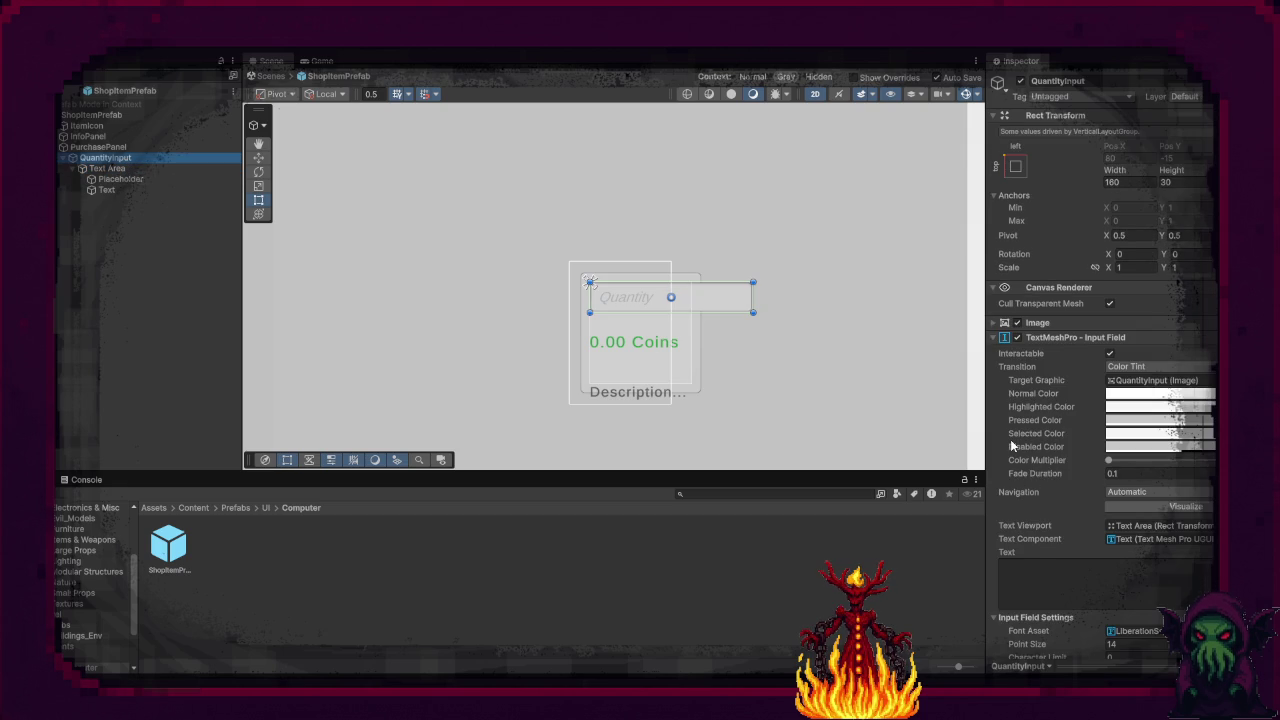
scroll(1010, 439, down, 1)
scroll(1010, 439, down, 1)
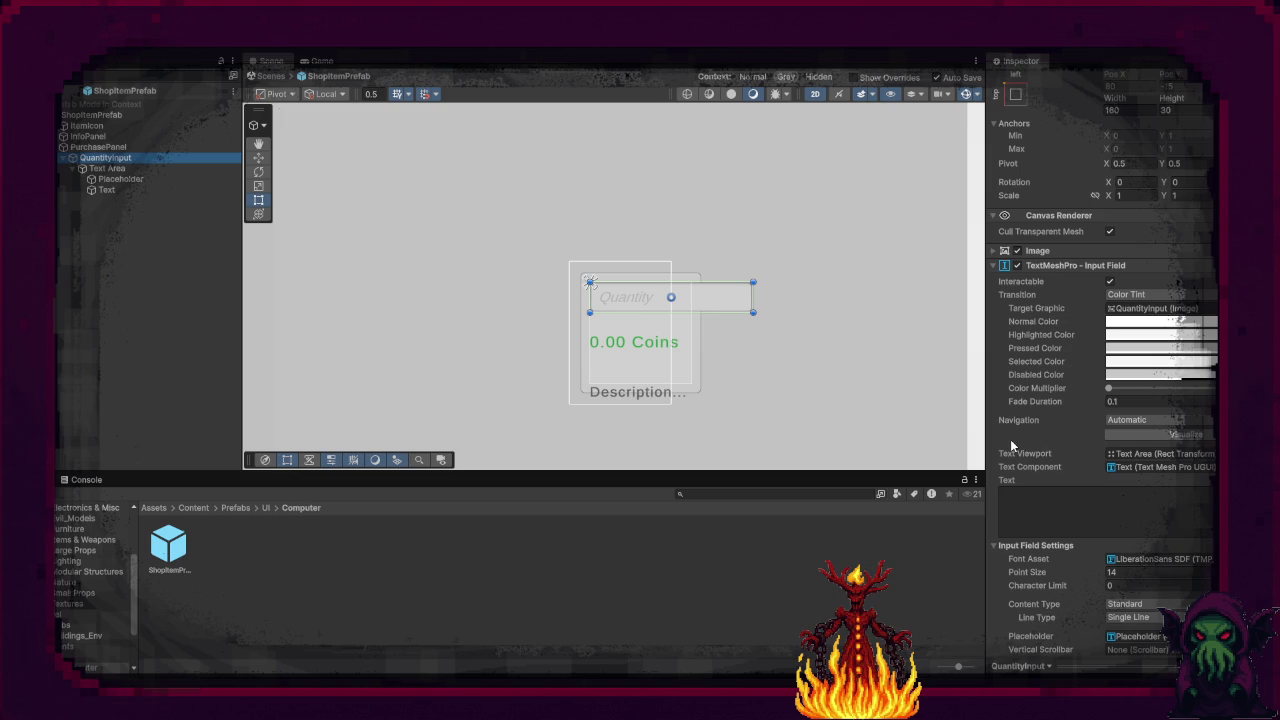
scroll(1010, 440, down, 3)
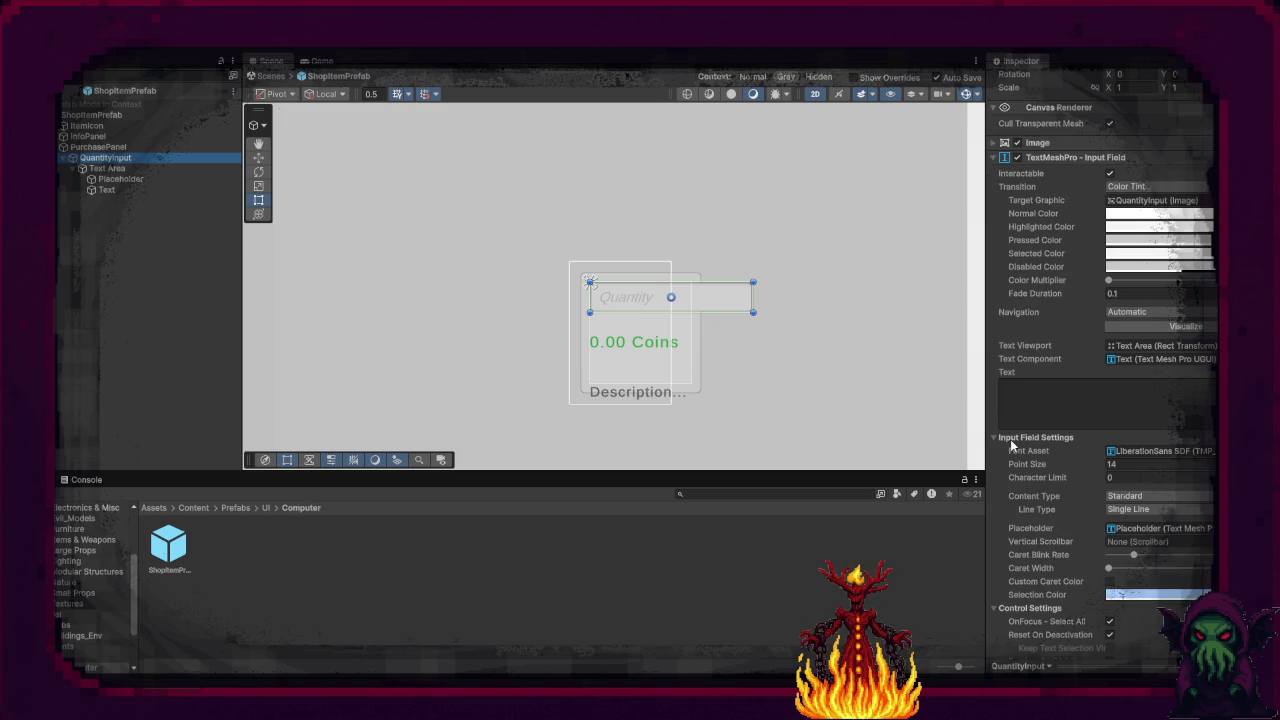
click(1125, 496)
click(1159, 540)
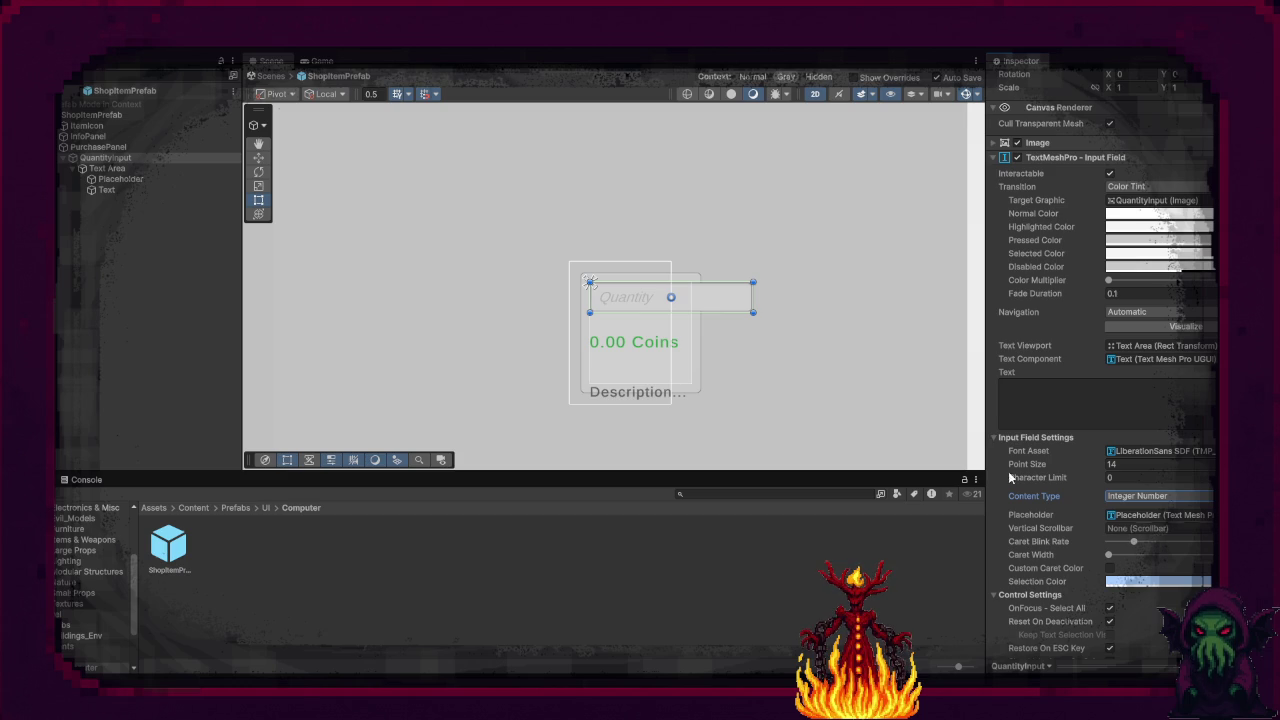
Step: Inspect the quantity field's Text object and select its Text Area
click(153, 191)
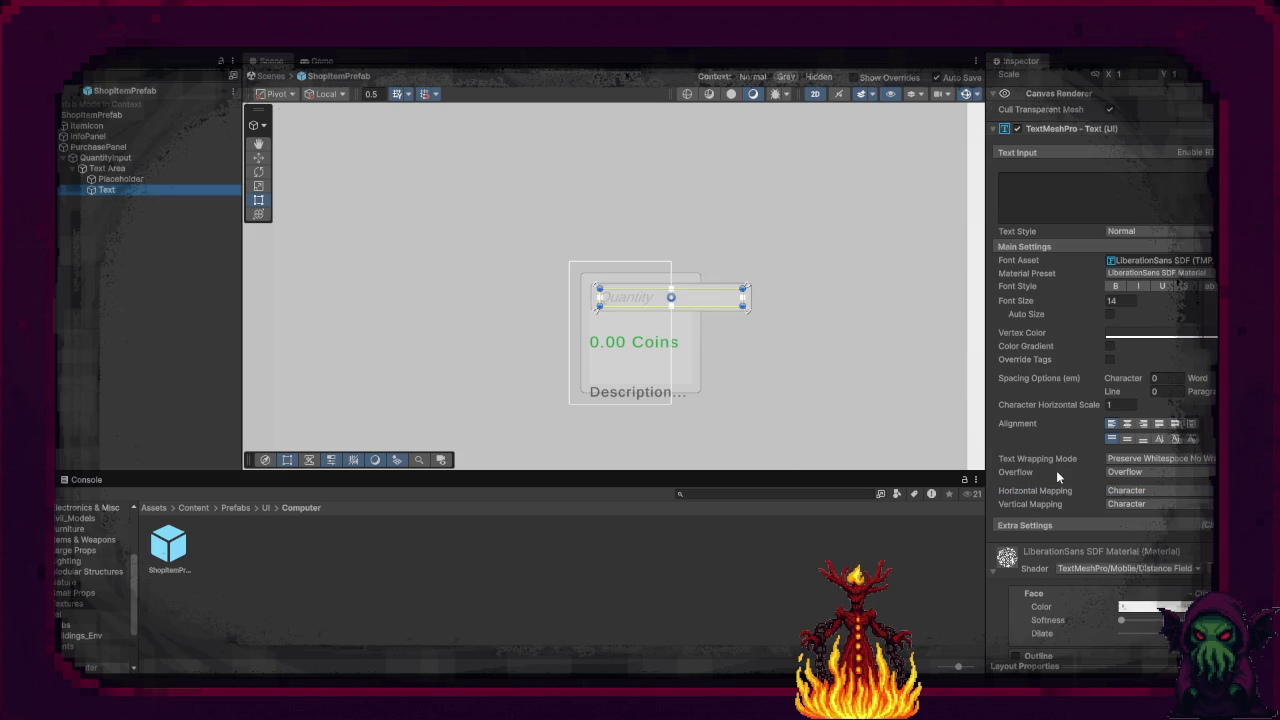
click(1030, 200)
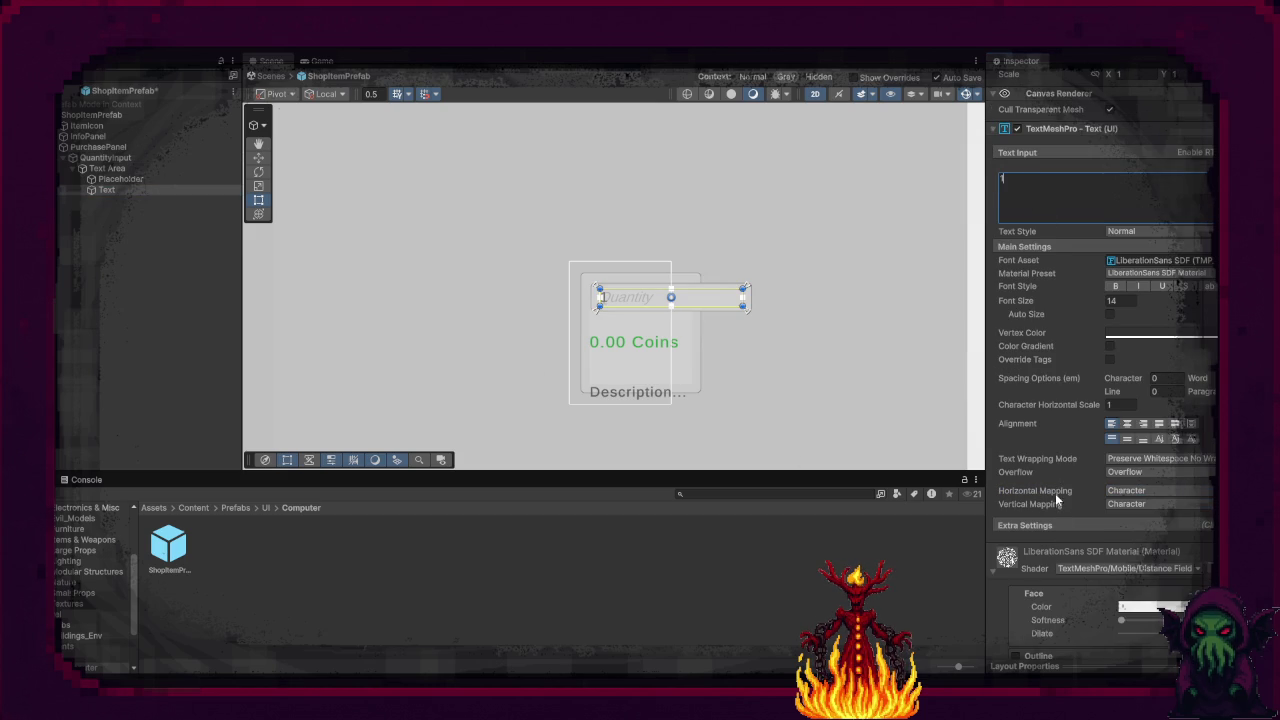
scroll(1056, 502, down, 1)
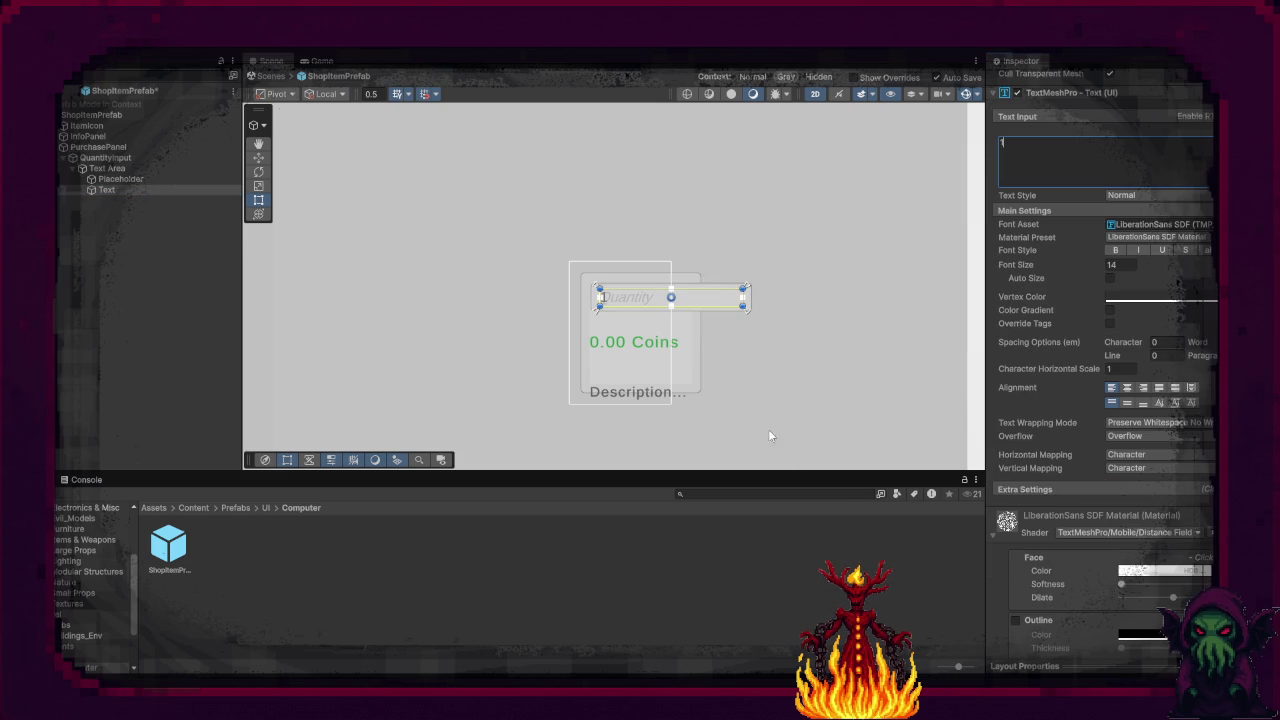
click(108, 168)
right_click(110, 168)
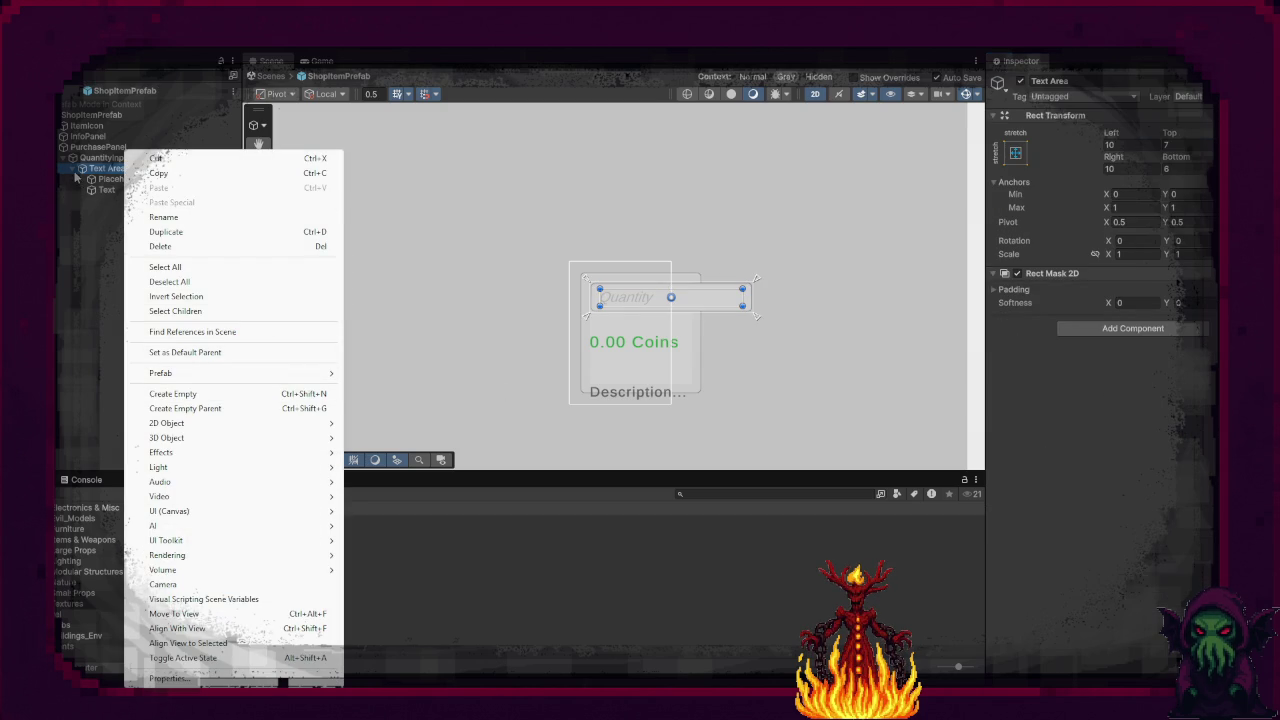
Step: Add a Button - TextMeshPro under PurchasePanel and name it Buy
click(74, 201)
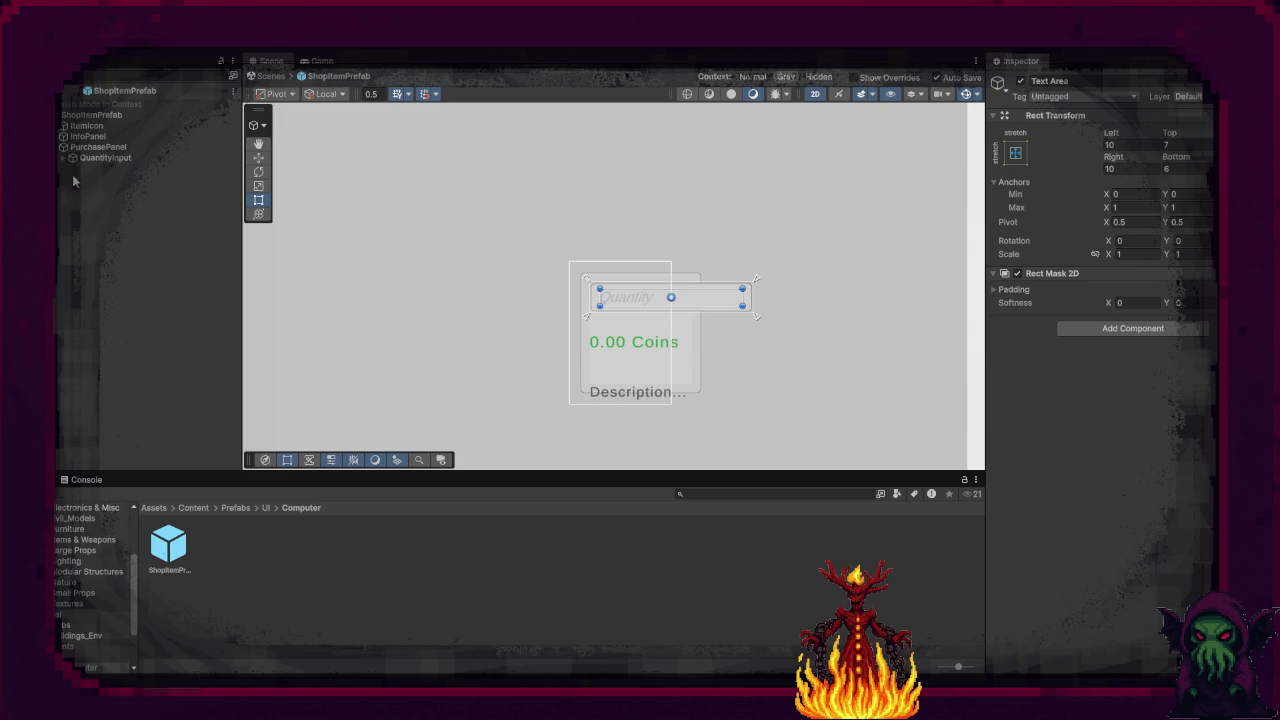
click(59, 148)
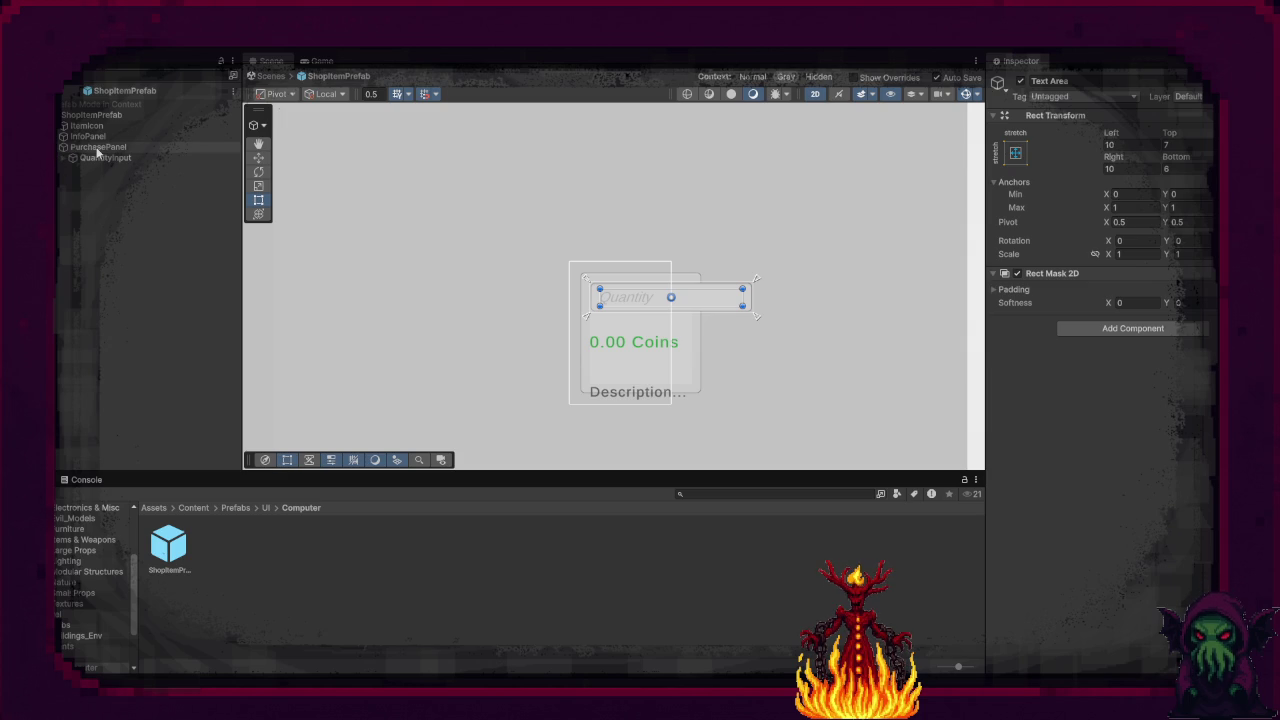
right_click(99, 150)
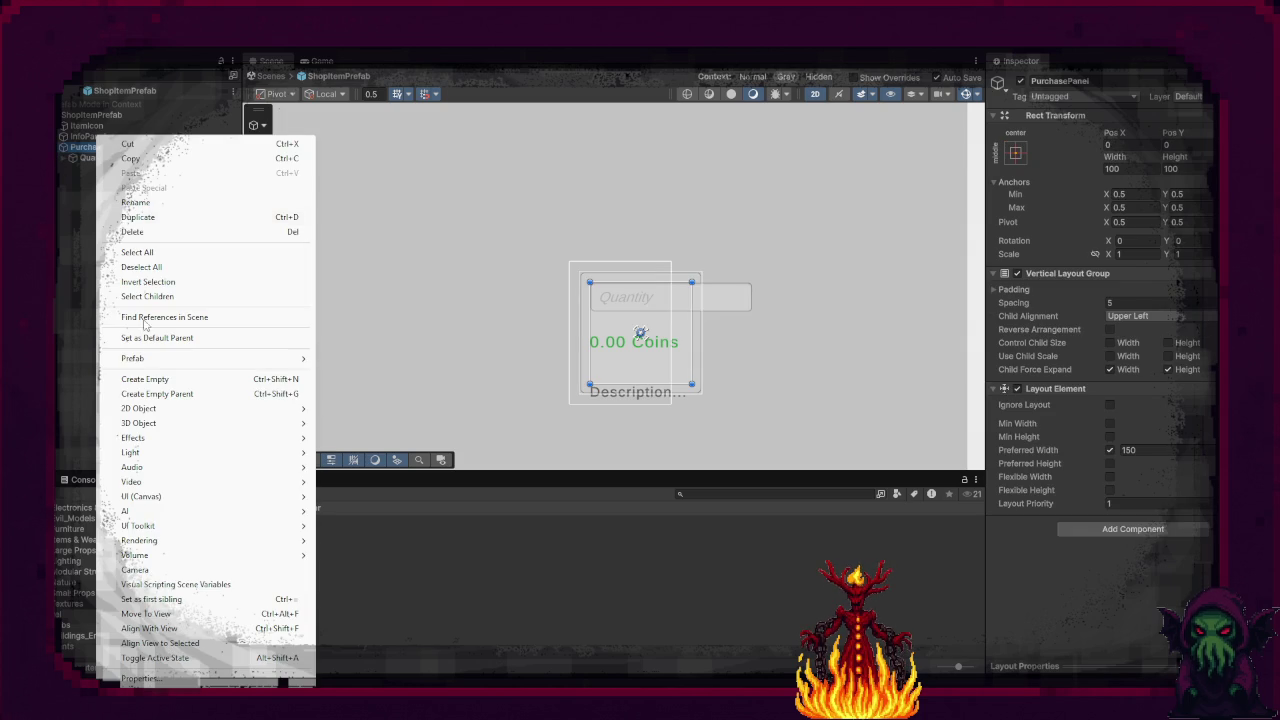
mouse_move(175, 497)
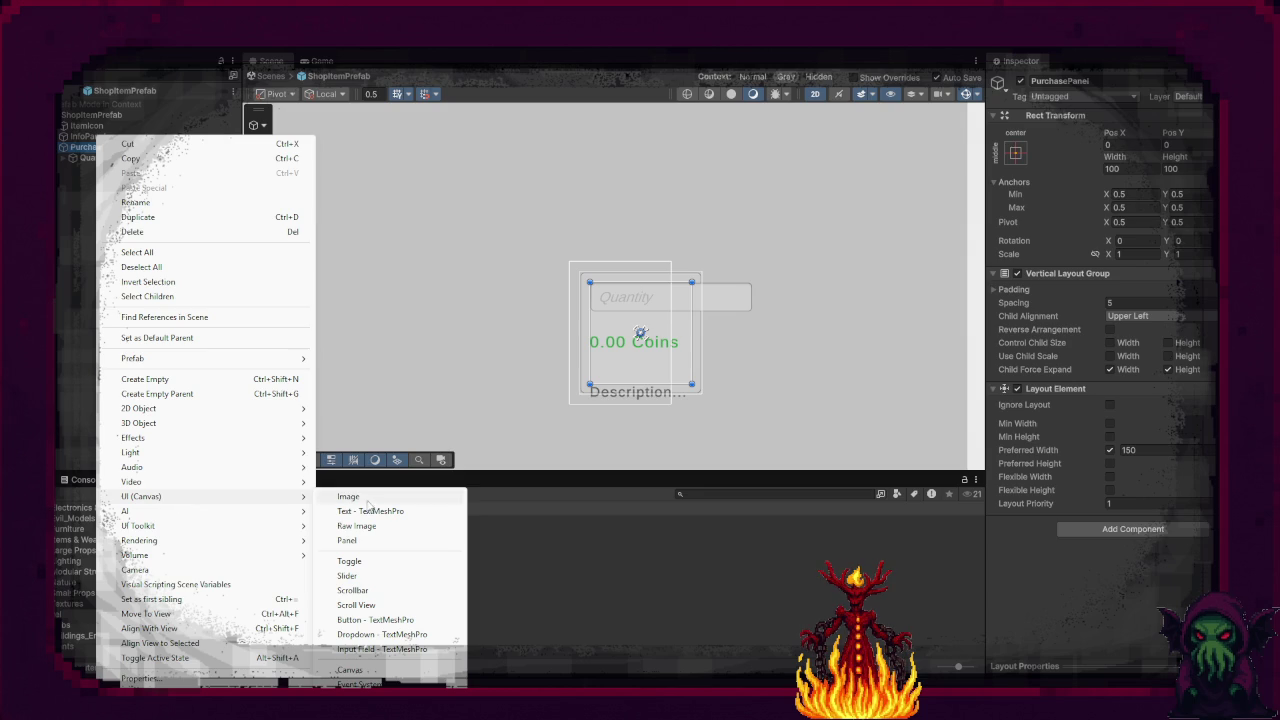
click(387, 620)
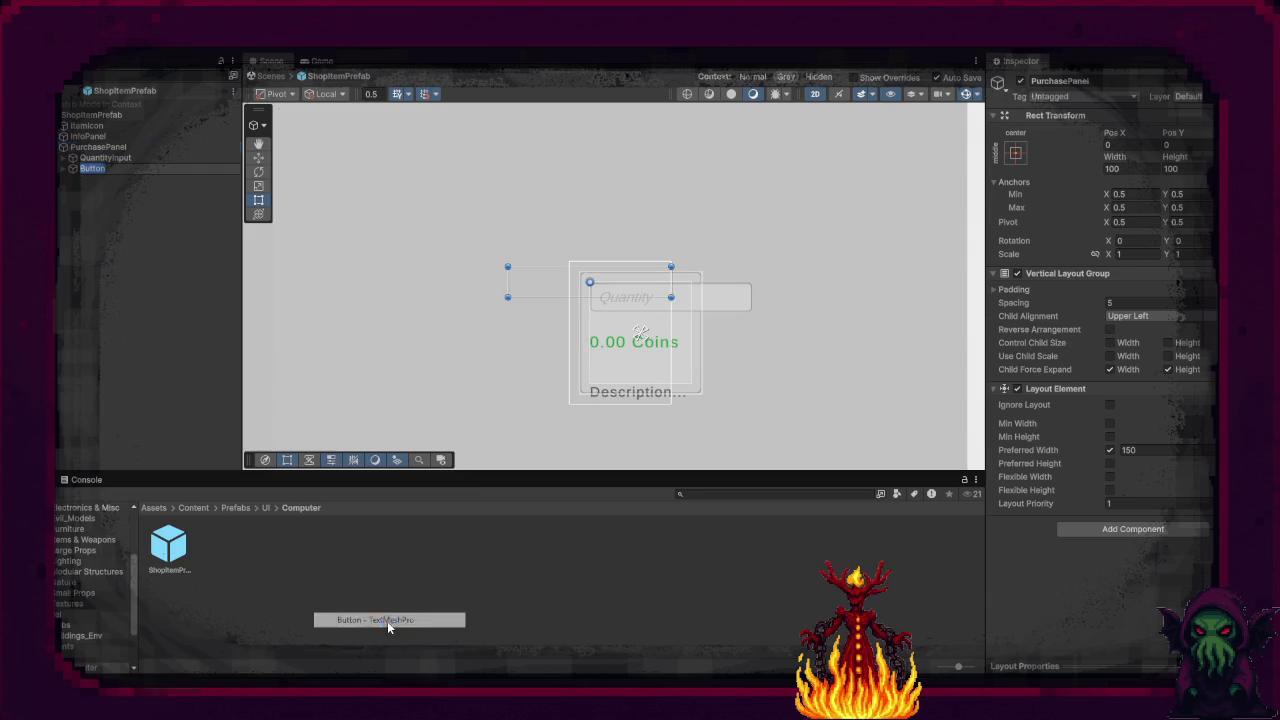
text(Buy)
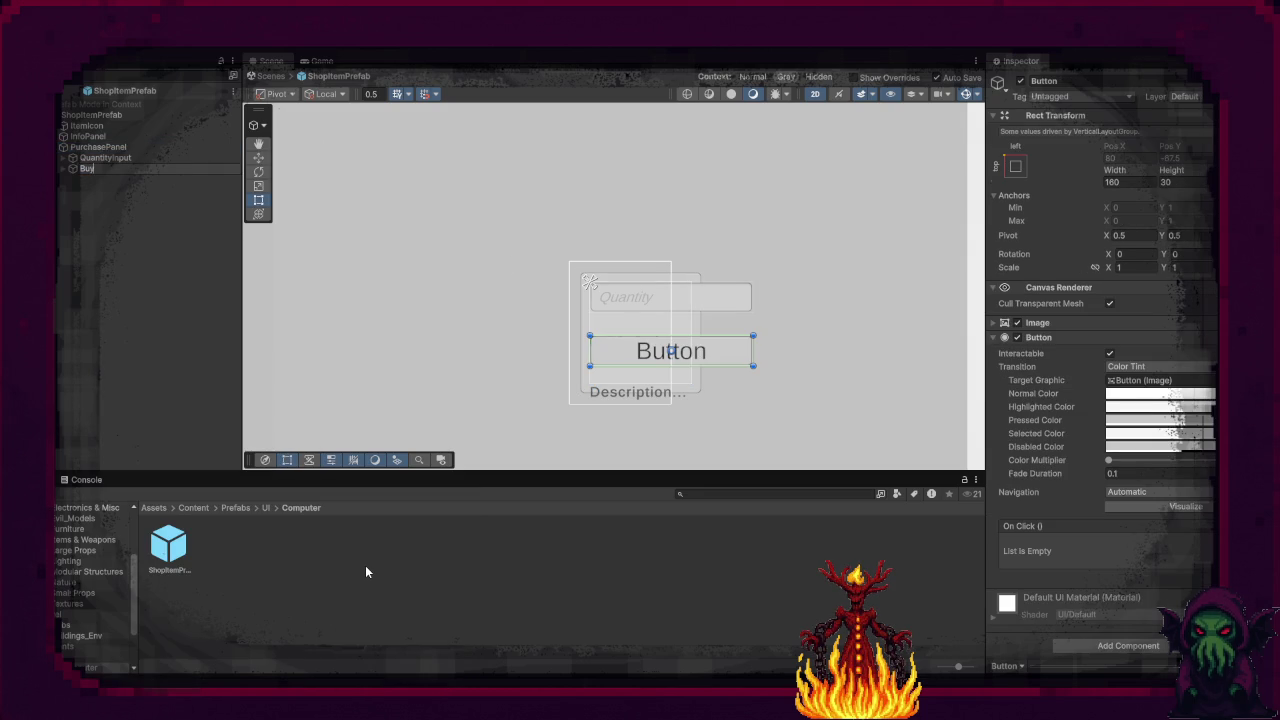
key(Return)
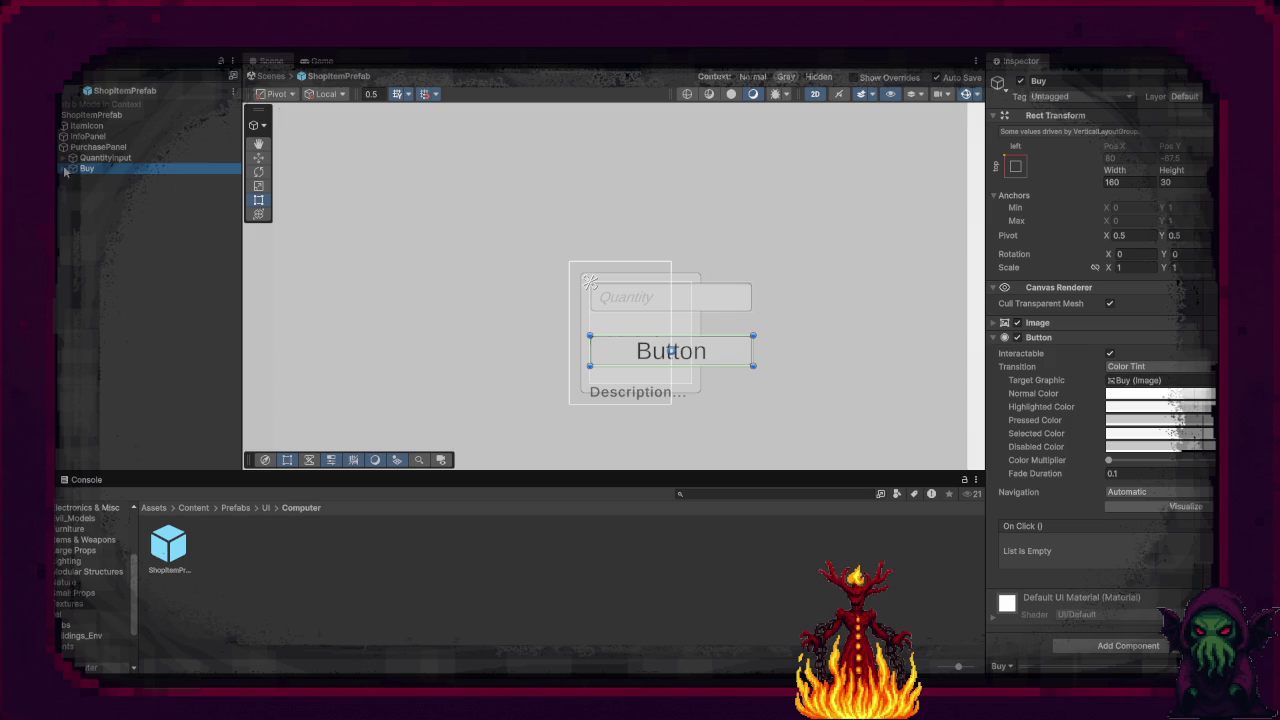
click(95, 179)
Step: Change the button's label text from 'Button' to 'Buy'
click(1056, 372)
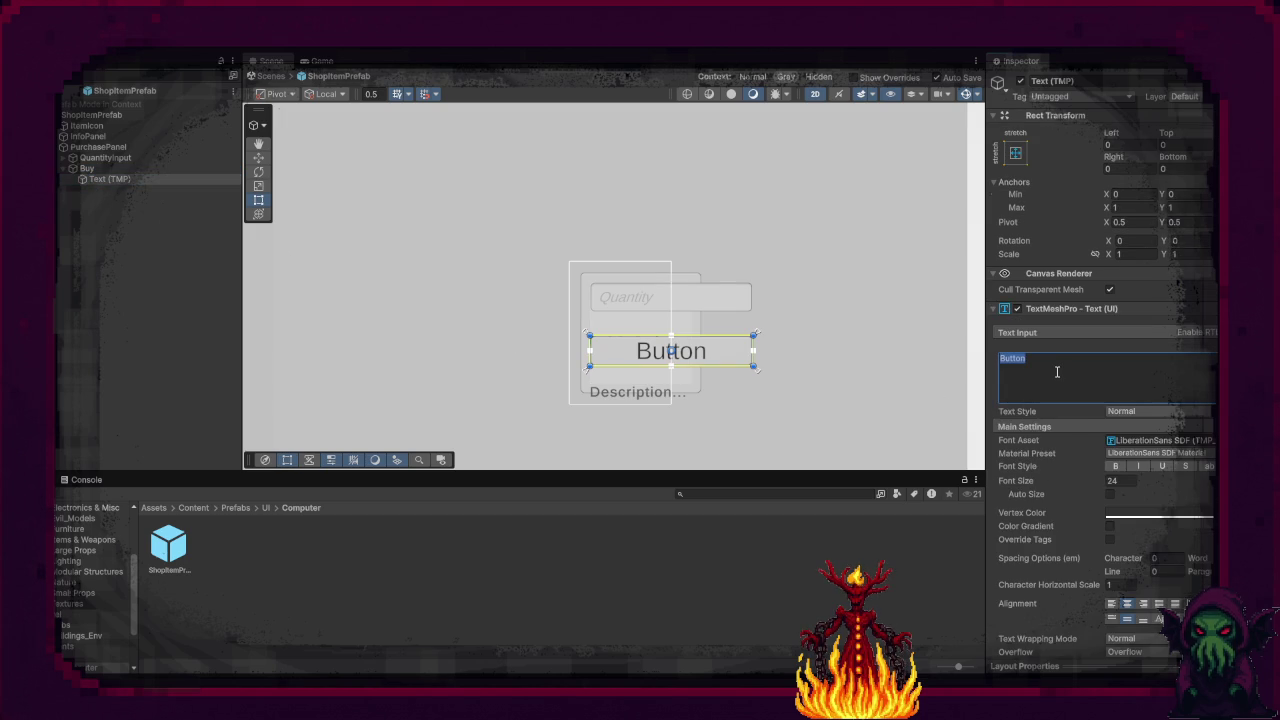
text(V)
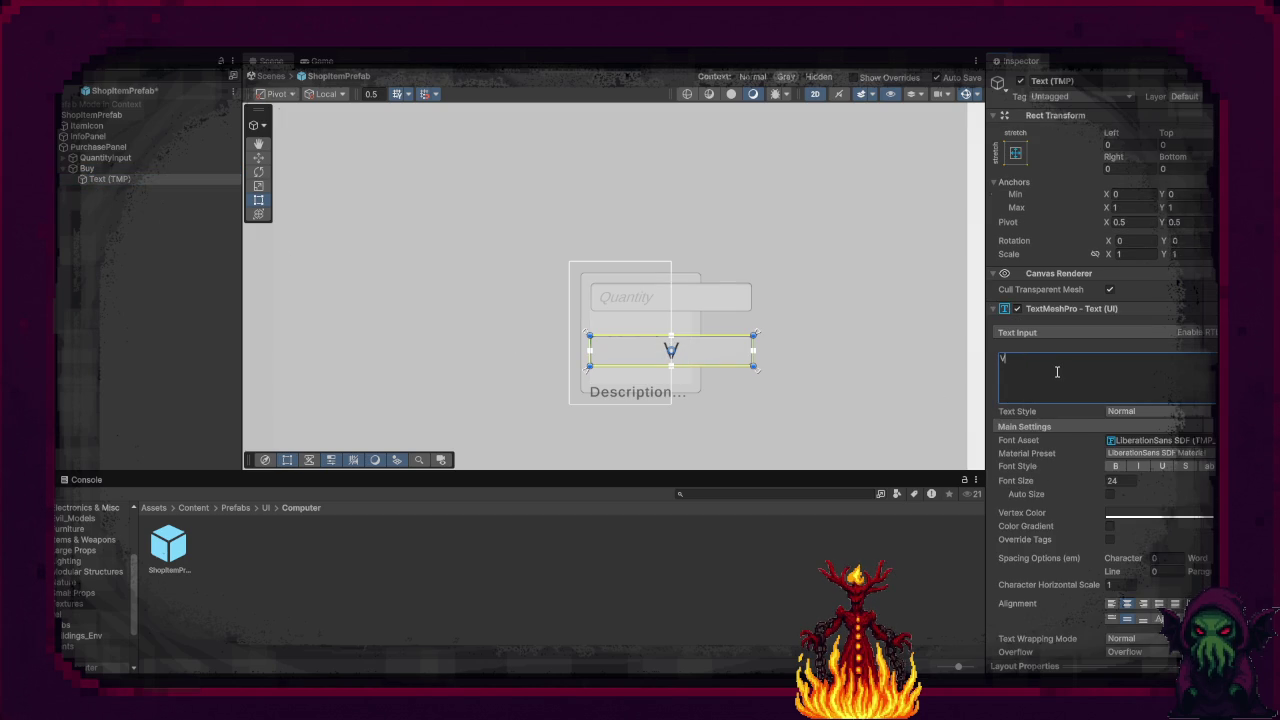
key(BackSpace)
text(Buy)
key(BackSpace)
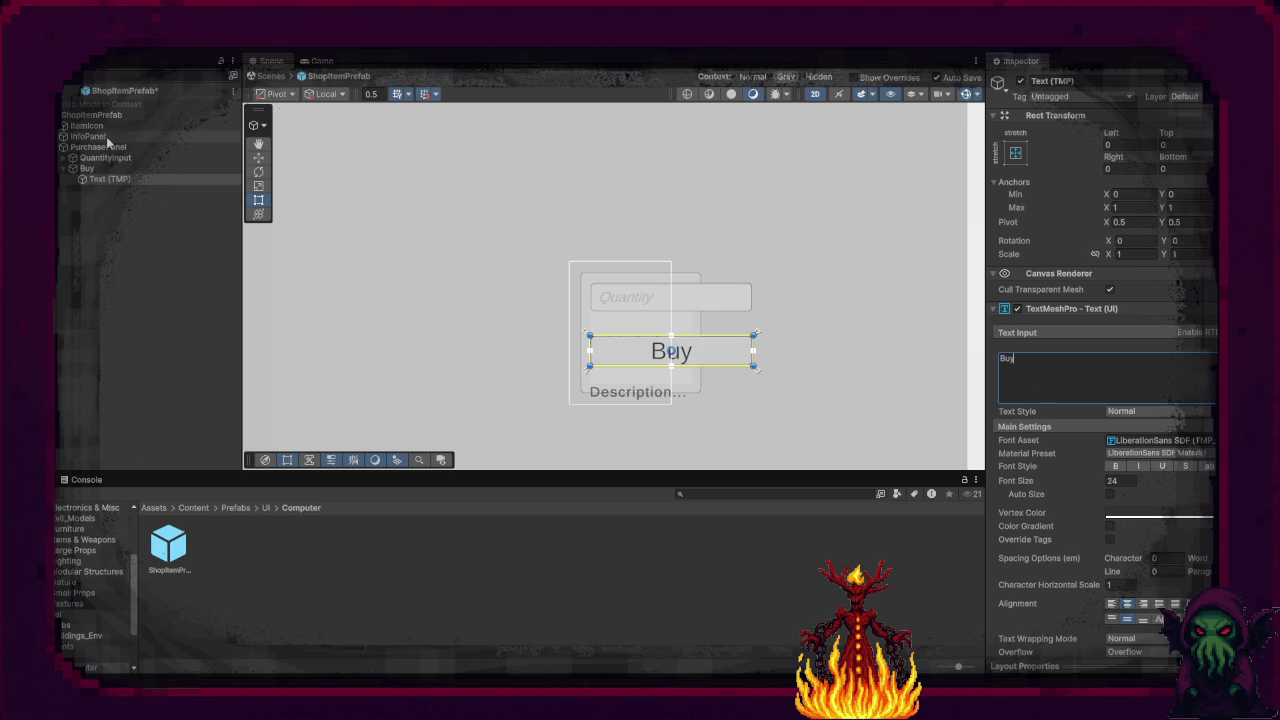
Step: Rename the button object to PurchaseButton and return to the main scene
click(108, 168)
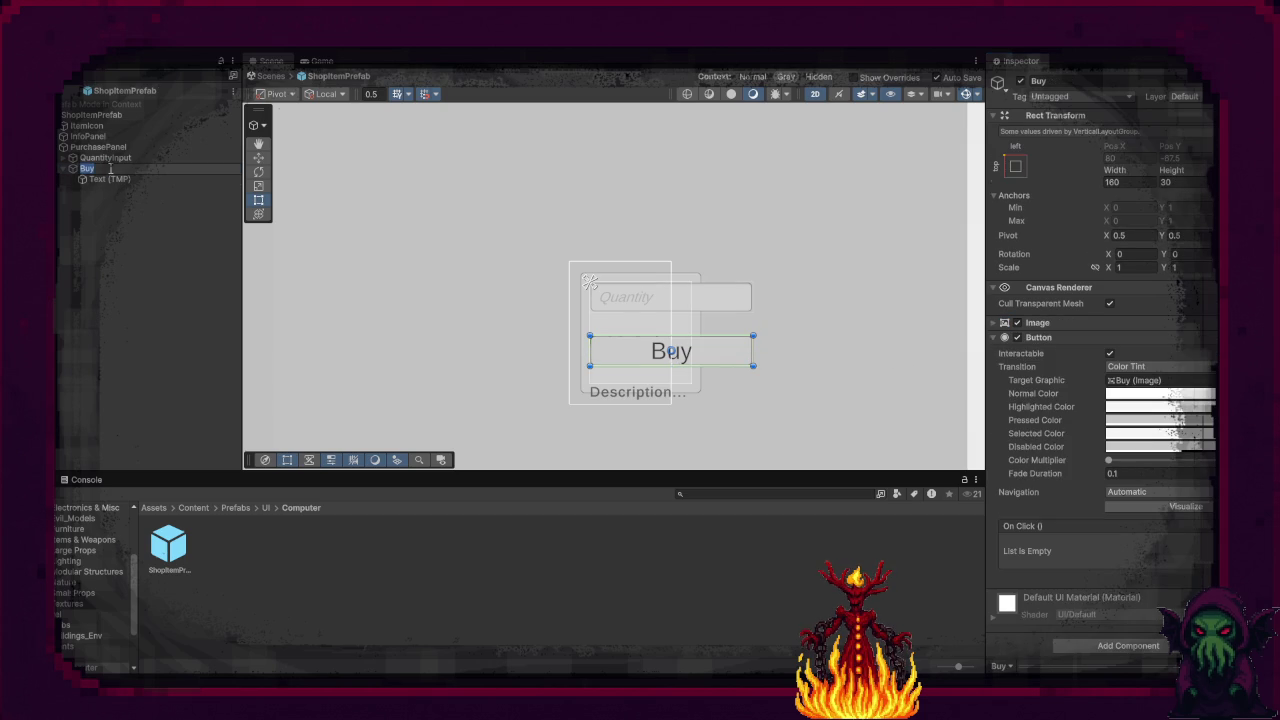
text(Purchase)
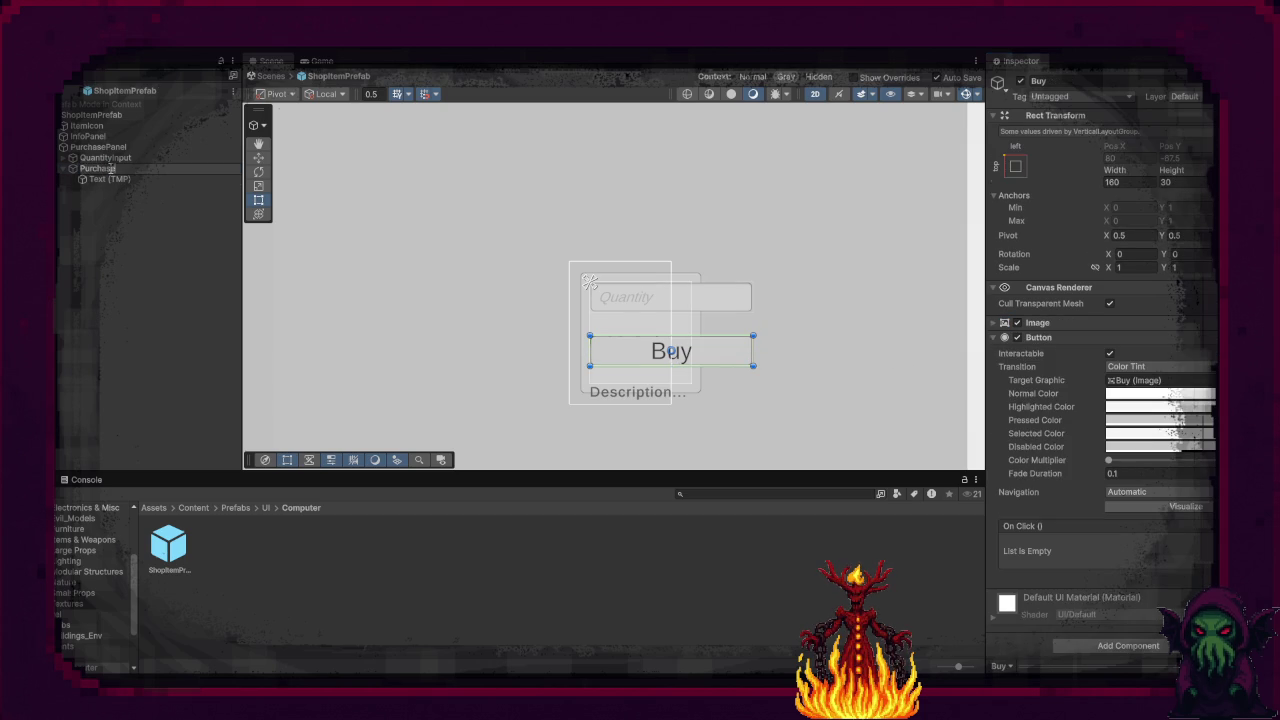
text(Button)
key(Return)
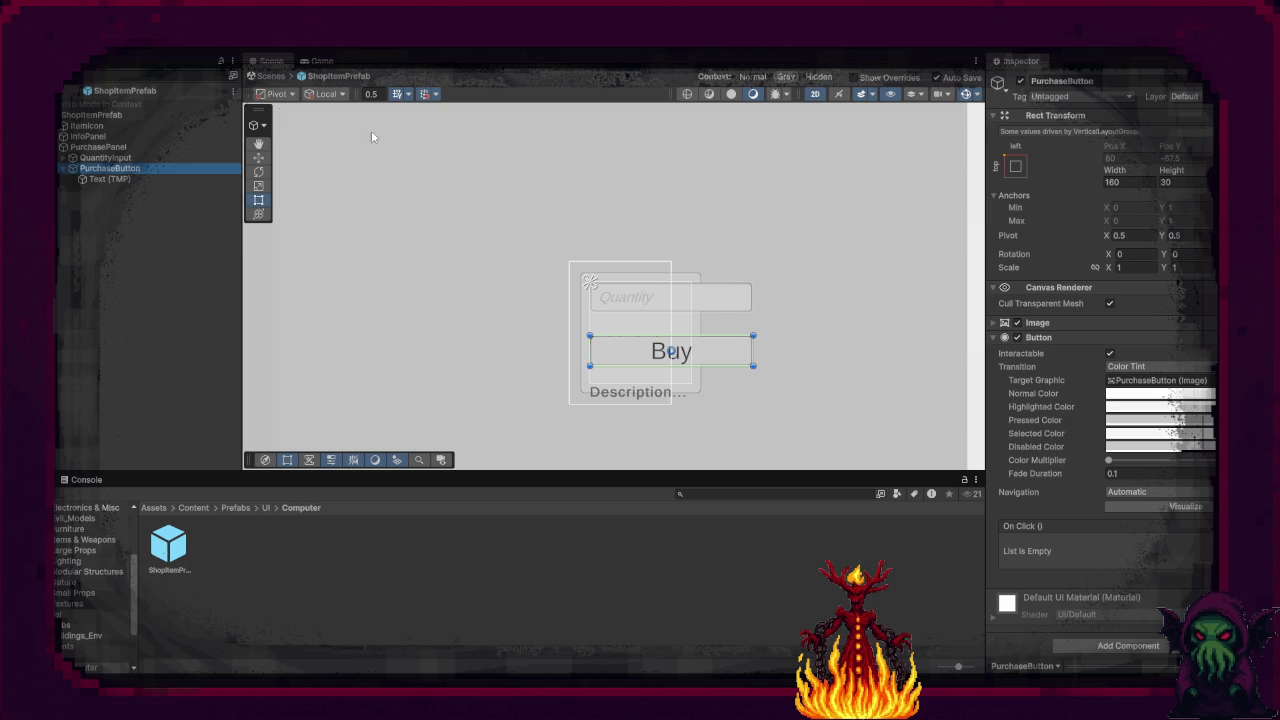
click(270, 76)
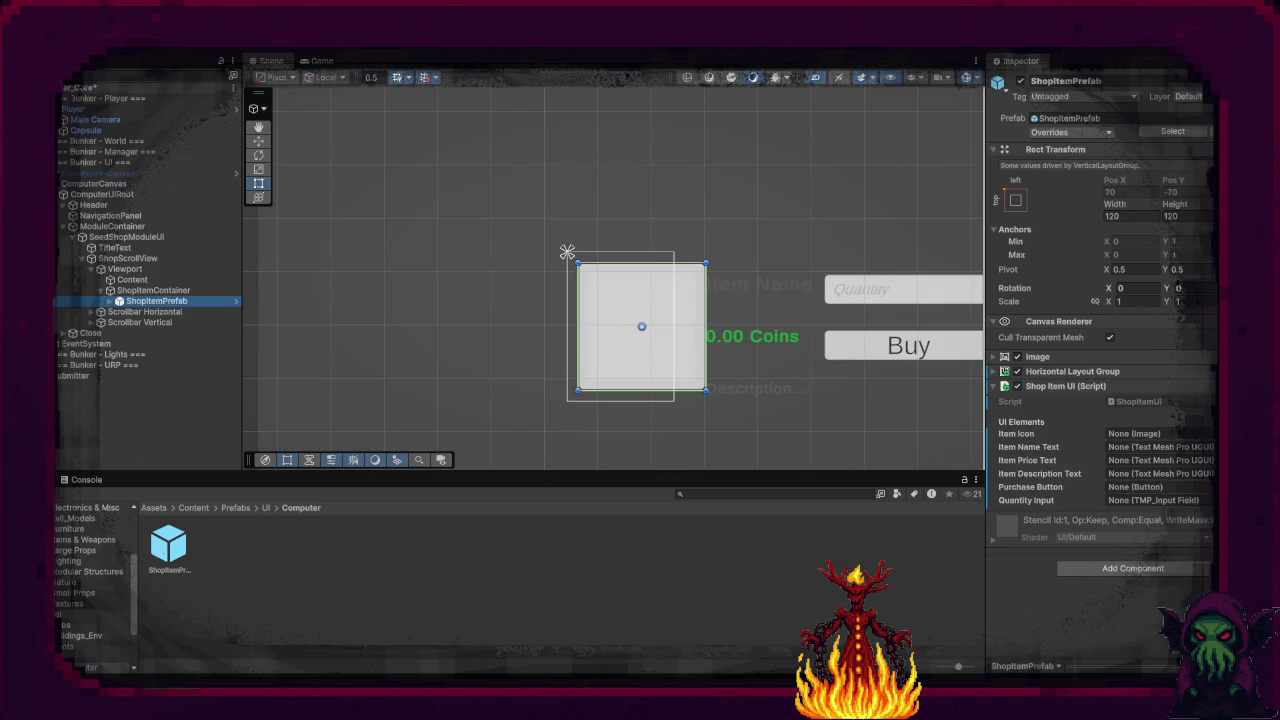
Step: Anchor ShopItemContainer to middle-left and set its Pos X to 0
drag(707, 350, 620, 355)
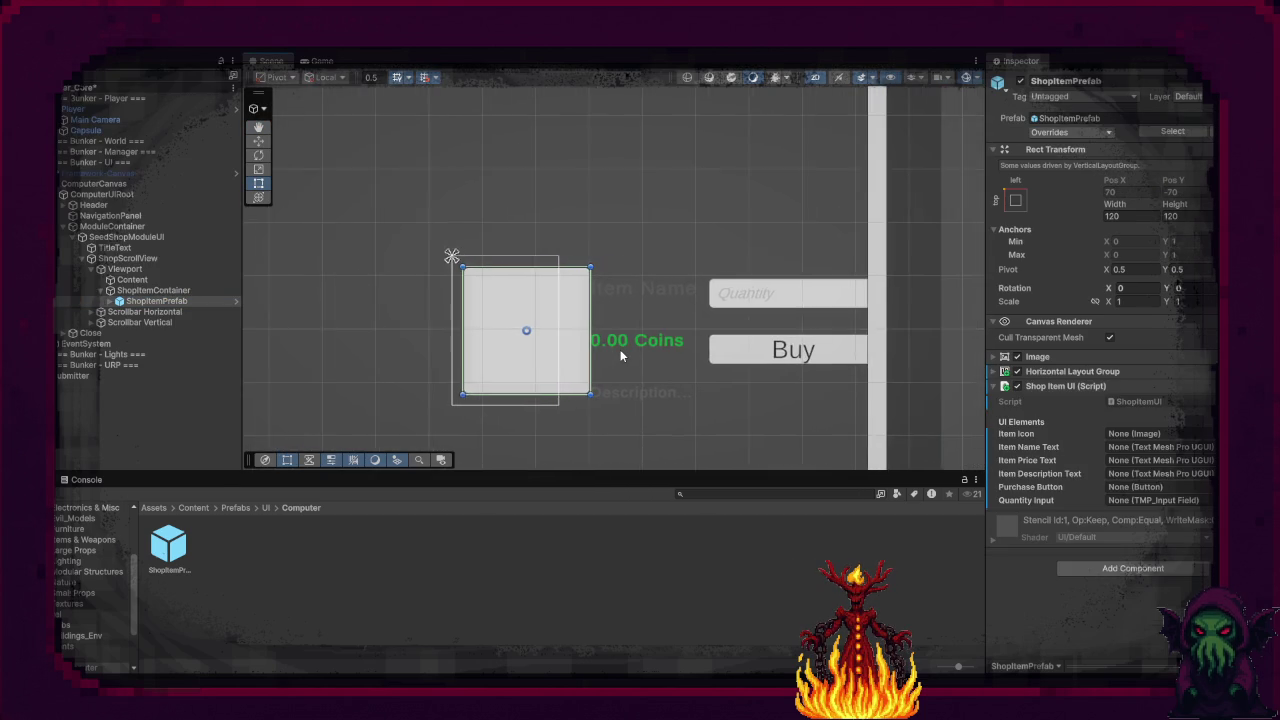
scroll(620, 355, down, 4)
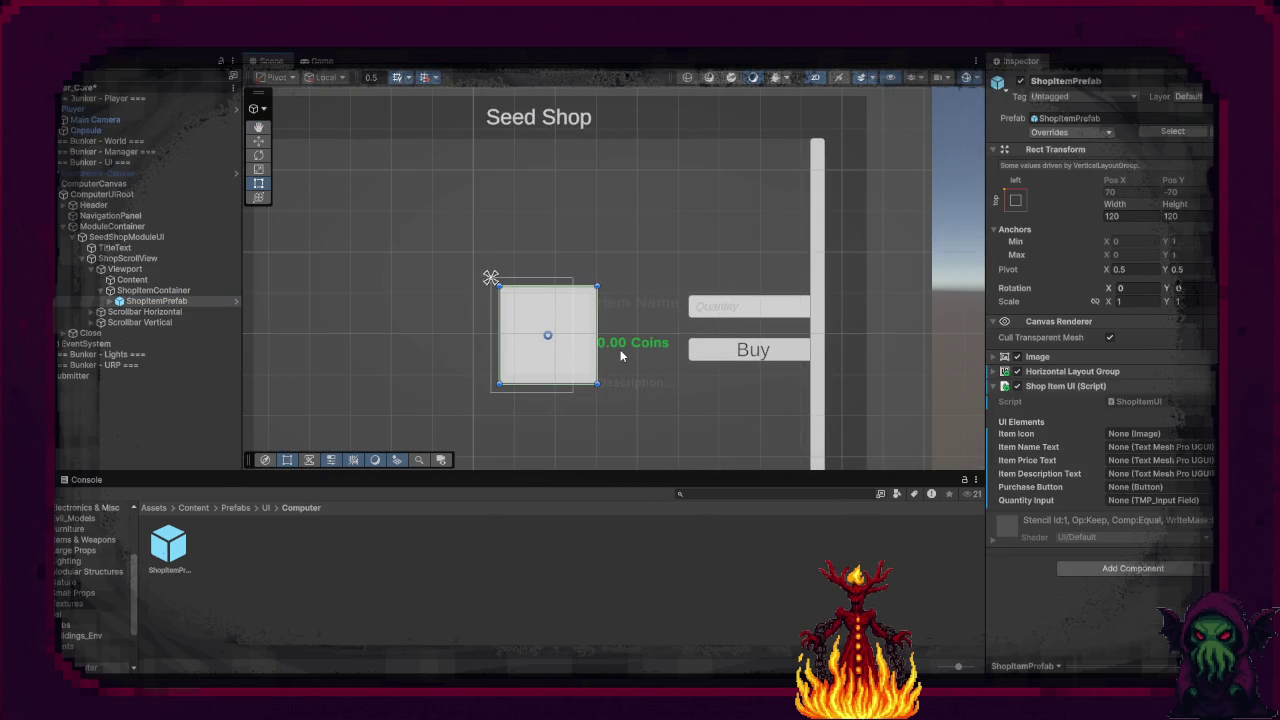
scroll(620, 349, down, 1)
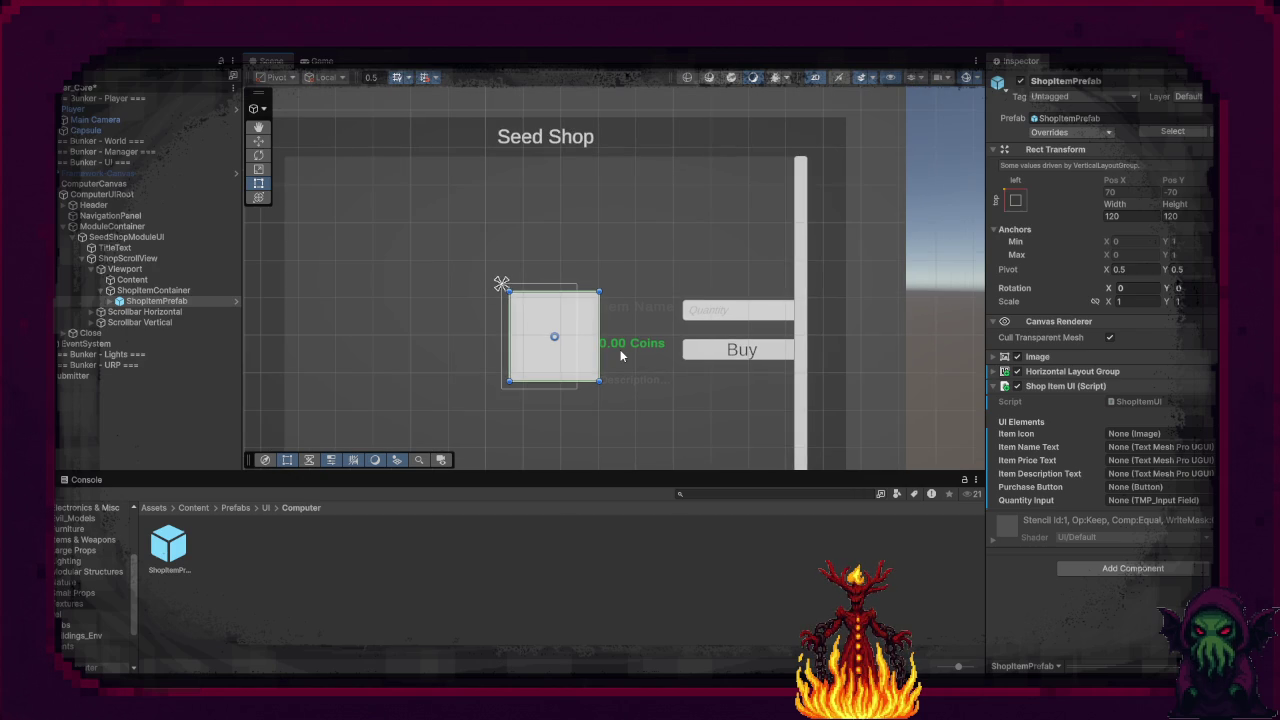
click(153, 290)
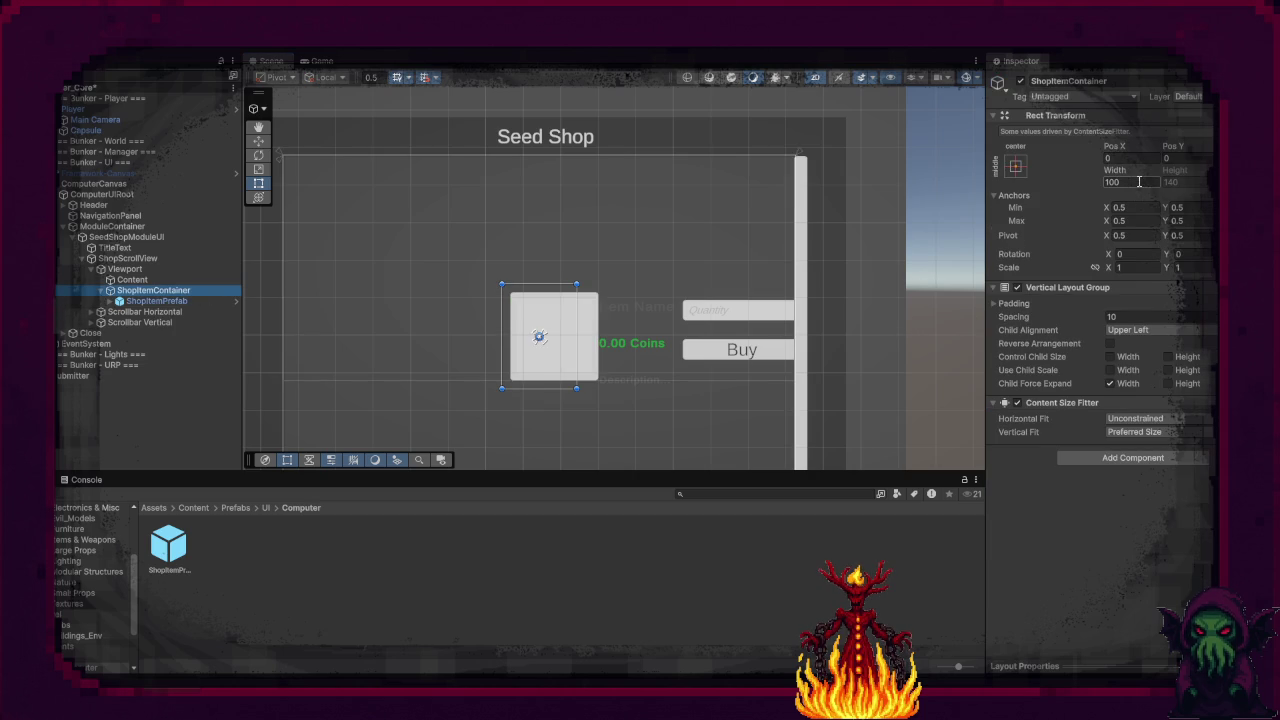
click(1015, 167)
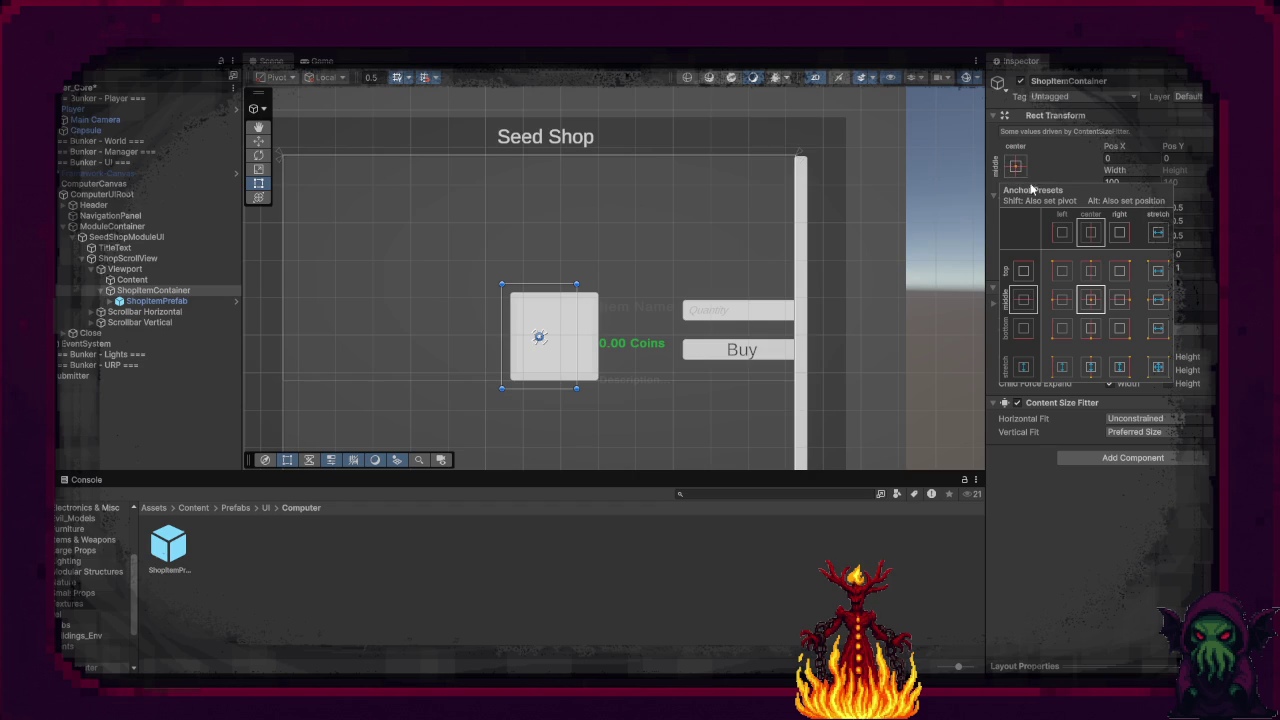
click(1062, 299)
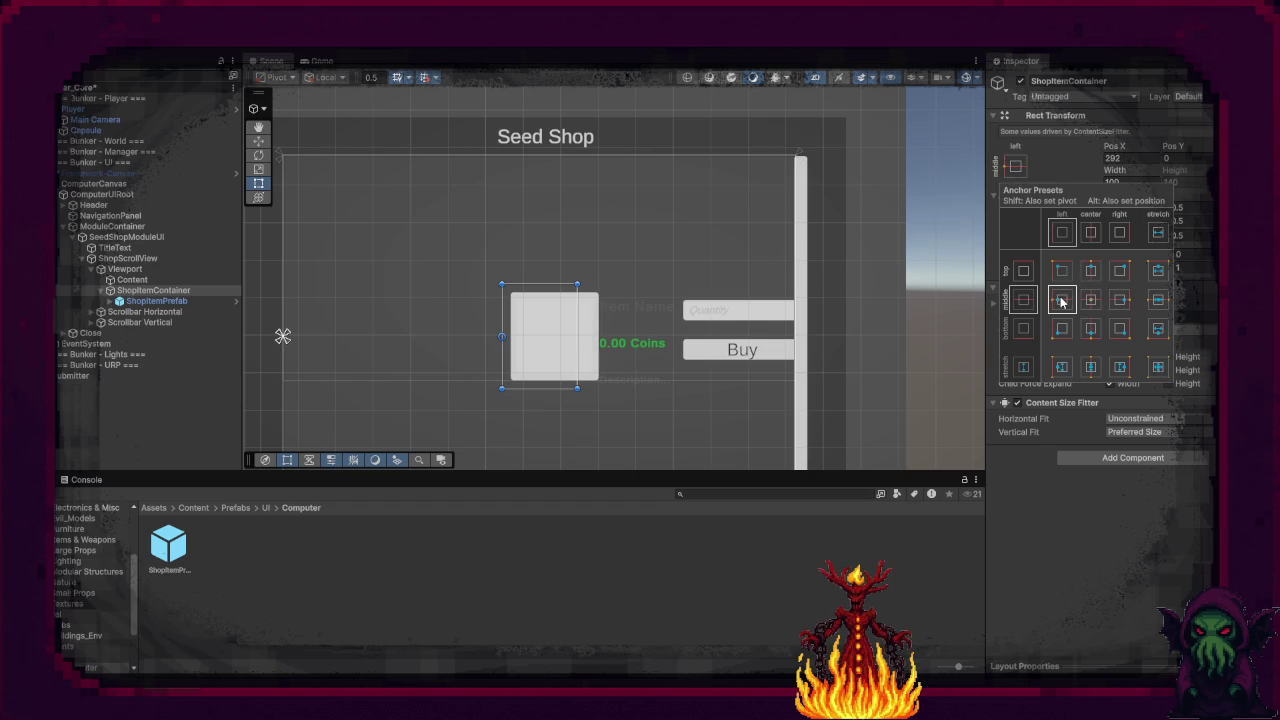
click(1125, 158)
click(1125, 158)
text(0)
click(954, 348)
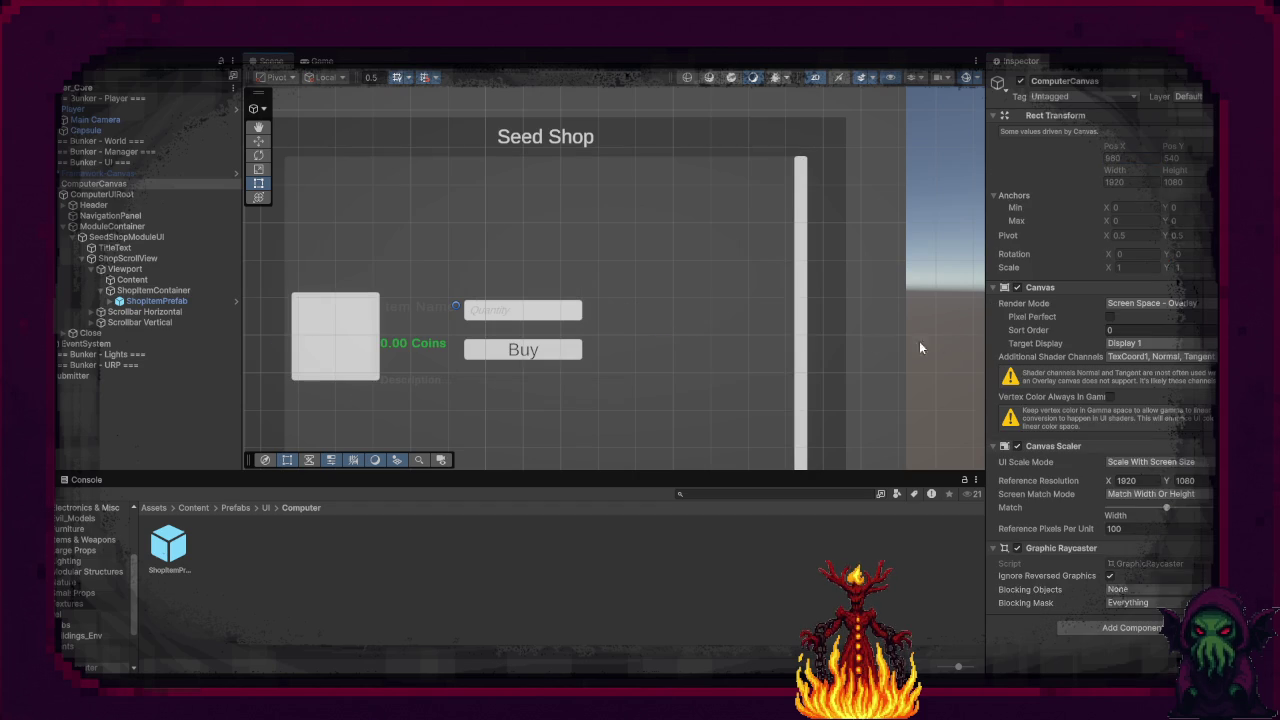
Step: Set the ComputerCanvas's Additional Shader Channels to Nothing
scroll(353, 322, down, 2)
drag(353, 322, 515, 298)
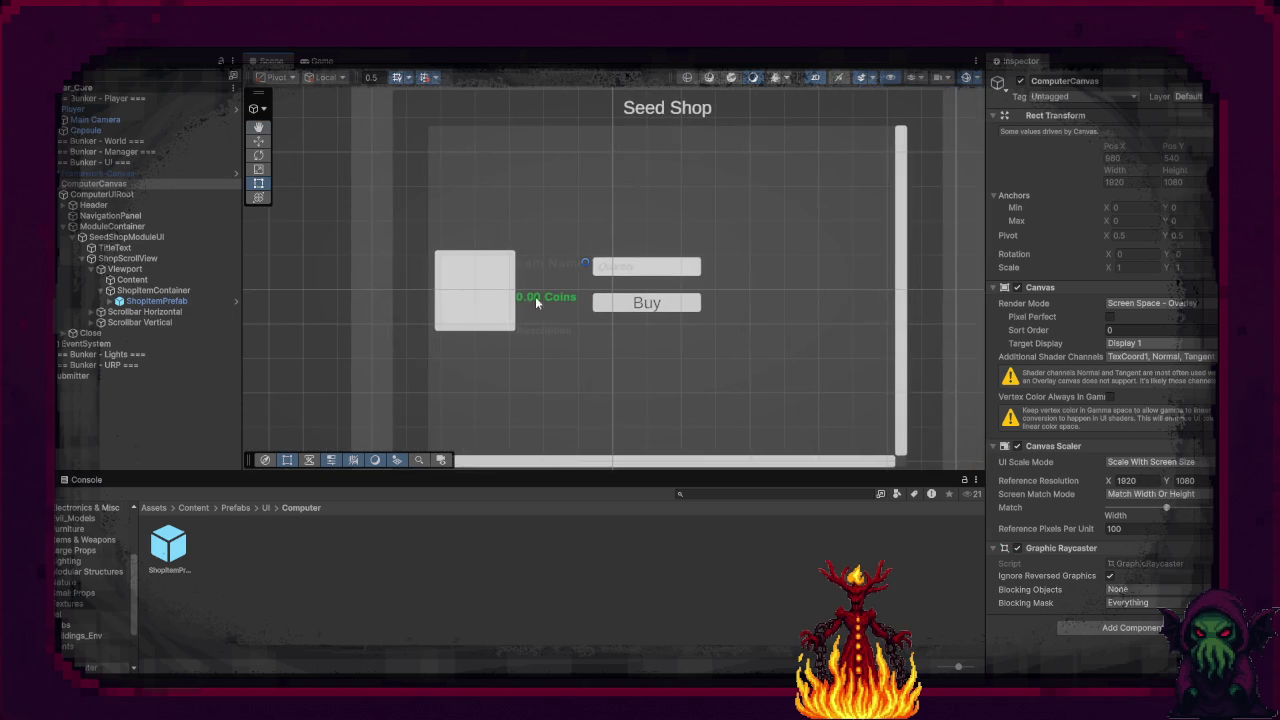
scroll(515, 298, down, 2)
click(1150, 356)
click(1135, 369)
click(1136, 356)
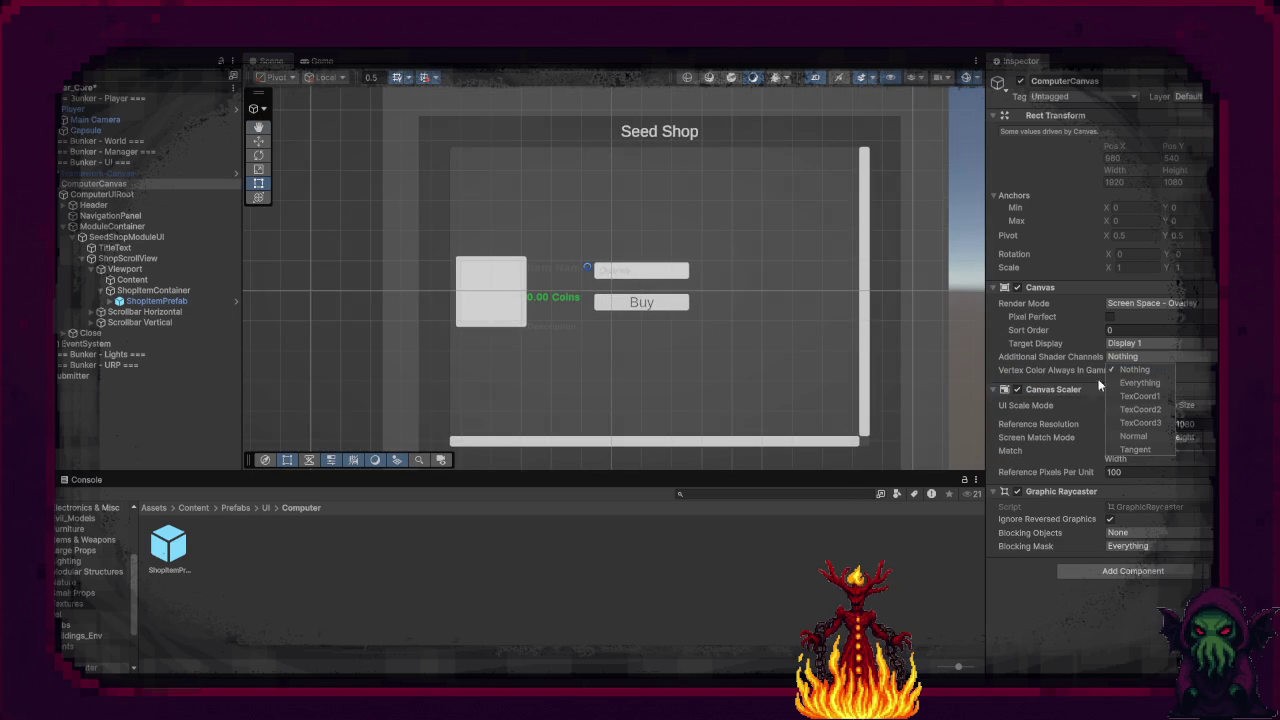
click(1030, 602)
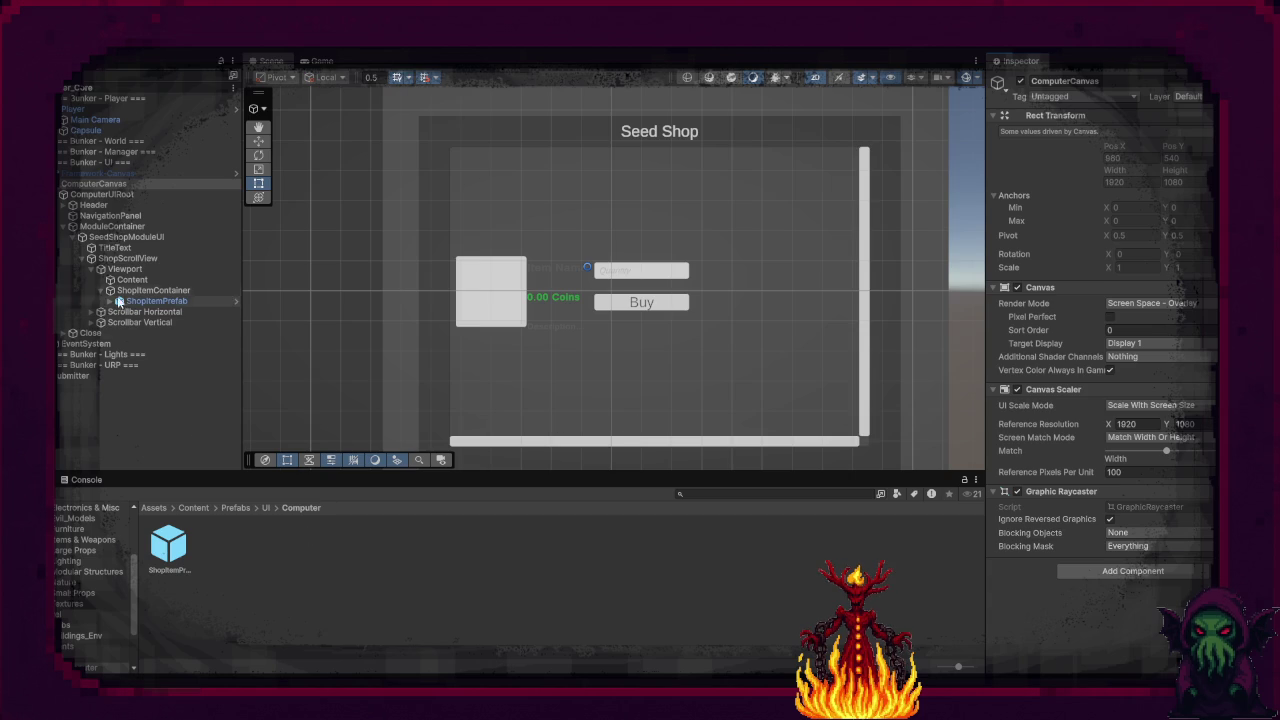
Step: Collapse Viewport, ShopScrollView and SeedShopModuleUI in the Hierarchy
click(90, 269)
click(81, 259)
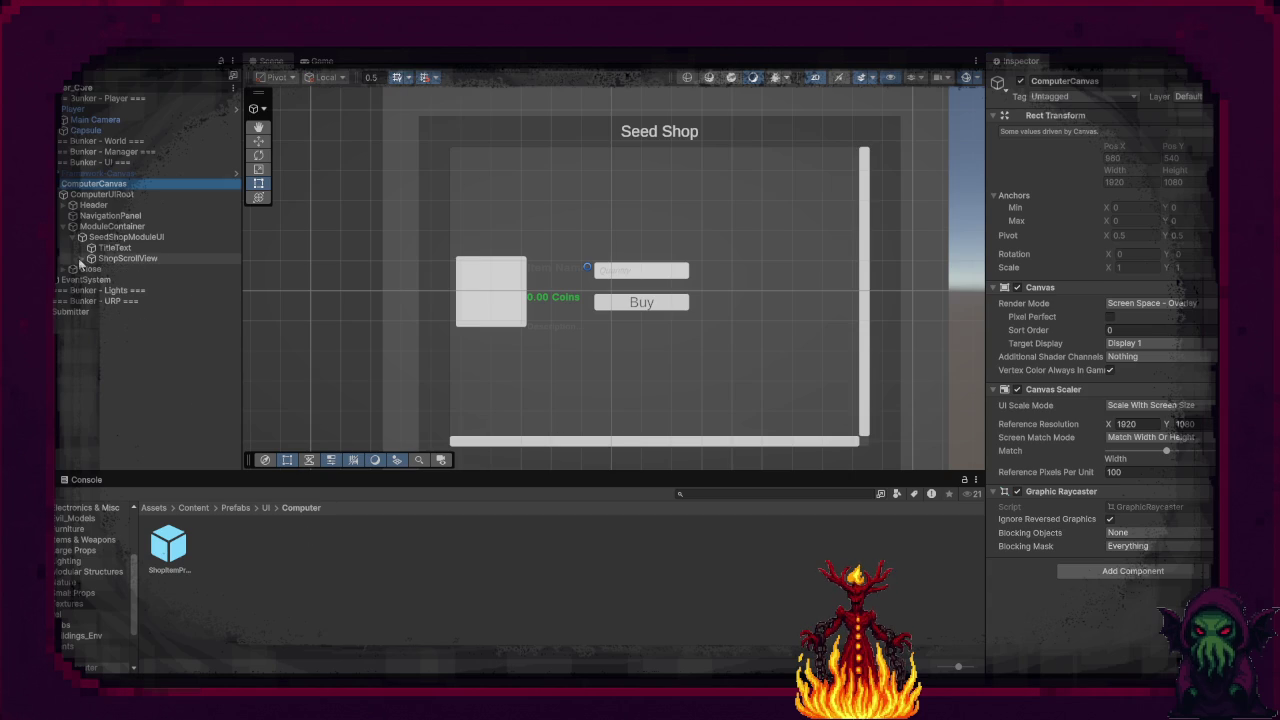
click(82, 237)
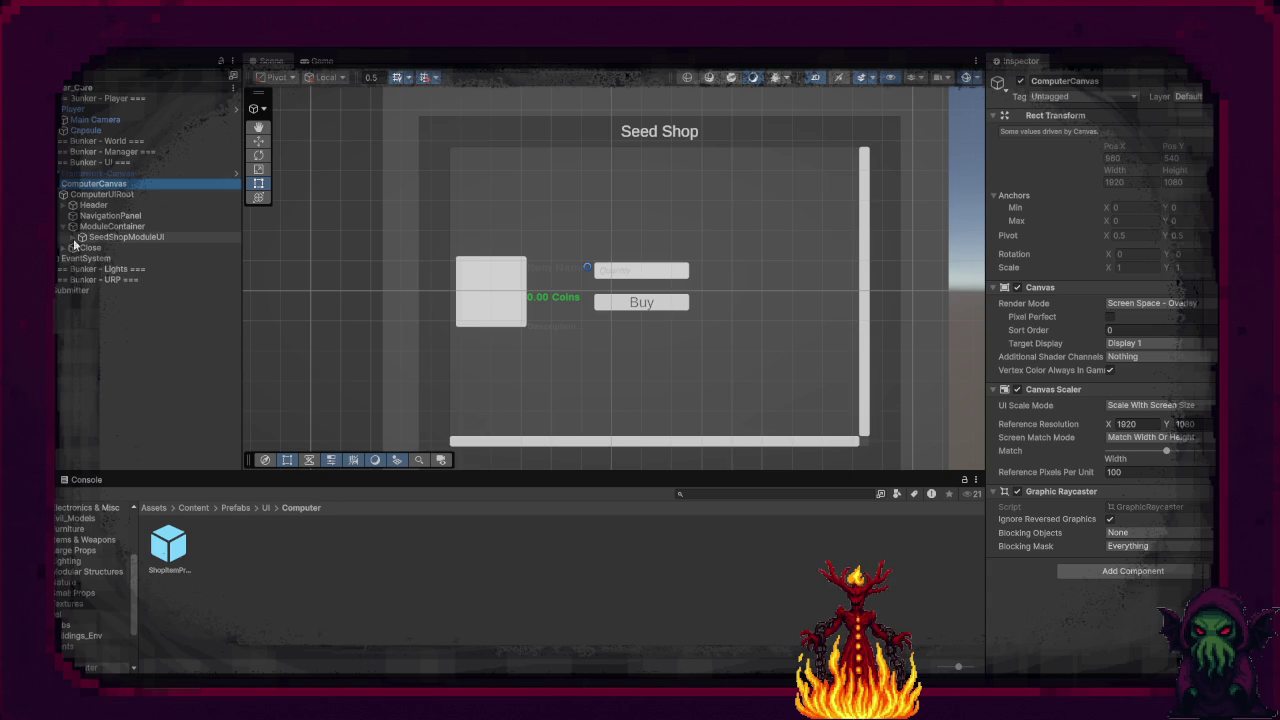
mouse_move(323, 266)
mouse_down()
mouse_move(638, 303)
mouse_move(506, 340)
mouse_move(493, 329)
mouse_up()
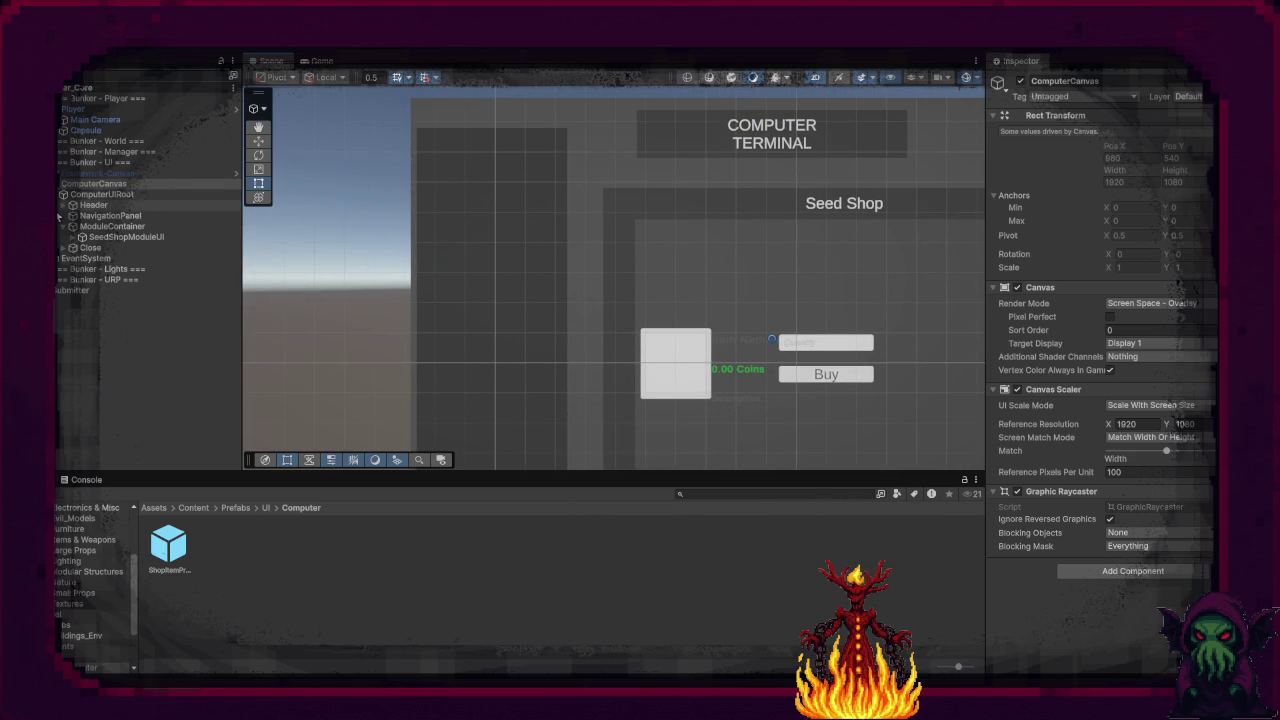
Step: Create an empty NavigationButtonPrefab object under NavigationPanel, then delete it
click(75, 217)
right_click(75, 217)
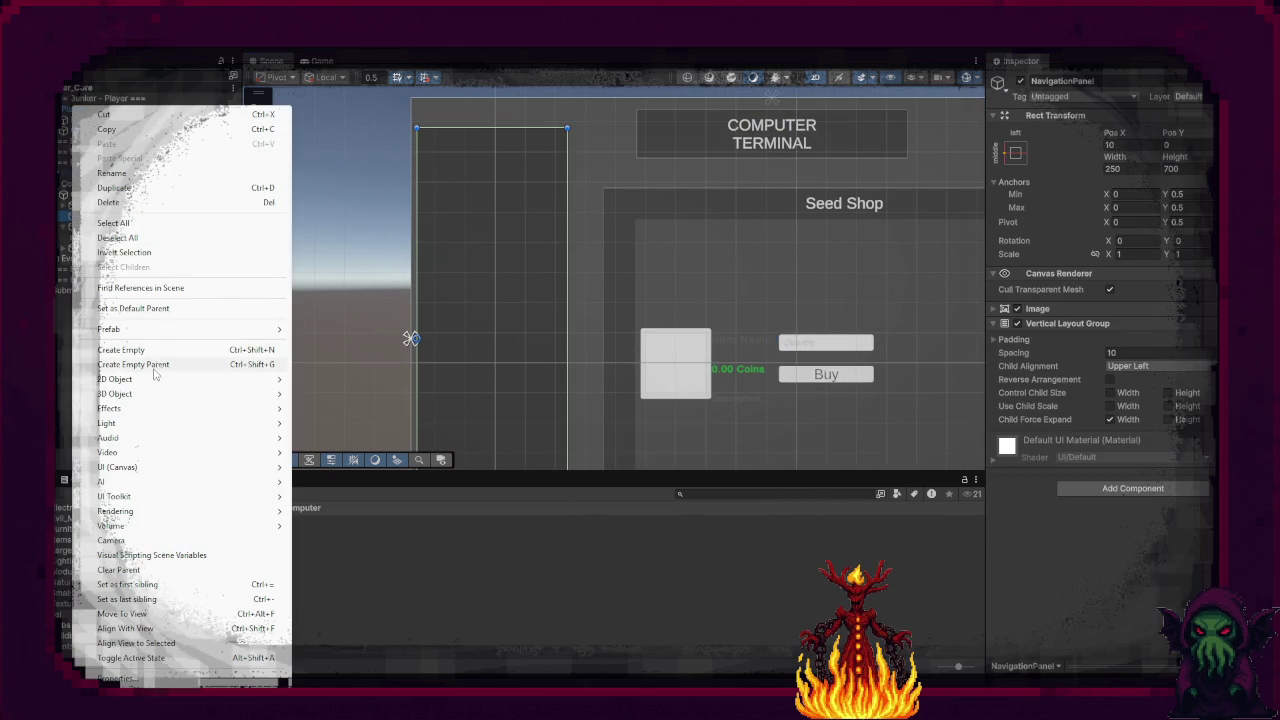
click(144, 346)
text(Navig)
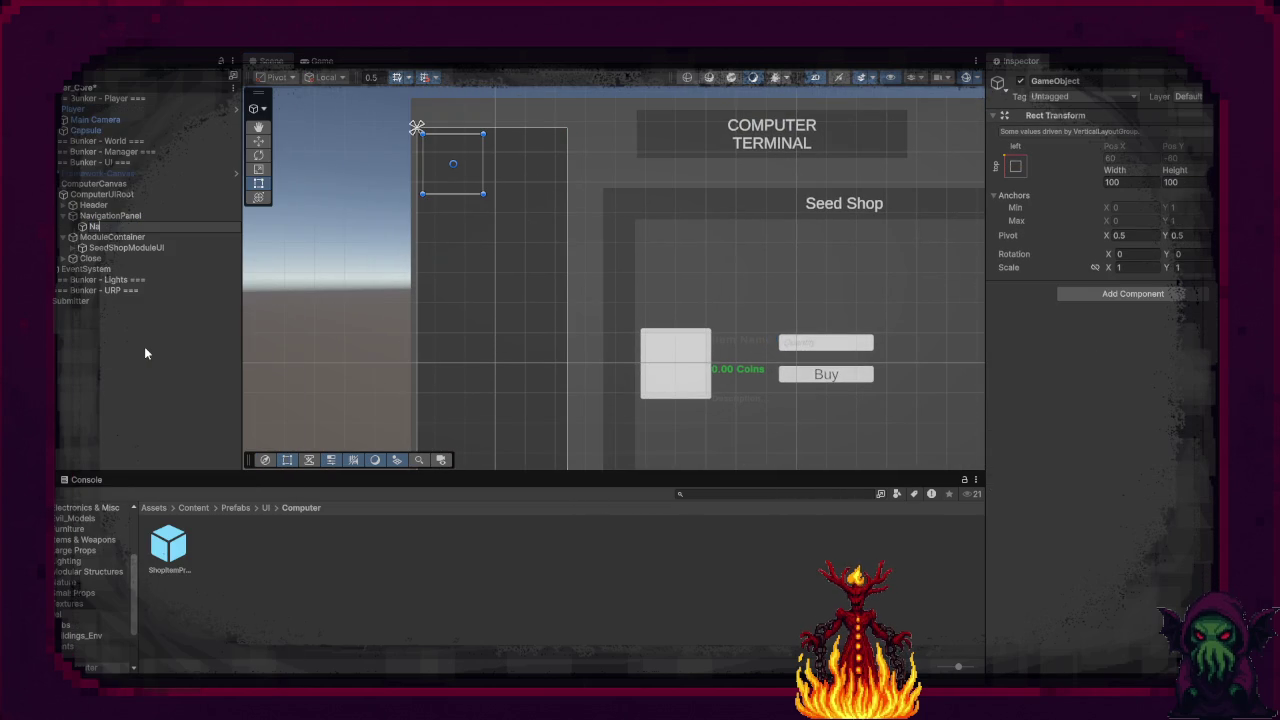
text(ation)
text(B)
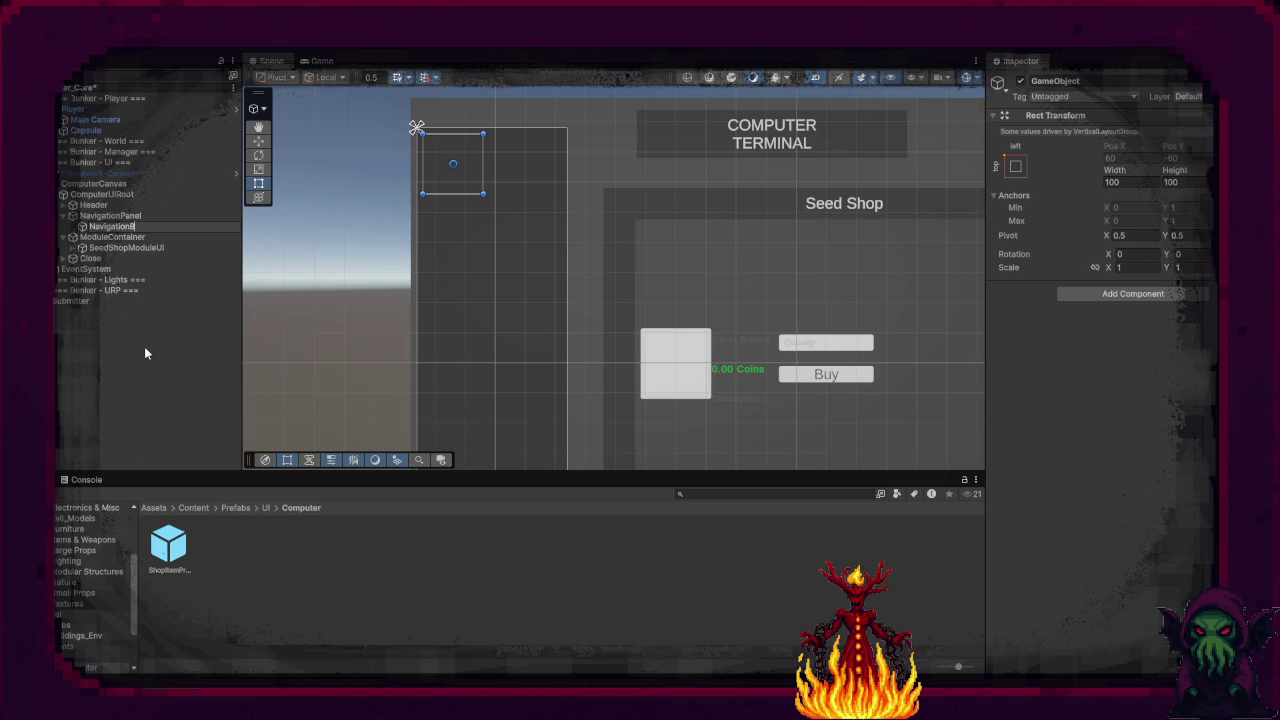
text(uttonPrefab)
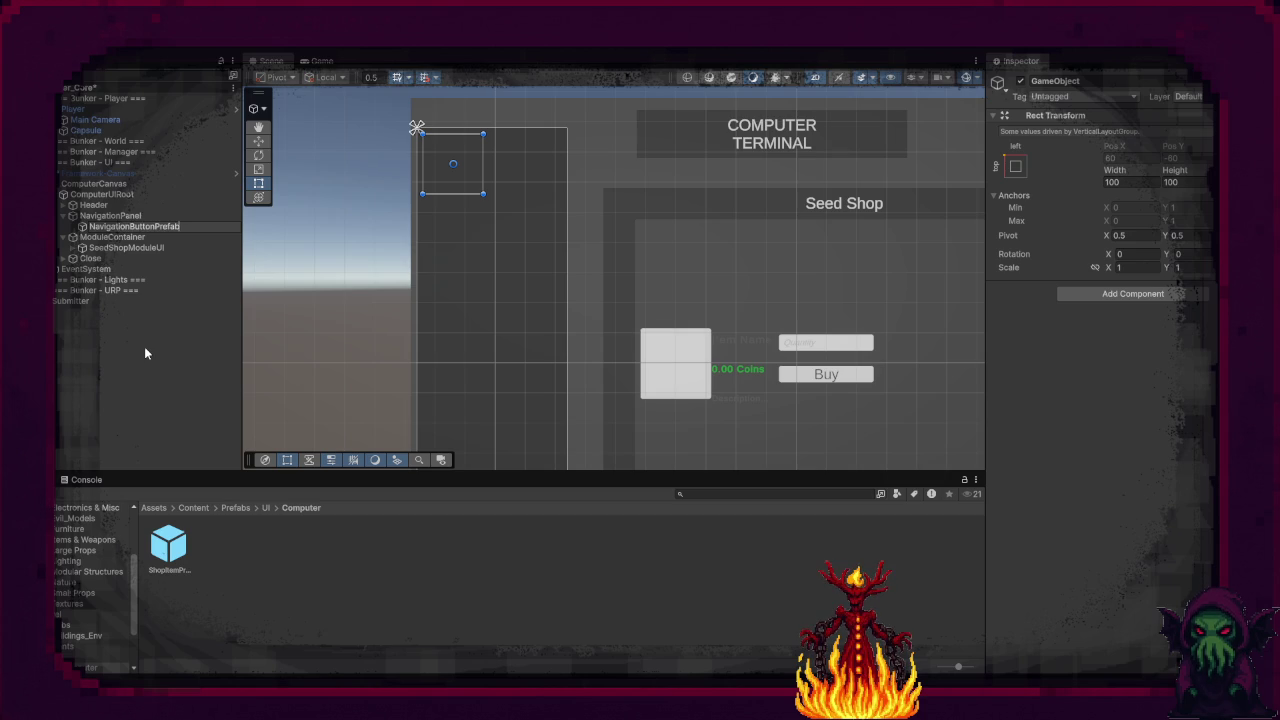
key(Return)
key(Delete)
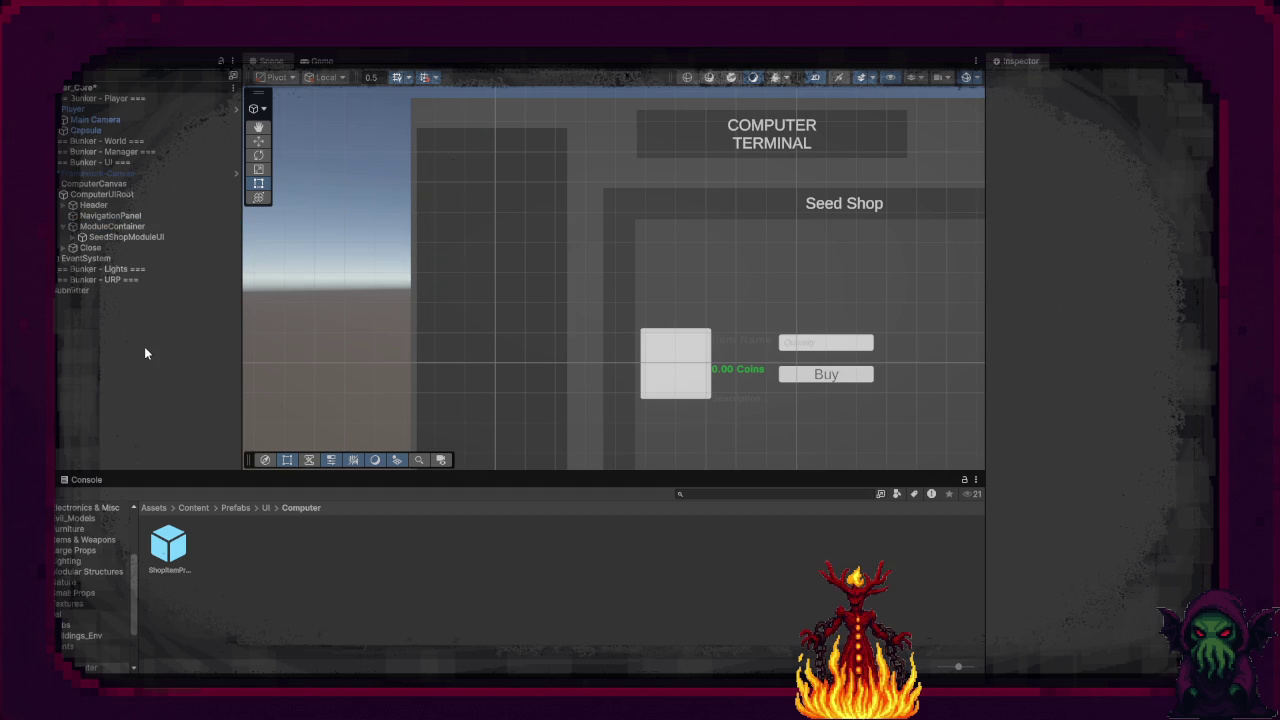
Step: Add a TextMeshPro button named NavigationButtonPrefab under NavigationPanel and adjust its height
right_click(92, 215)
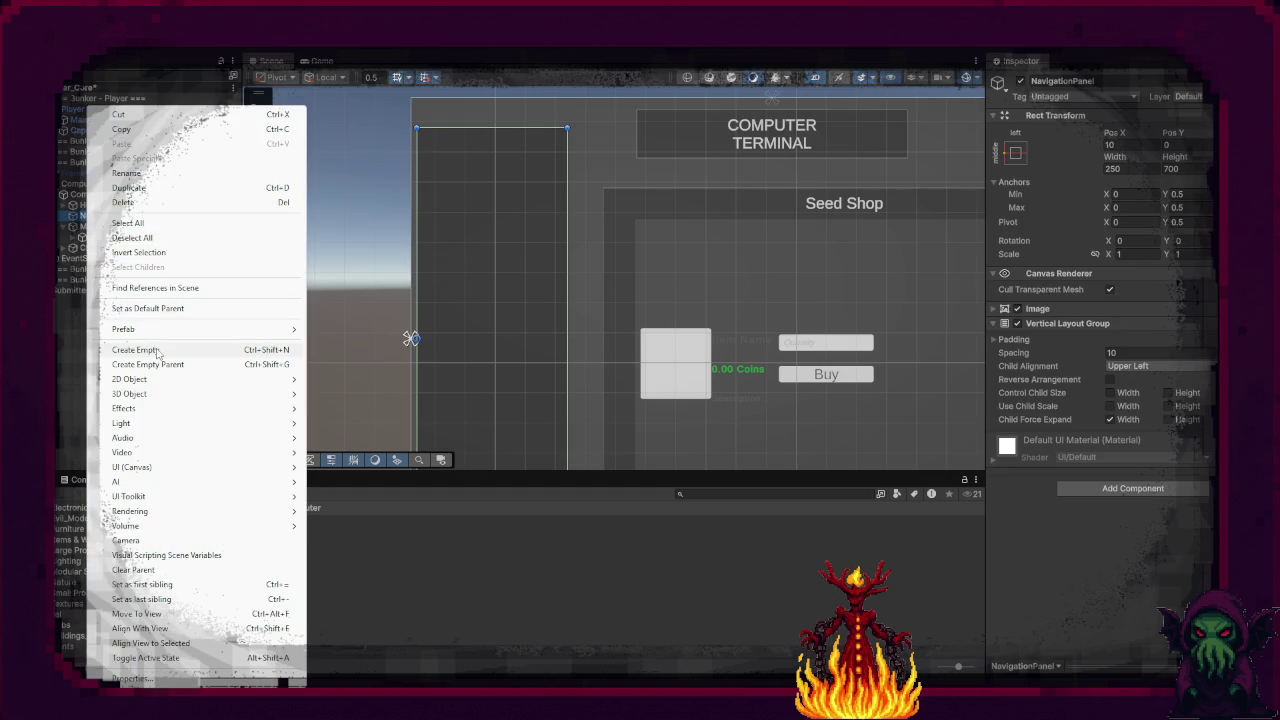
mouse_move(170, 496)
mouse_move(230, 467)
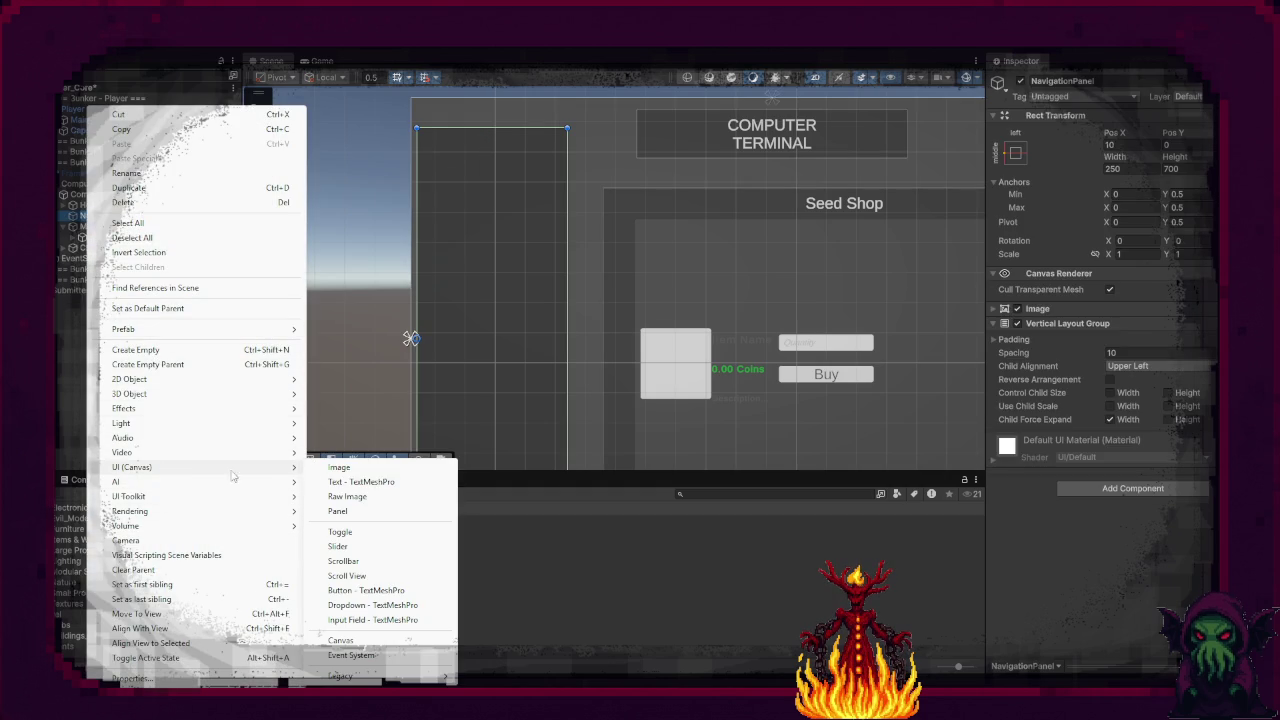
click(375, 592)
text(Navig)
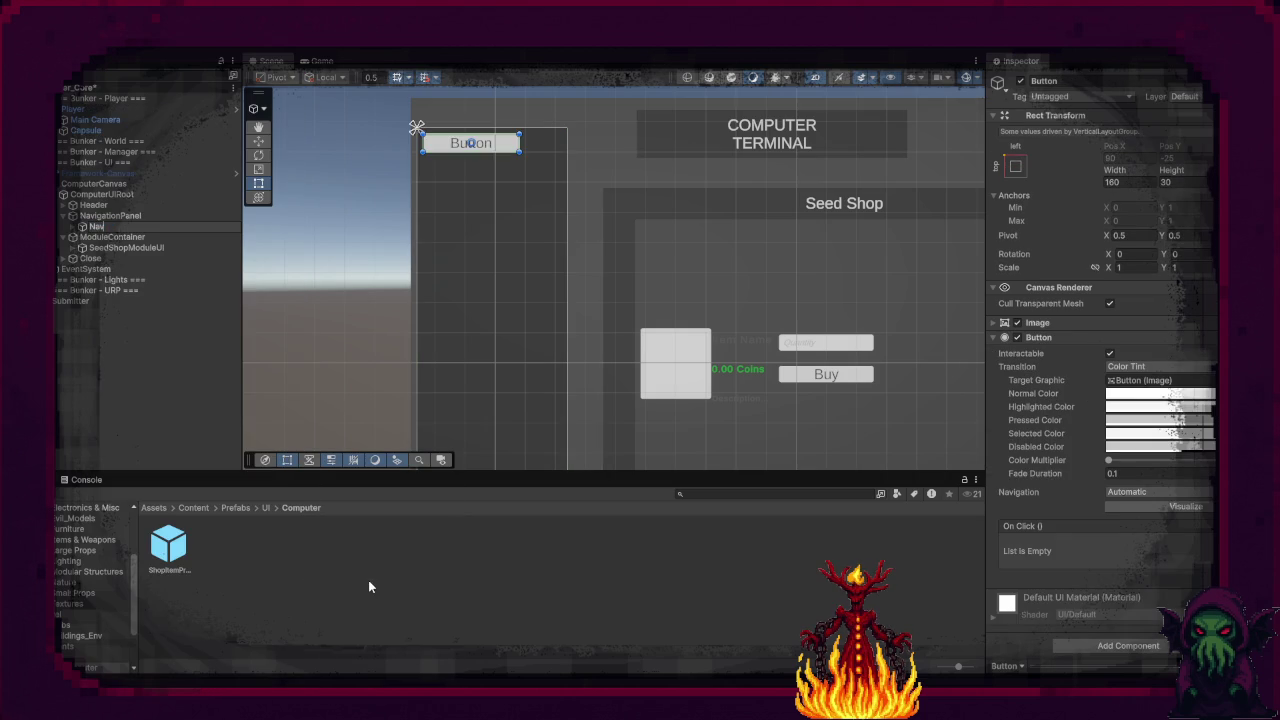
text(ationButtonPr)
text(efab)
key(Return)
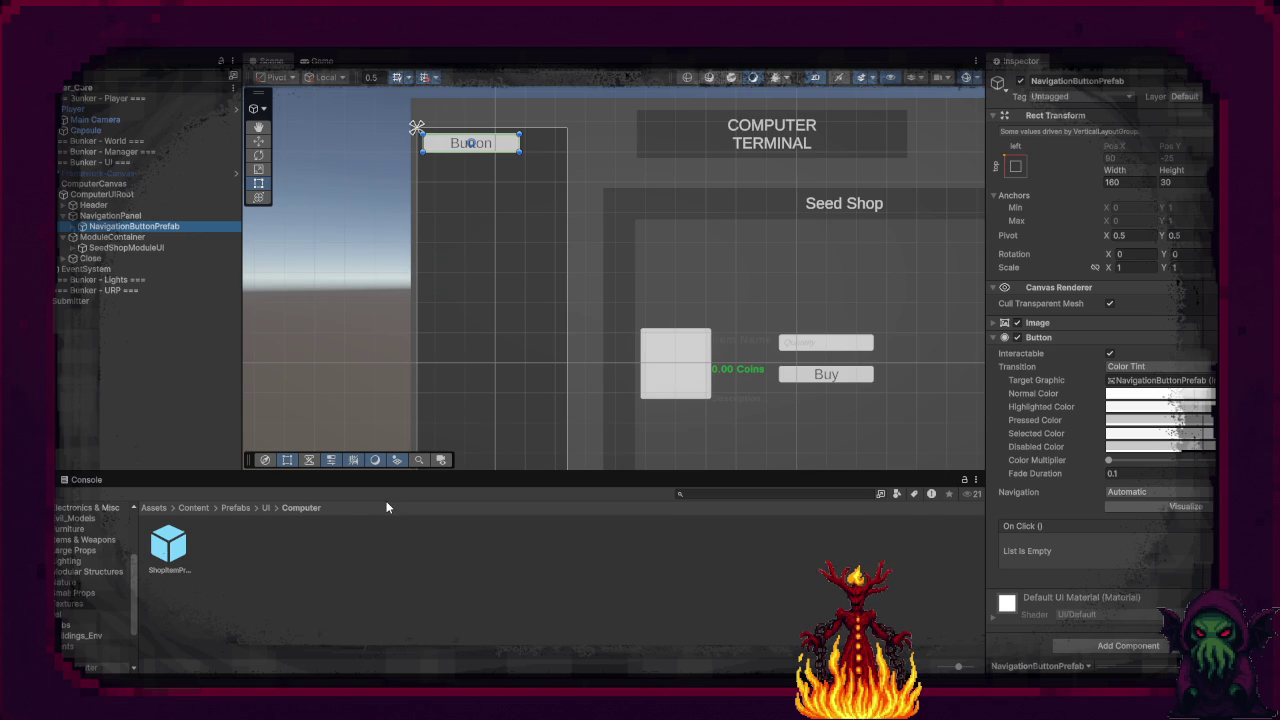
click(1196, 181)
text(6)
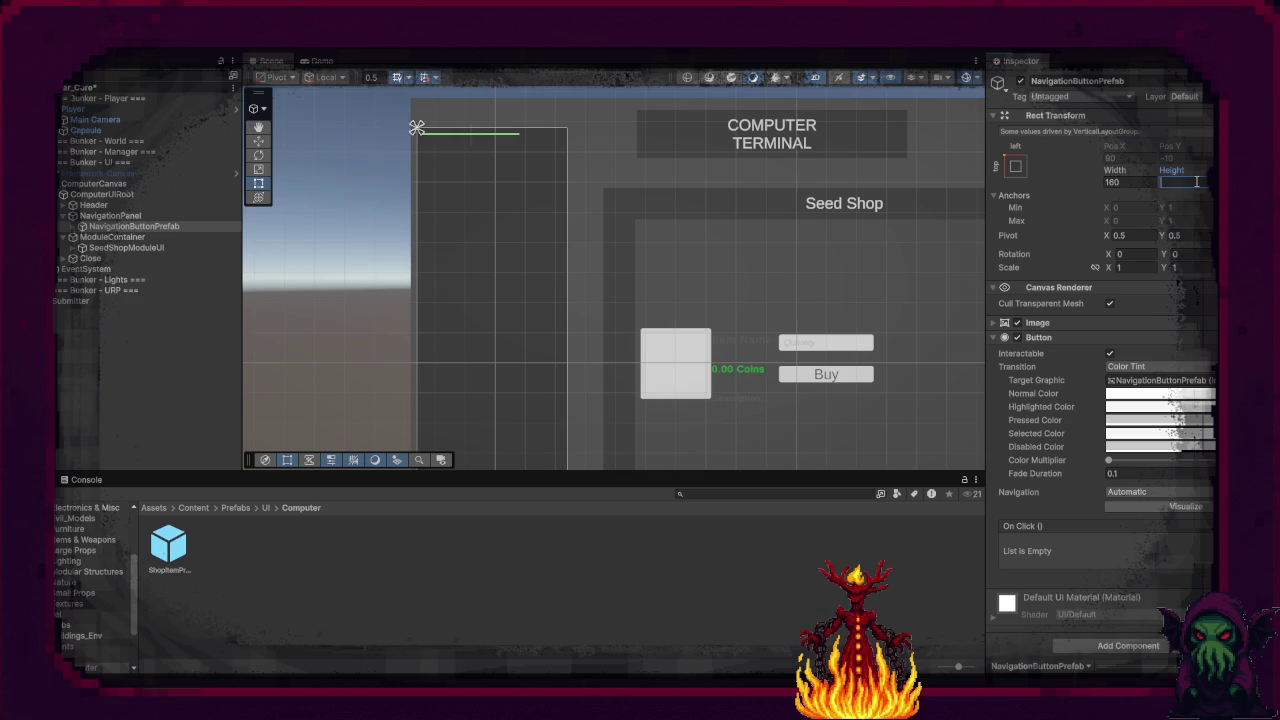
text(0)
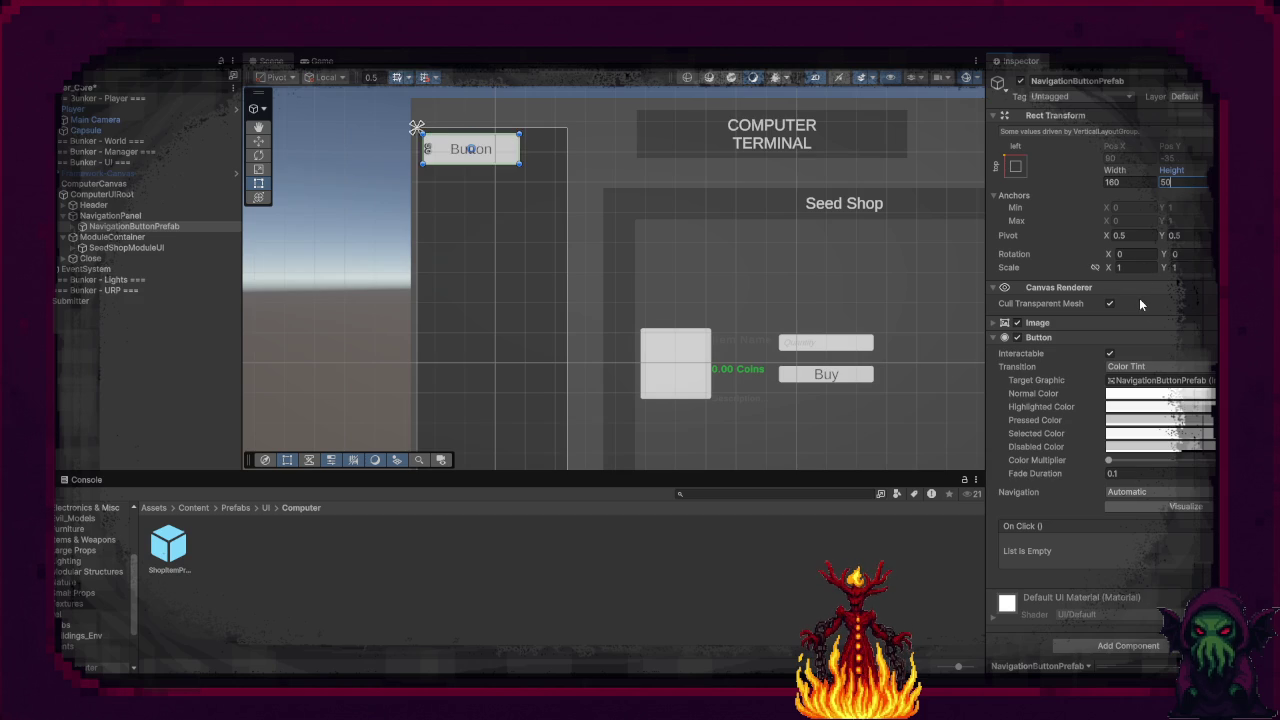
click(993, 337)
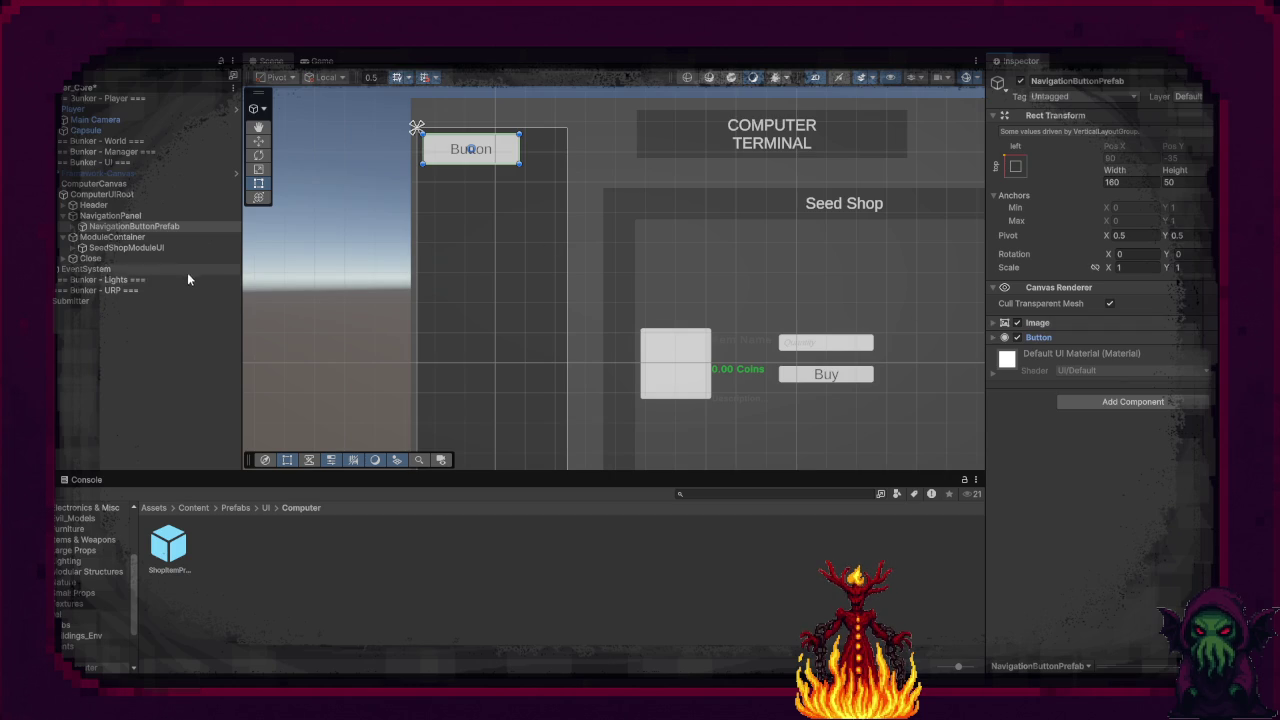
Step: Set the navigation button's Text (TMP) label to 'ModuleName'
click(74, 227)
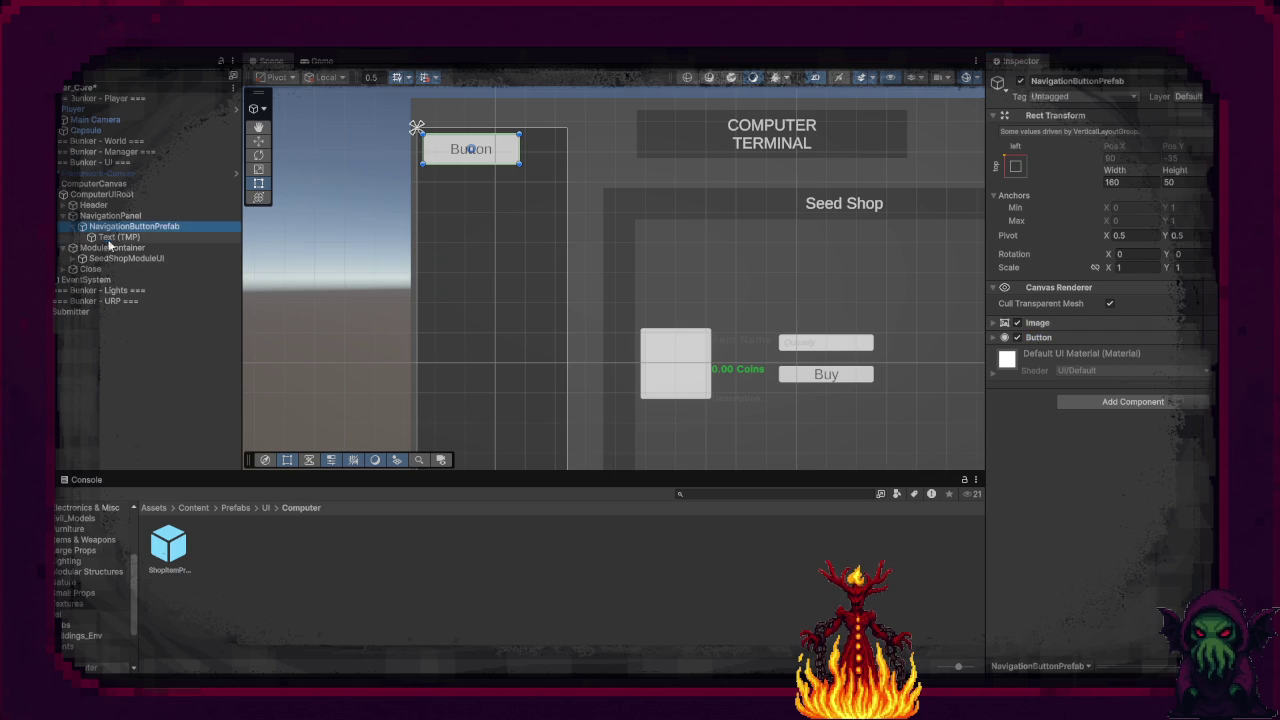
click(104, 238)
click(1062, 366)
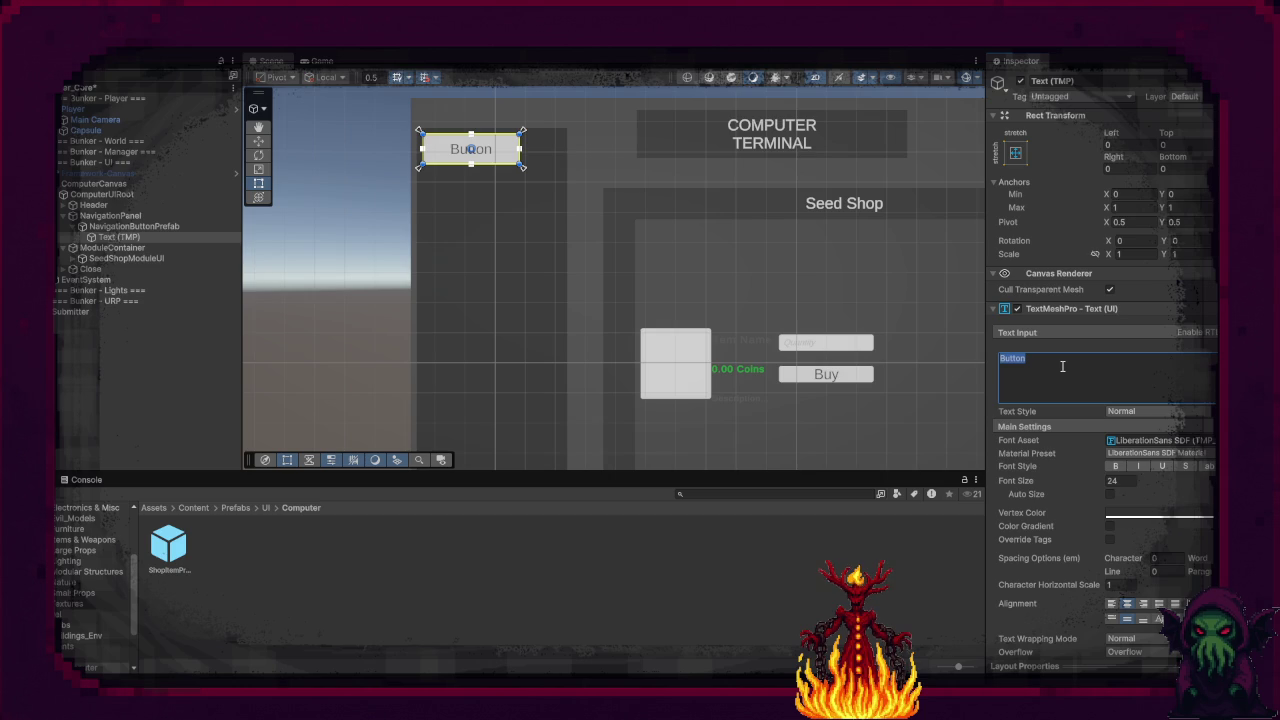
text(M)
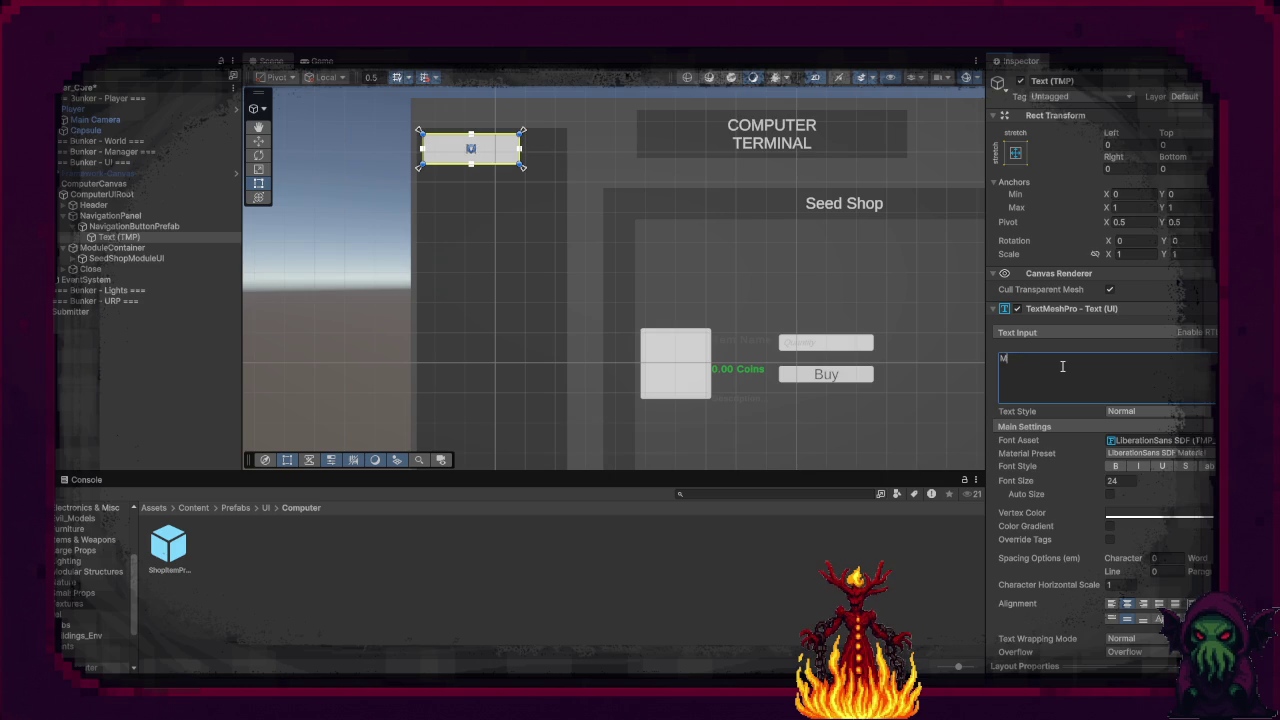
text(oduleName)
key(Return)
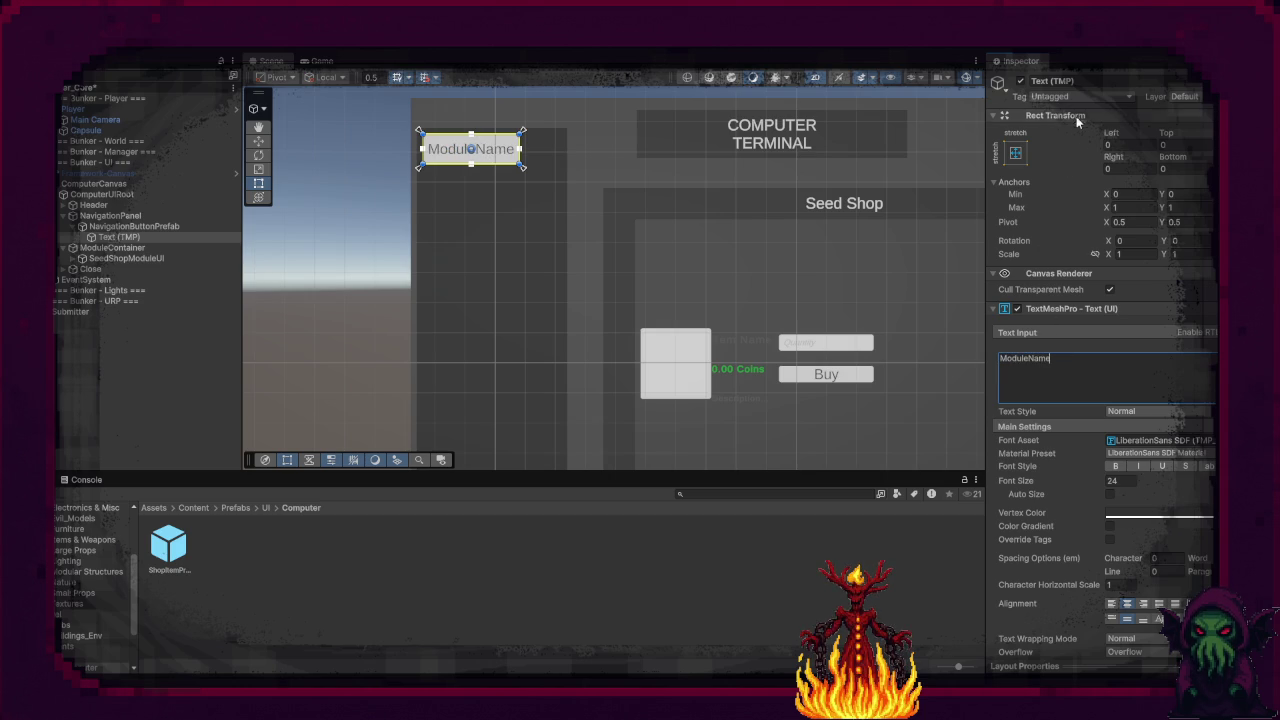
Step: Rename the label's text object to ButtonText
click(1098, 80)
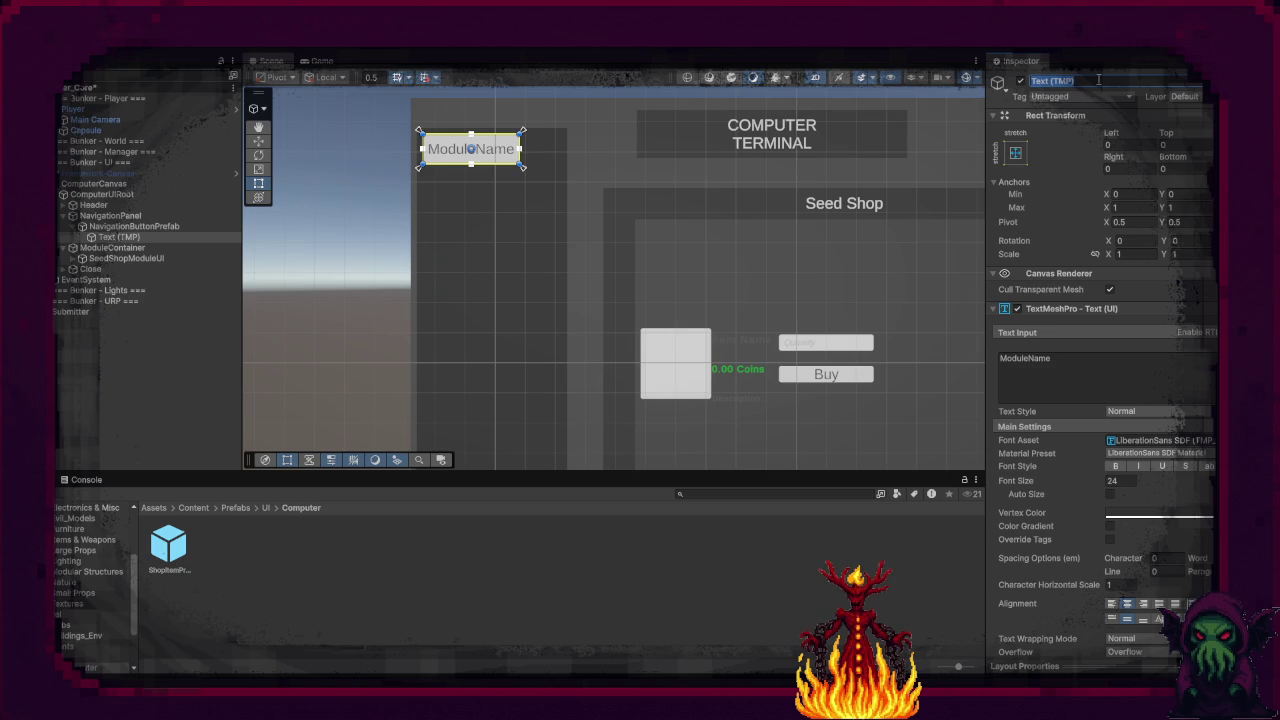
text(Butt)
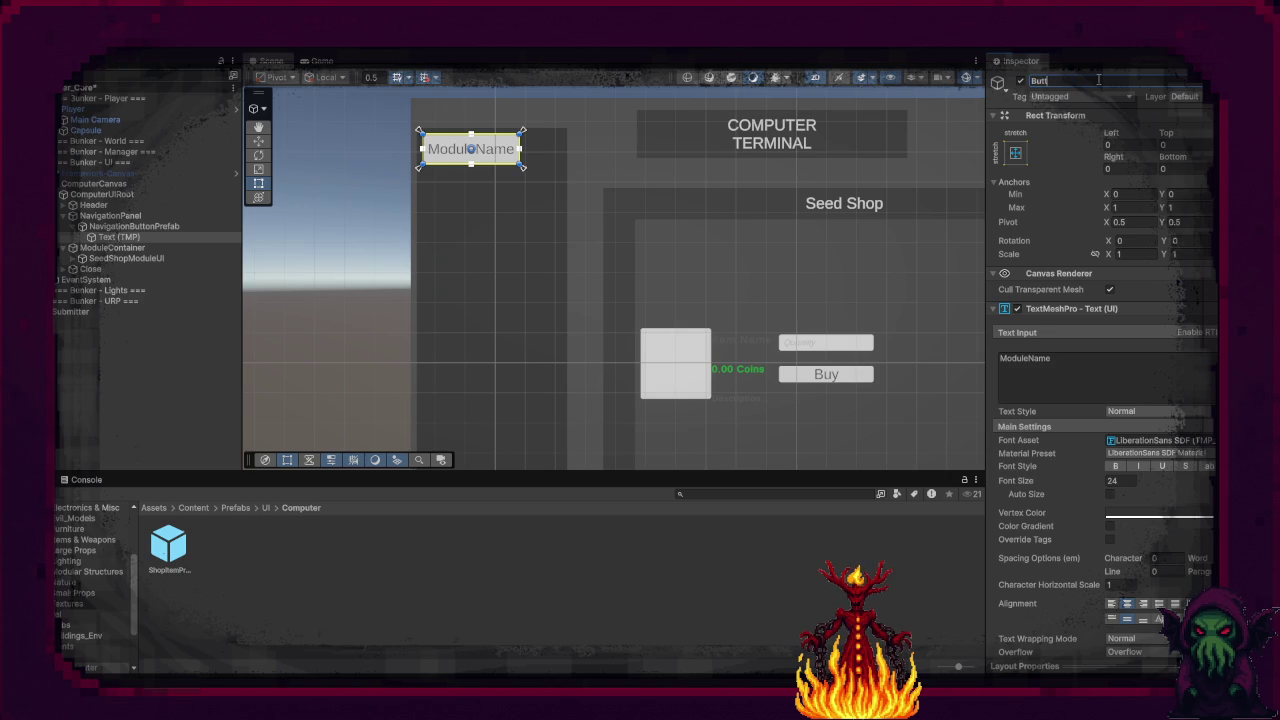
text(onText)
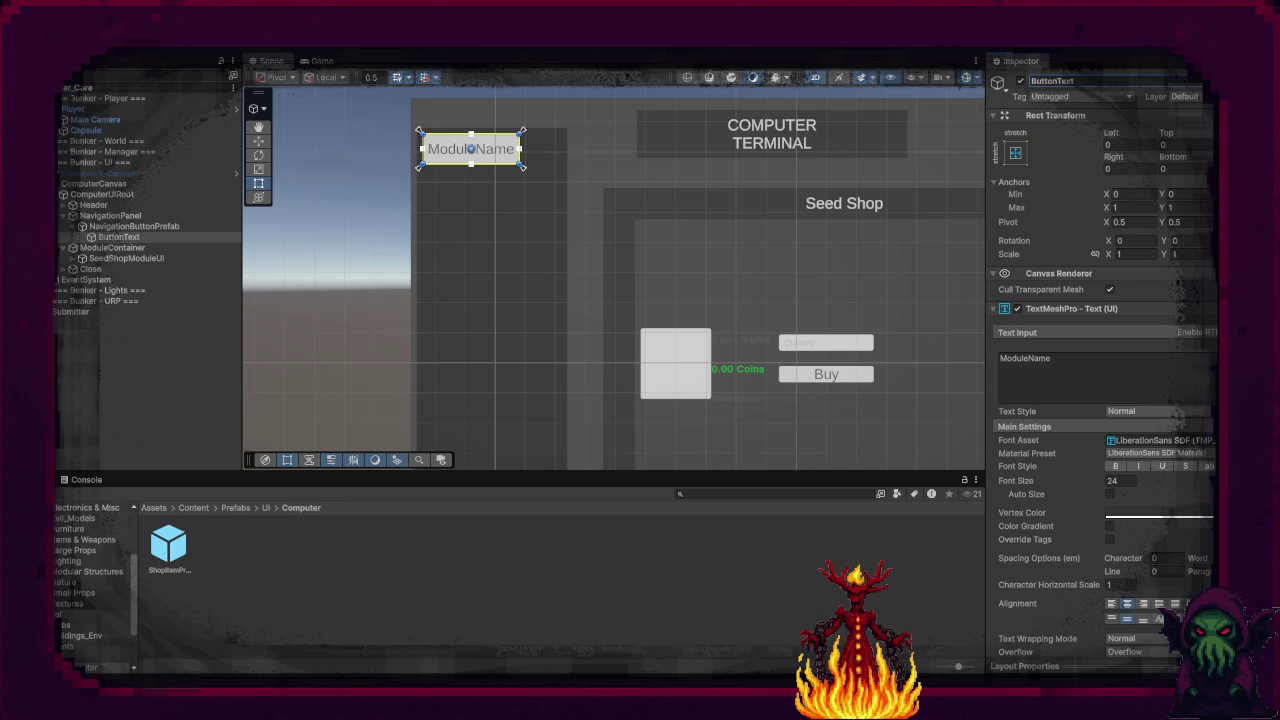
click(784, 540)
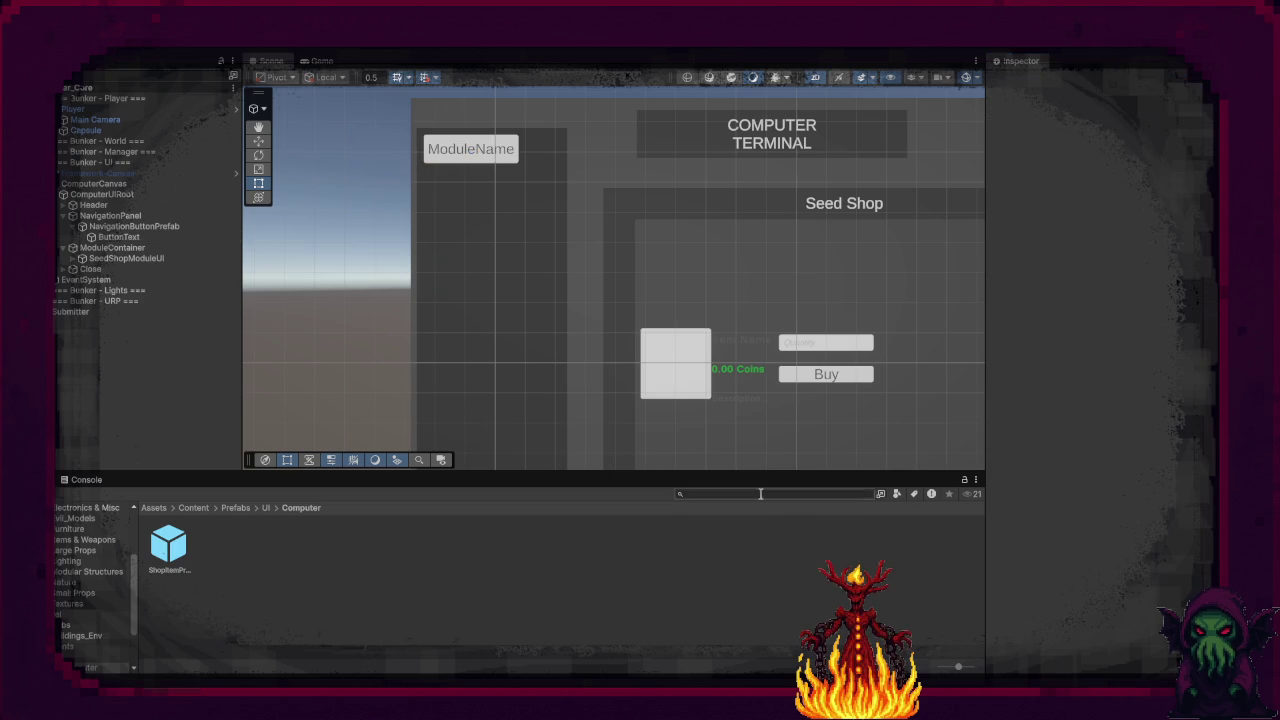
click(121, 194)
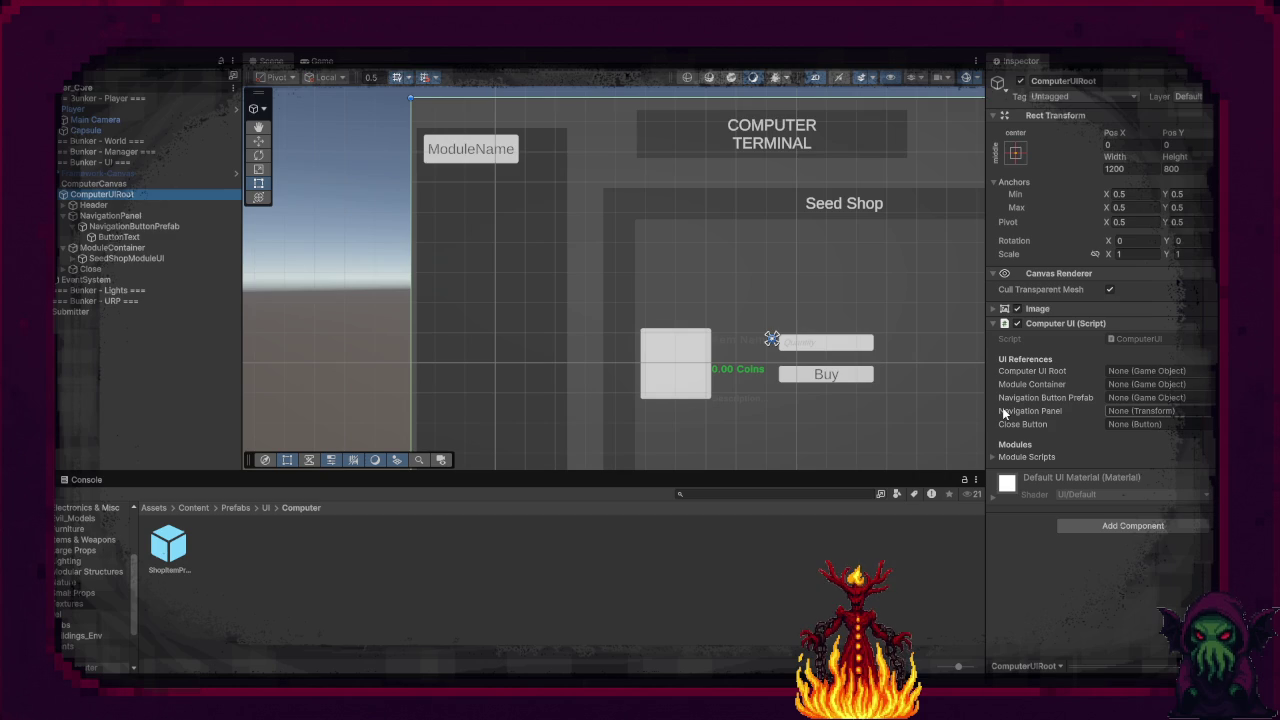
Step: Assign ComputerUIRoot and ModuleContainer, save NavigationButtonPrefab as a prefab, and delete its scene copy
mouse_move(75, 201)
mouse_down()
mouse_move(1089, 291)
mouse_move(1161, 372)
mouse_up()
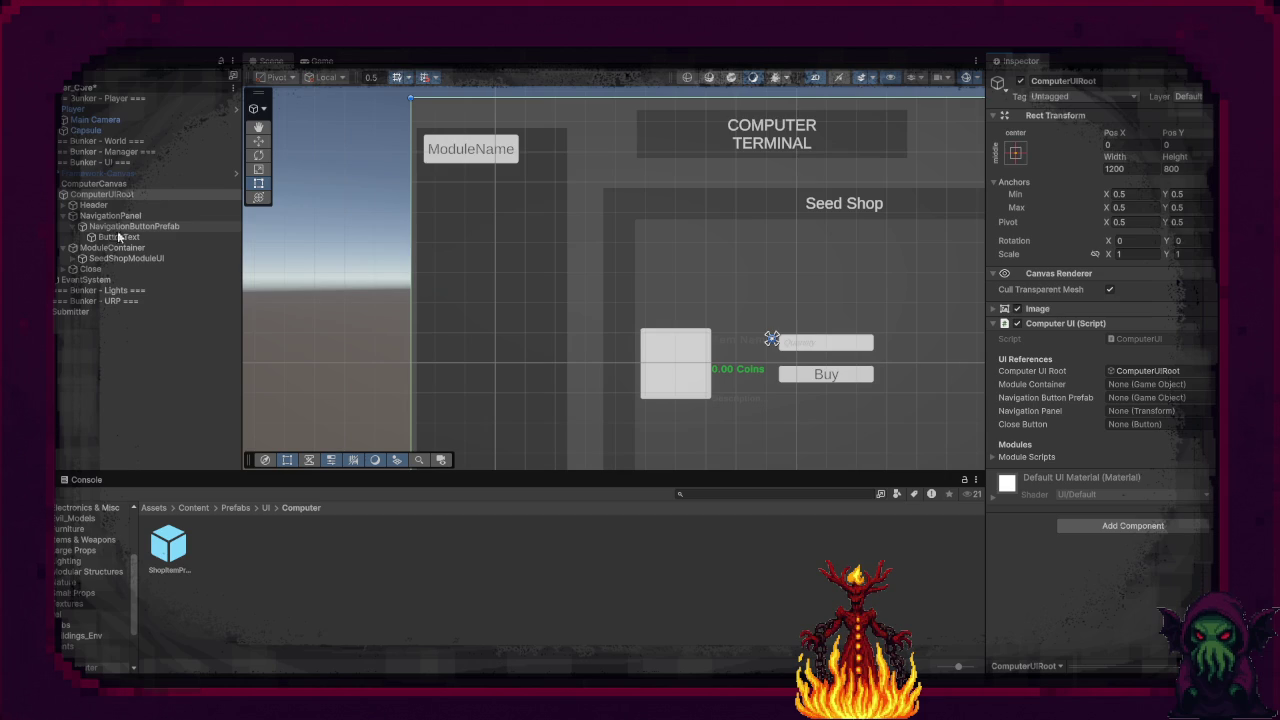
mouse_move(80, 251)
mouse_down()
mouse_move(1123, 366)
mouse_move(1146, 388)
mouse_up()
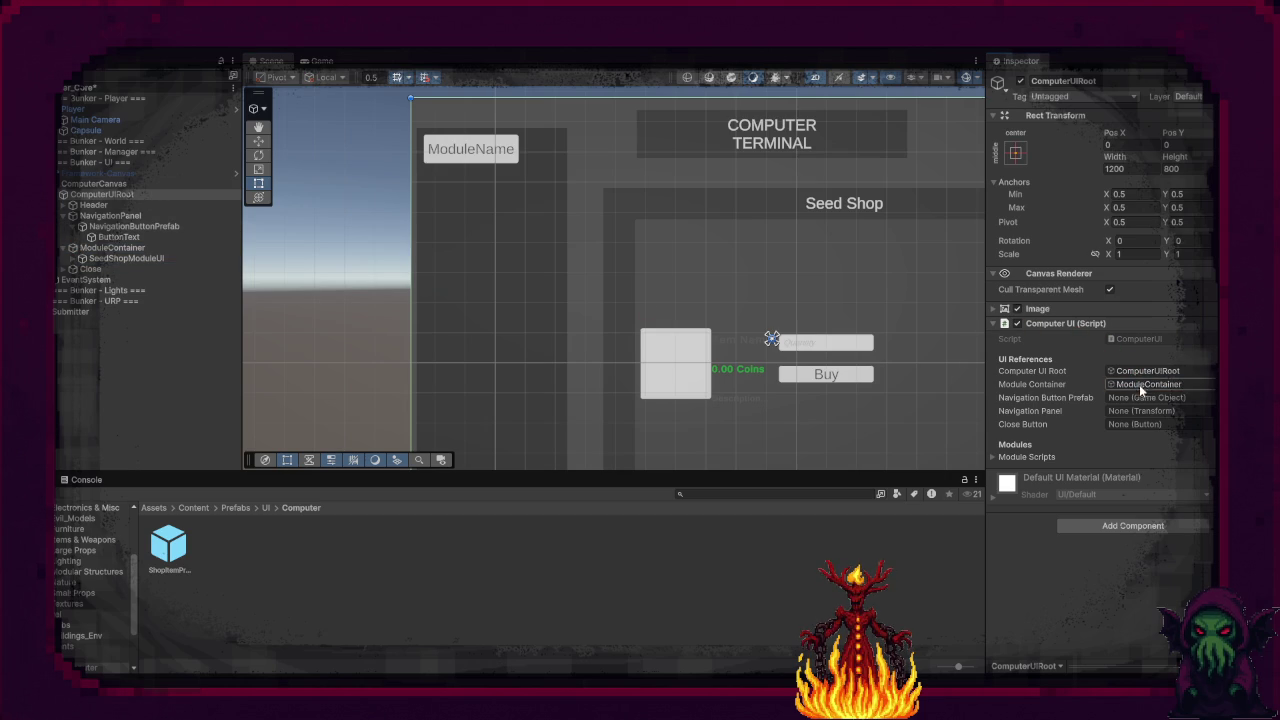
mouse_move(115, 226)
mouse_down()
mouse_move(326, 426)
mouse_move(330, 555)
mouse_up()
click(149, 227)
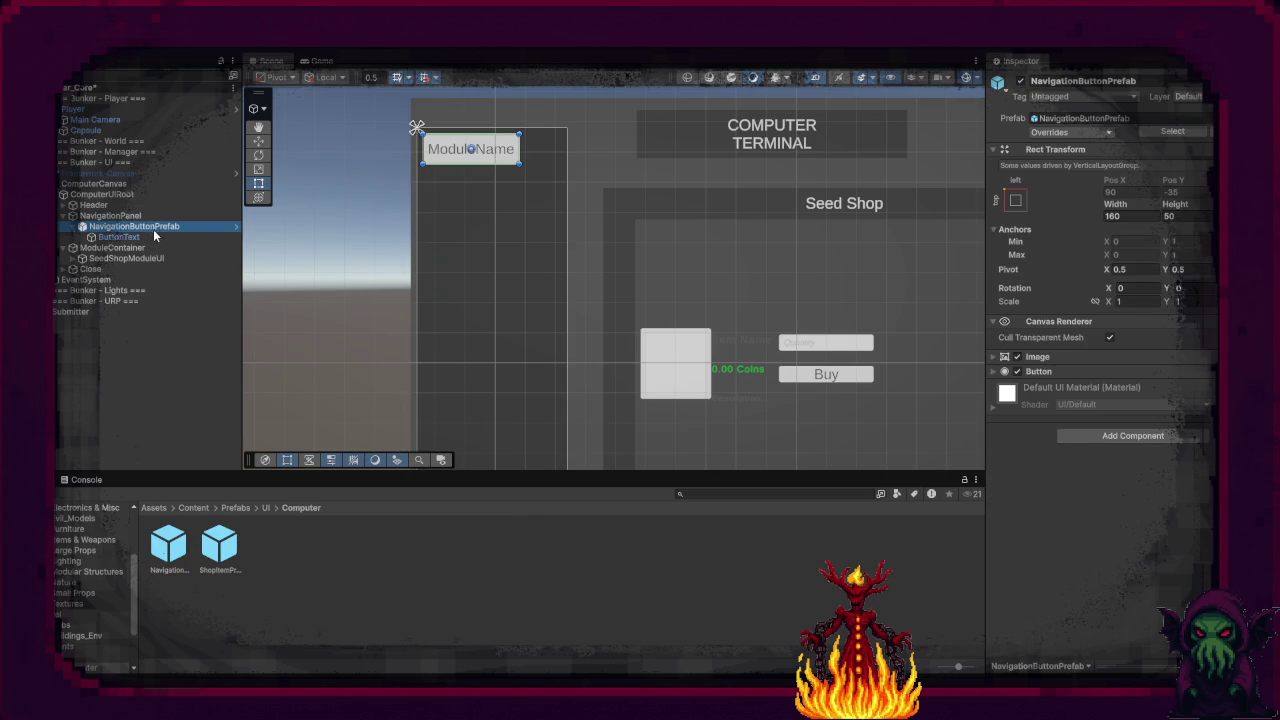
key(Delete)
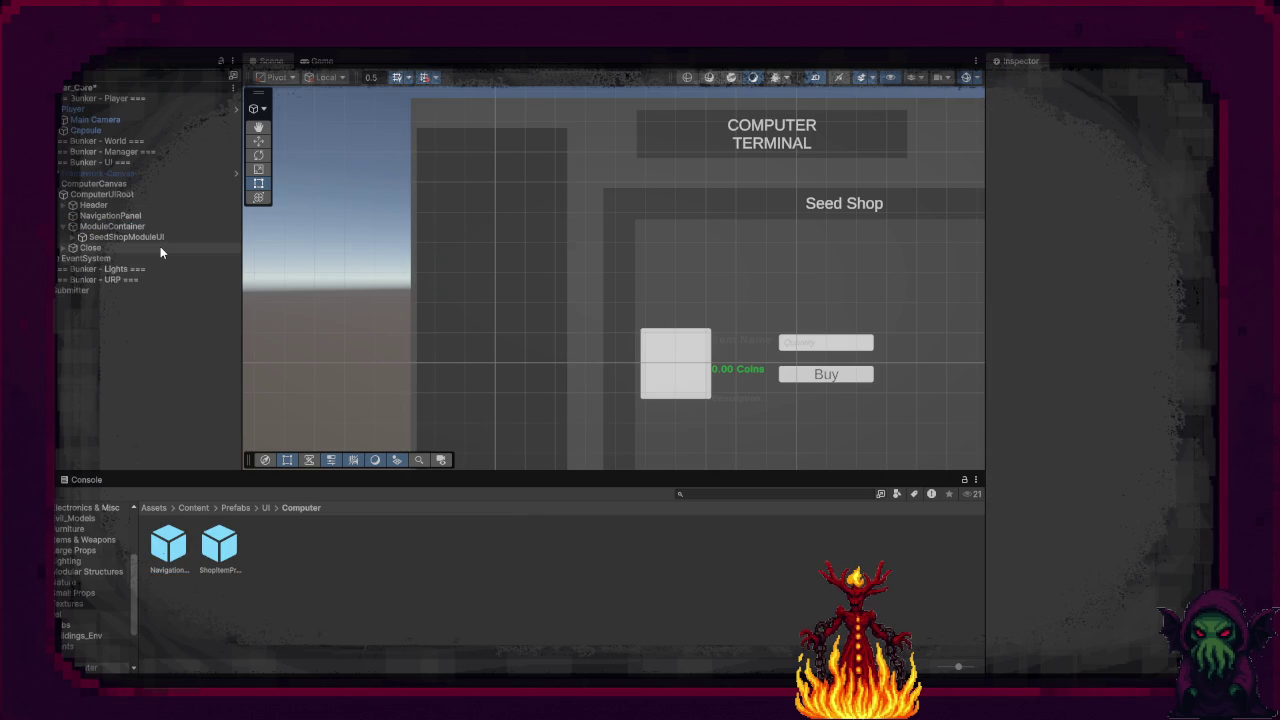
Step: Fill Computer UI's button prefab, panel and close-button fields with NavigationButtonPrefab, NavigationPanel and Close
mouse_move(100, 194)
mouse_down()
mouse_move(180, 420)
mouse_move(988, 562)
mouse_move(608, 536)
mouse_up()
mouse_move(168, 545)
mouse_down()
mouse_move(1170, 410)
mouse_move(1163, 399)
mouse_up()
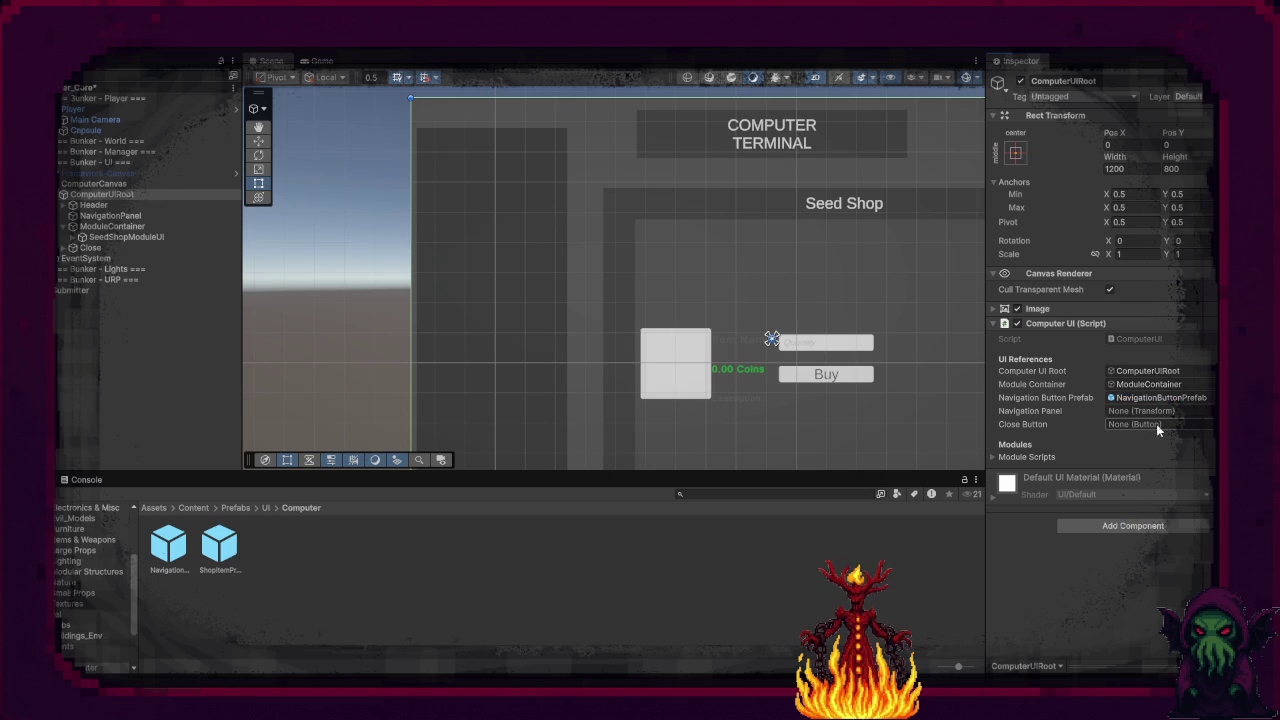
drag(110, 215, 1140, 411)
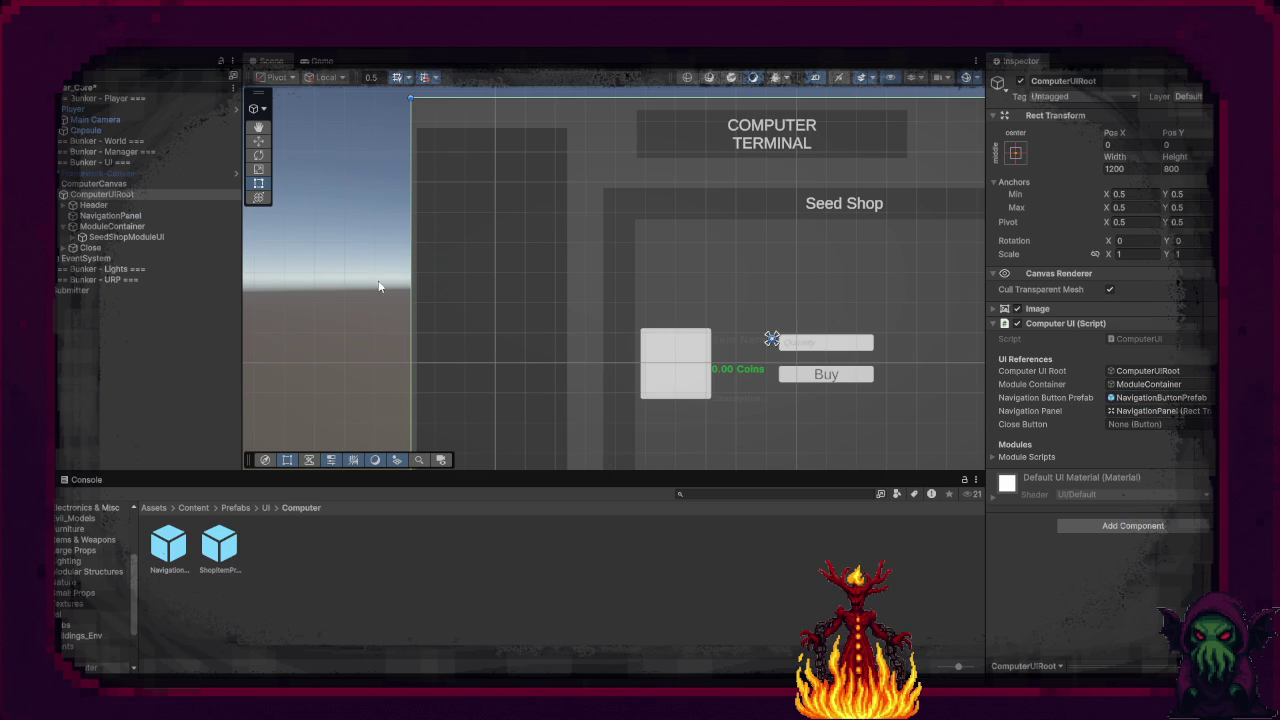
drag(88, 247, 1180, 424)
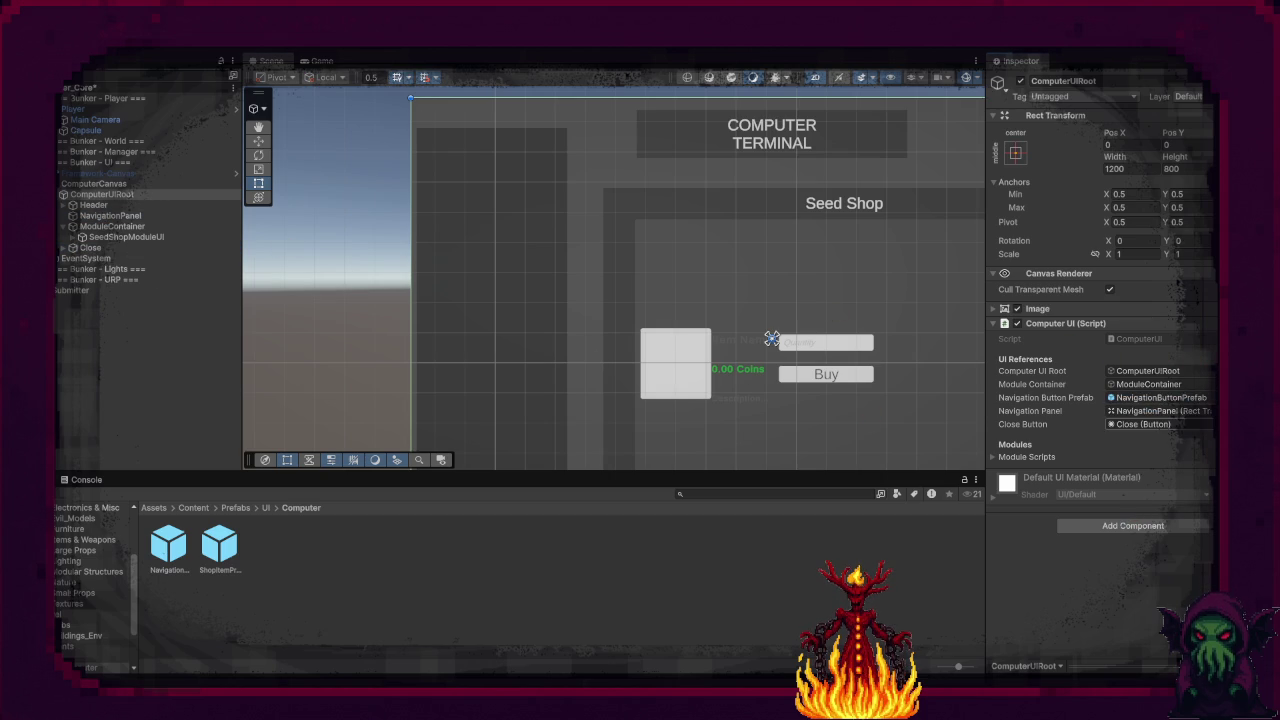
Step: Add one empty Element 0 slot to the Module Scripts list
click(1077, 460)
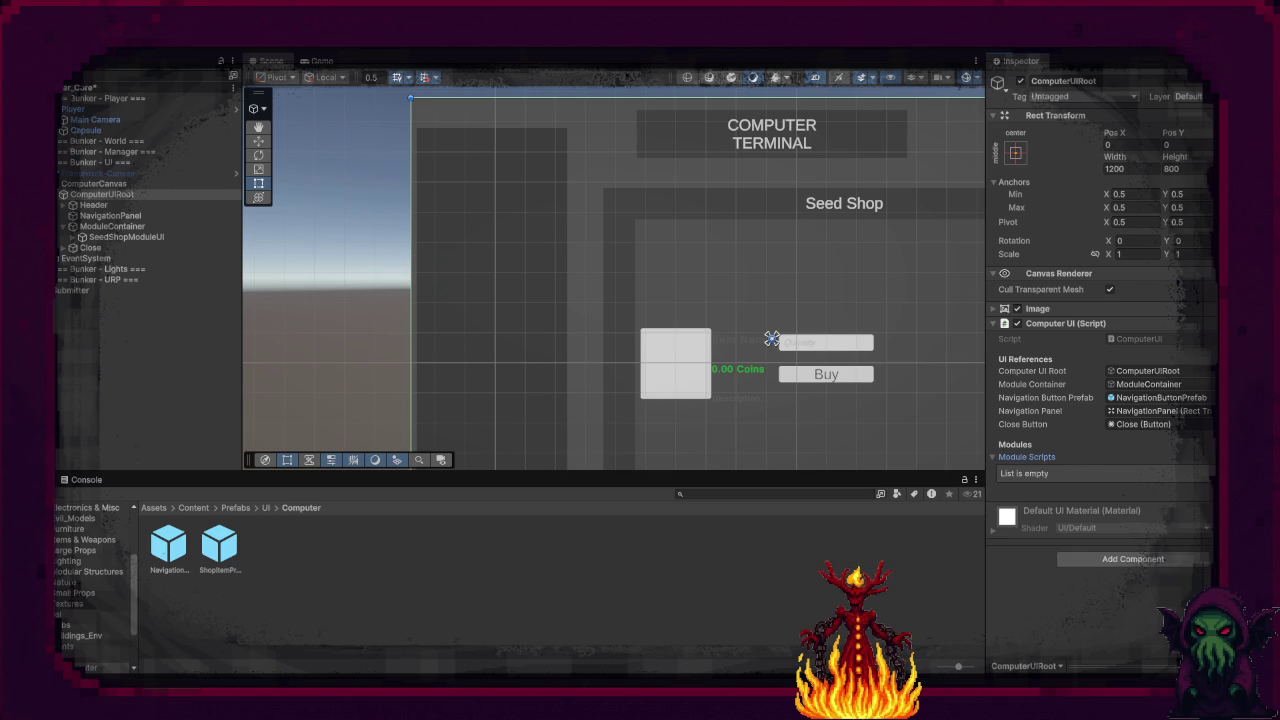
click(1195, 486)
click(1208, 473)
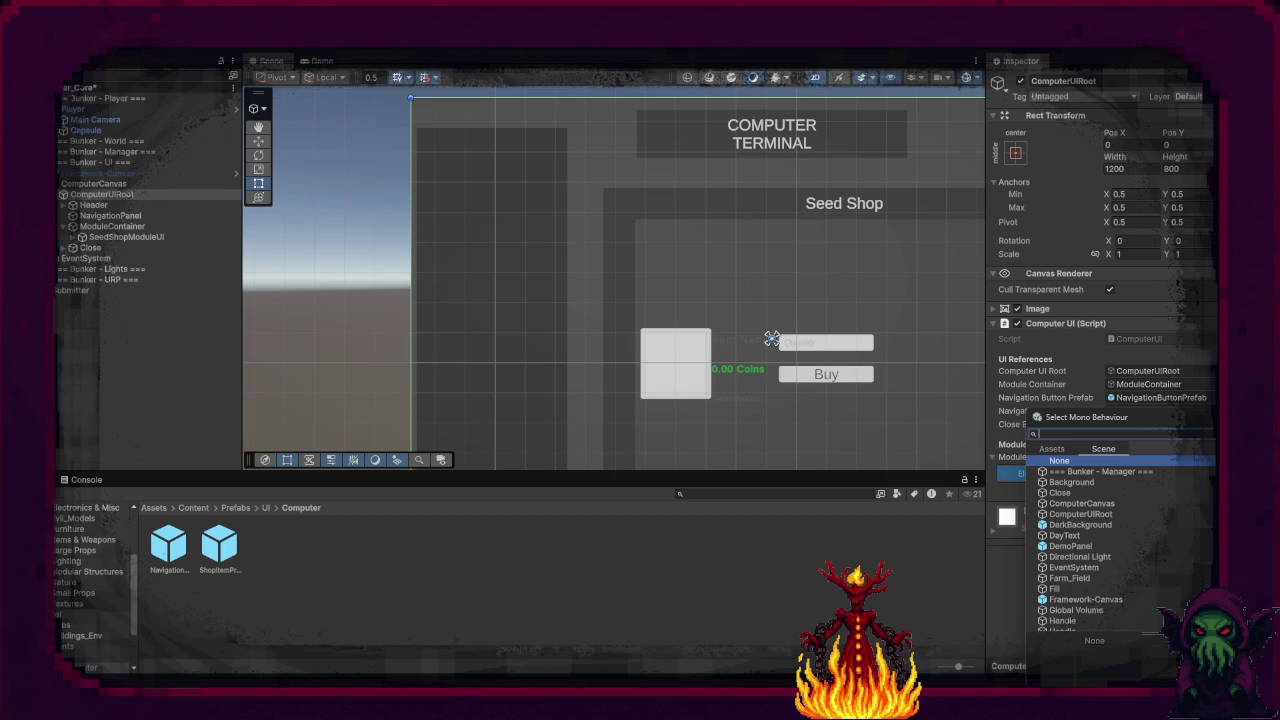
key(Escape)
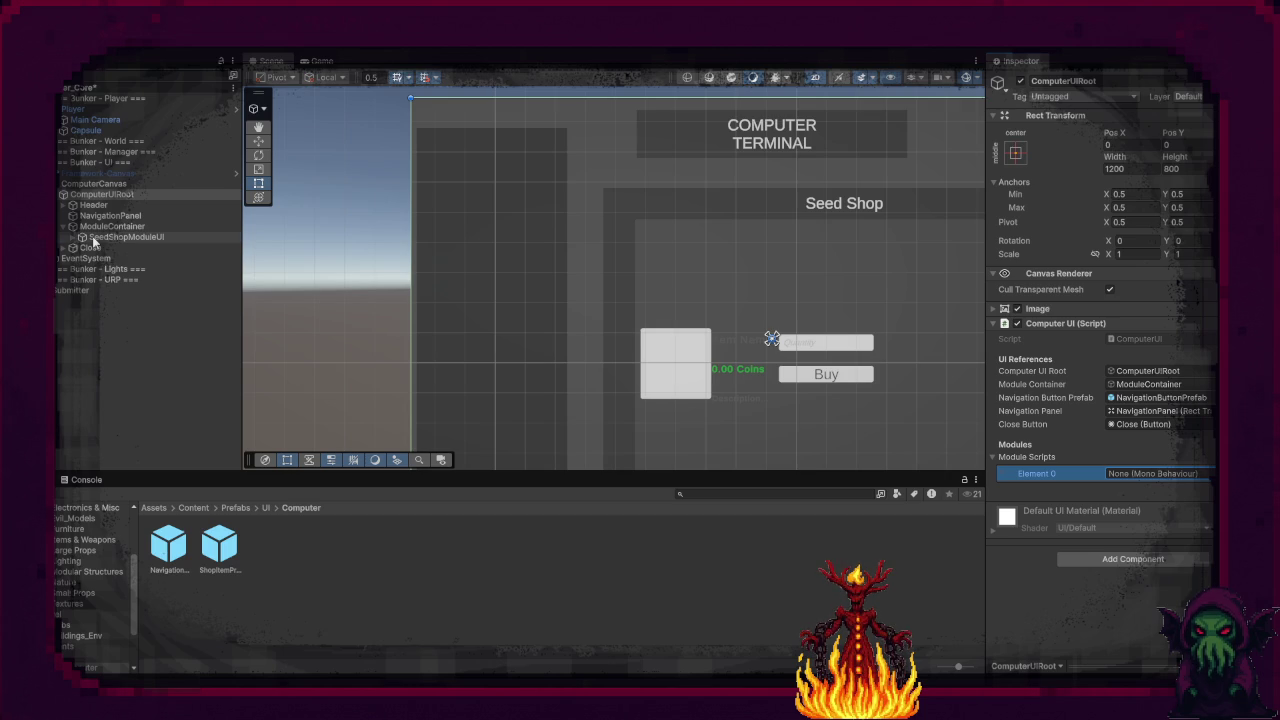
click(93, 238)
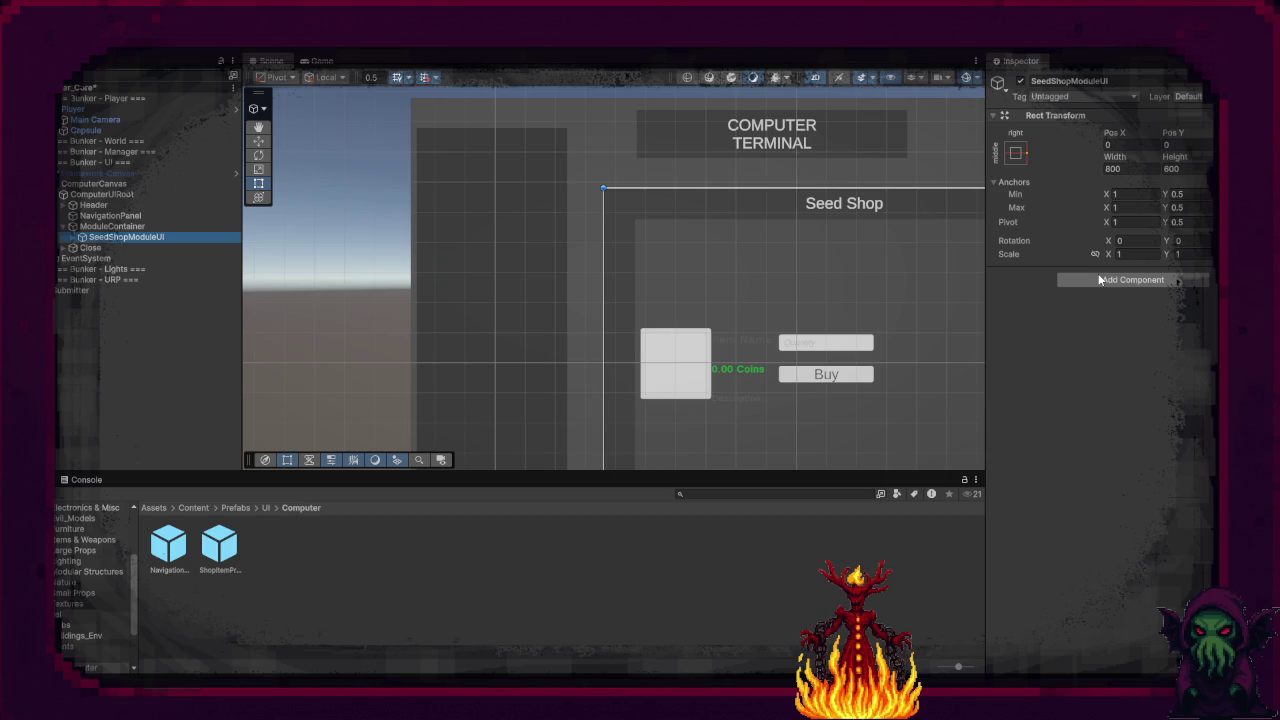
Step: Add a Seed Shop Module component to SeedShopModuleUI and set SeedShopModuleUI as its Module UI
click(1099, 280)
text(seed)
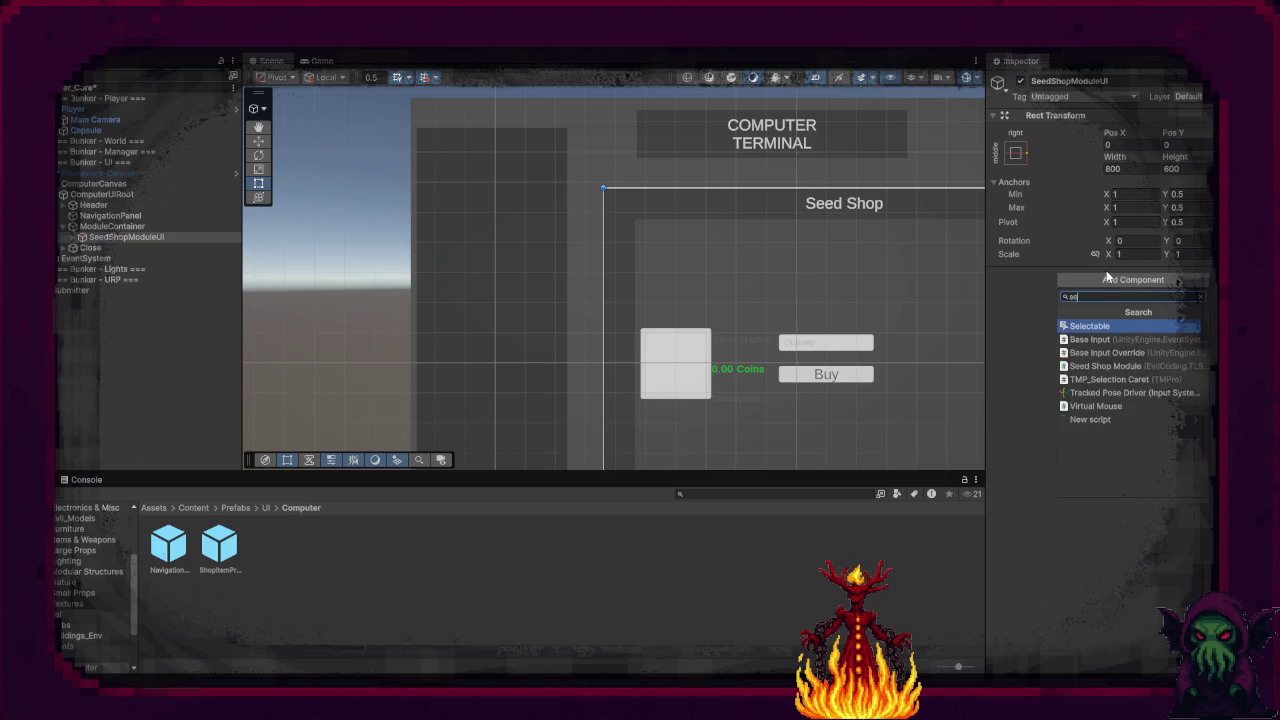
click(1145, 324)
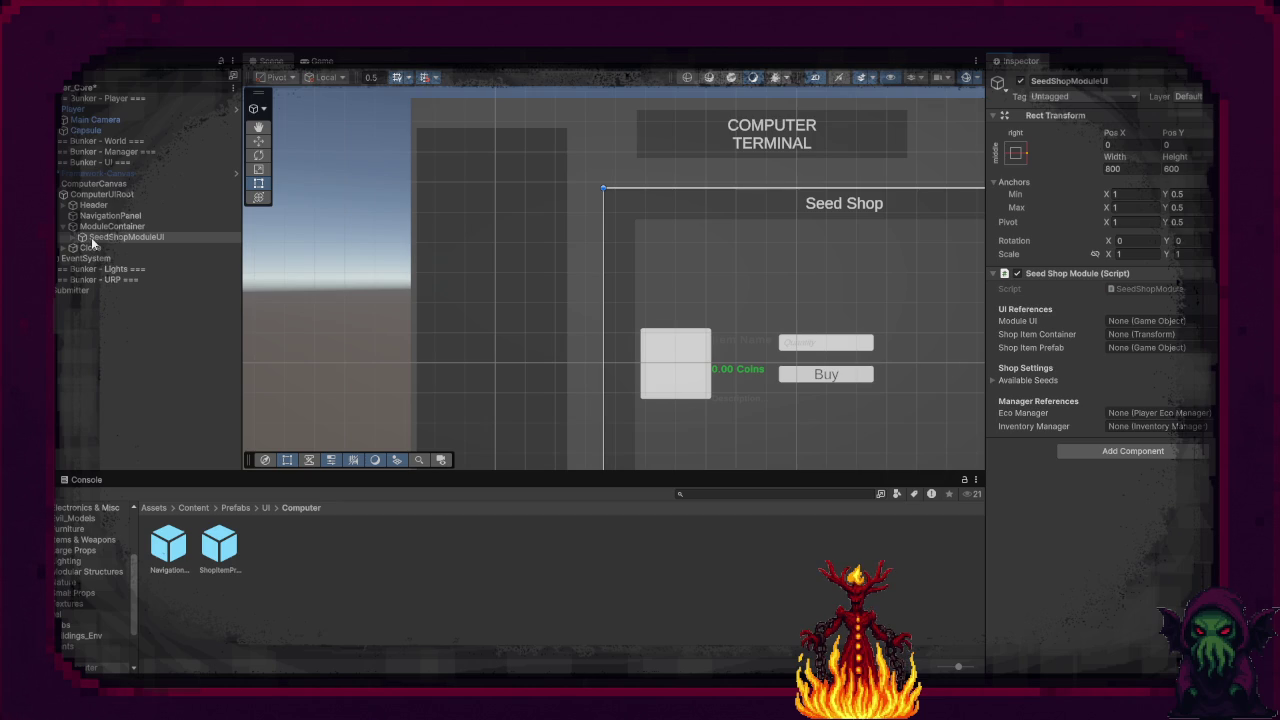
drag(92, 240, 697, 346)
drag(1177, 410, 1155, 321)
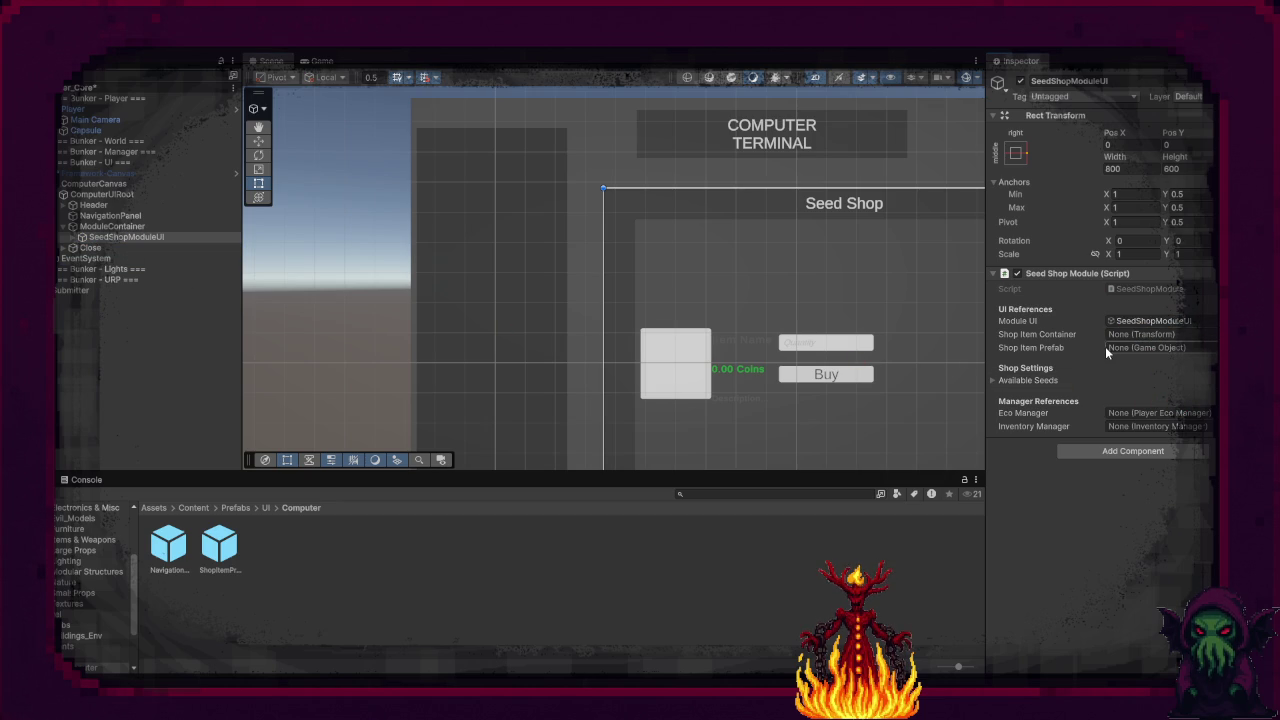
Step: Assign ShopScrollView as the shop item container and ShopItemPrefab as the item prefab
click(75, 238)
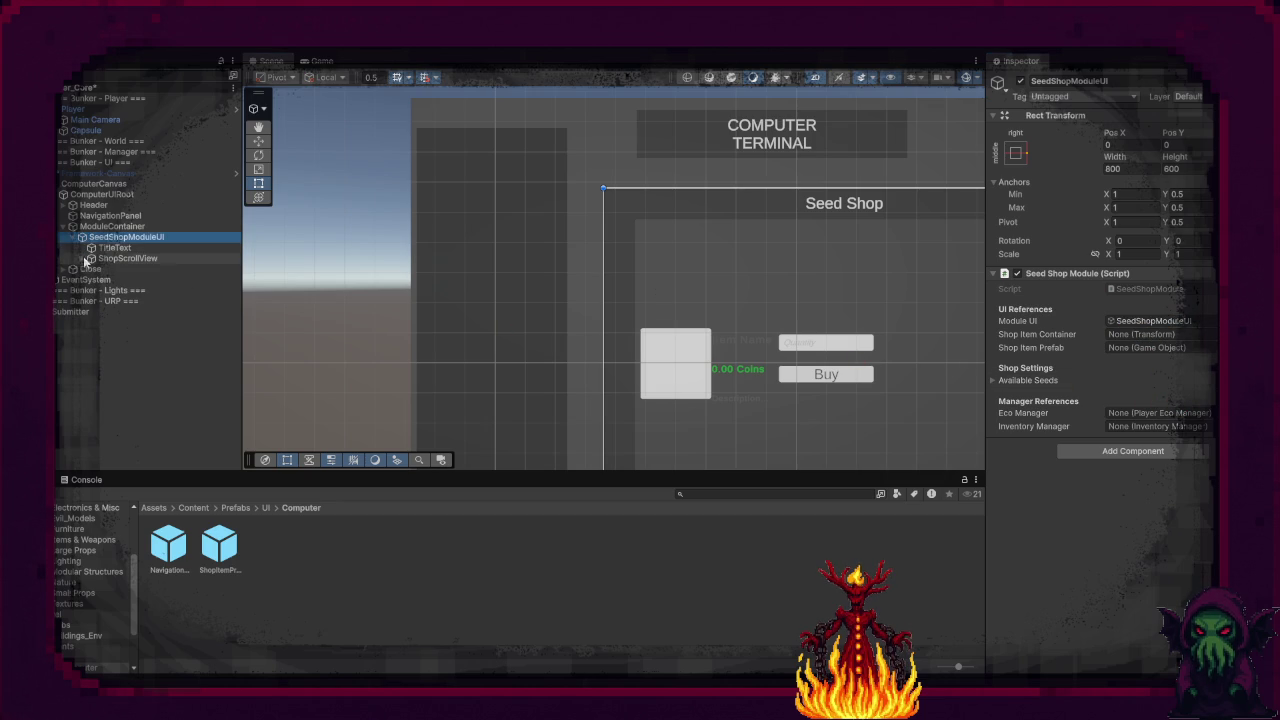
click(82, 258)
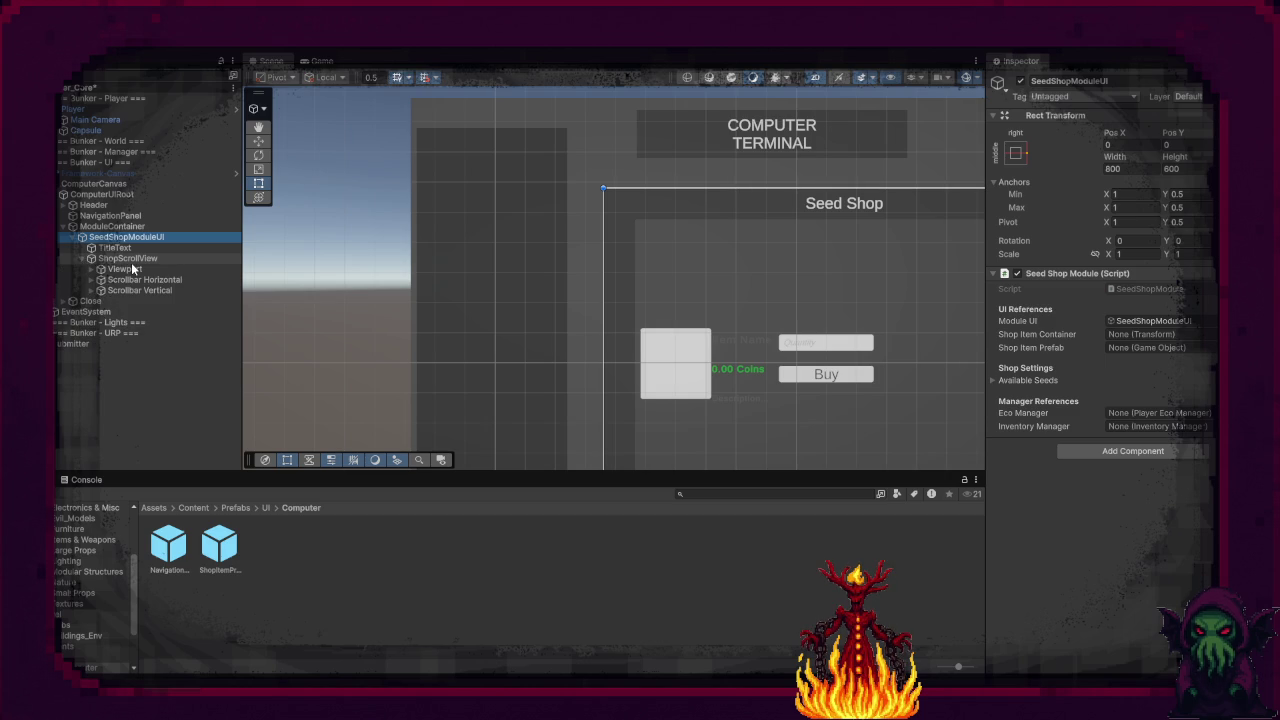
mouse_move(131, 262)
mouse_down()
mouse_move(564, 339)
mouse_move(1134, 362)
mouse_move(1155, 343)
mouse_up()
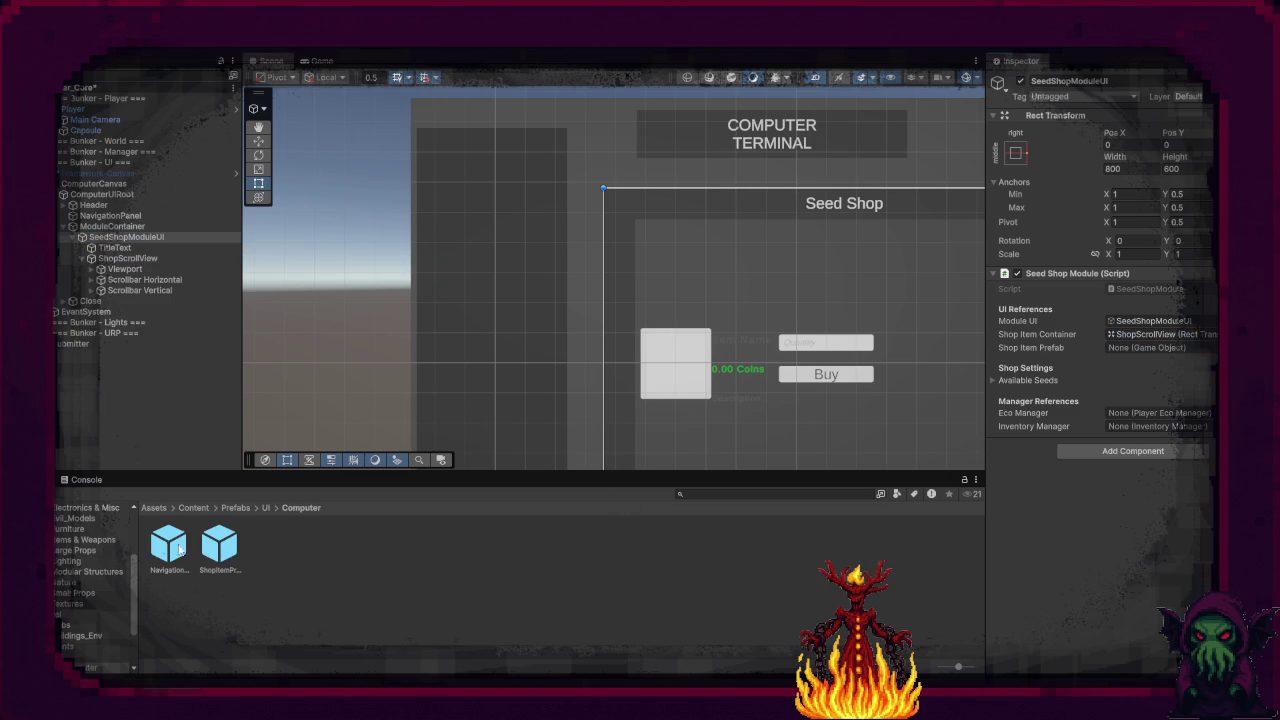
mouse_move(219, 545)
mouse_down()
mouse_move(1068, 453)
mouse_move(1150, 348)
mouse_up()
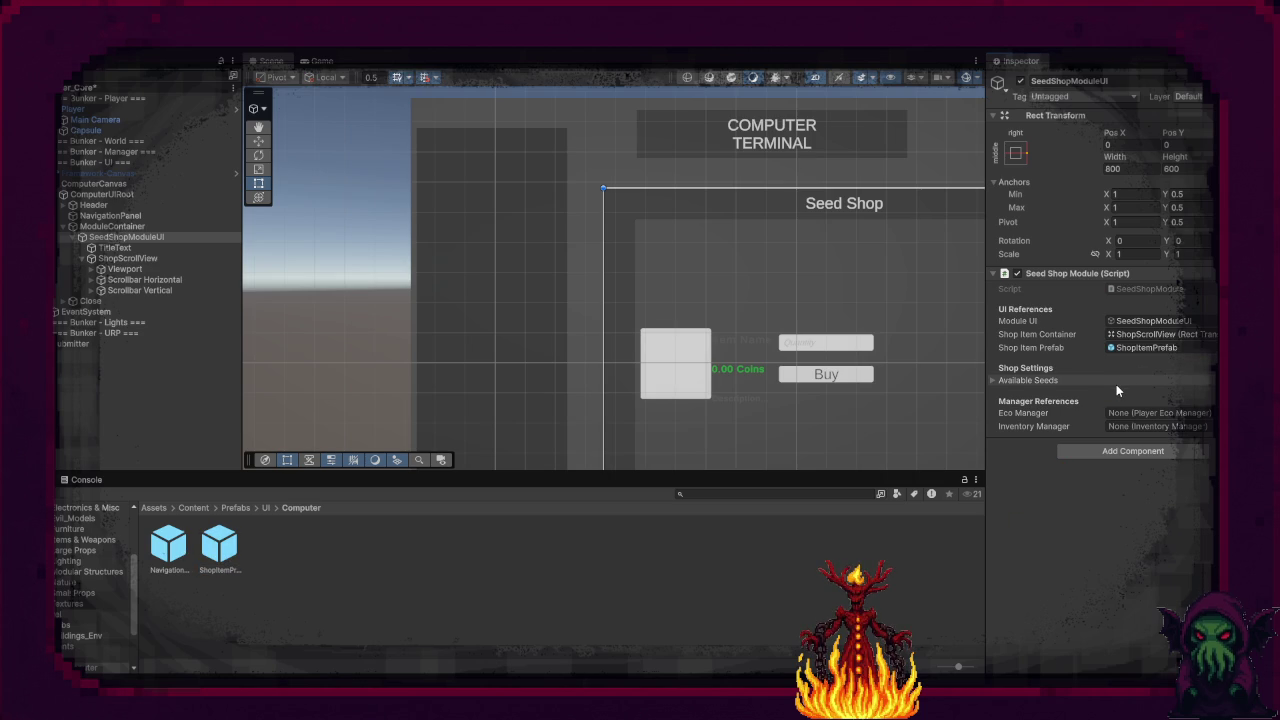
Step: Set Player as the Eco Manager and Bunker - Manager as the Inventory Manager
click(1206, 412)
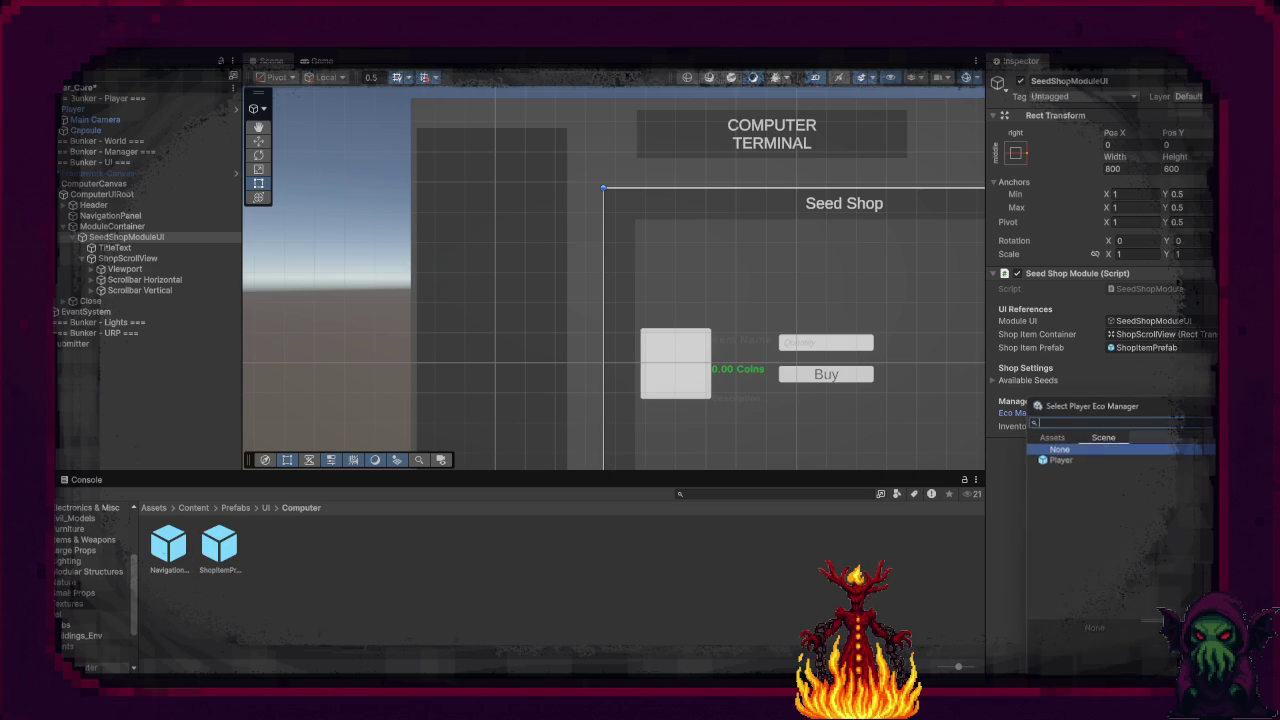
click(1137, 460)
click(1206, 426)
click(1147, 466)
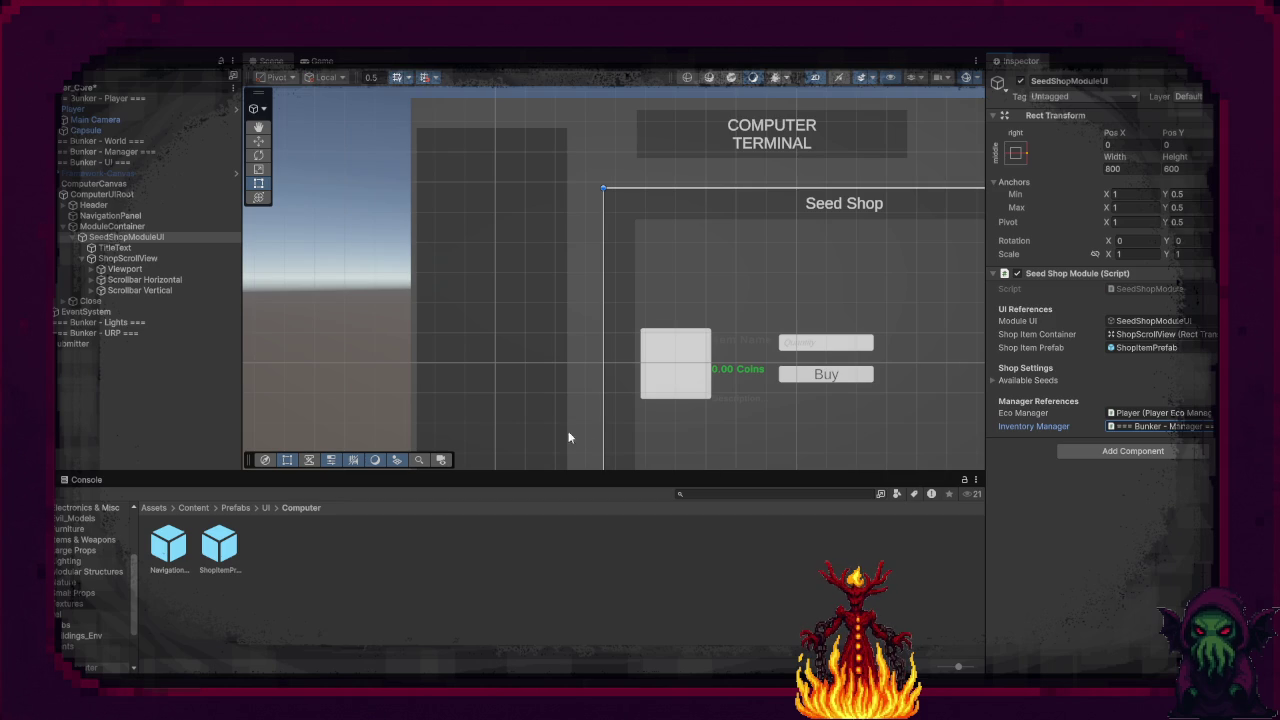
click(118, 226)
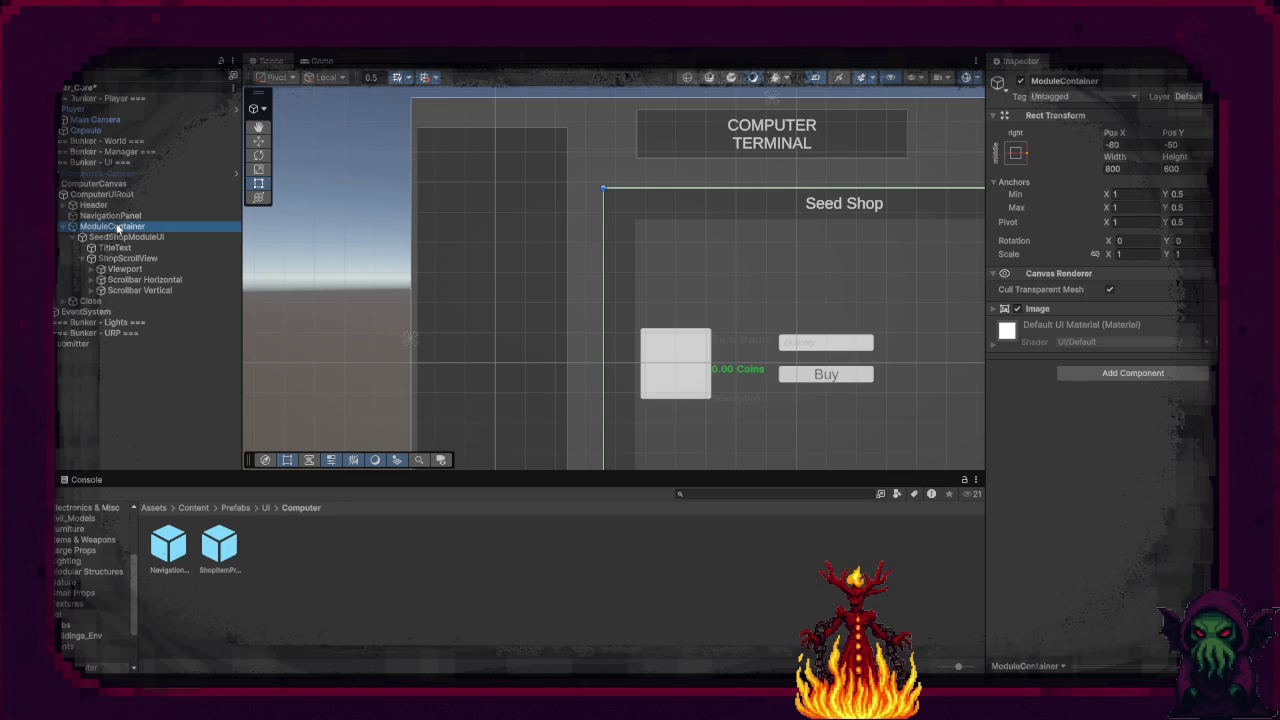
Step: Put SeedShopModuleUI into Module Scripts Element 0 of ComputerUIRoot's Computer UI
click(111, 194)
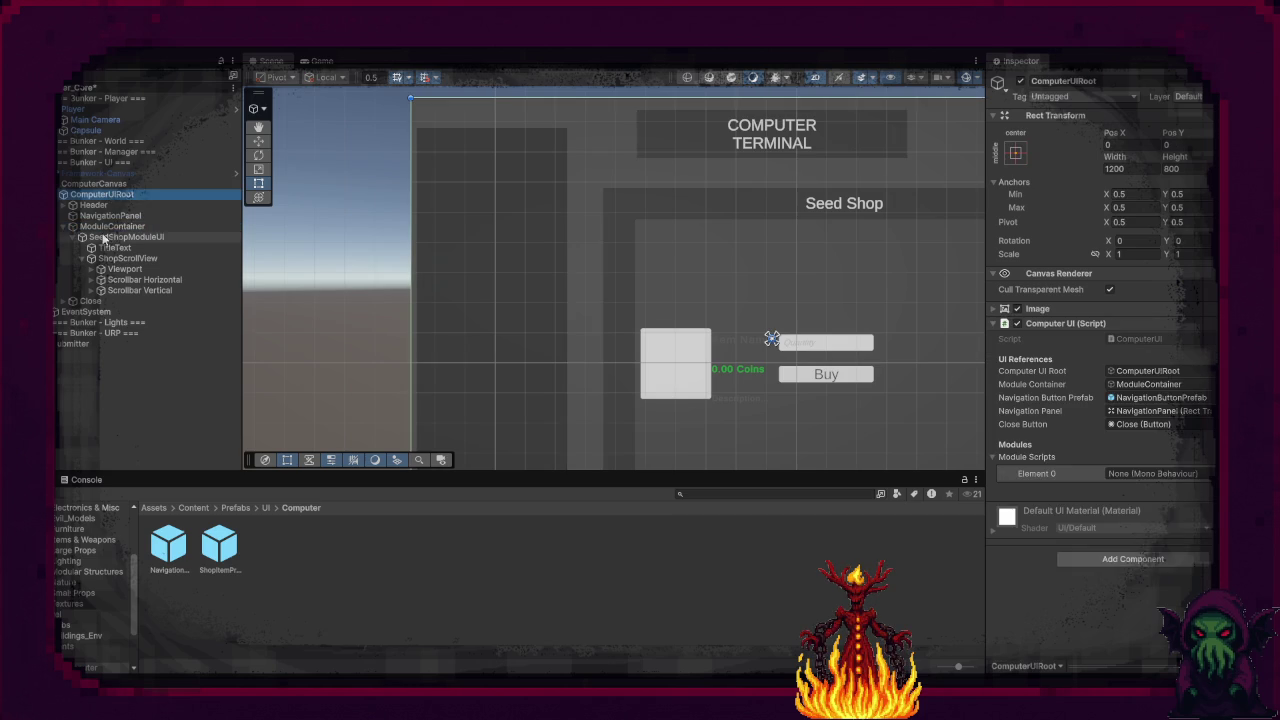
click(1207, 473)
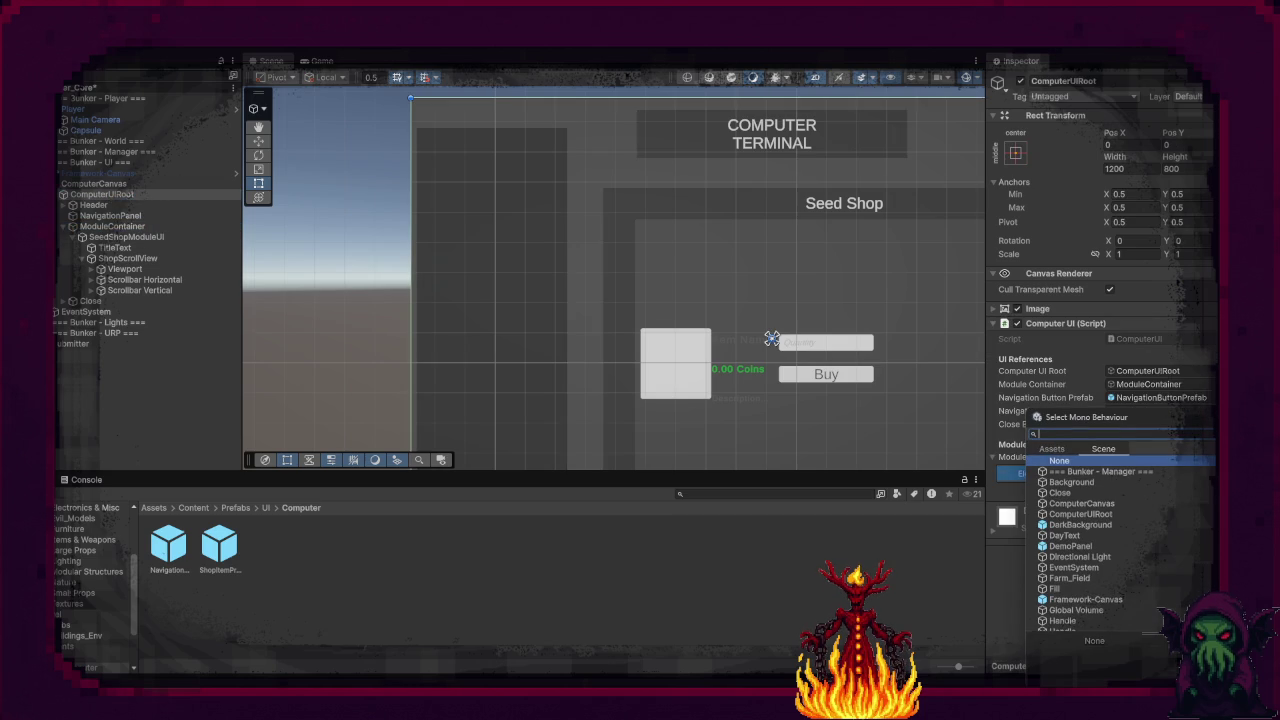
key(Escape)
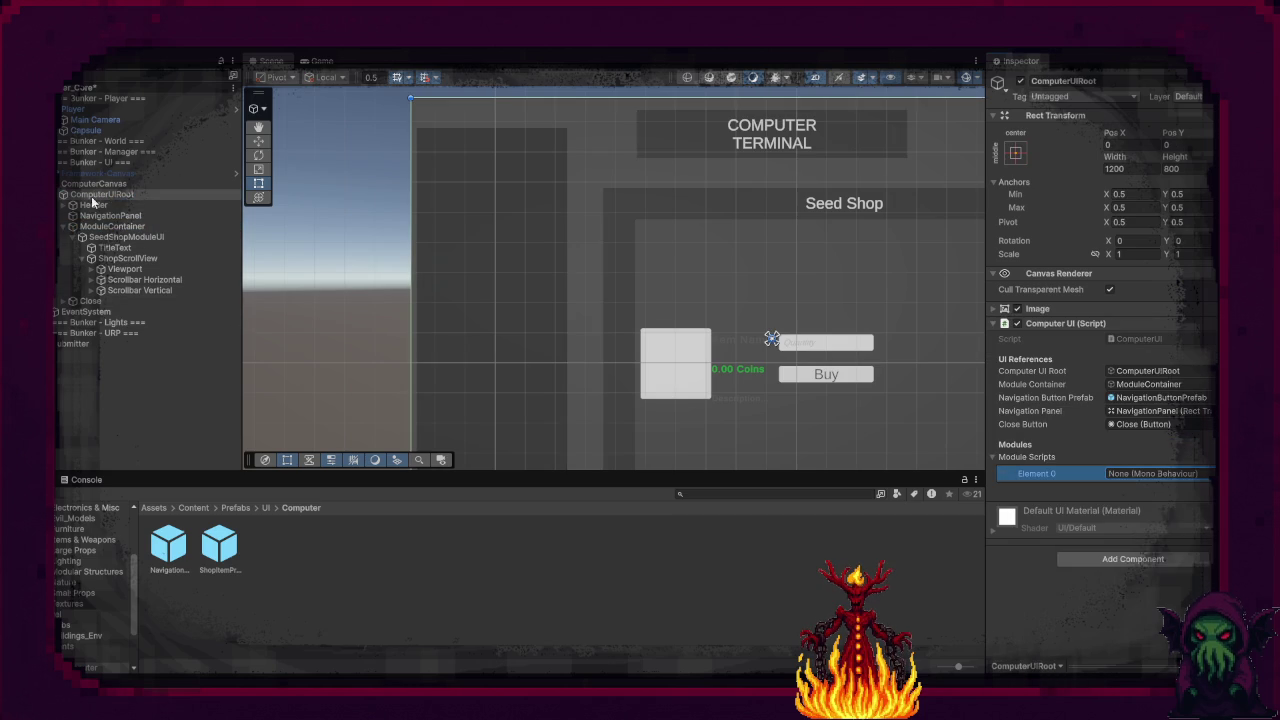
drag(126, 237, 1157, 474)
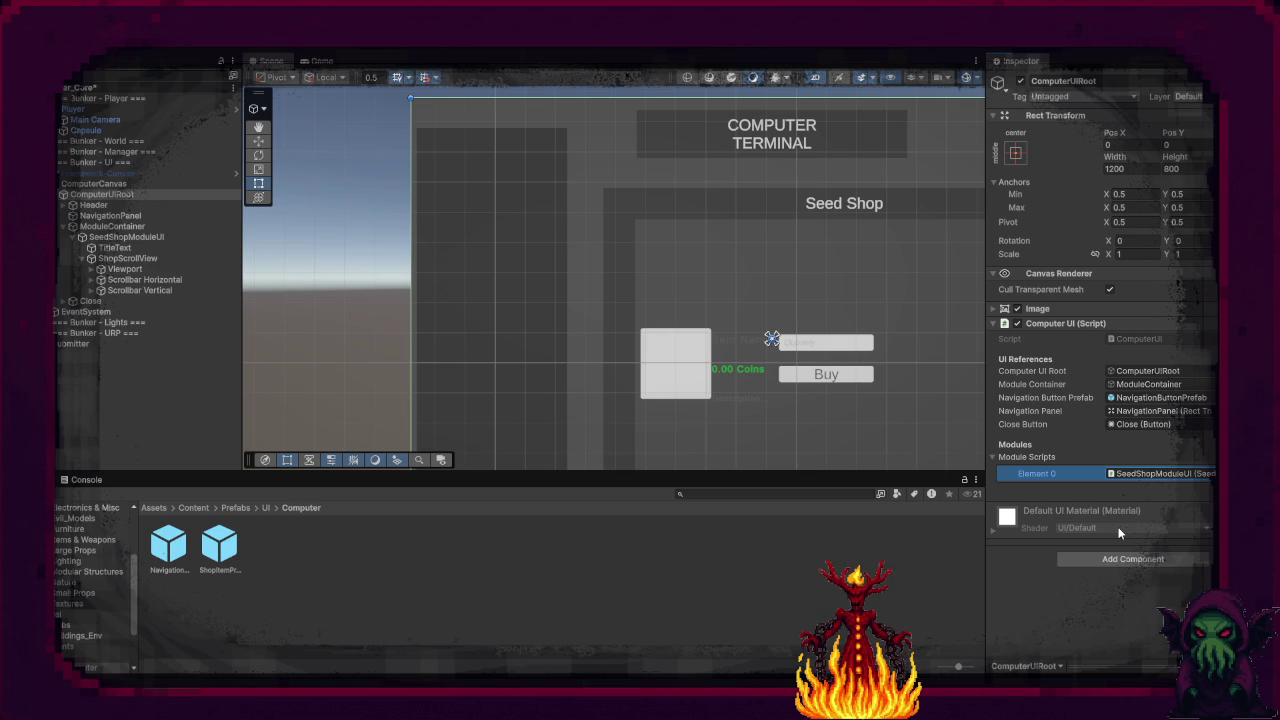
click(1117, 529)
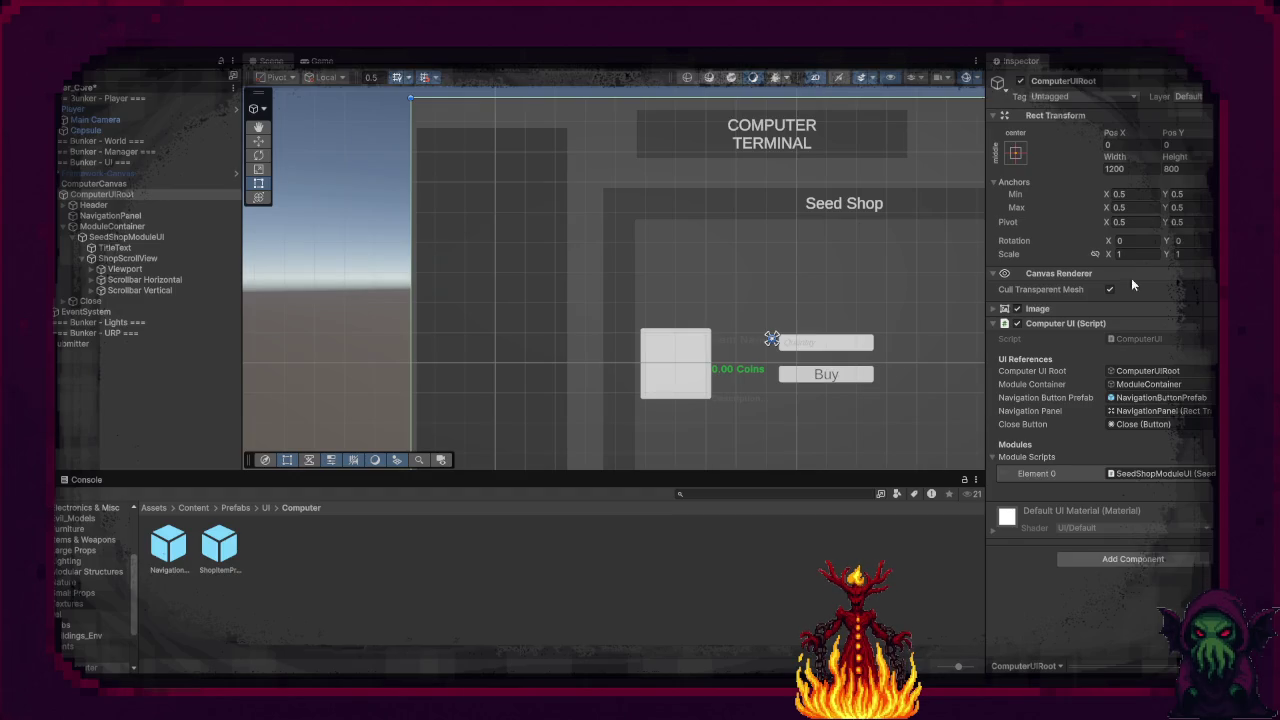
double_click(216, 546)
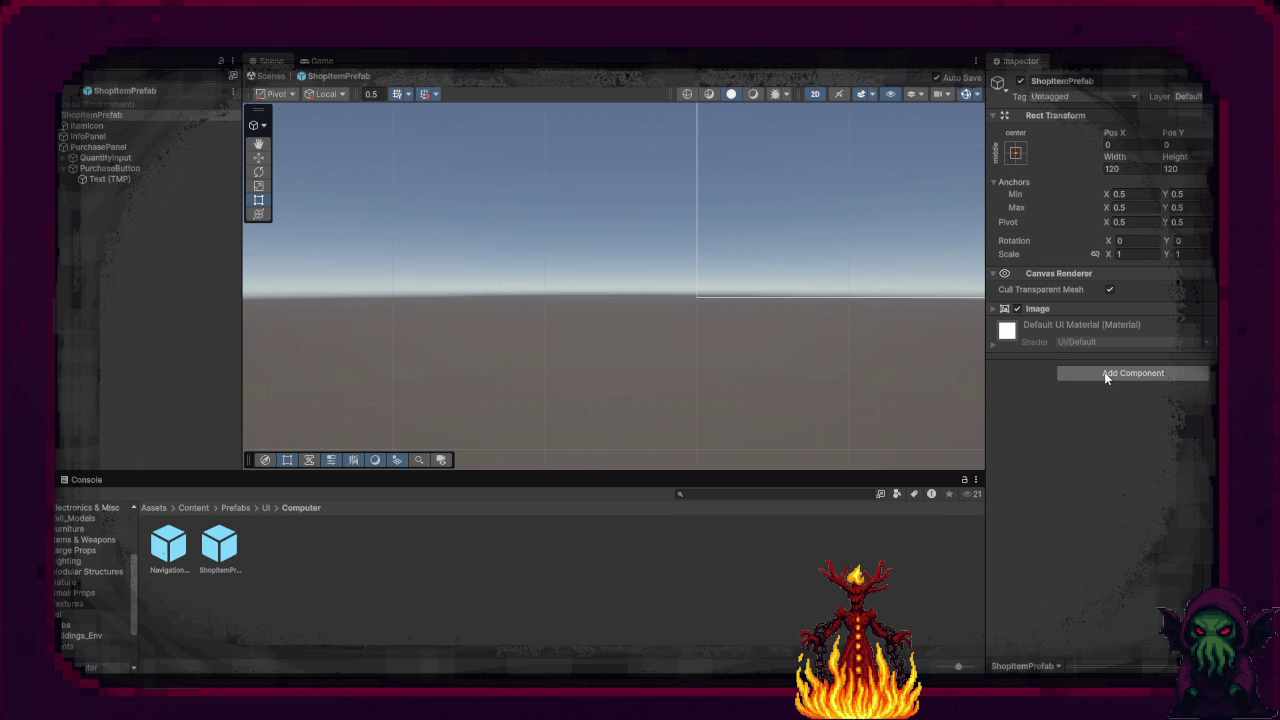
Step: Add a Shop Item UI component to the ShopItemPrefab root object
click(111, 137)
click(118, 147)
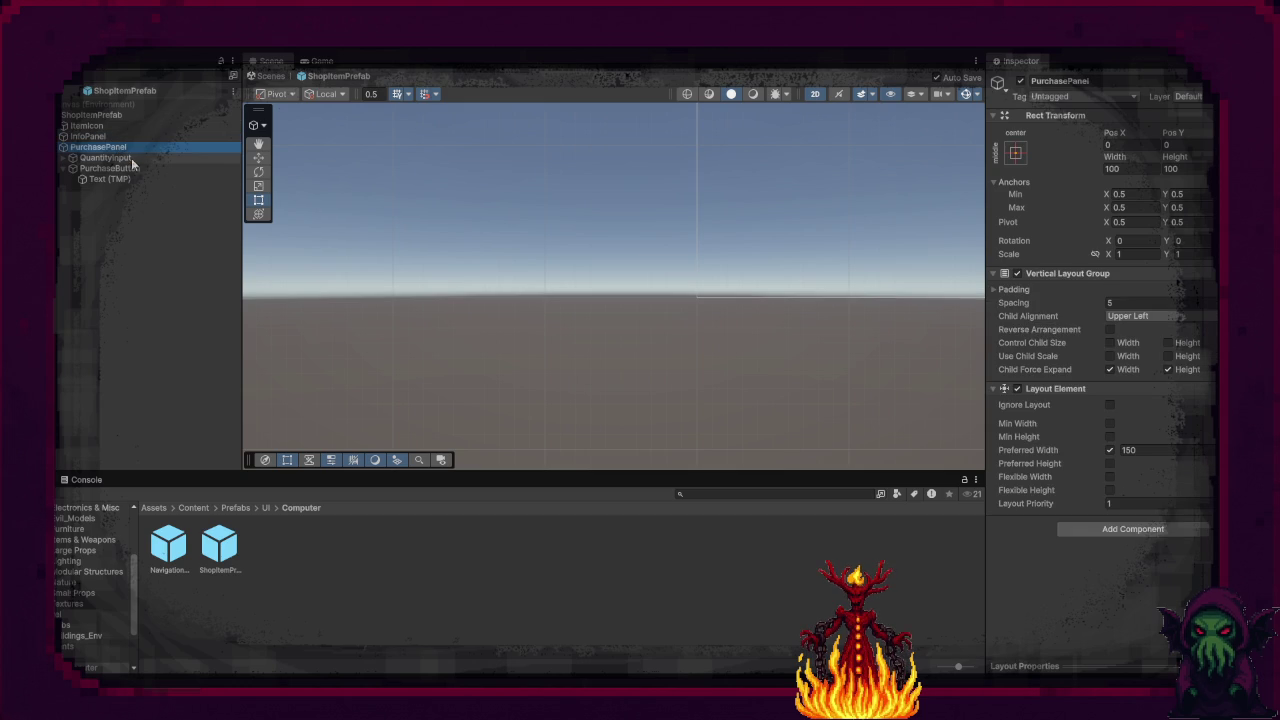
click(106, 125)
click(112, 114)
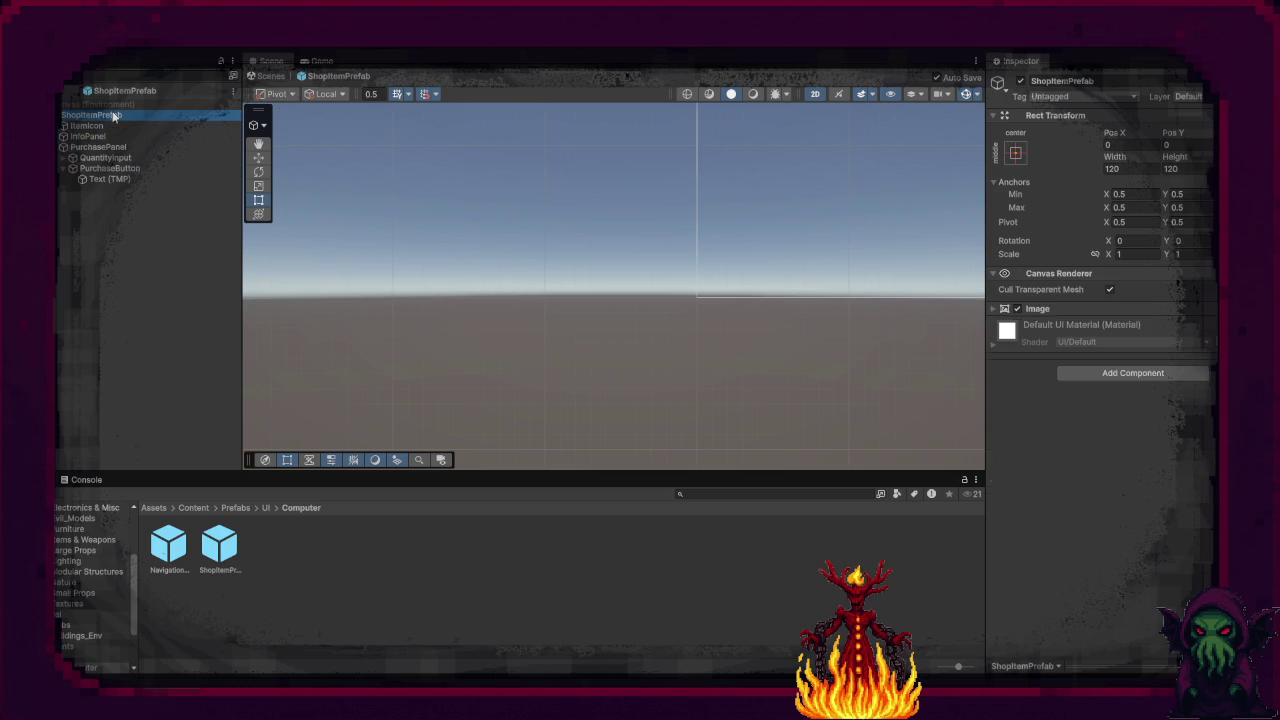
click(1116, 372)
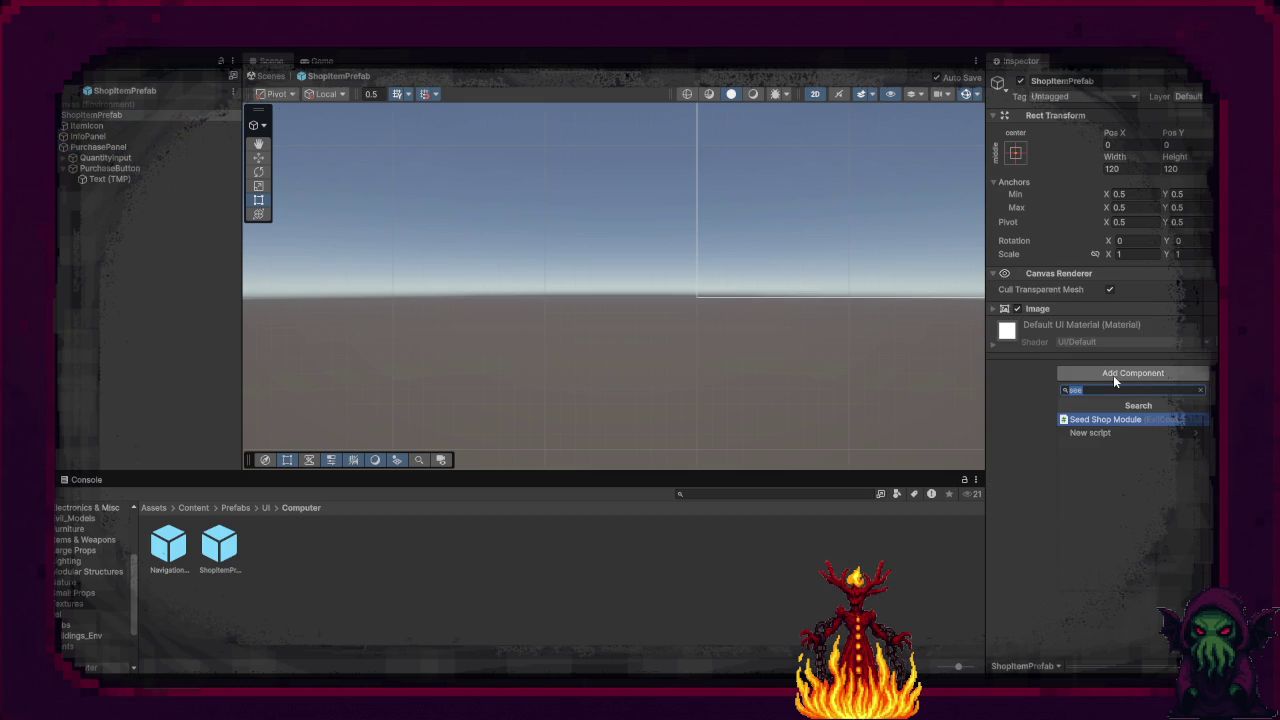
text(shop)
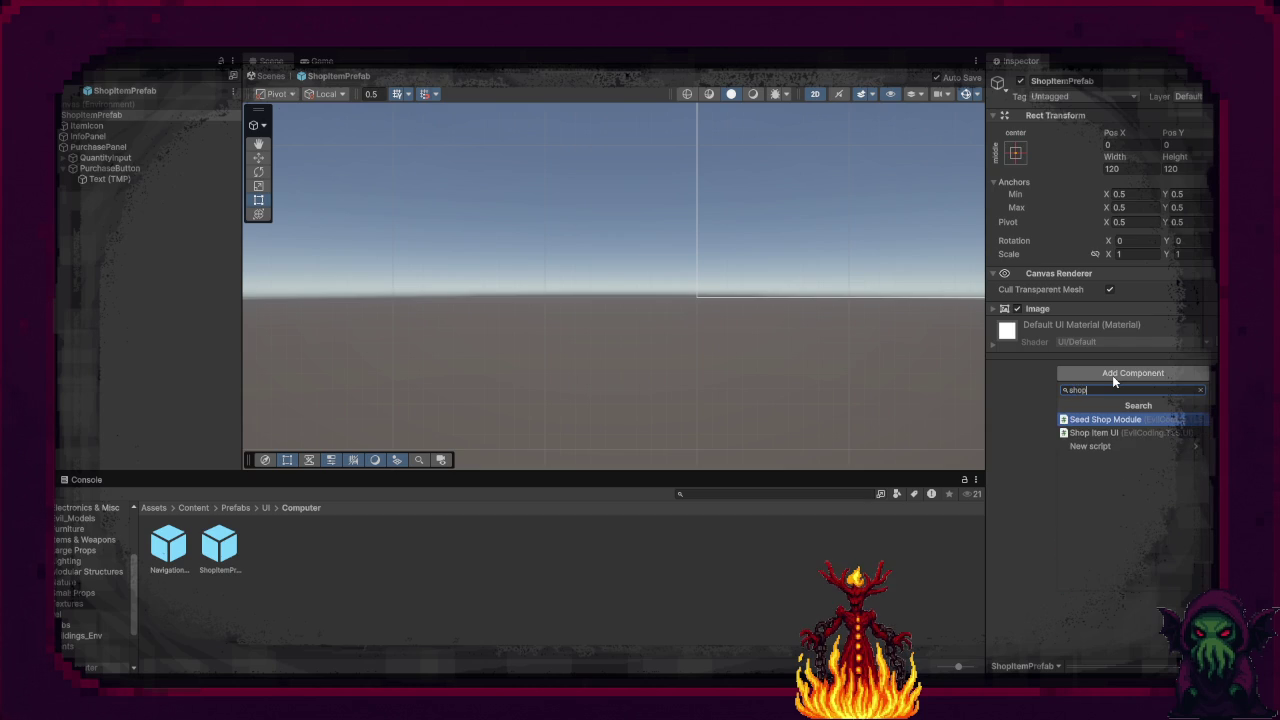
key(Down)
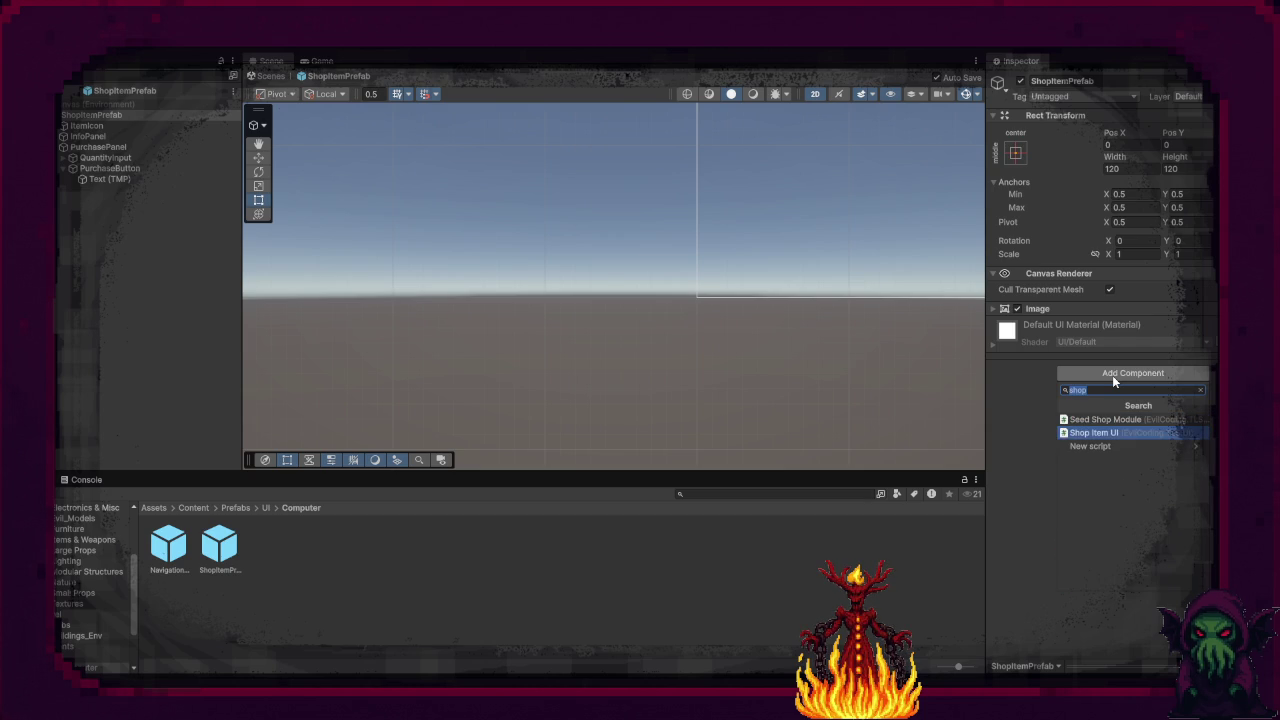
key(Return)
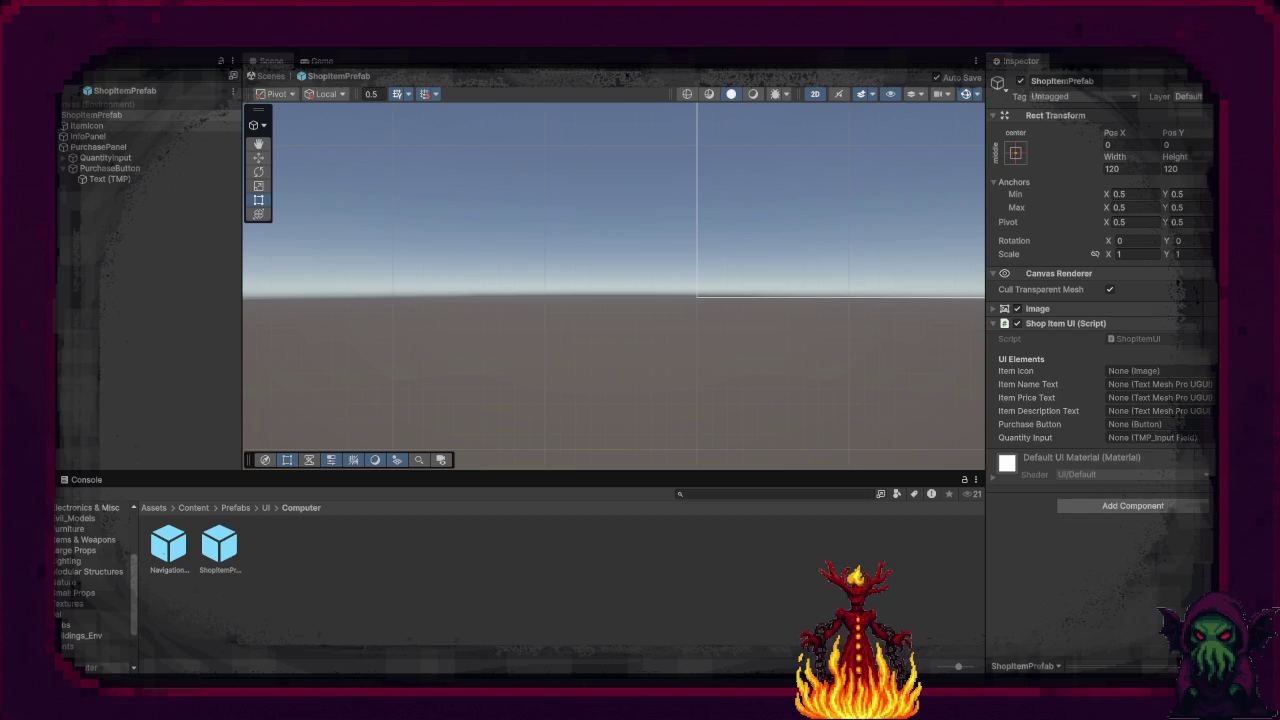
Step: Link ItemIcon, ItemNameText, ItemPriceText, ItemDescriptionText, PurchaseButton and QuantityInput, then return to the scene
drag(86, 126, 1143, 371)
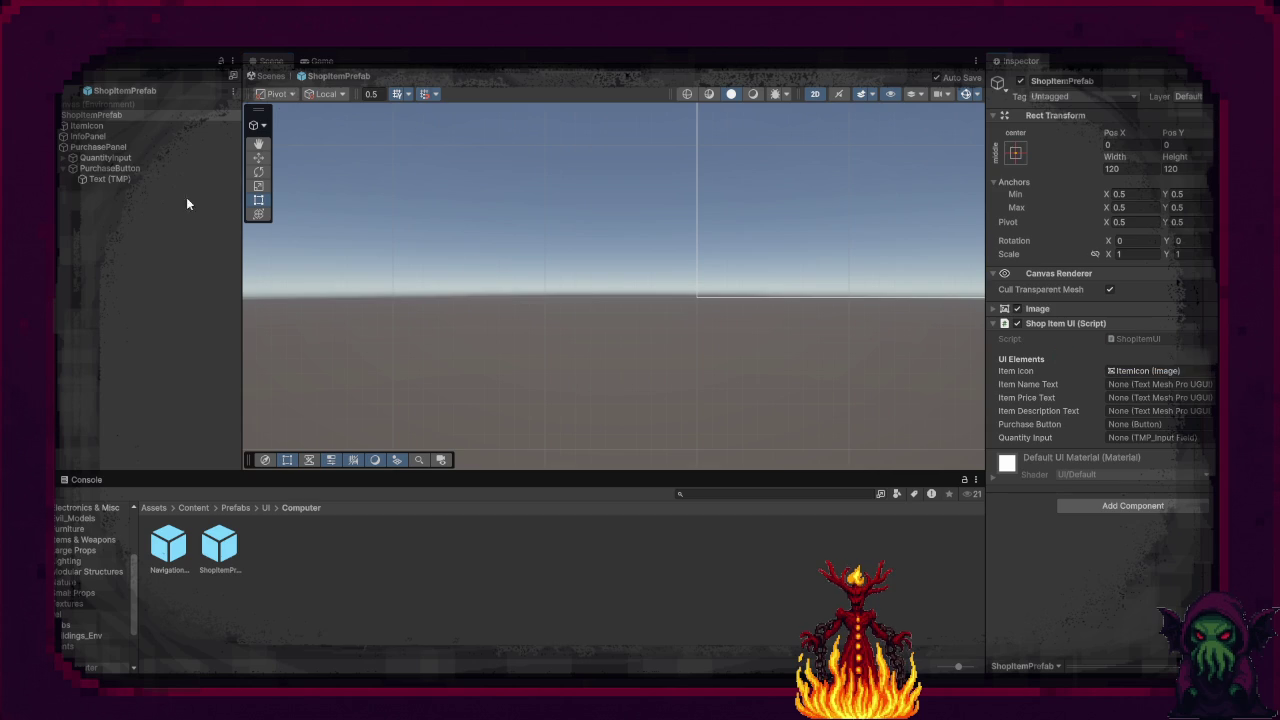
click(64, 136)
drag(92, 152, 1140, 384)
drag(110, 160, 1140, 397)
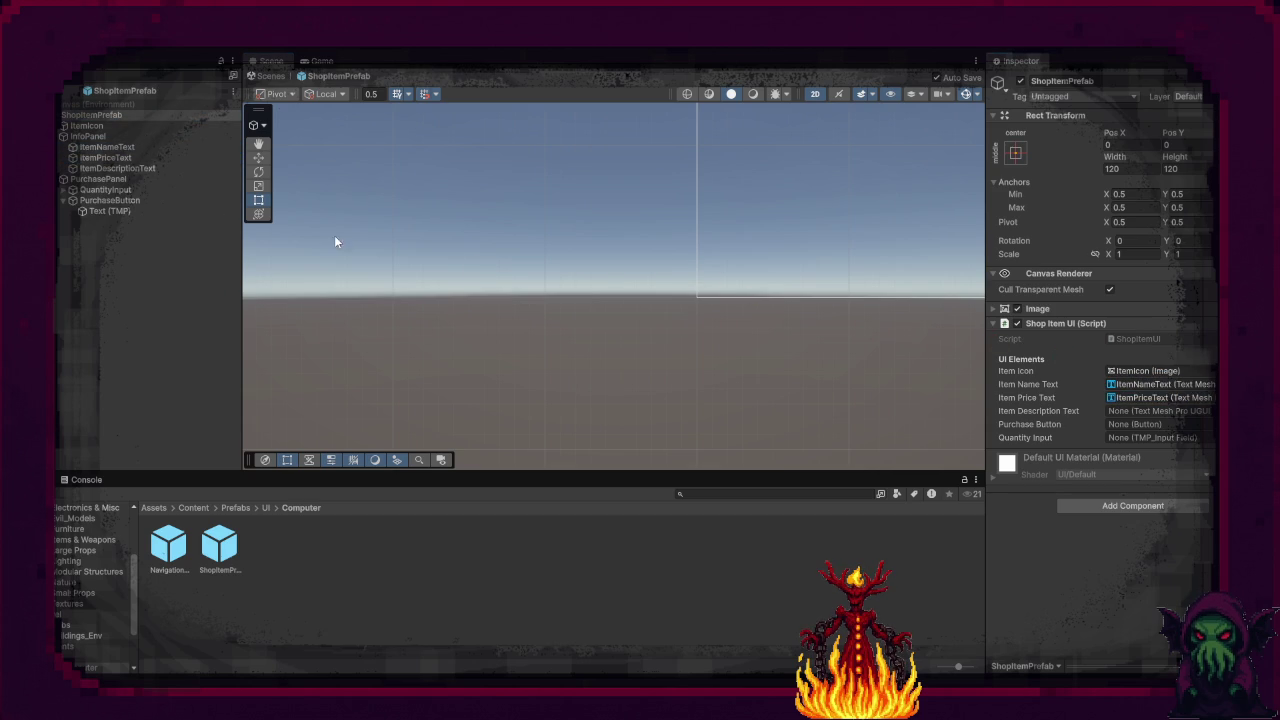
drag(118, 168, 1152, 413)
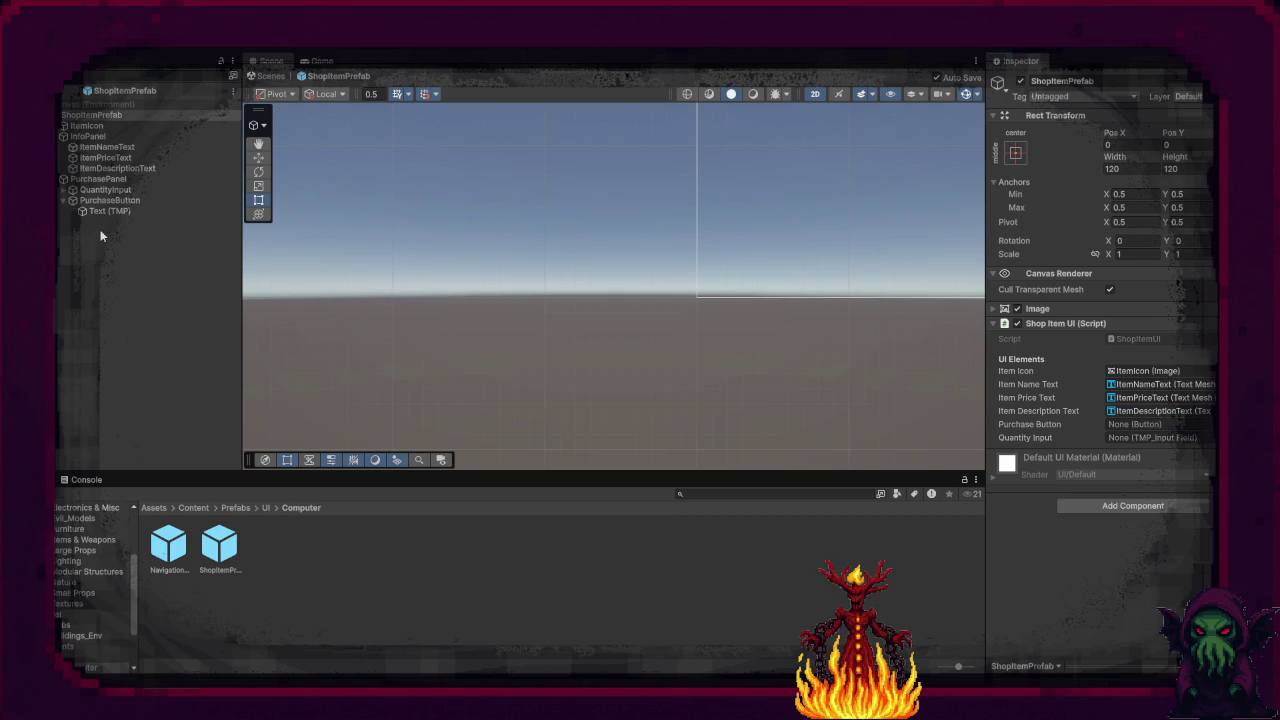
mouse_move(102, 206)
mouse_down()
mouse_move(854, 346)
mouse_move(1140, 424)
mouse_up()
drag(95, 189, 1136, 437)
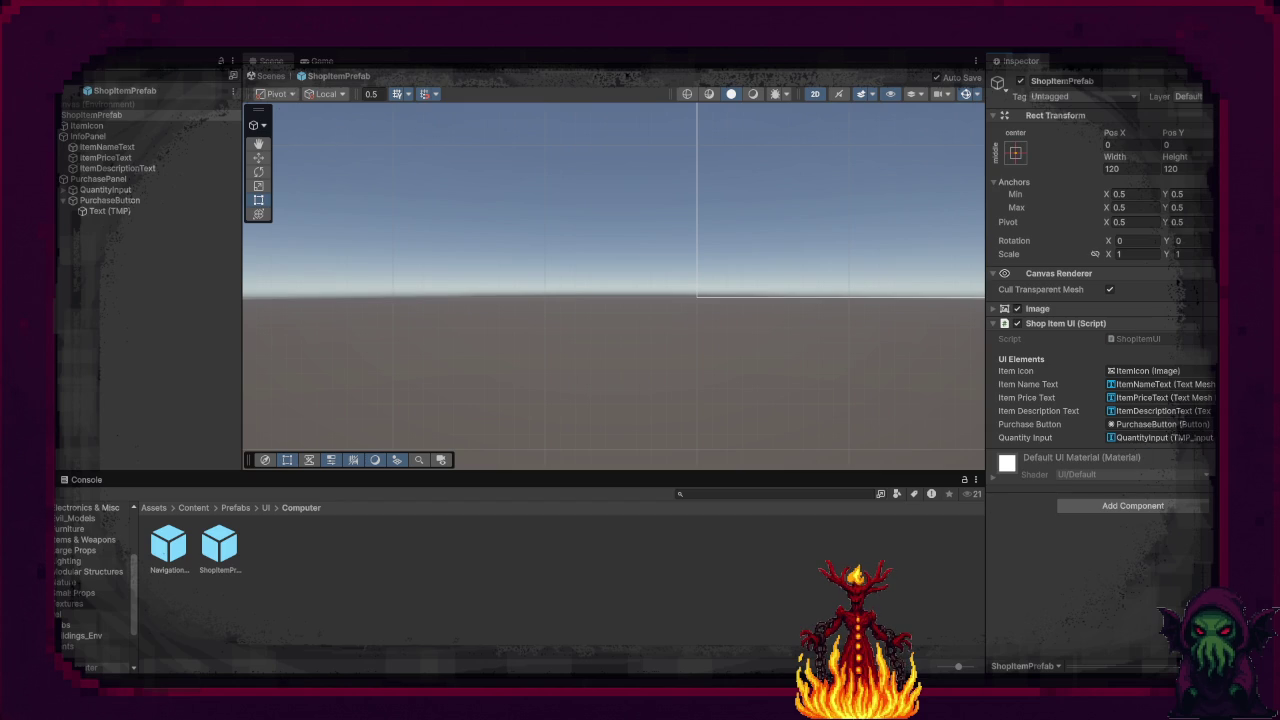
click(70, 90)
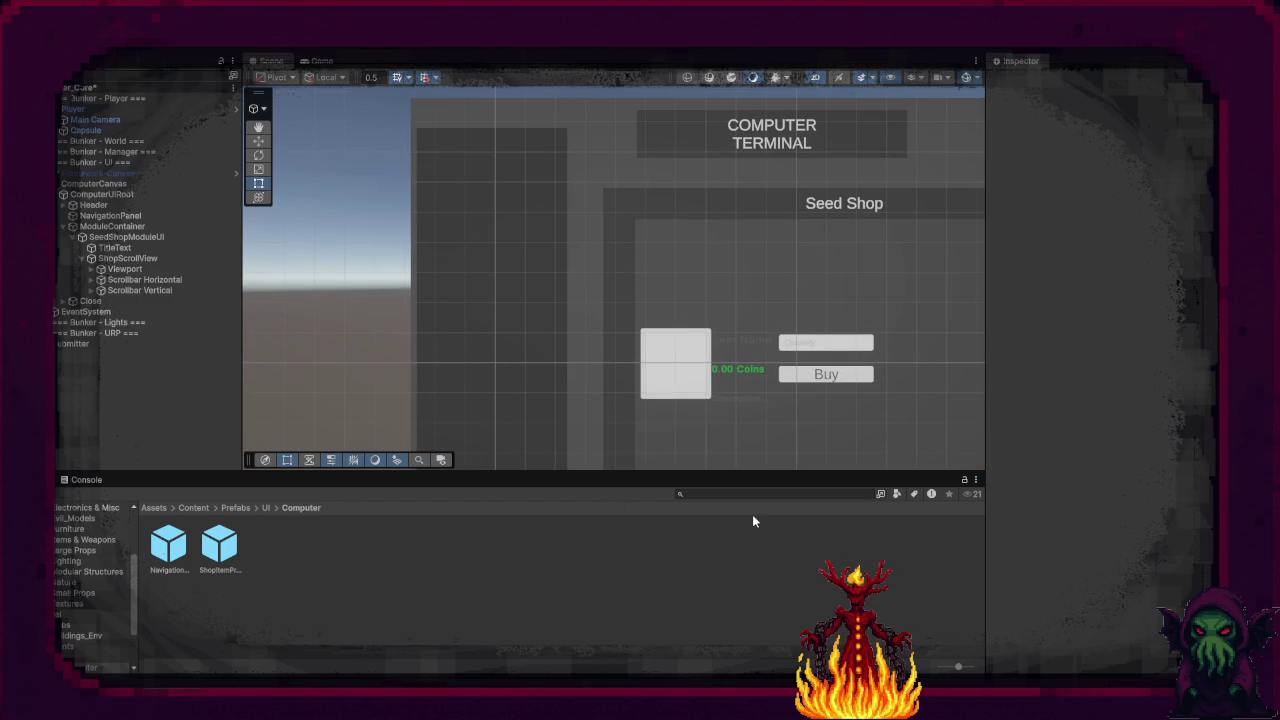
Step: Inspect ComputerCanvas, ComputerUIRoot, NavigationPanel and SeedShopModuleUI's Seed Shop Module settings
click(111, 183)
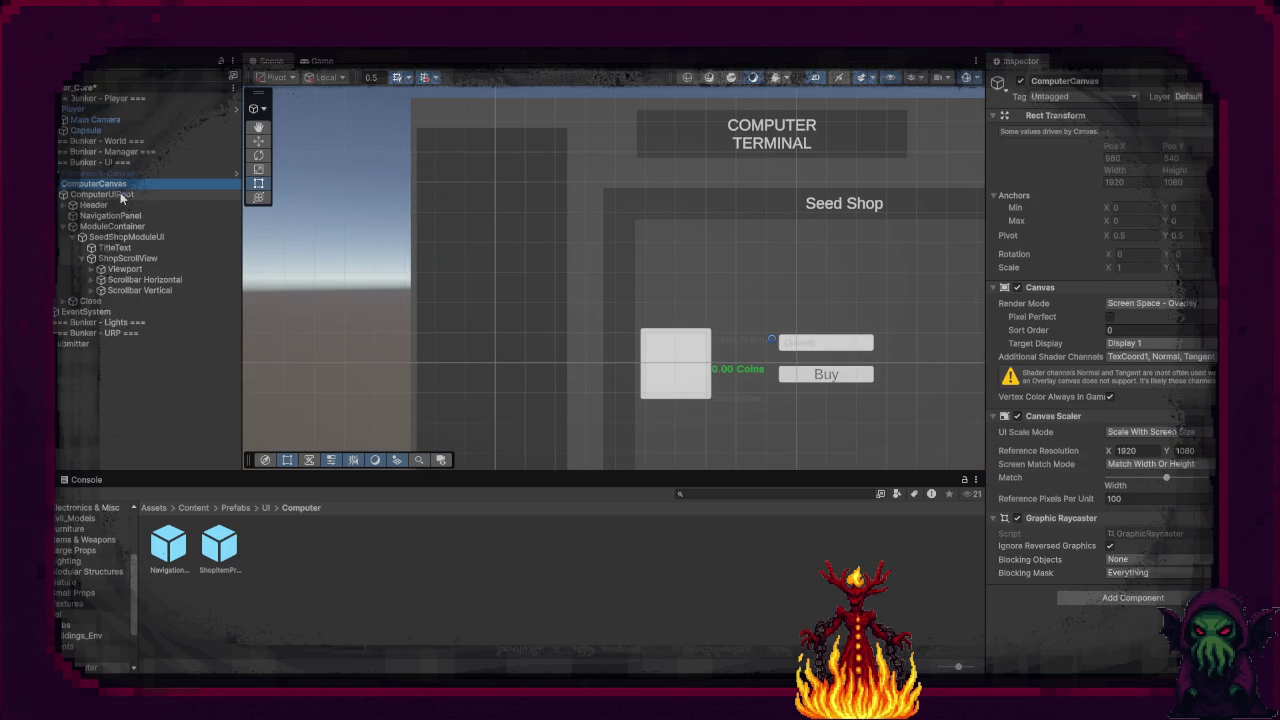
click(124, 196)
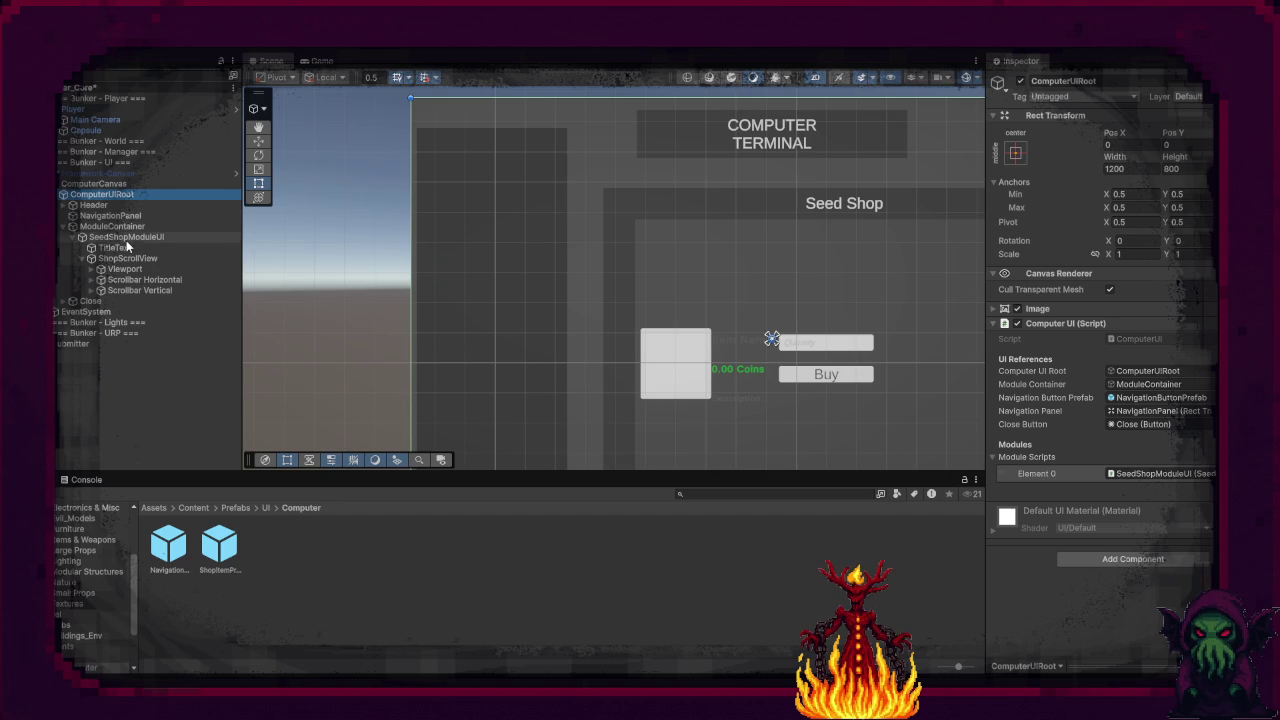
click(120, 218)
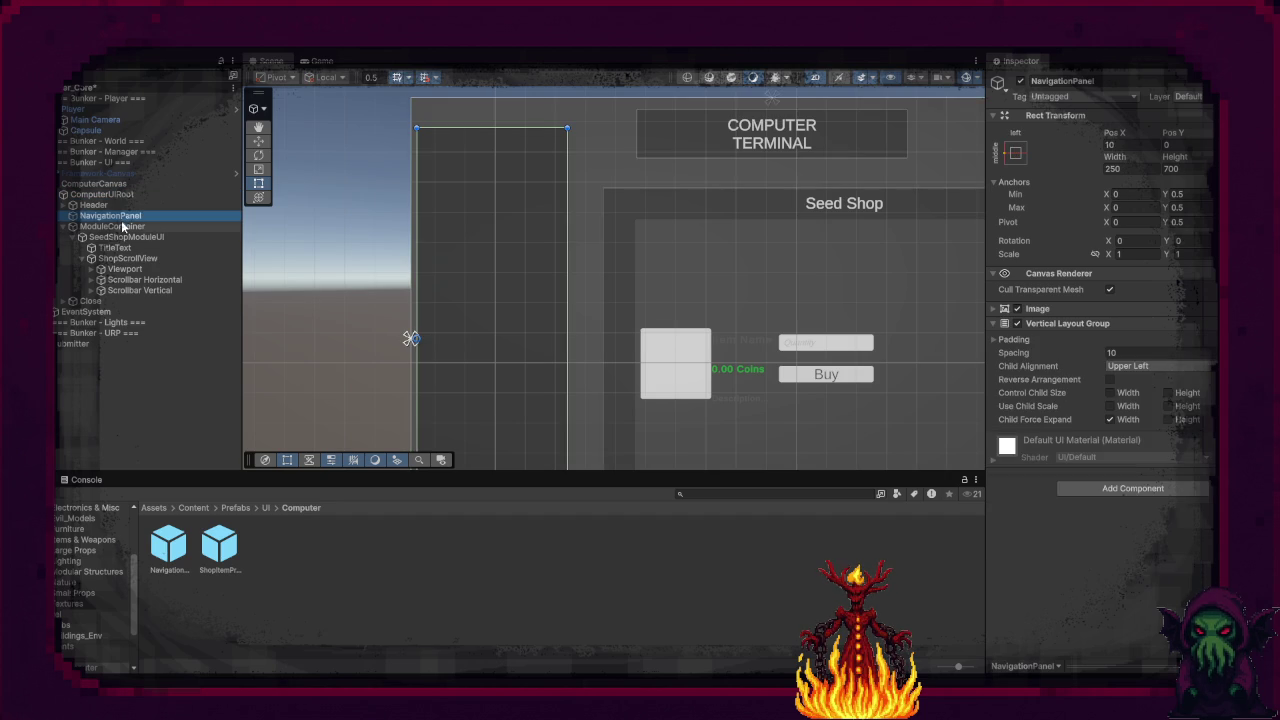
click(122, 226)
click(127, 236)
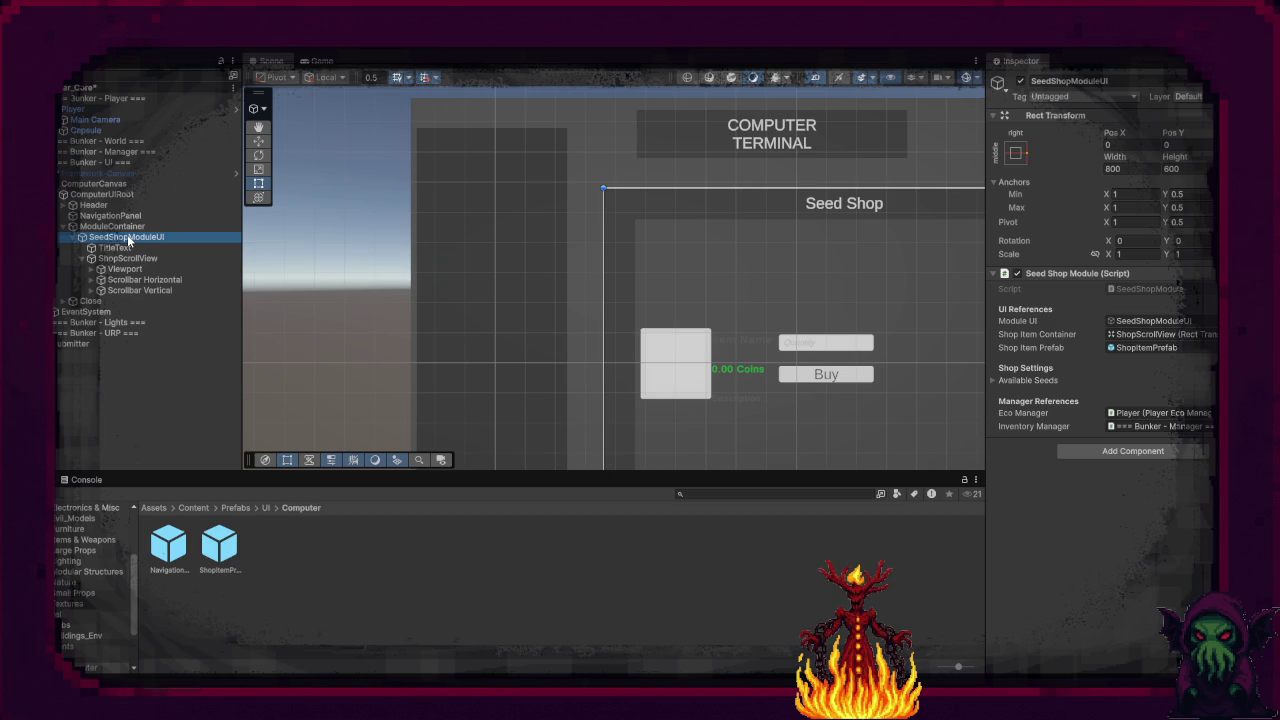
click(234, 508)
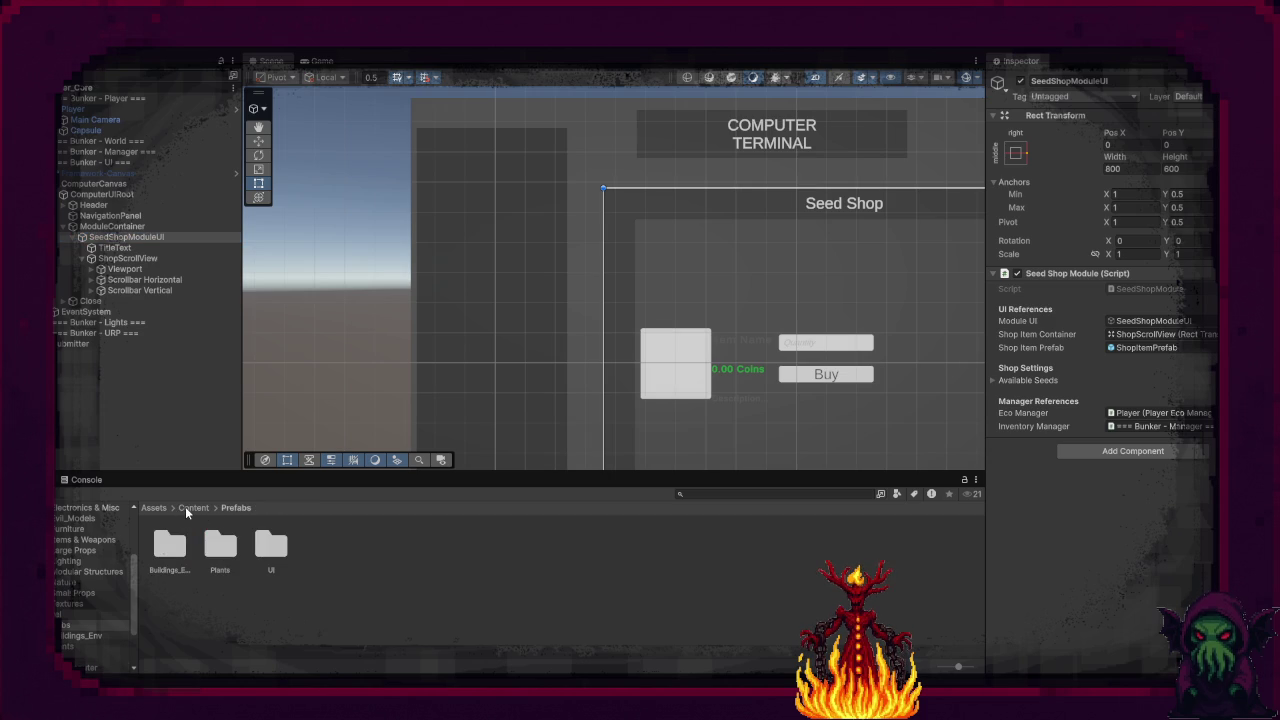
Step: Go to Content > So-Data and cancel an accidentally started script creation
click(190, 507)
double_click(322, 552)
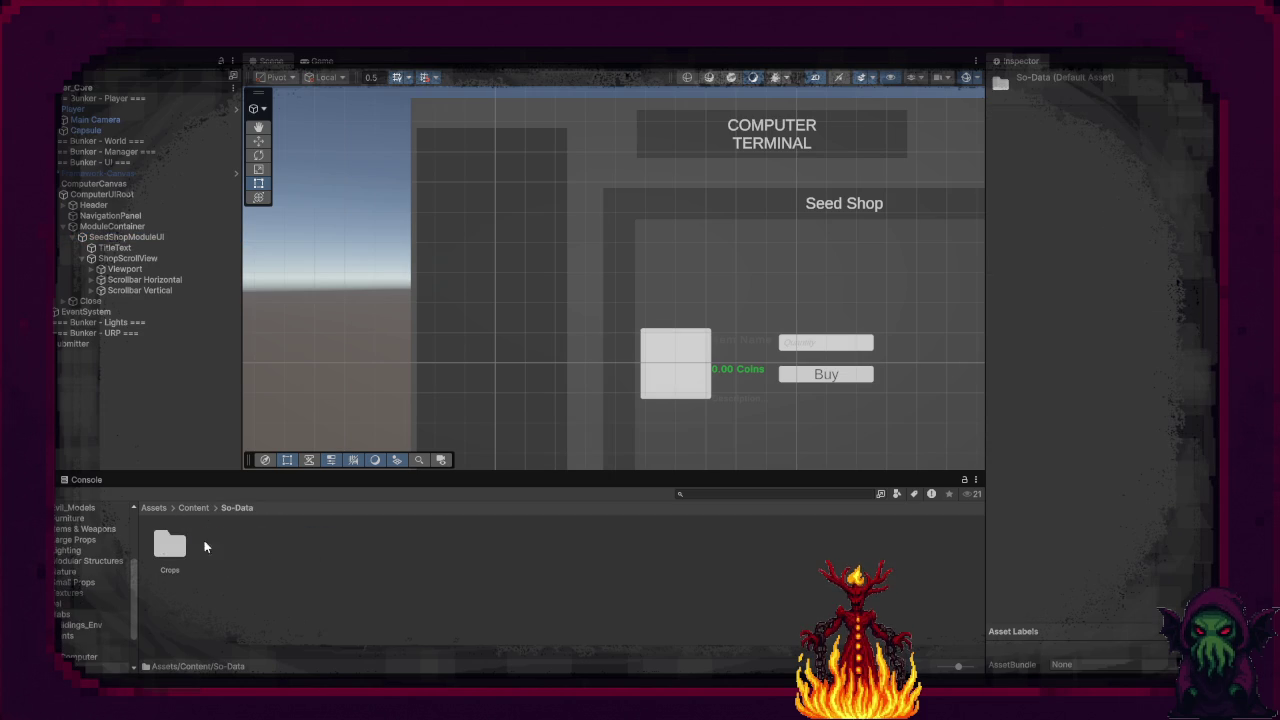
click(172, 546)
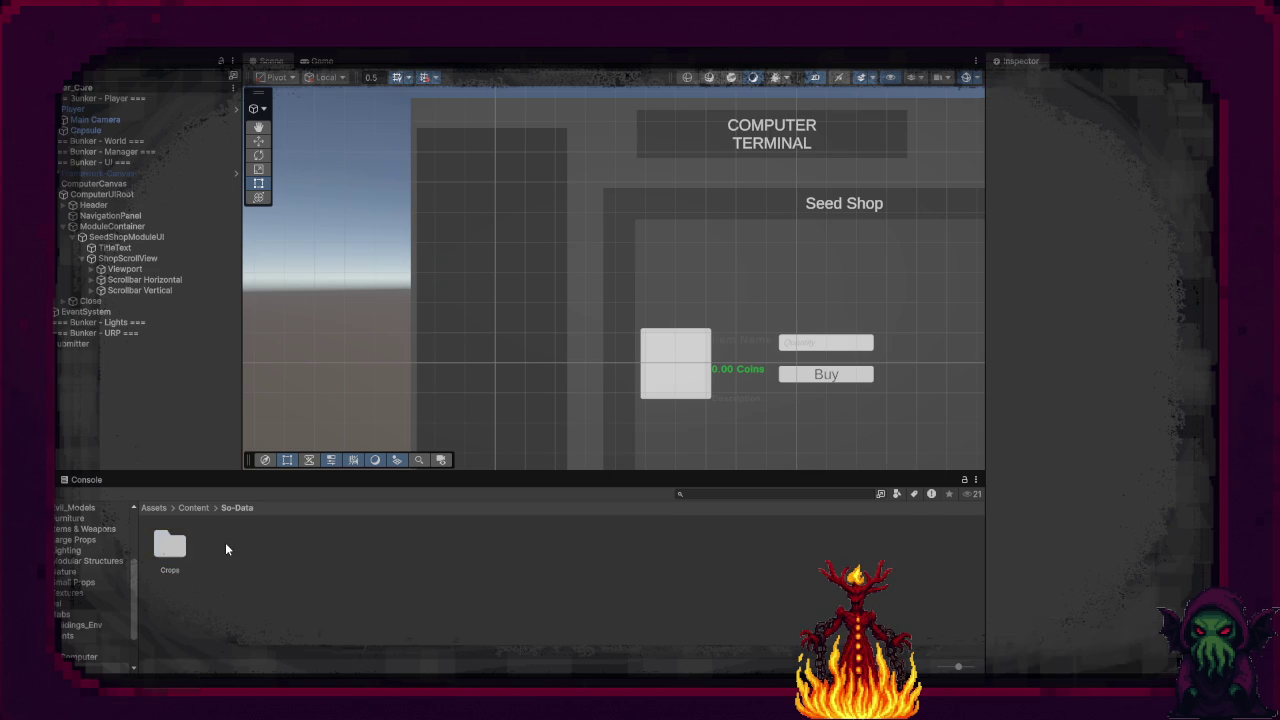
right_click(226, 545)
mouse_move(337, 168)
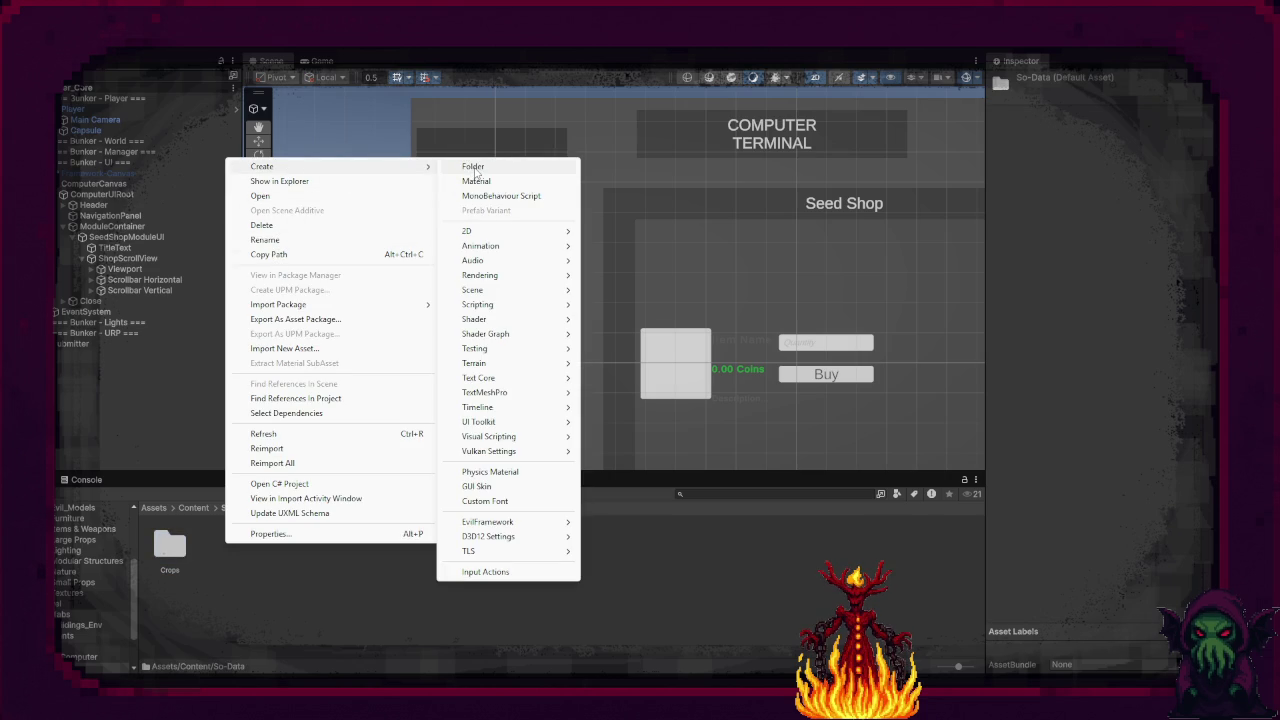
click(493, 197)
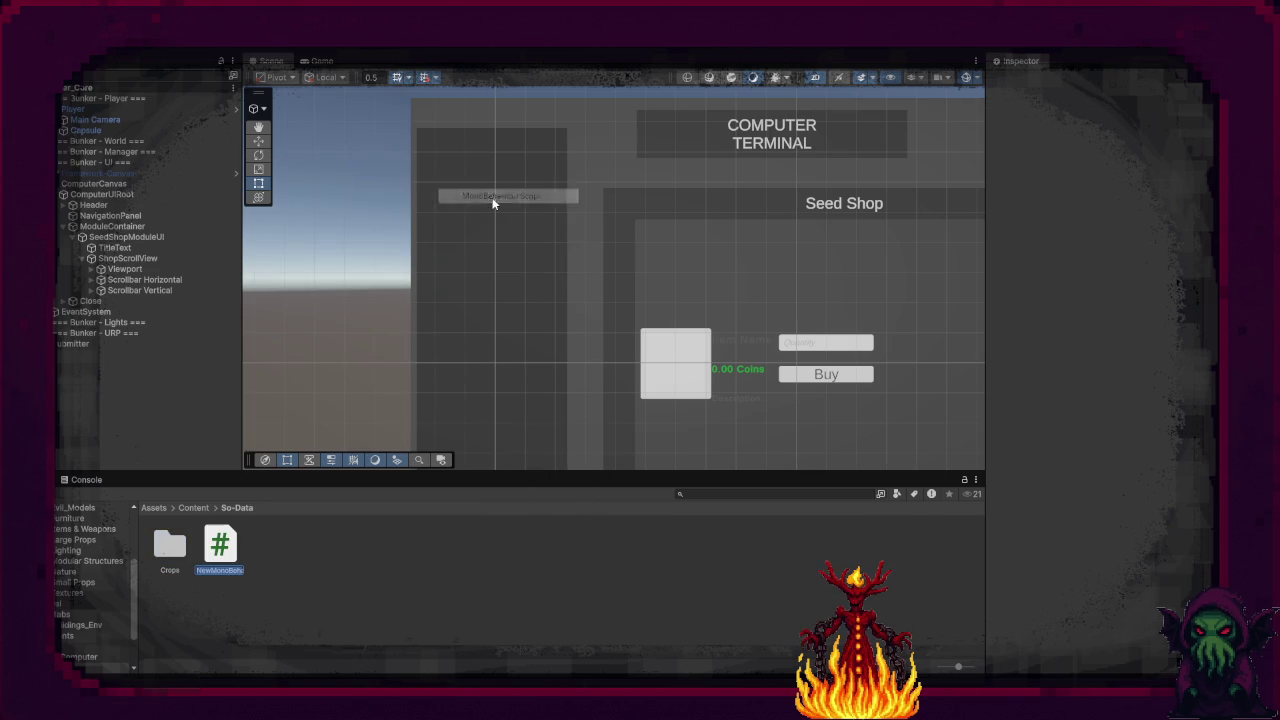
key(Escape)
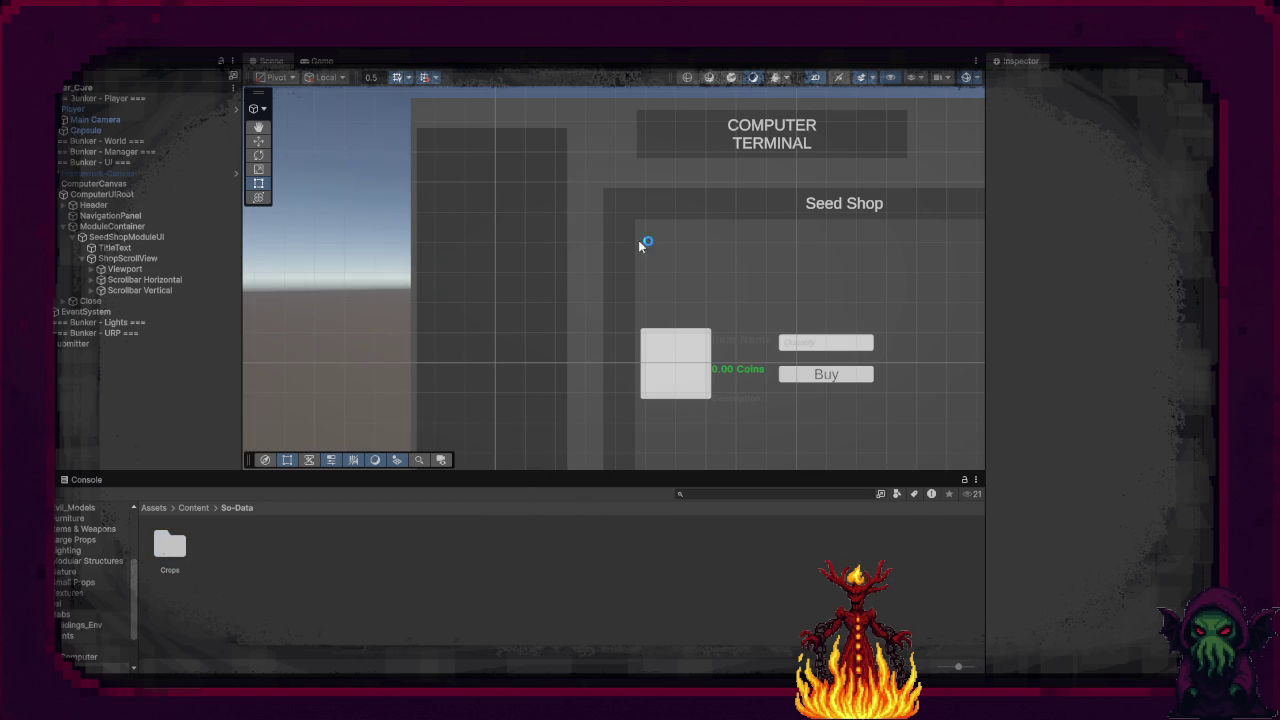
Step: Create a folder named Item in So-Data and open the Crops folder
right_click(429, 600)
mouse_move(526, 227)
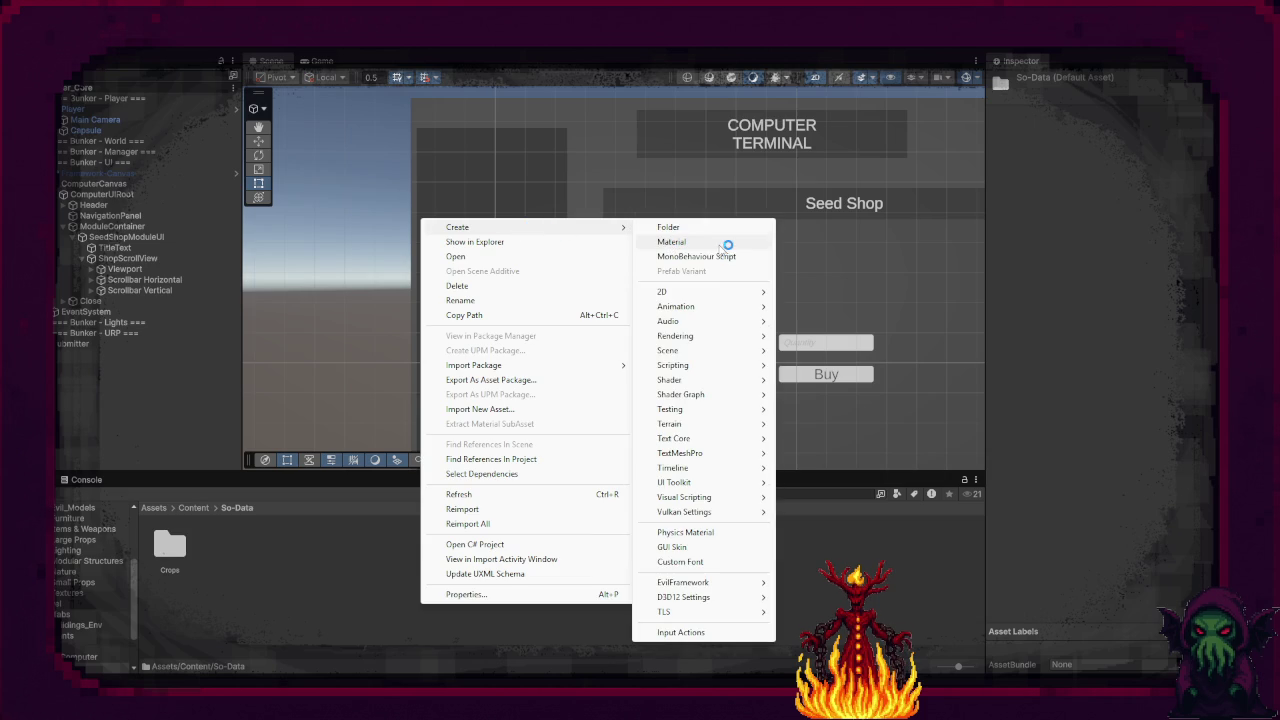
click(712, 229)
text(Seeds)
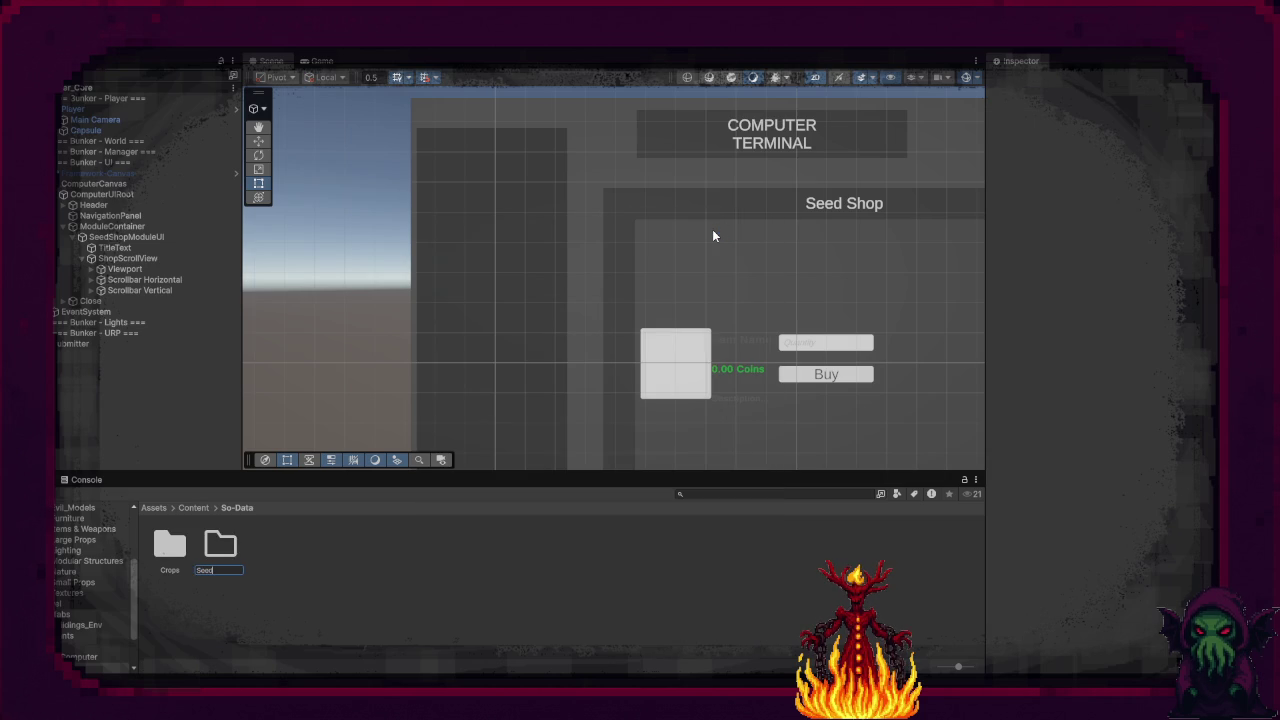
key(BackSpace)
key(BackSpace)
key(BackSpace)
text(Item)
key(Return)
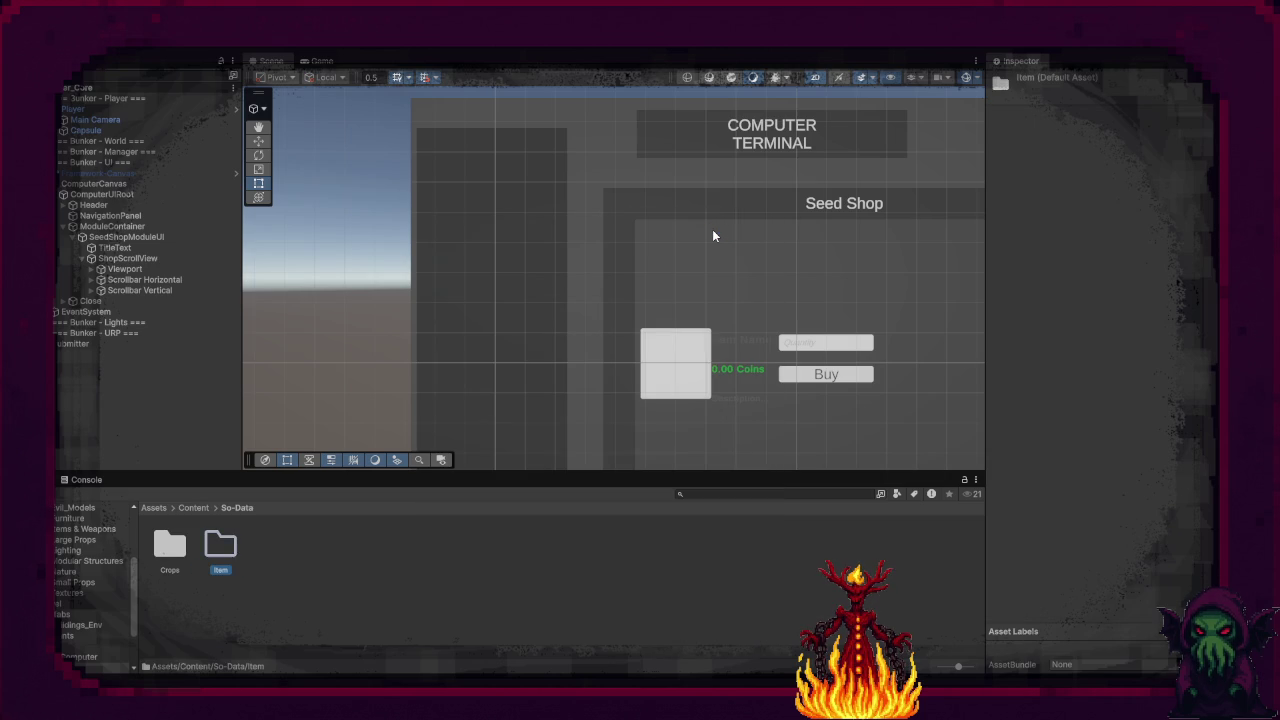
double_click(170, 545)
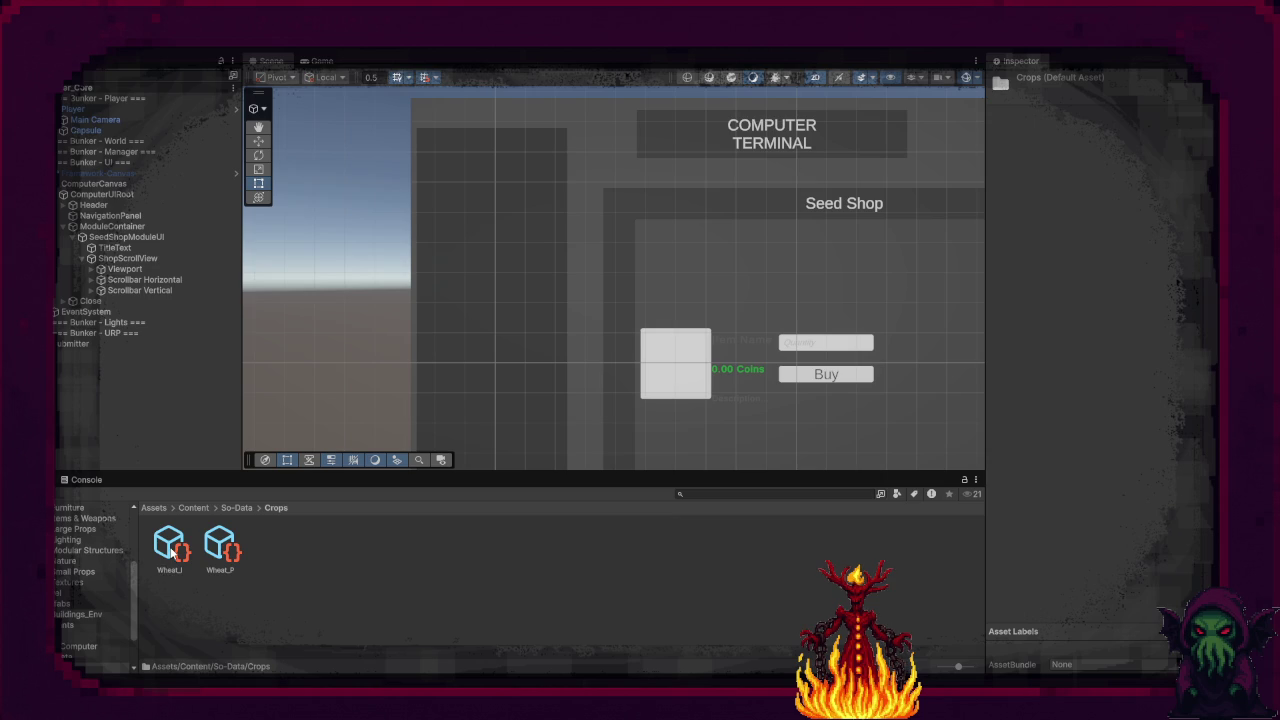
click(172, 545)
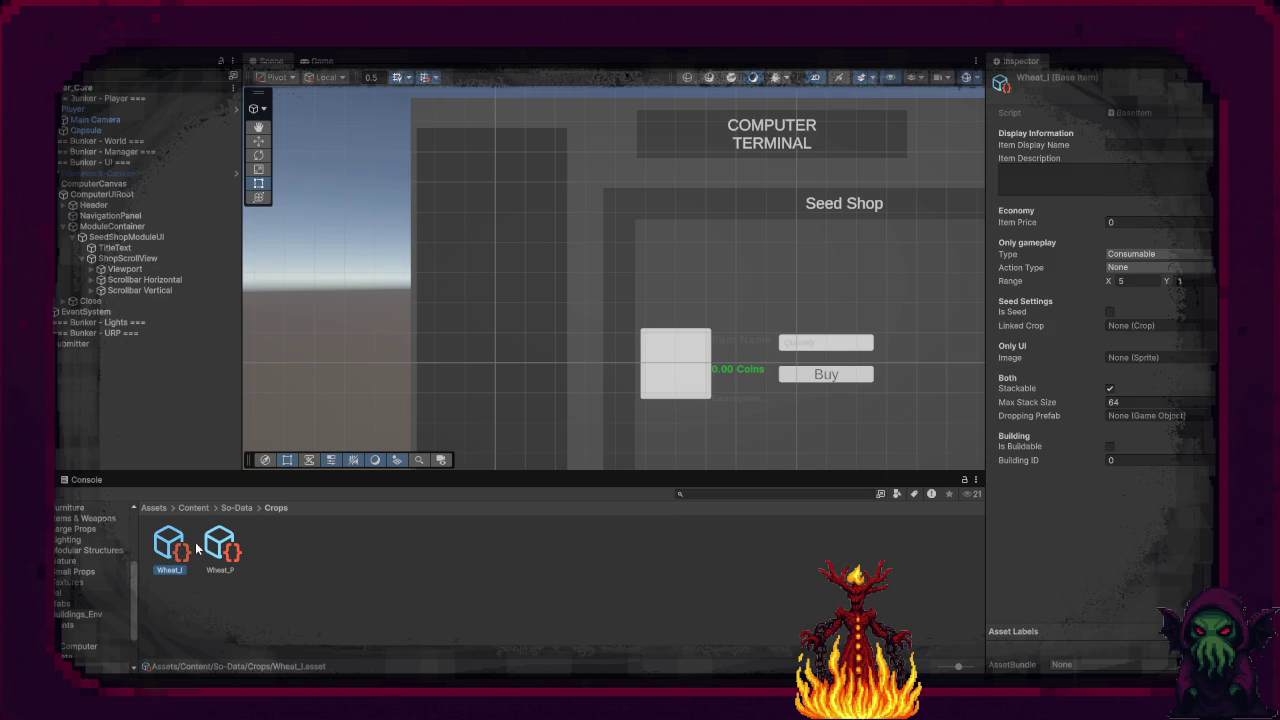
Step: Give Wheat_I the display name 'Wheat', description 'Some Nutritions' and item price 5
click(1124, 143)
text(W)
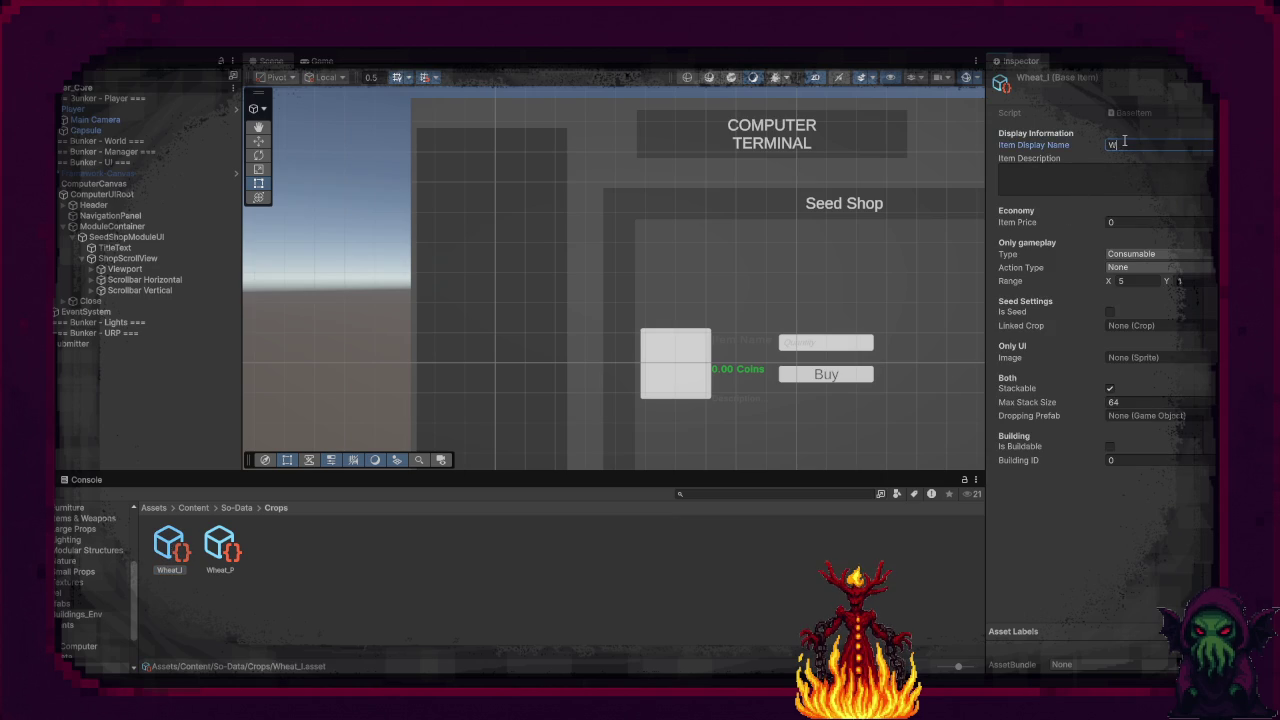
text(heat)
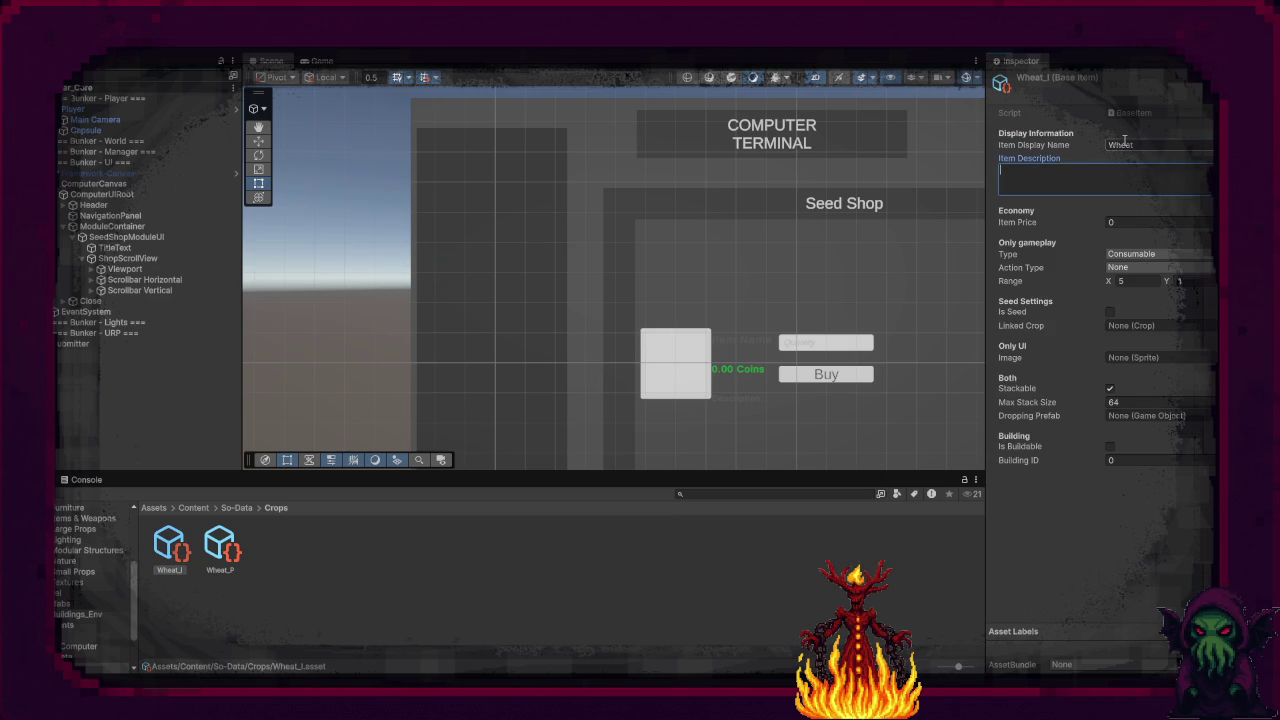
text(Some Nutri)
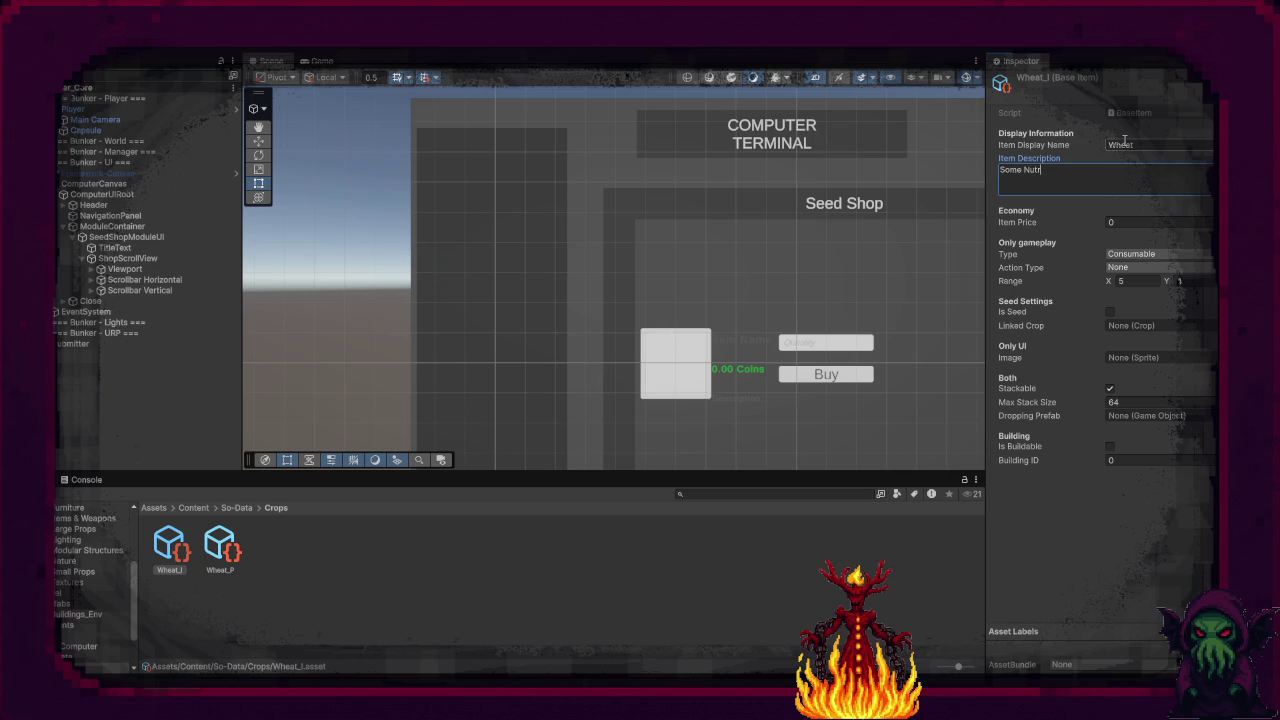
text(tions)
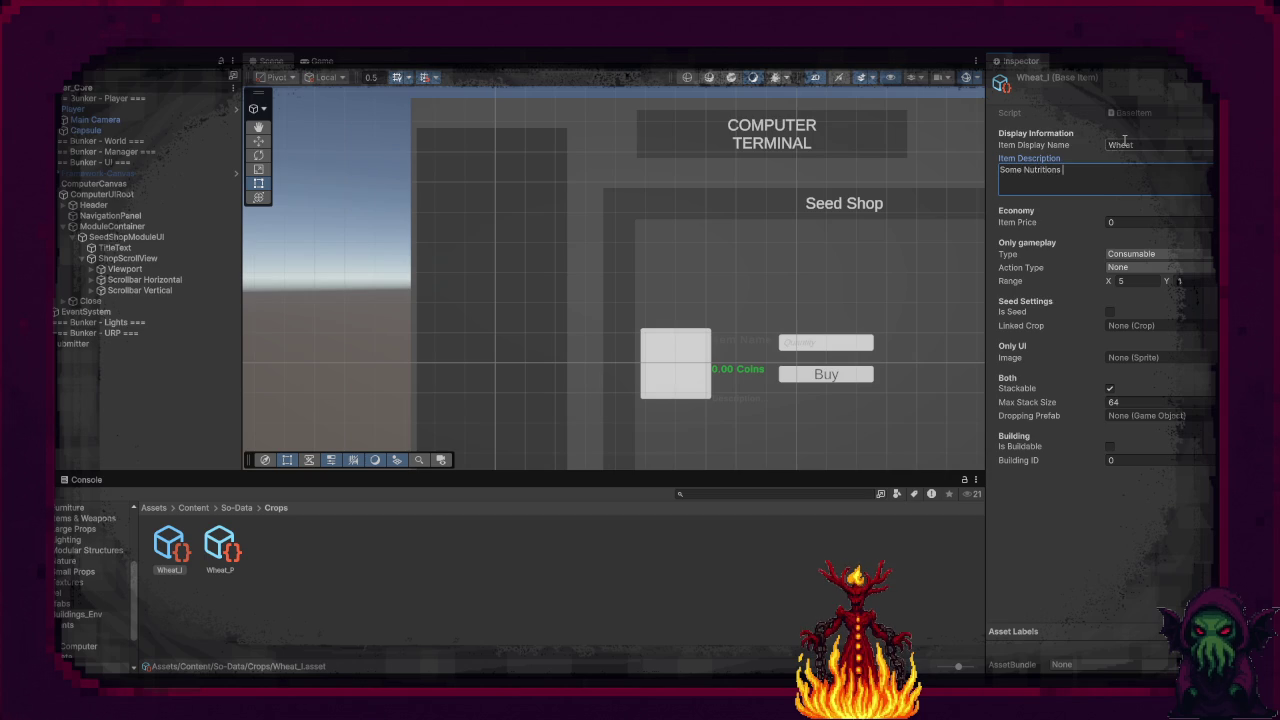
key(BackSpace)
click(1153, 222)
text(5)
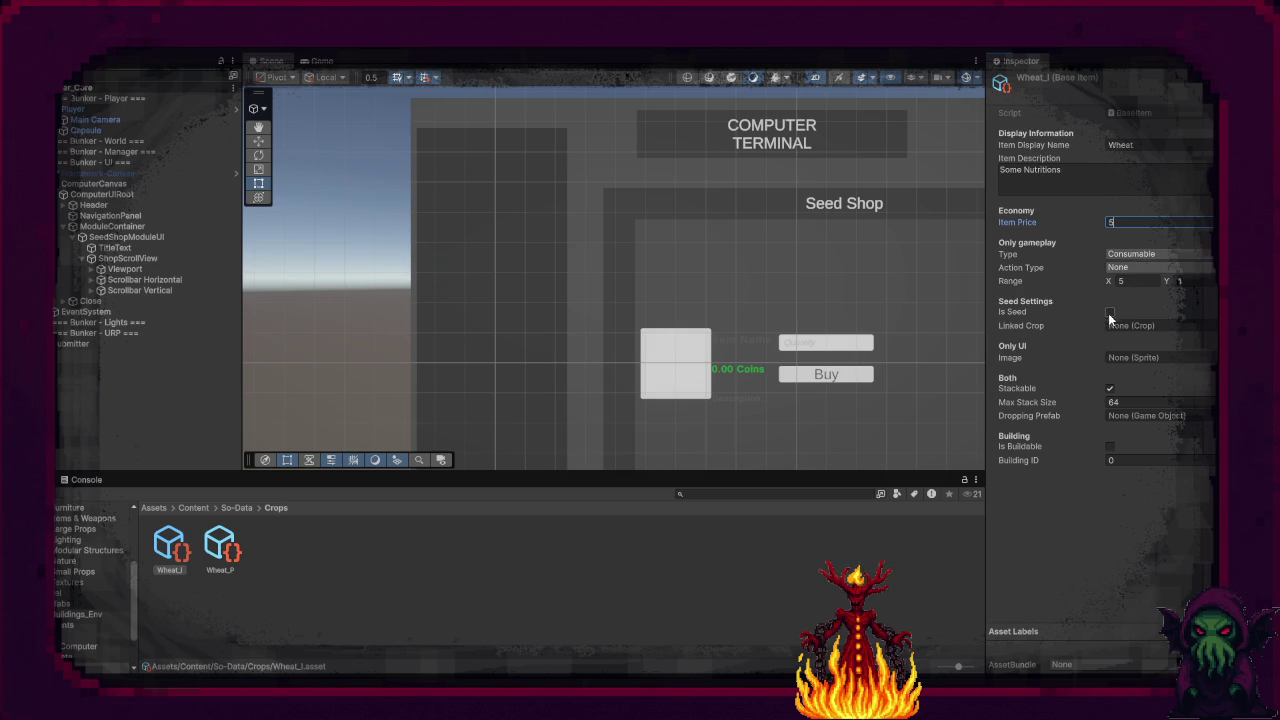
click(1090, 554)
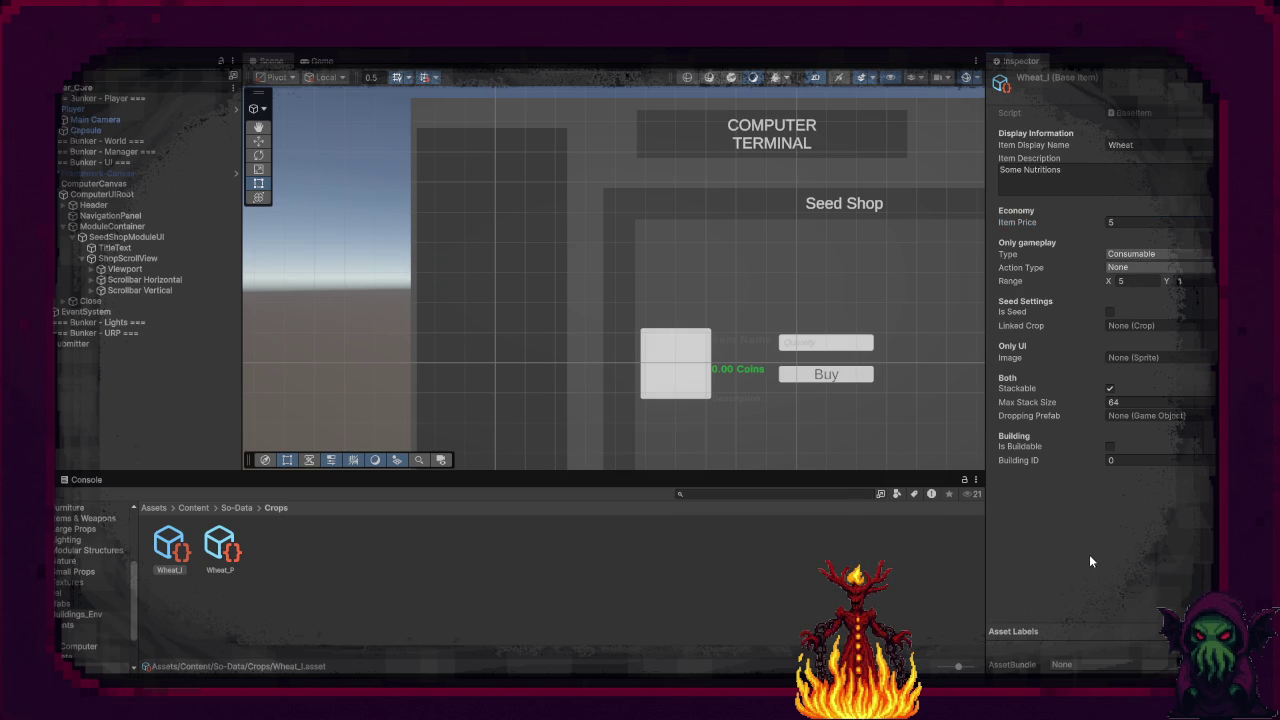
Step: Rename the Wheat_P crop asset to Wheat_Plant
click(228, 550)
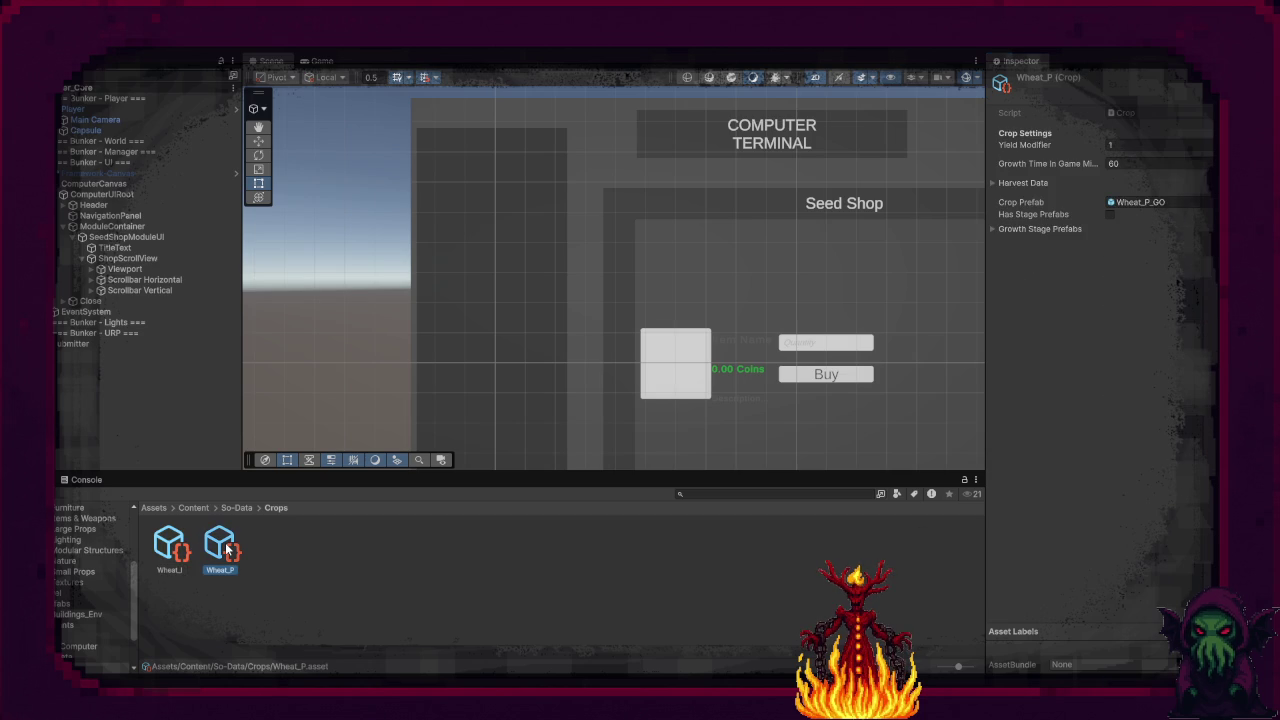
text(lant)
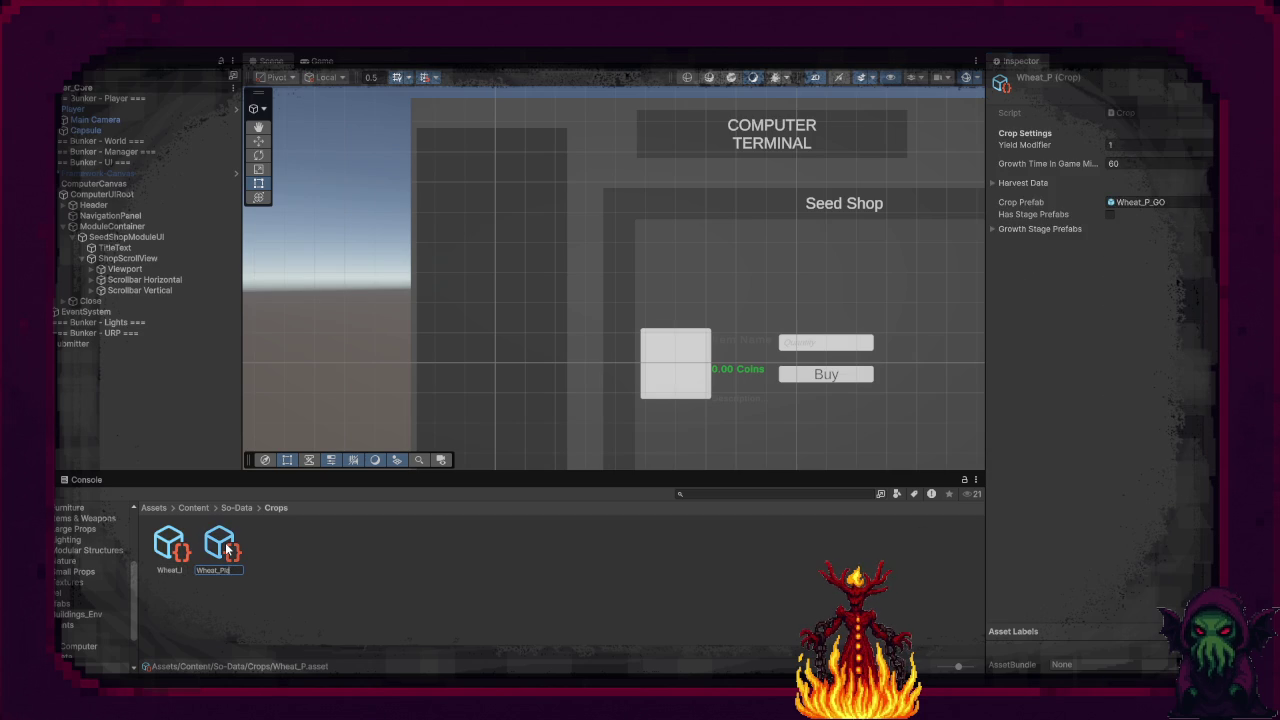
key(Return)
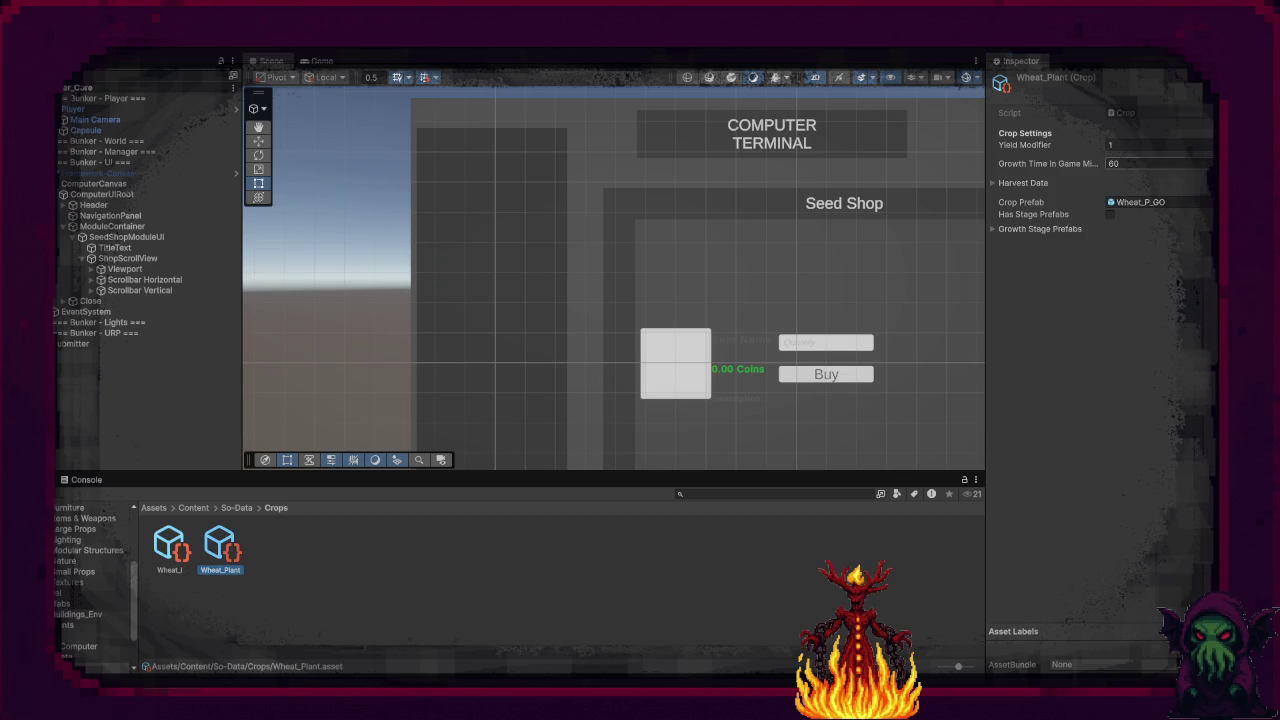
Step: Add two Harvest Data entries, with Element 0 yielding 2 Wheat_I
click(1026, 184)
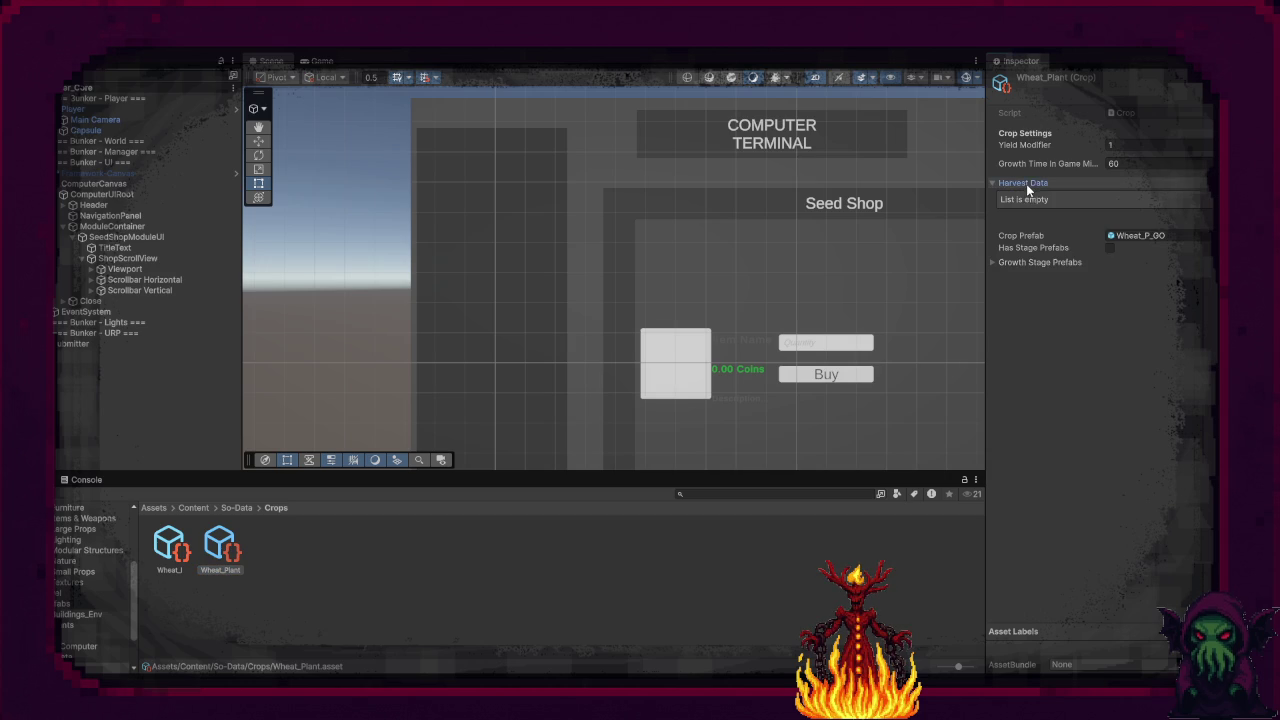
click(1040, 199)
key(ctrl+d)
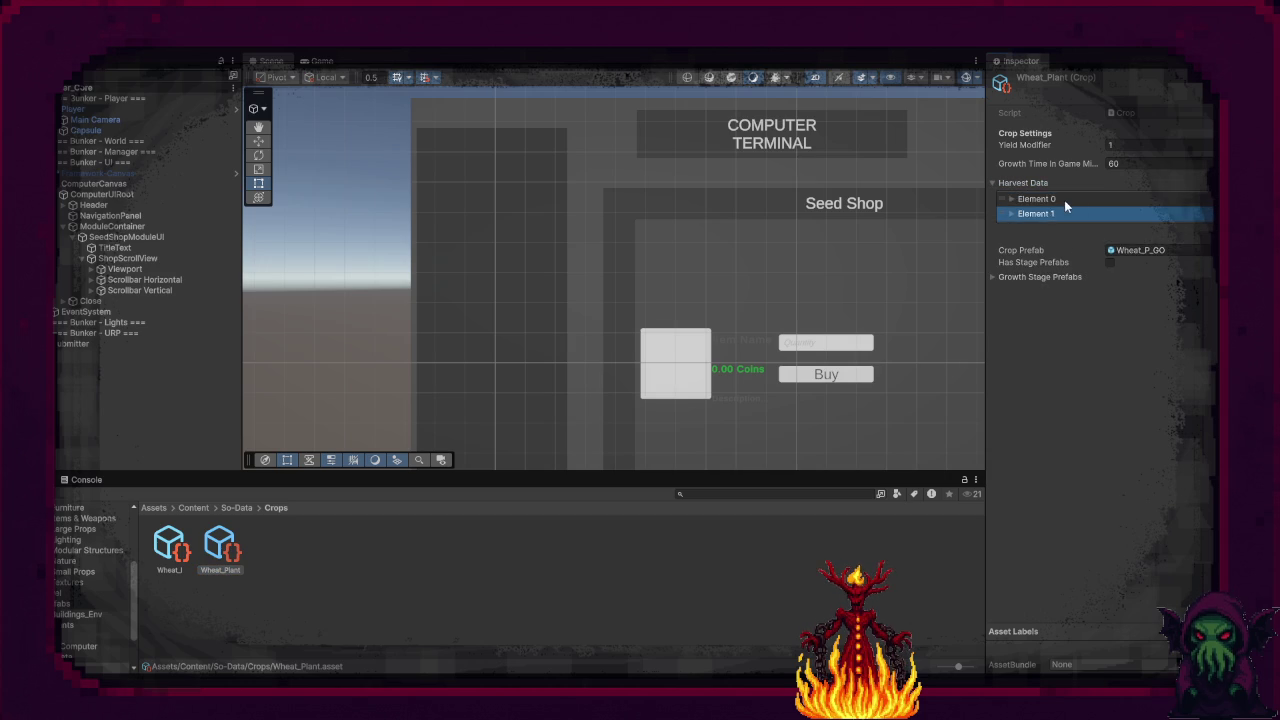
click(1013, 199)
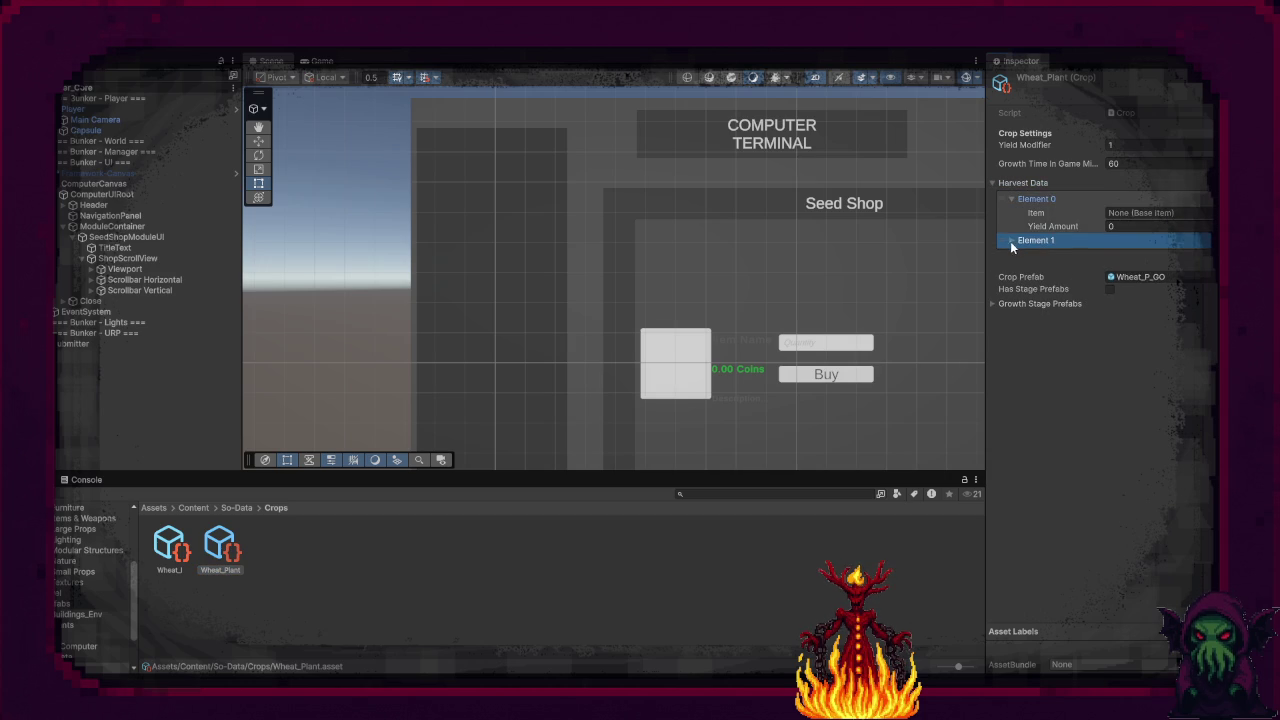
click(1012, 241)
mouse_move(170, 546)
mouse_down()
mouse_move(1100, 245)
mouse_move(1150, 214)
mouse_up()
click(1150, 228)
text(2)
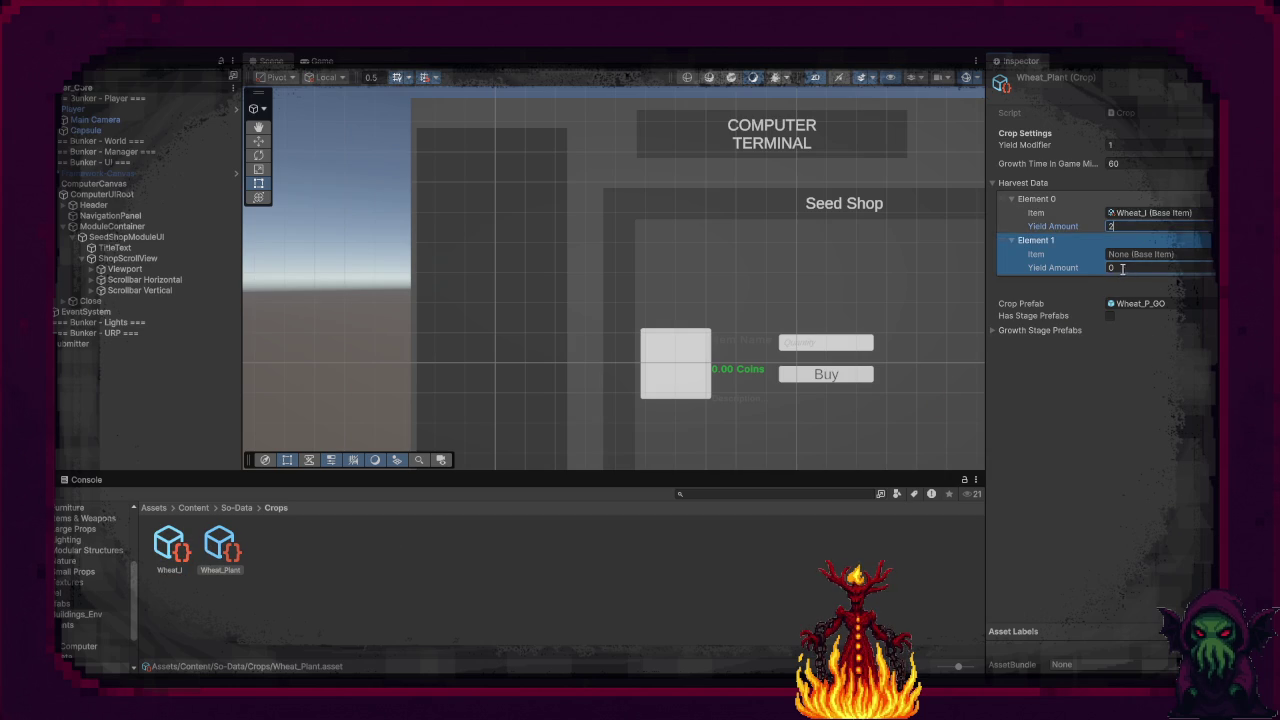
text(1)
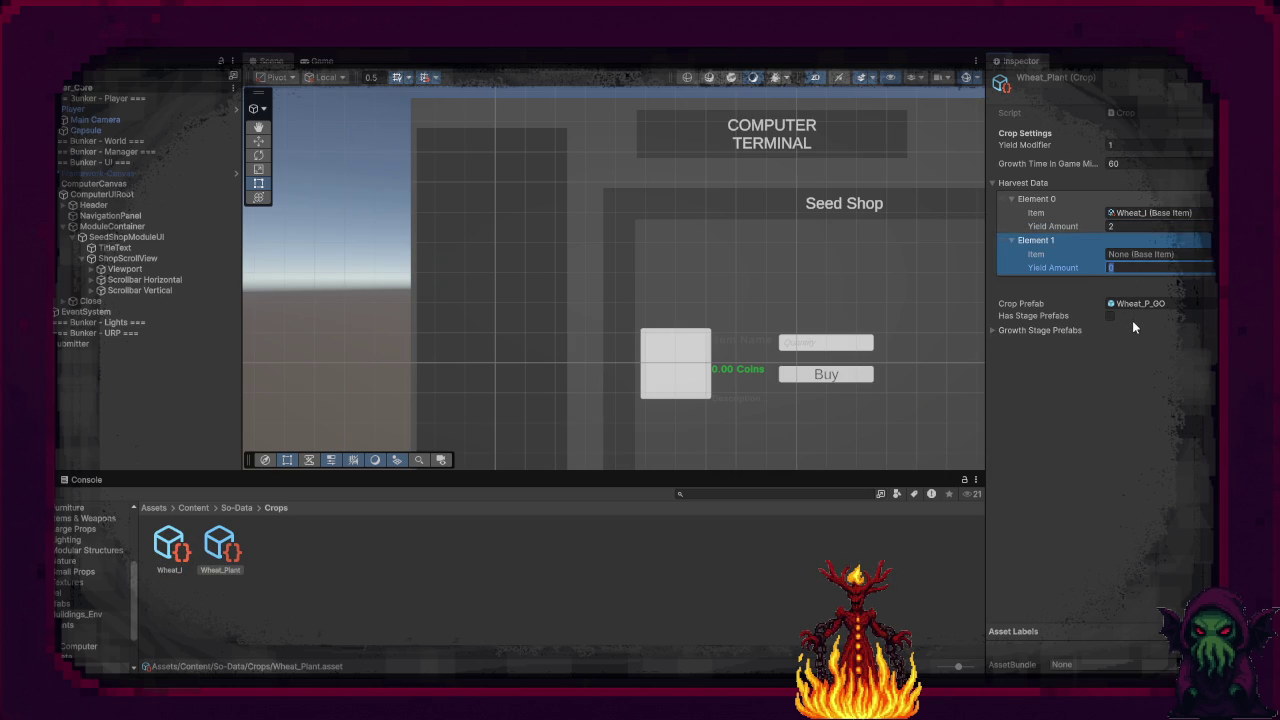
click(295, 560)
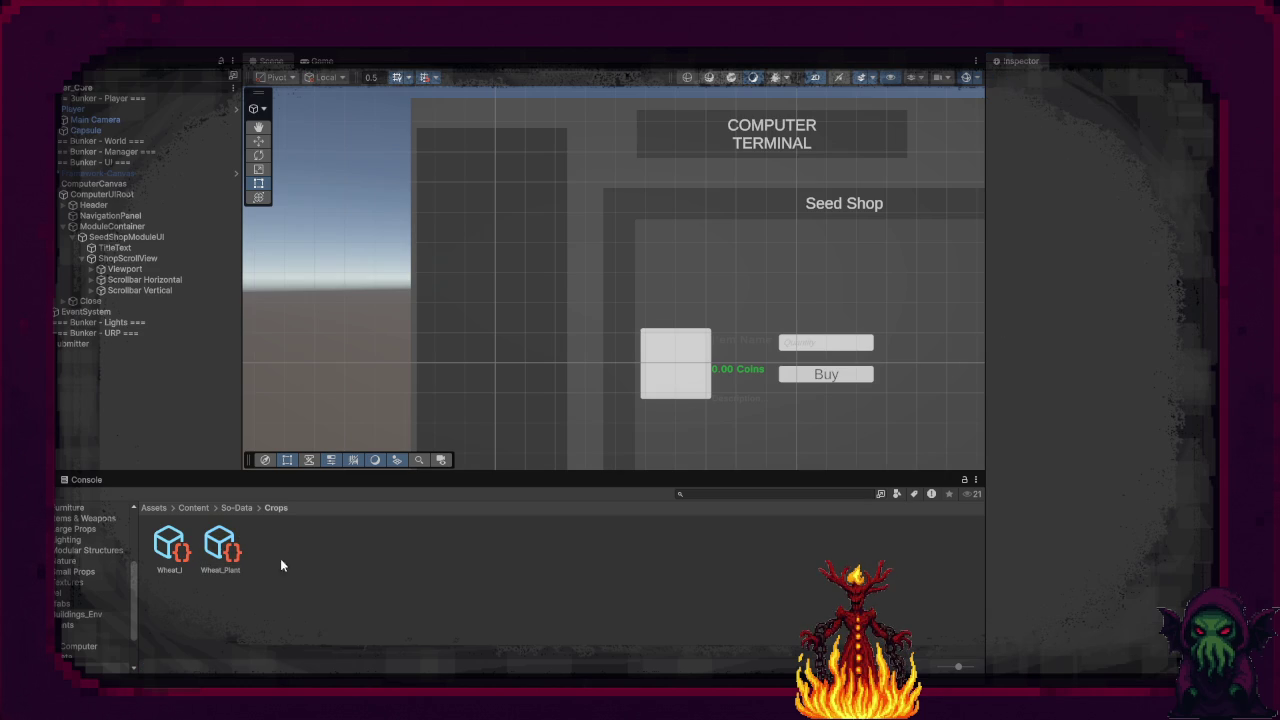
Step: Duplicate Wheat_I, renaming the original to Wheat and the copy to Wheat_Seeds
key(ctrl+d)
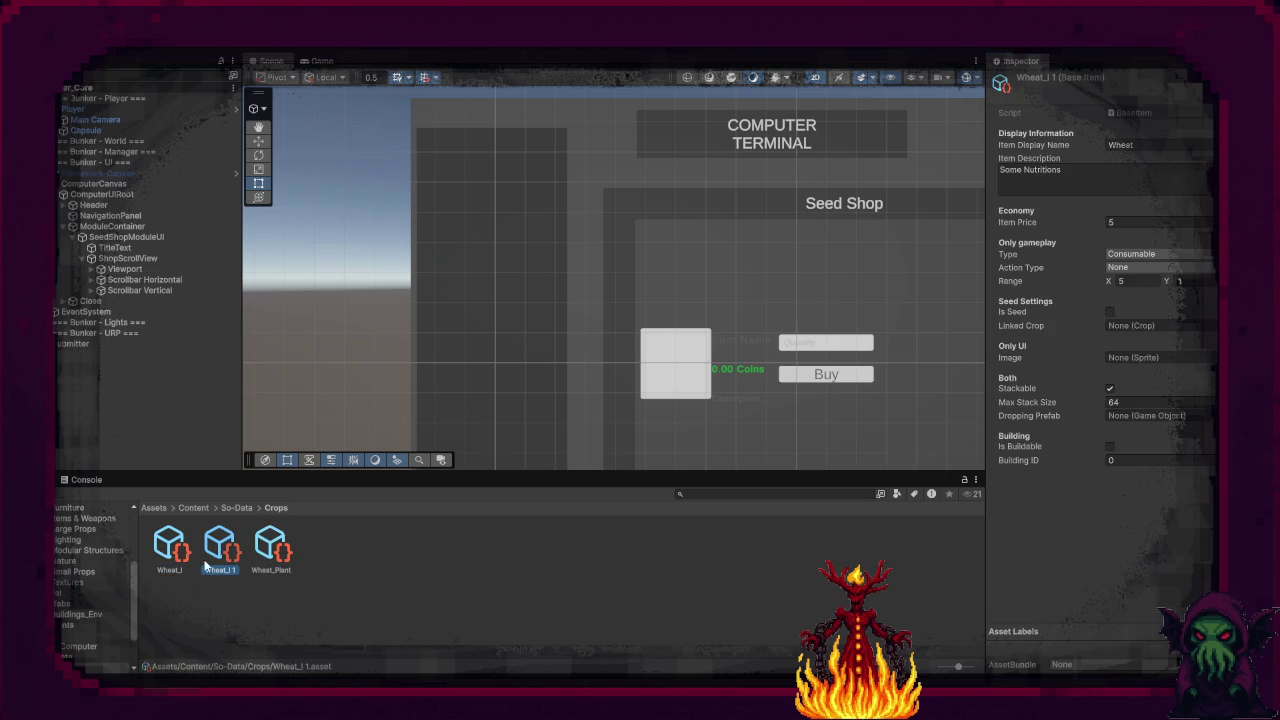
click(186, 550)
key(F2)
text(Wheat)
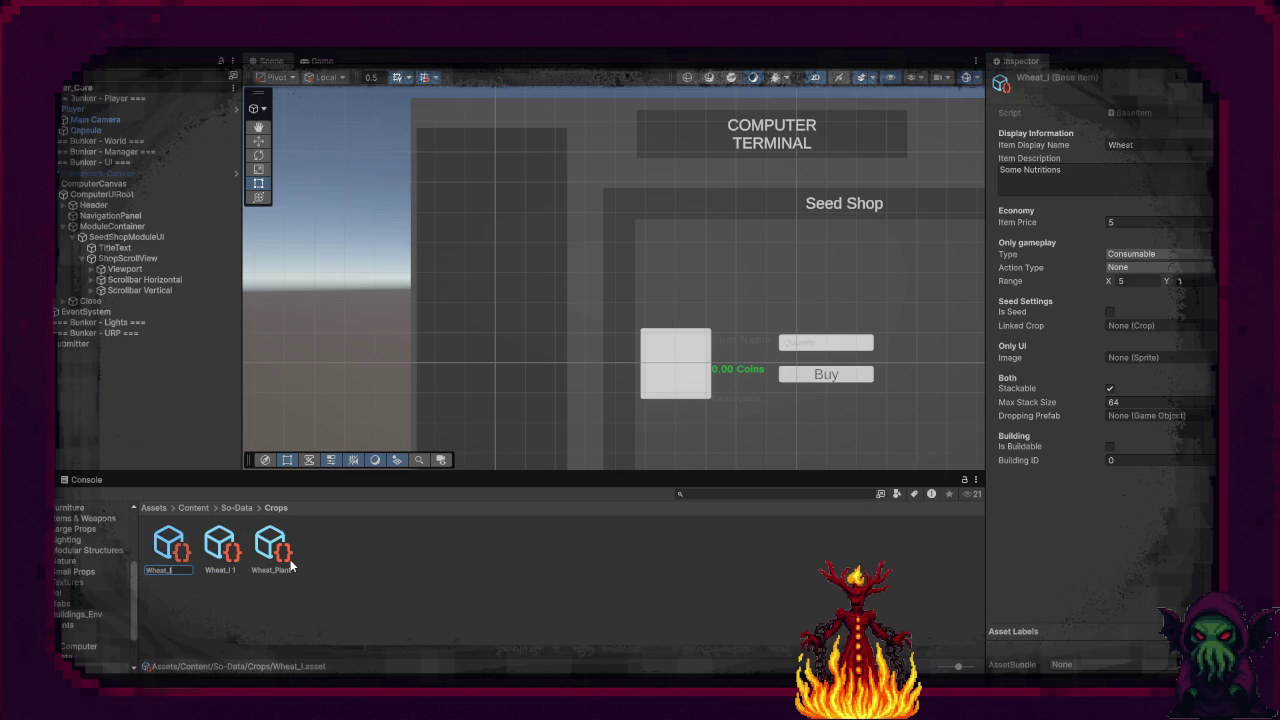
click(228, 545)
key(F2)
text(Wheat_S)
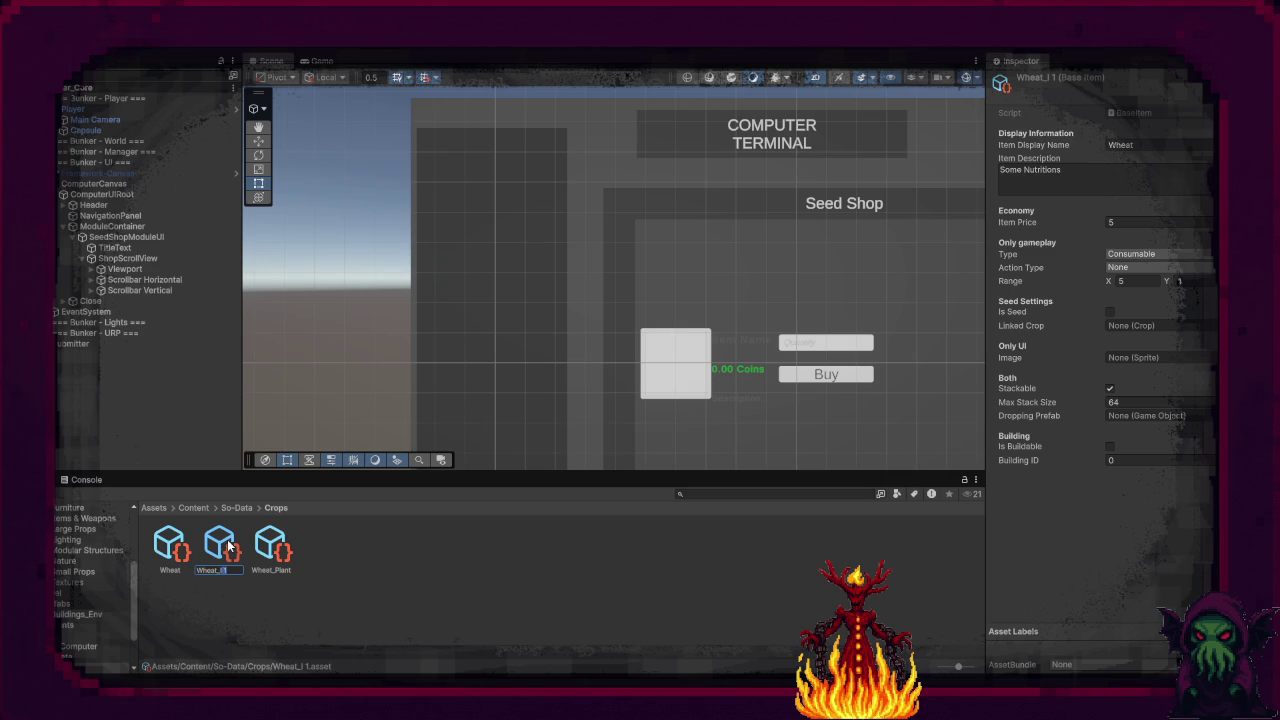
text(eeds)
key(Return)
Step: Set Wheat_Seeds' display name to 'Wheat Seed' and description to 'Used for growth some sweet Wheat'
click(1163, 145)
key(BackSpace)
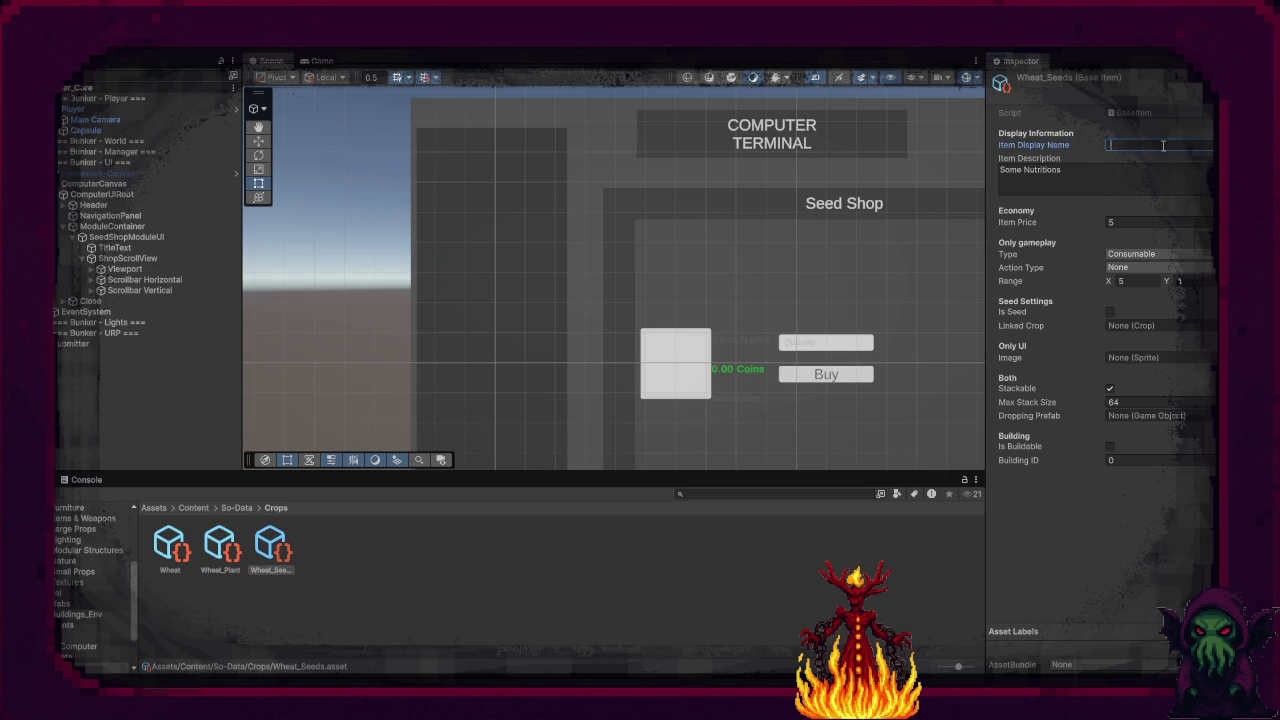
text(Wheat Seed)
key(Tab)
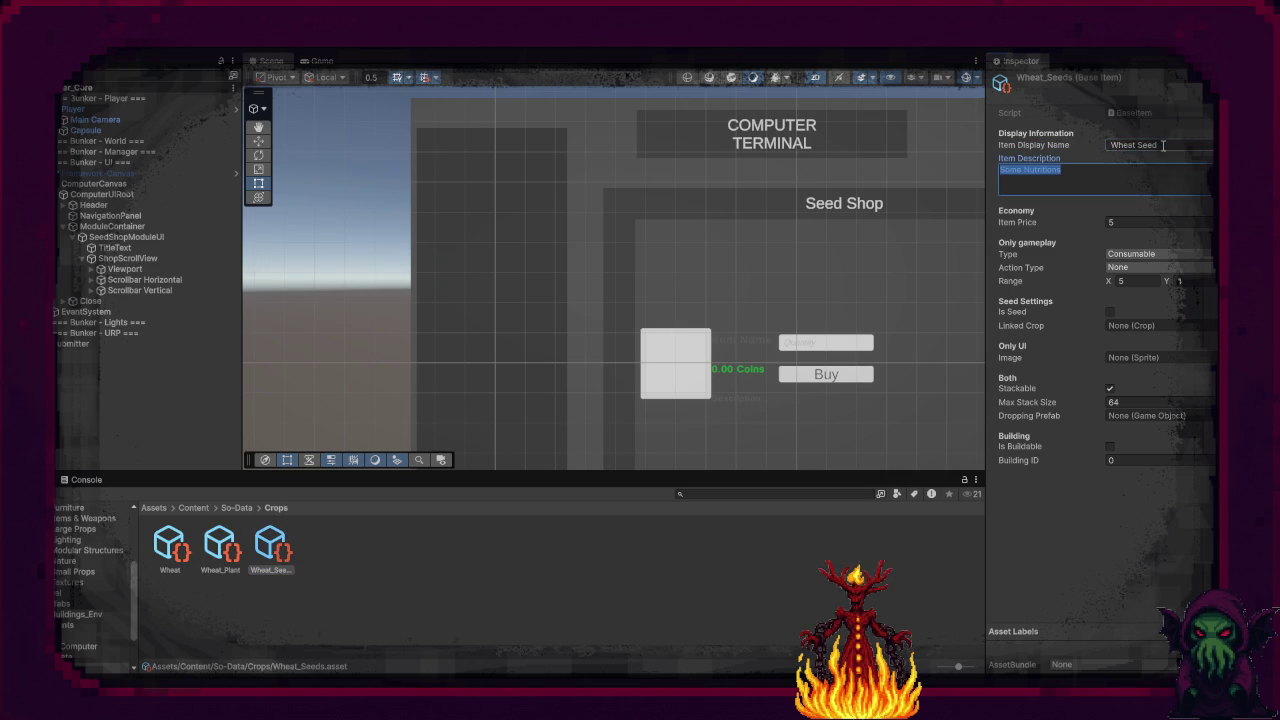
text(U)
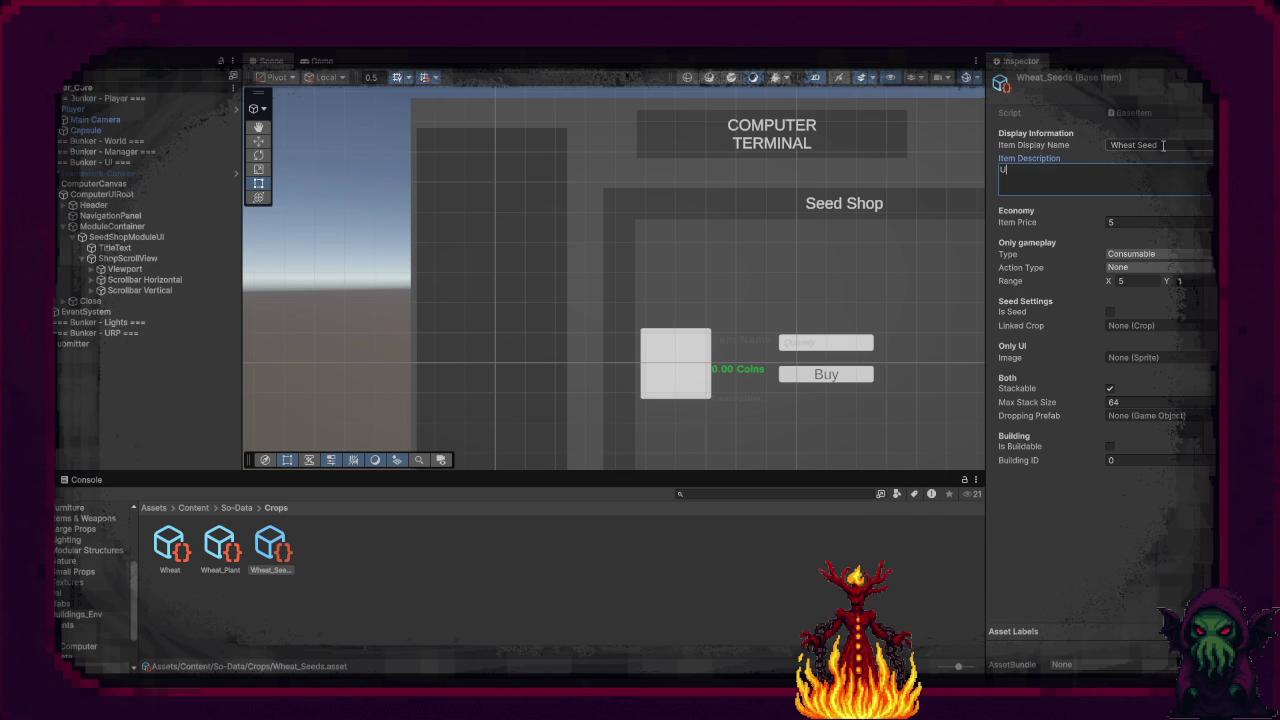
text(sed for grow)
text(th )
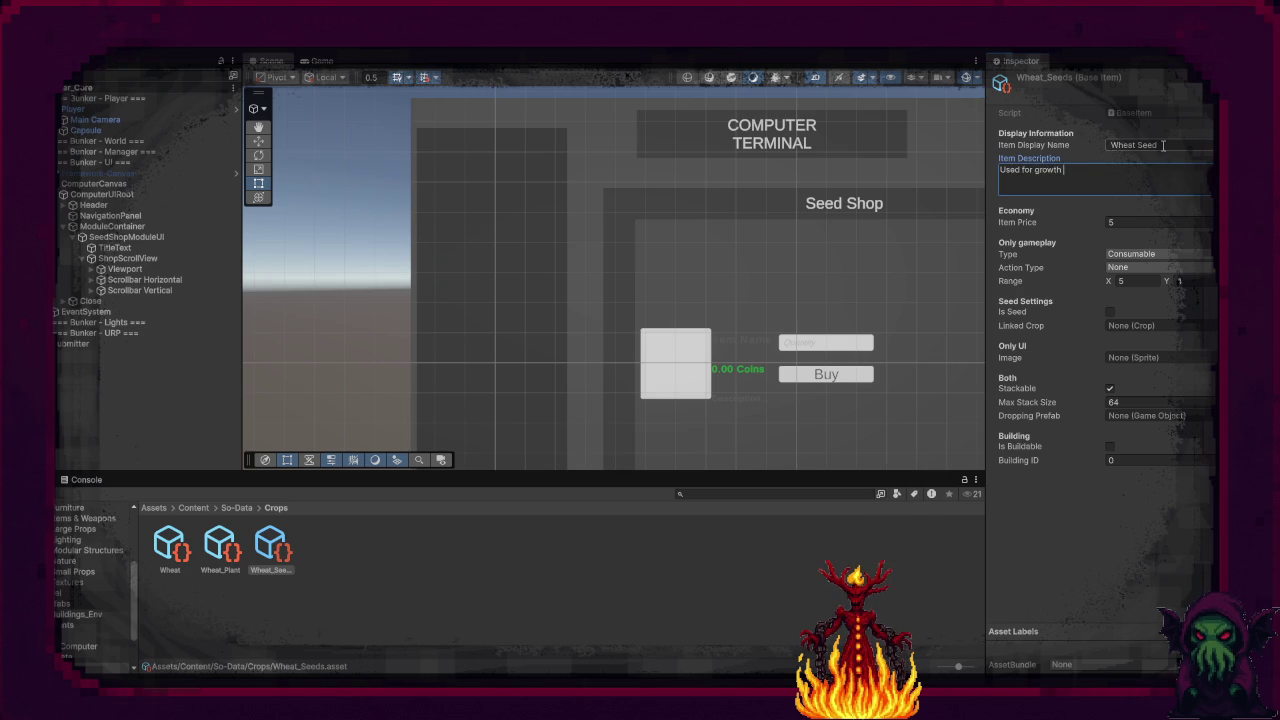
text(some swe)
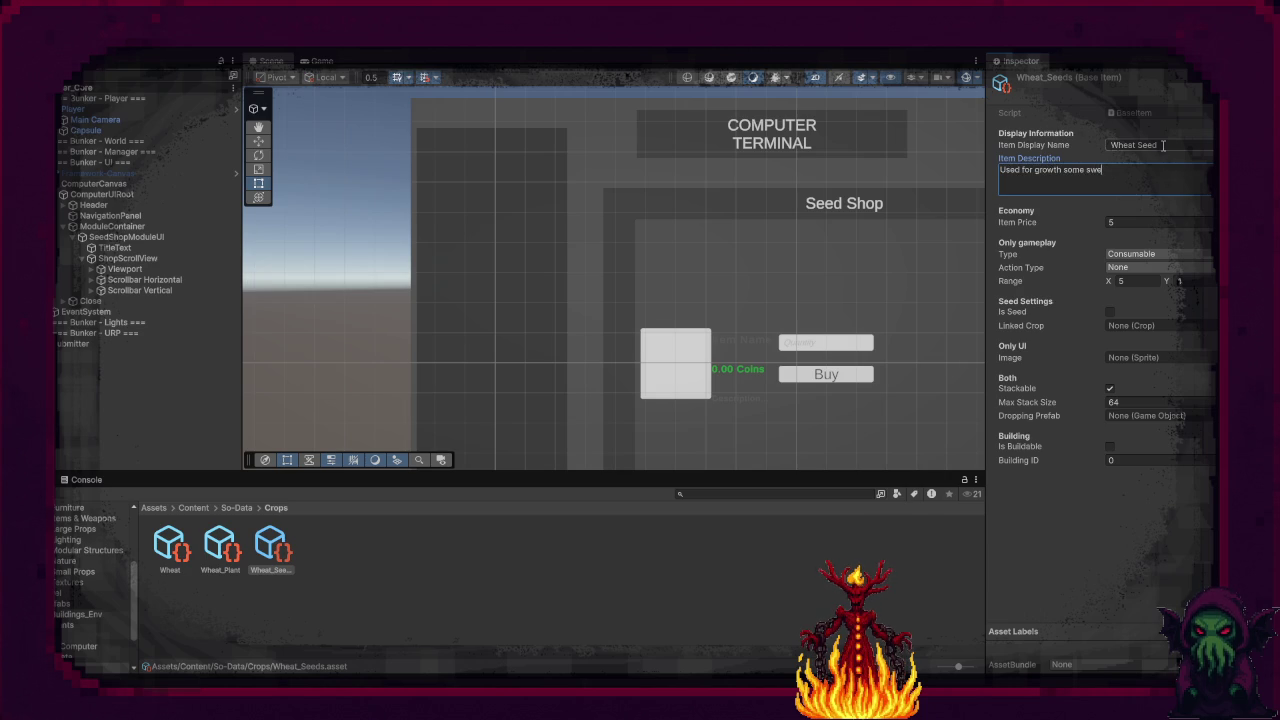
text(et Wheat)
Step: Price Wheat_Seeds at 3, tick Is Seed, and link the Wheat_Plant crop
click(1137, 222)
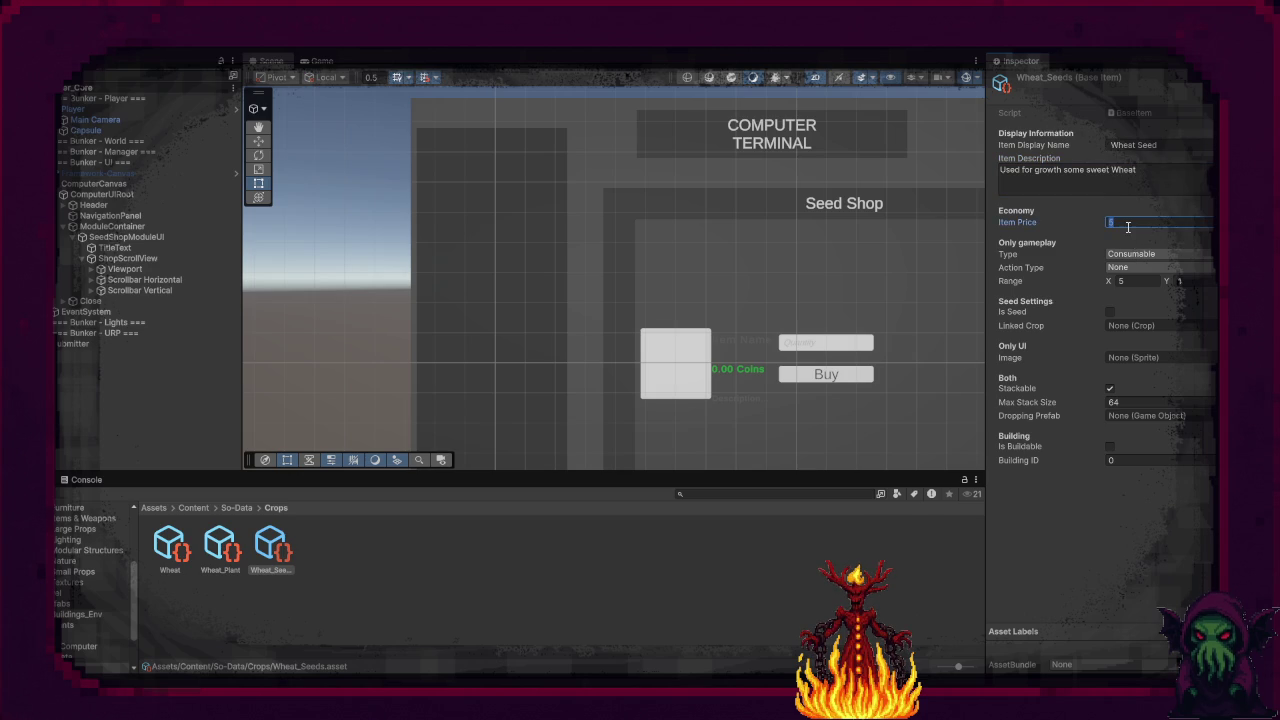
text(3)
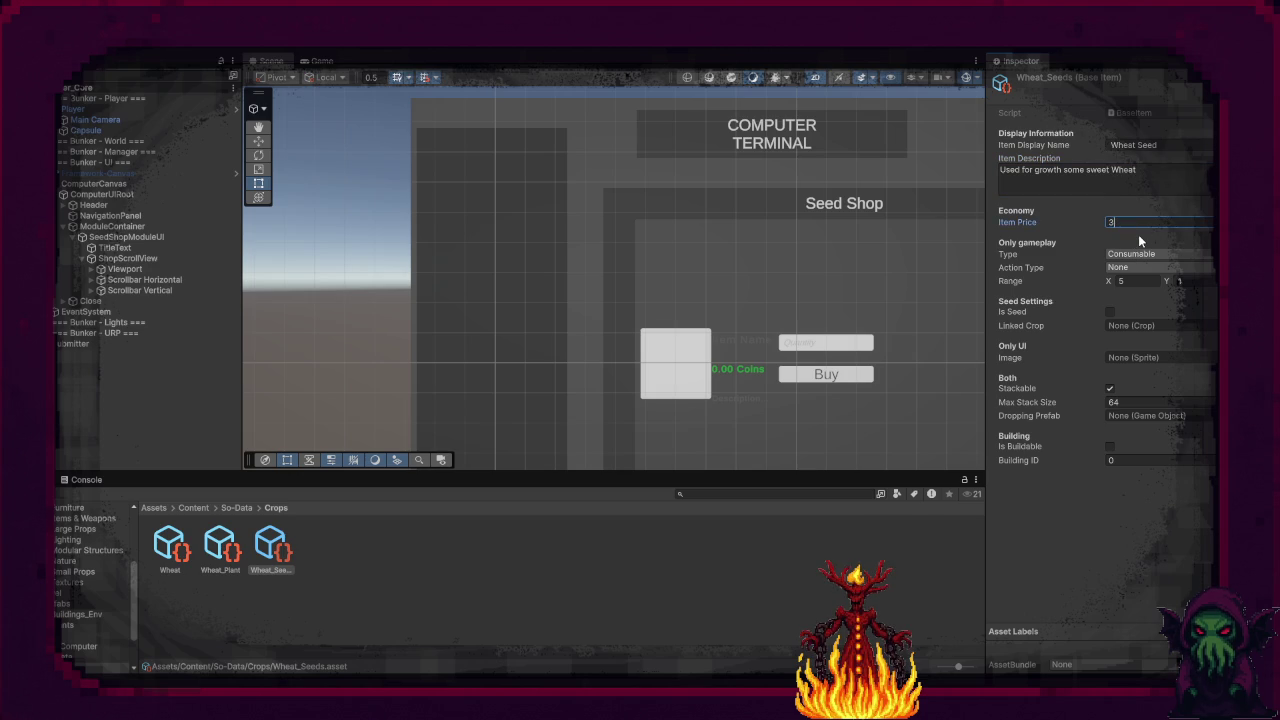
click(1111, 312)
click(1210, 325)
double_click(1110, 383)
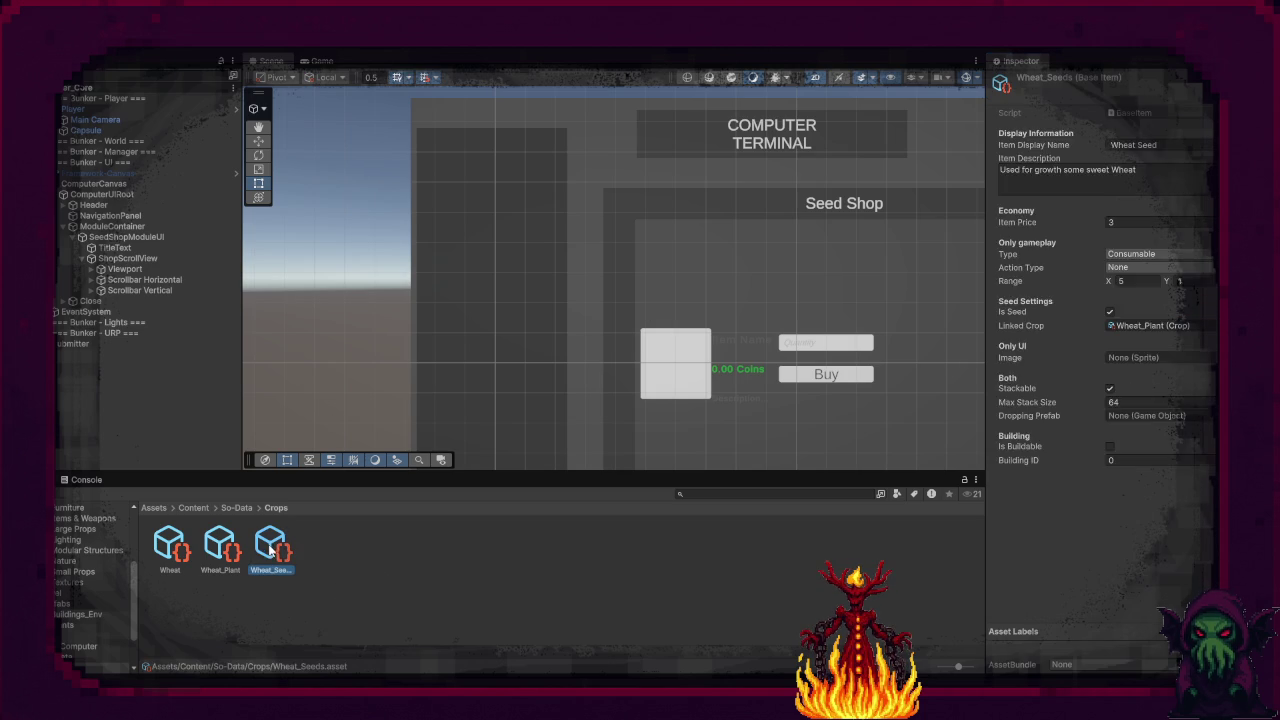
Step: Set Wheat_Seeds as Wheat_Plant's second harvest item and add it to the Seed Shop's Available Seeds
click(226, 552)
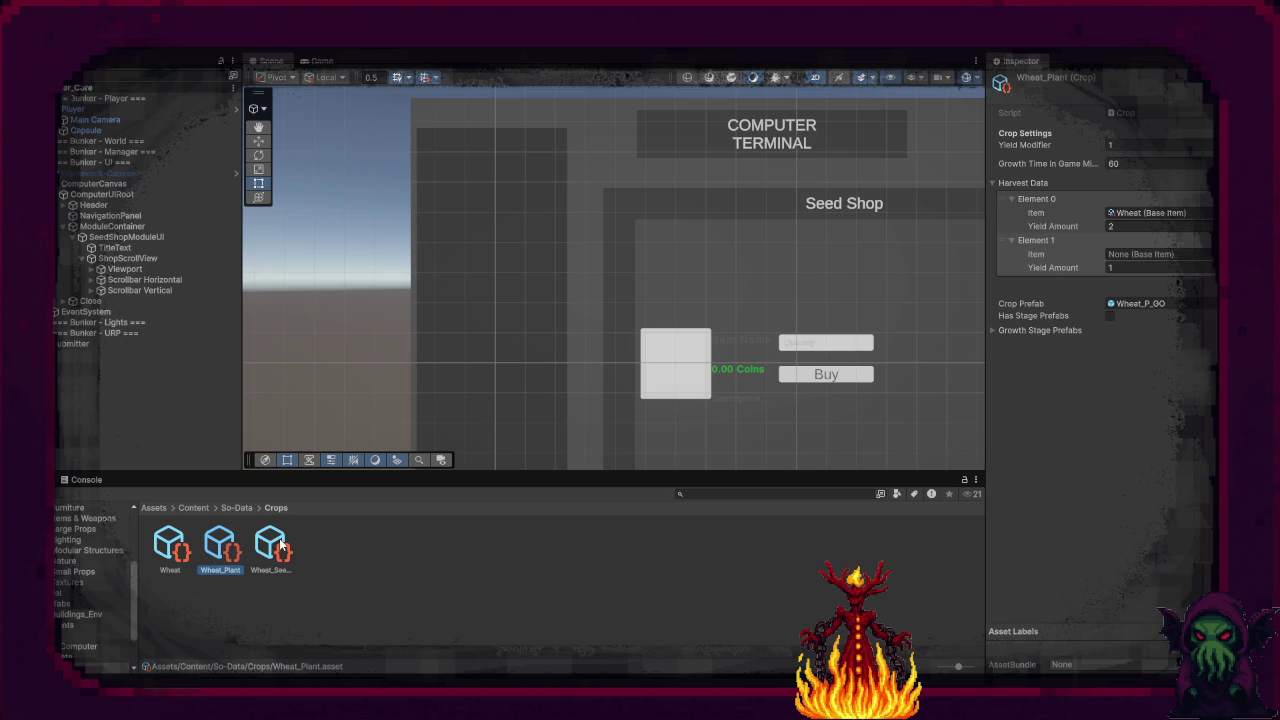
mouse_move(279, 538)
mouse_down()
mouse_move(343, 557)
mouse_move(1140, 256)
mouse_up()
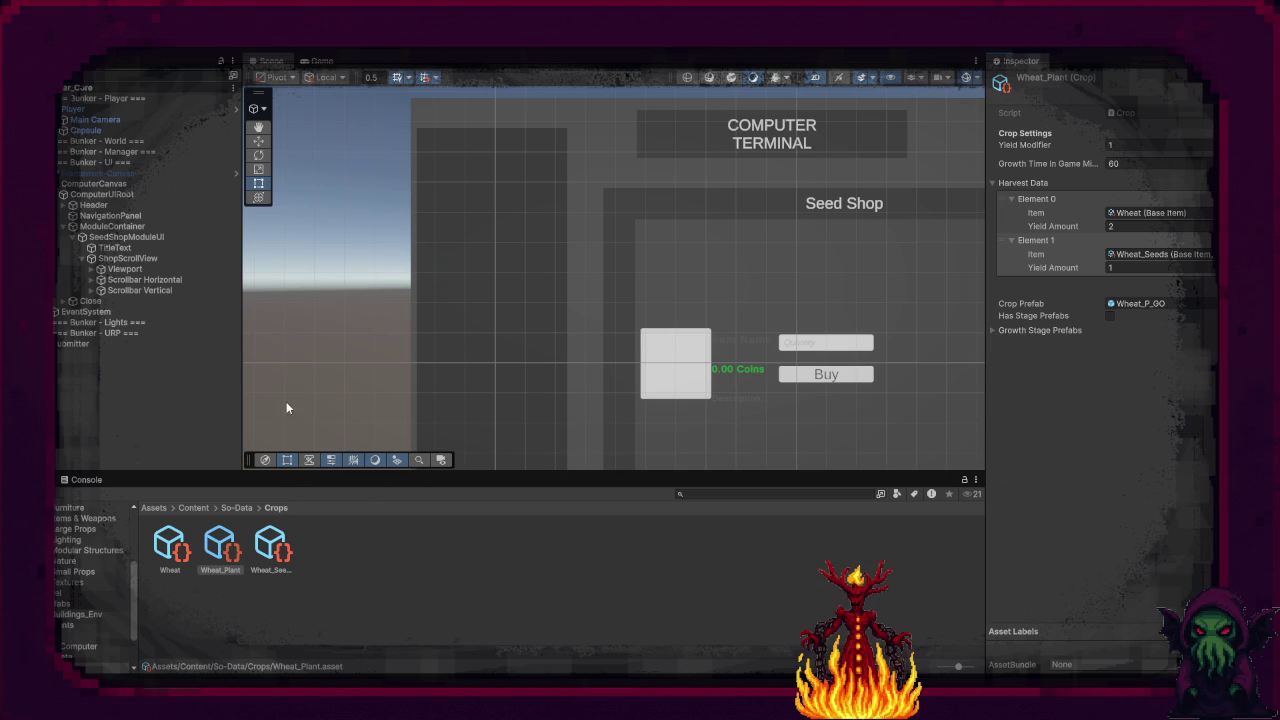
click(108, 237)
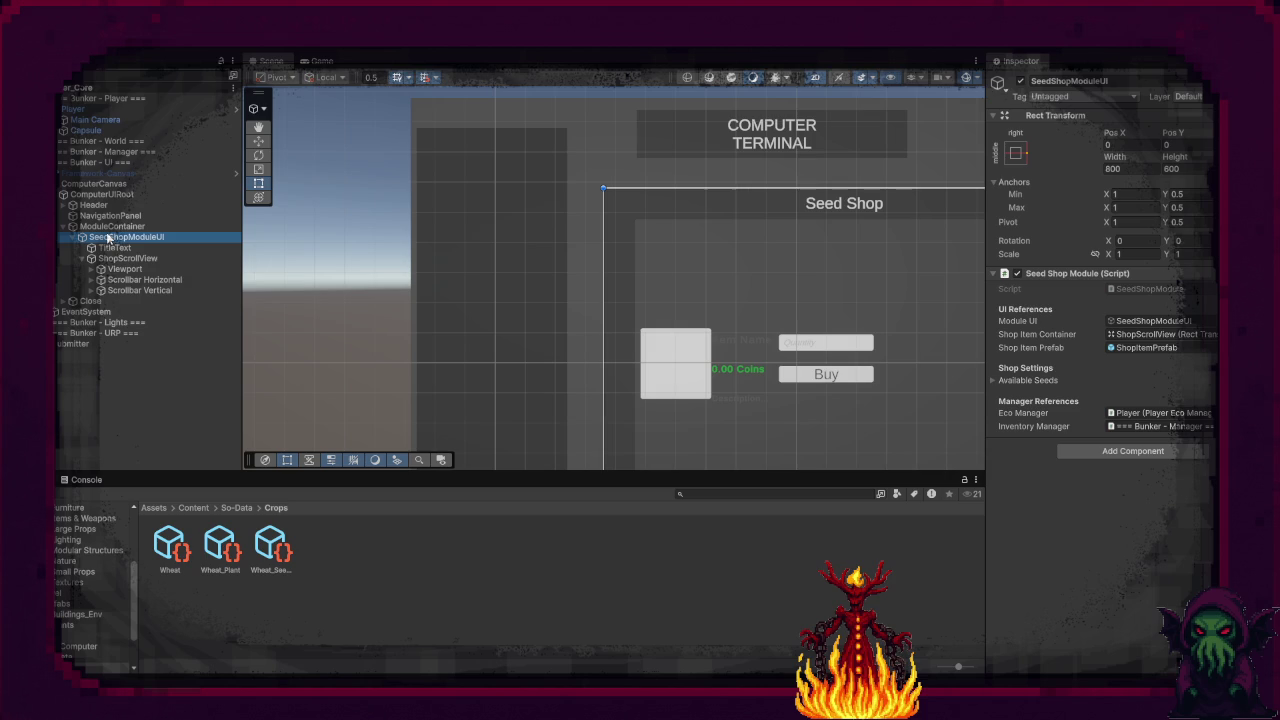
mouse_move(270, 545)
mouse_down()
mouse_move(1114, 370)
mouse_move(1059, 383)
mouse_move(1073, 390)
mouse_up()
Step: Review the Available Seeds list and the Wheat_Seeds, Wheat_Plant and Wheat asset settings
click(992, 380)
click(992, 381)
click(270, 548)
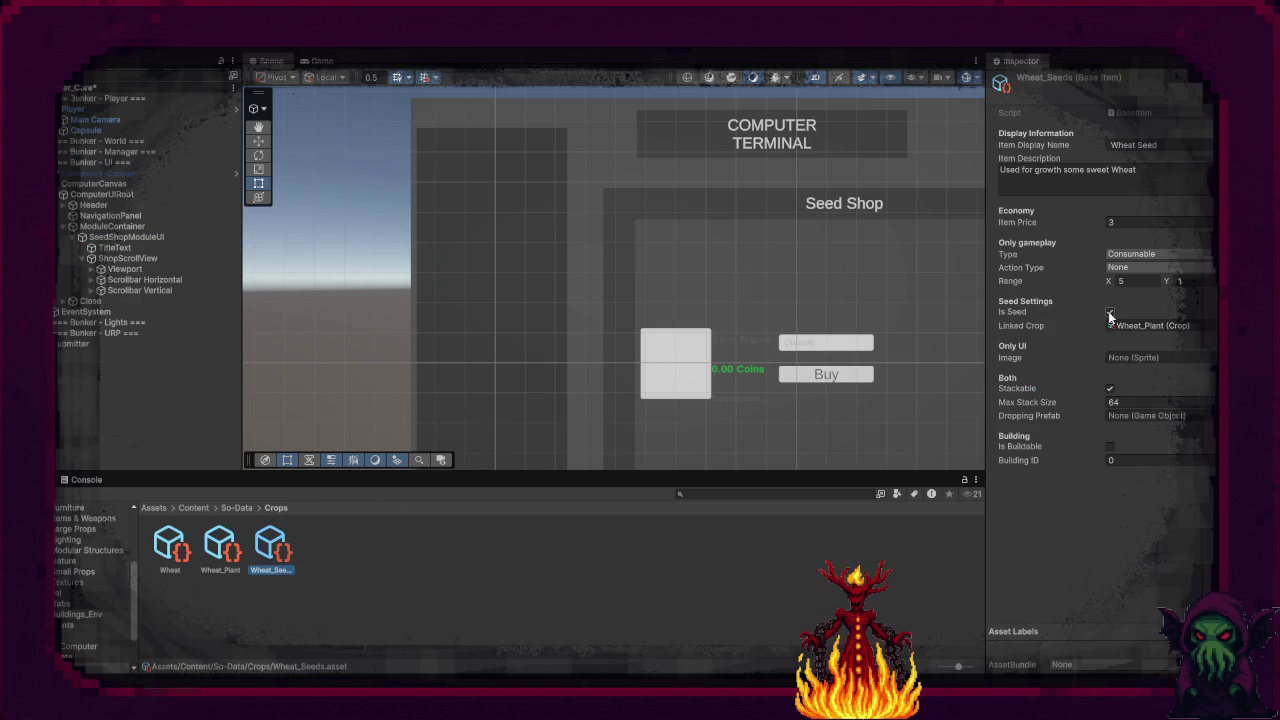
click(210, 560)
click(170, 555)
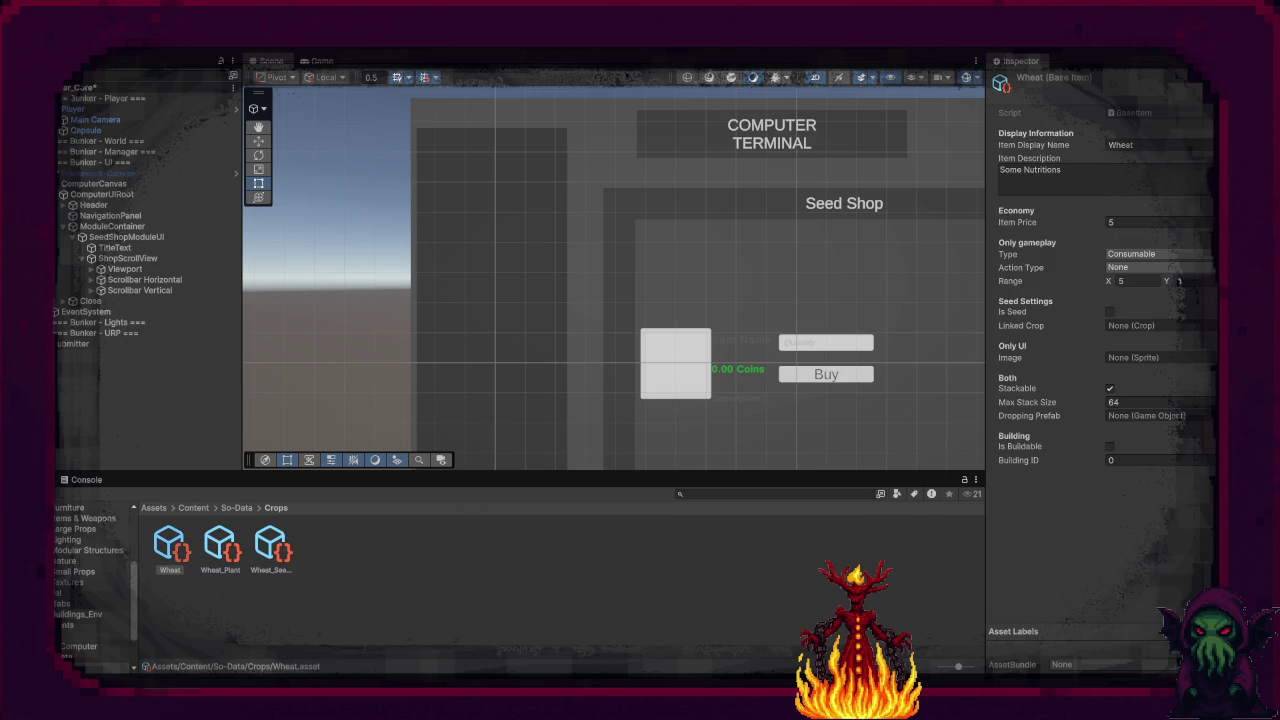
click(688, 598)
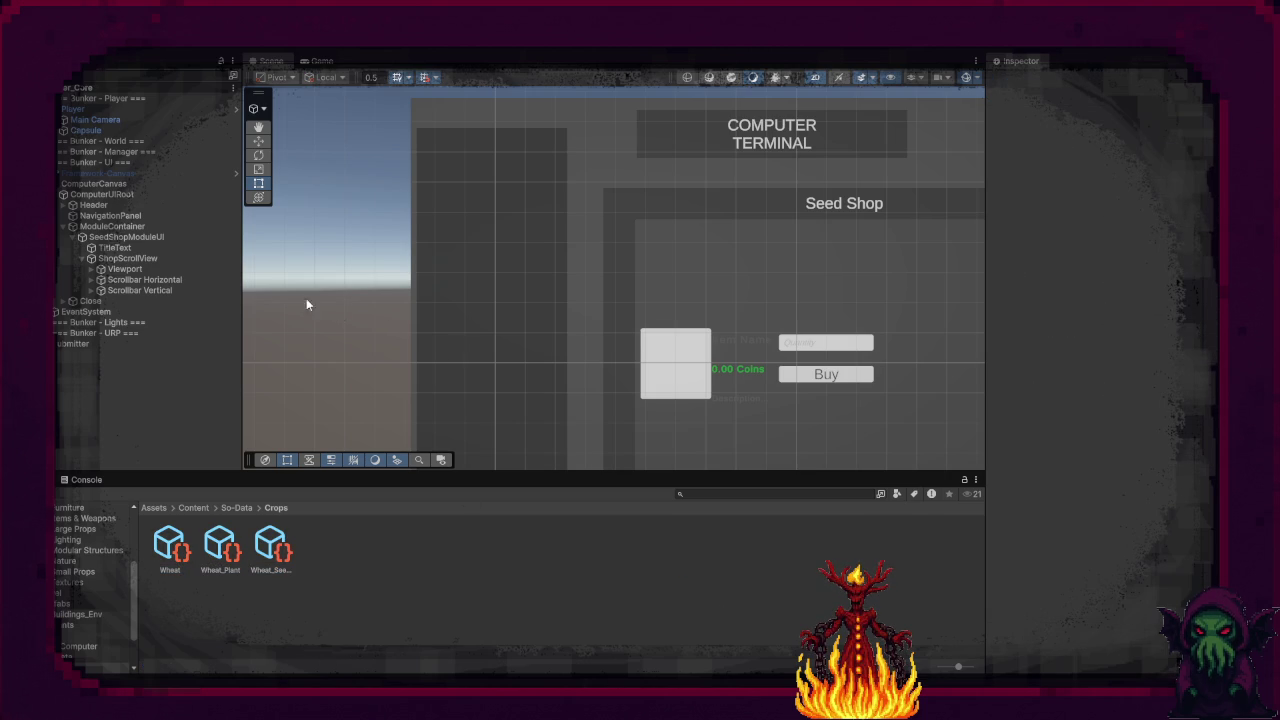
Step: Collapse ComputerUIRoot, select Framework-Canvas, turn off 2D mode in the Scene view, then select the Player
click(57, 194)
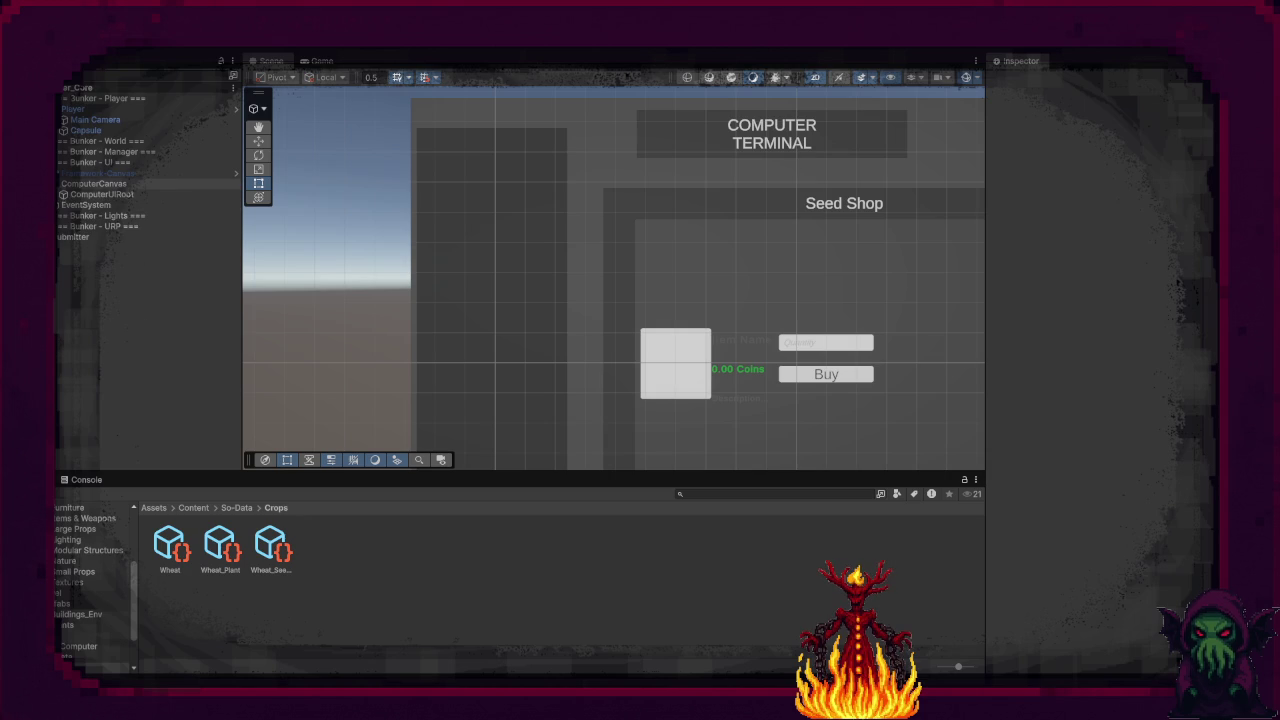
click(100, 173)
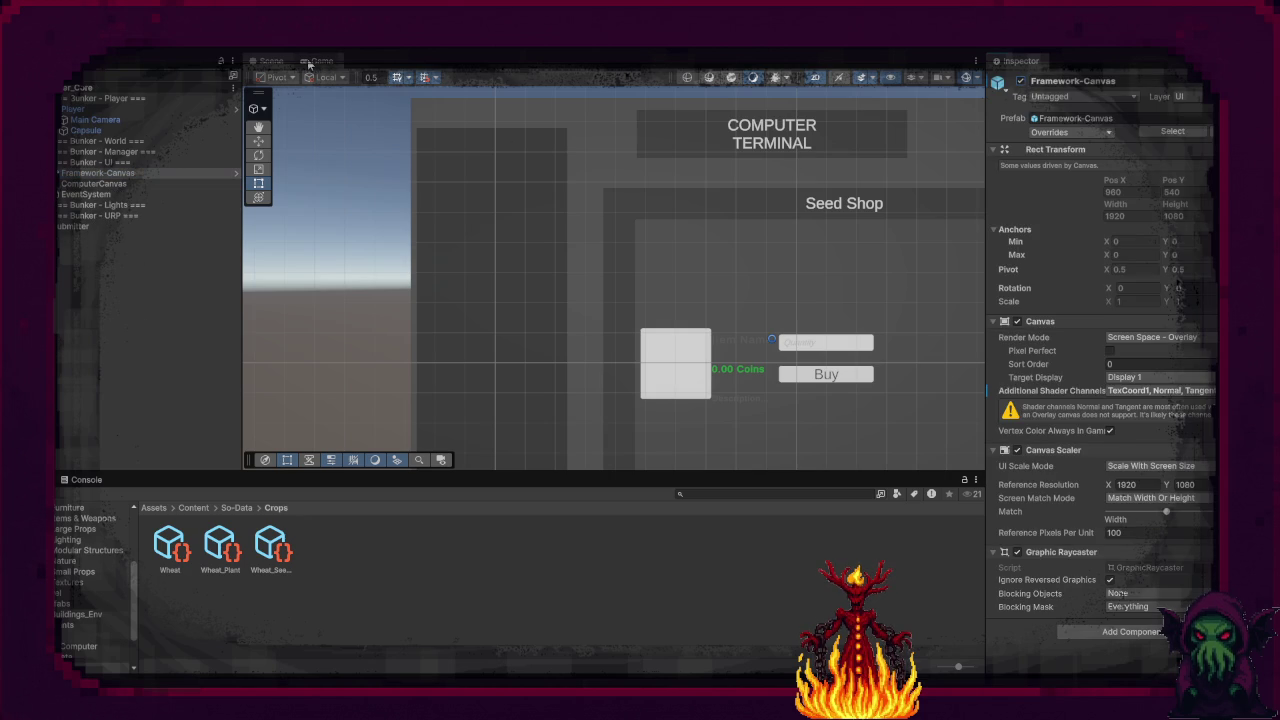
click(815, 78)
click(141, 107)
Step: Place a pc monitor from the Electronics & Misc folder on the bunker wall, rotated 90 degrees
key(f)
scroll(784, 271, up, 5)
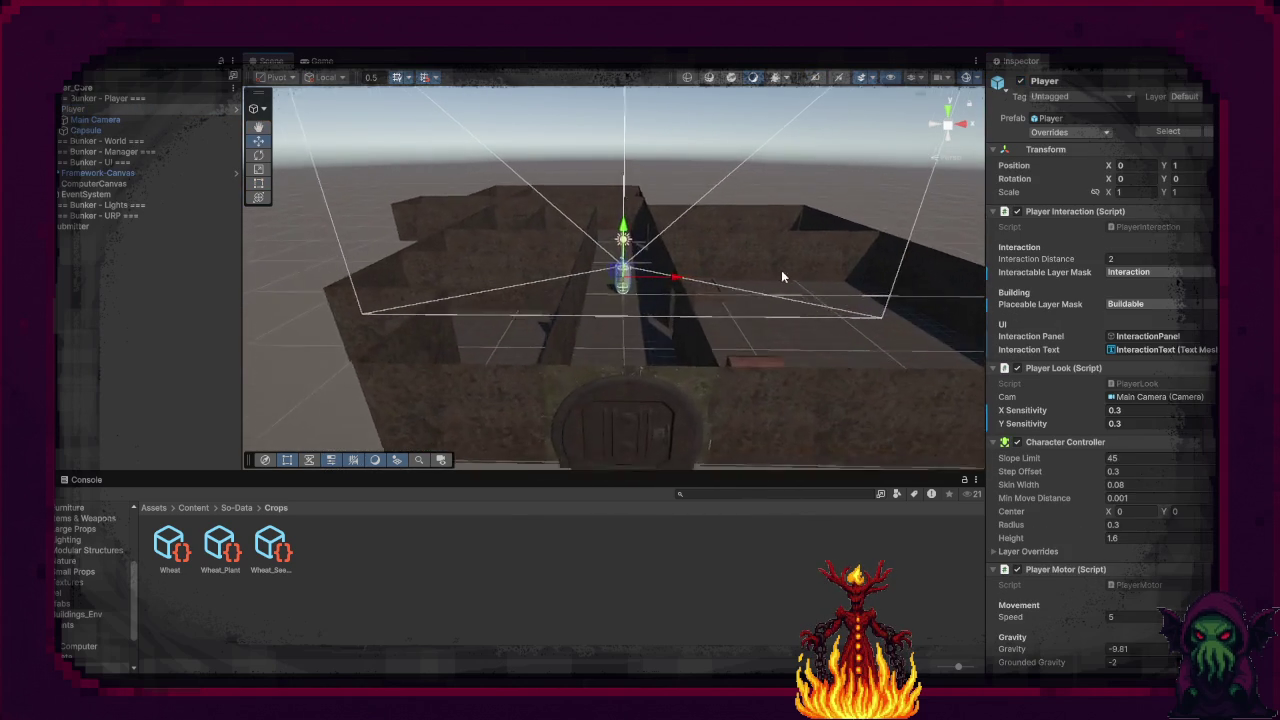
mouse_move(797, 281)
mouse_down()
mouse_move(829, 286)
mouse_move(557, 209)
mouse_move(412, 240)
mouse_up()
scroll(64, 548, up, 2)
scroll(70, 600, up, 2)
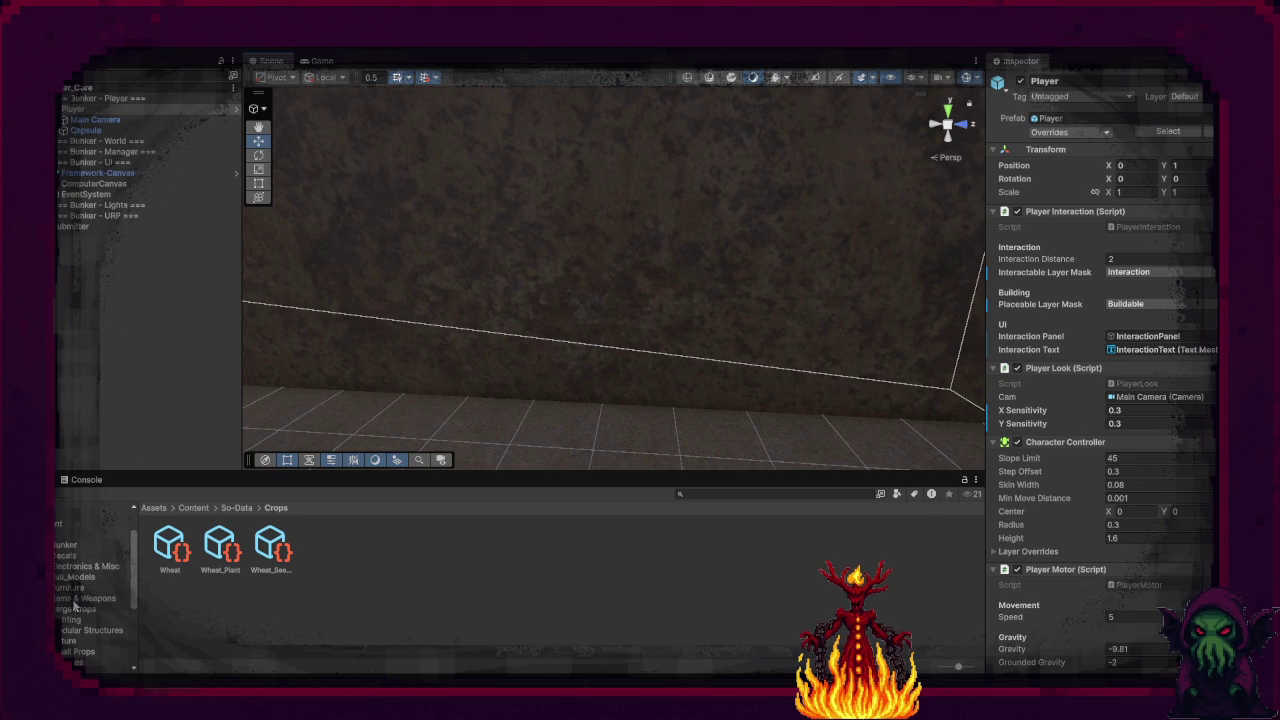
click(82, 566)
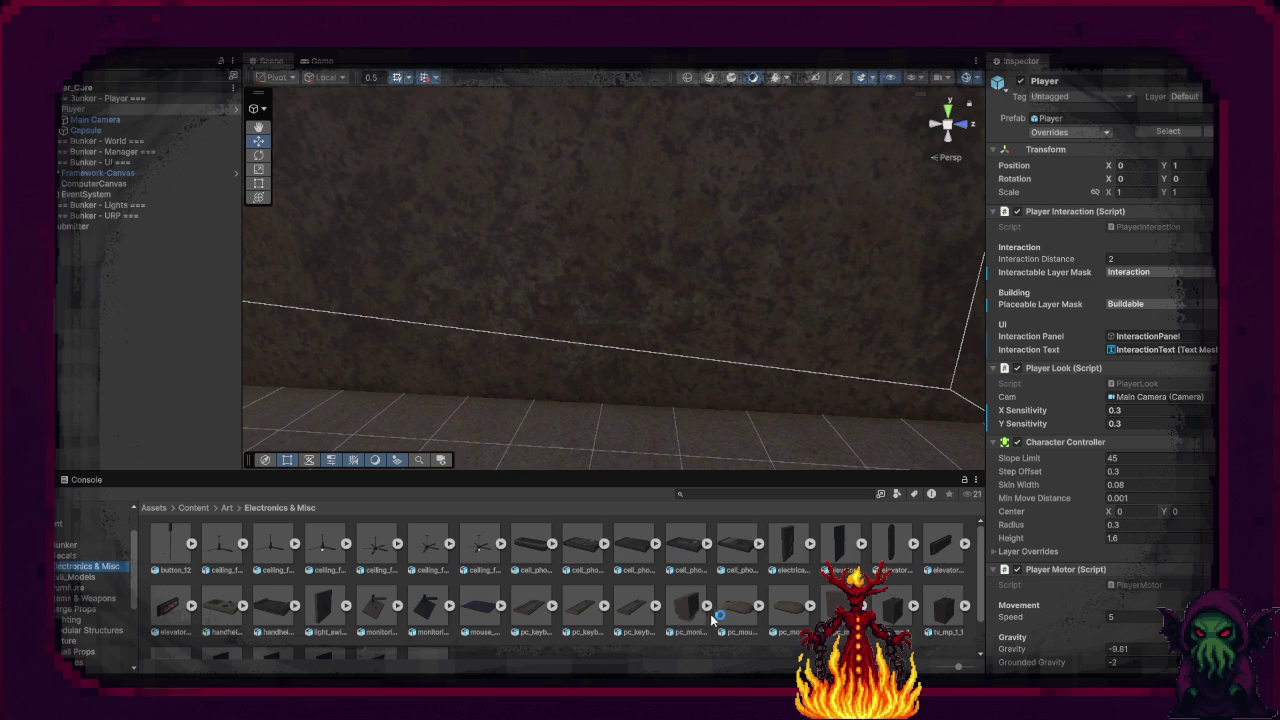
scroll(708, 618, down, 1)
mouse_move(687, 560)
mouse_down()
mouse_move(515, 295)
mouse_move(530, 267)
mouse_move(538, 275)
mouse_move(400, 286)
mouse_up()
key(e)
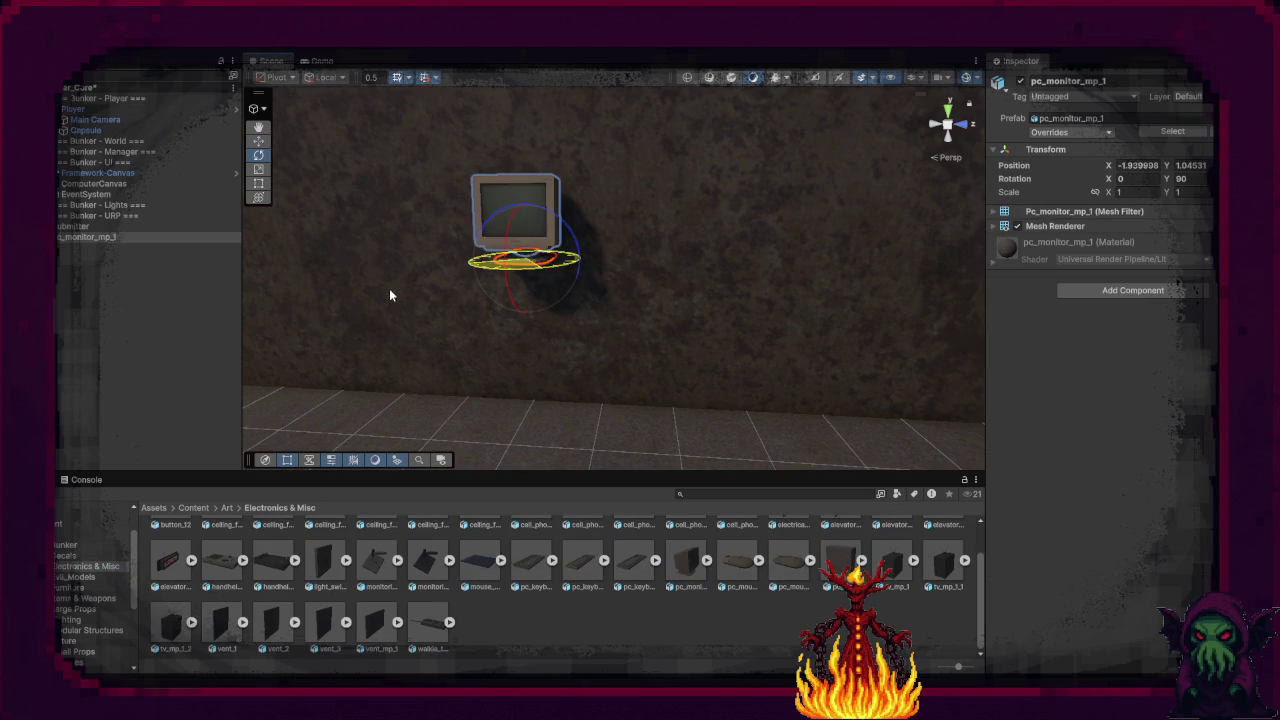
drag(643, 346, 510, 314)
Step: Put the monitor on the Interaction layer, applying it to this object only
click(1188, 96)
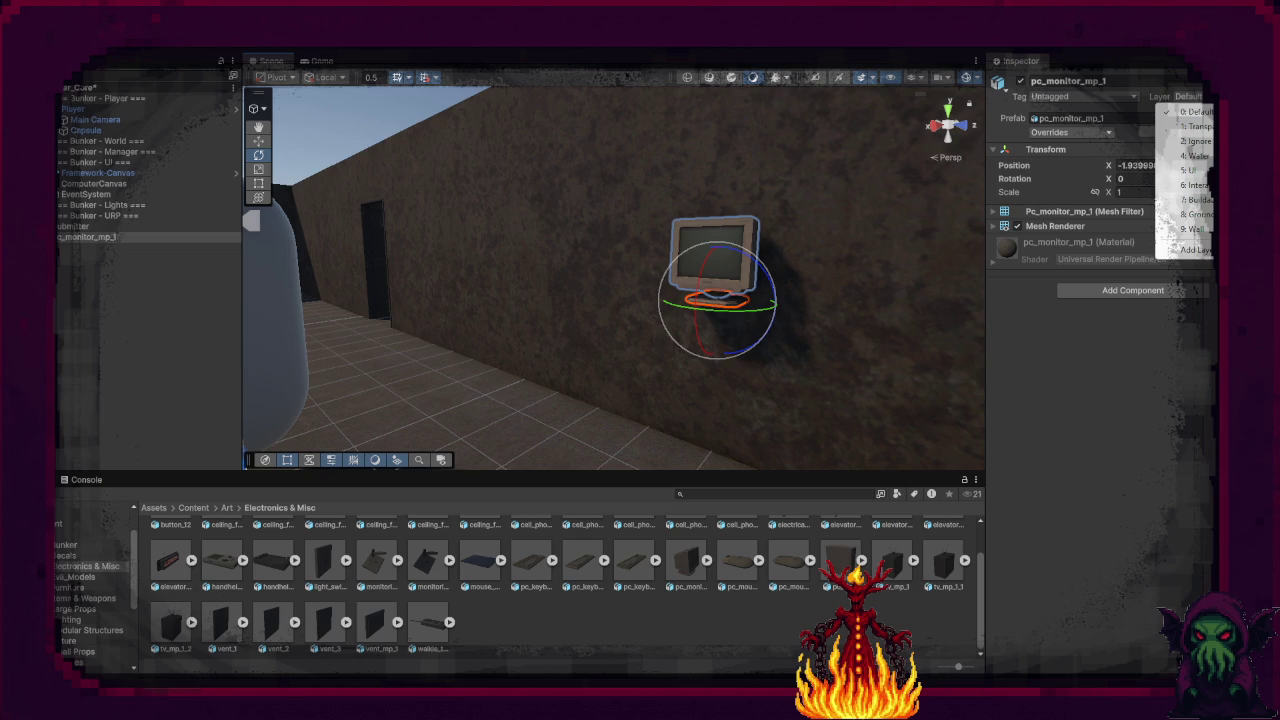
click(1195, 185)
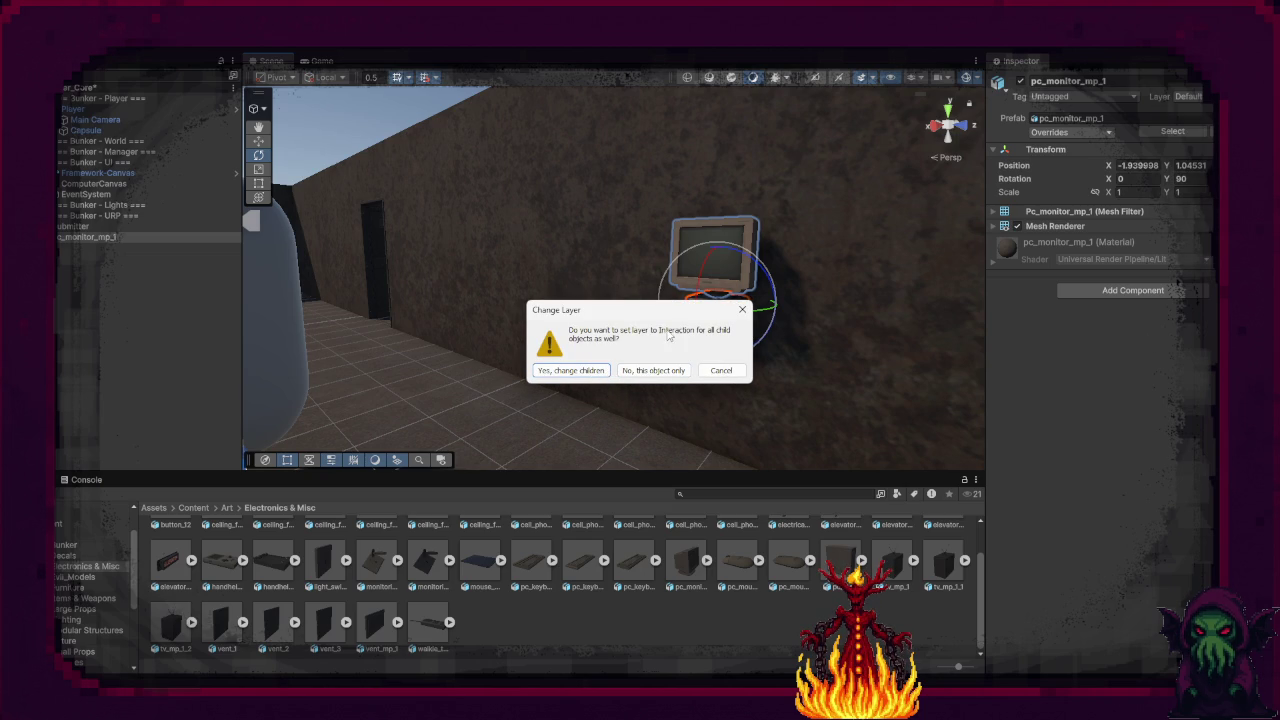
click(665, 370)
Step: Add a Computer Terminal component to the monitor with ComputerUIRoot as its computer UI
click(1084, 290)
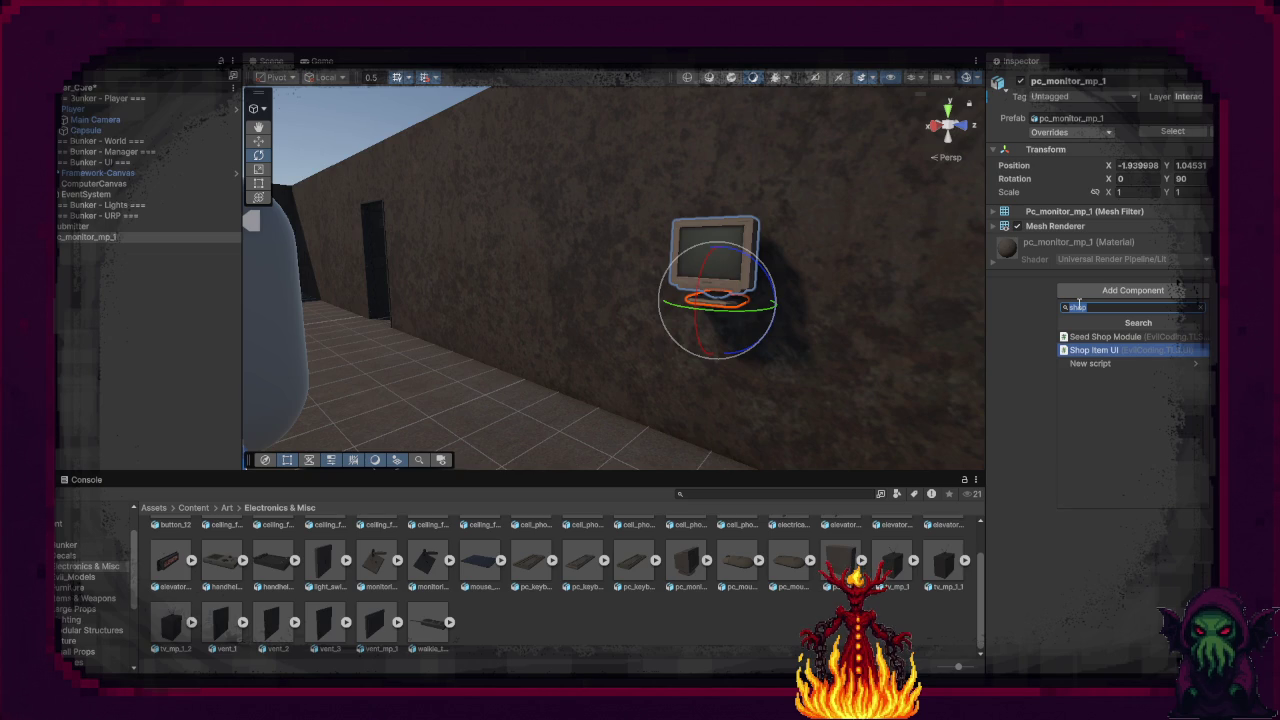
text(Com)
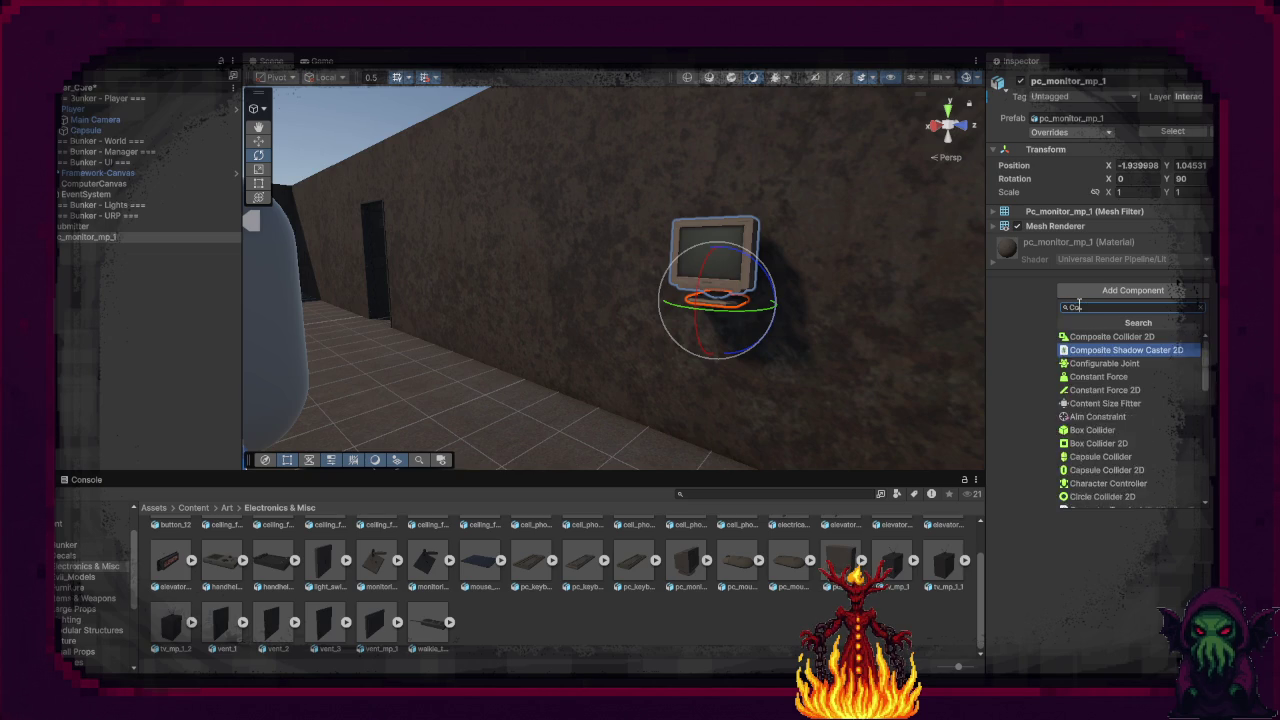
key(Down)
key(Return)
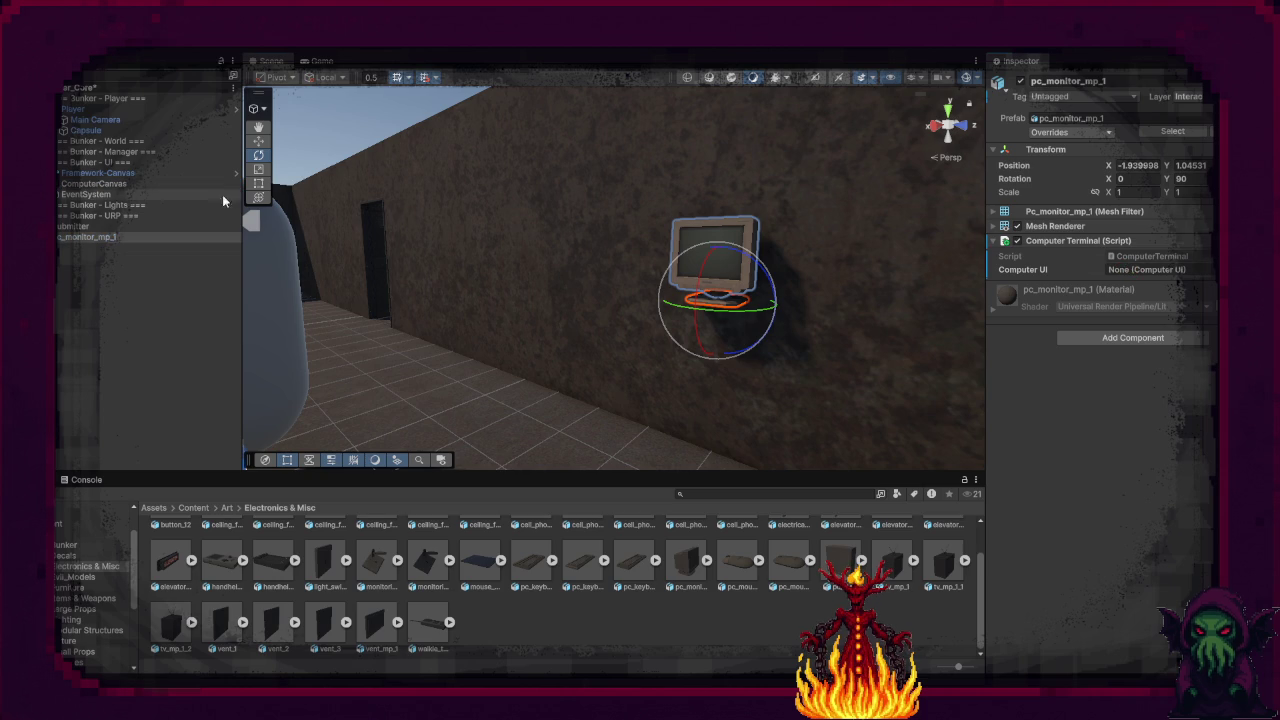
click(57, 184)
drag(95, 194, 1120, 275)
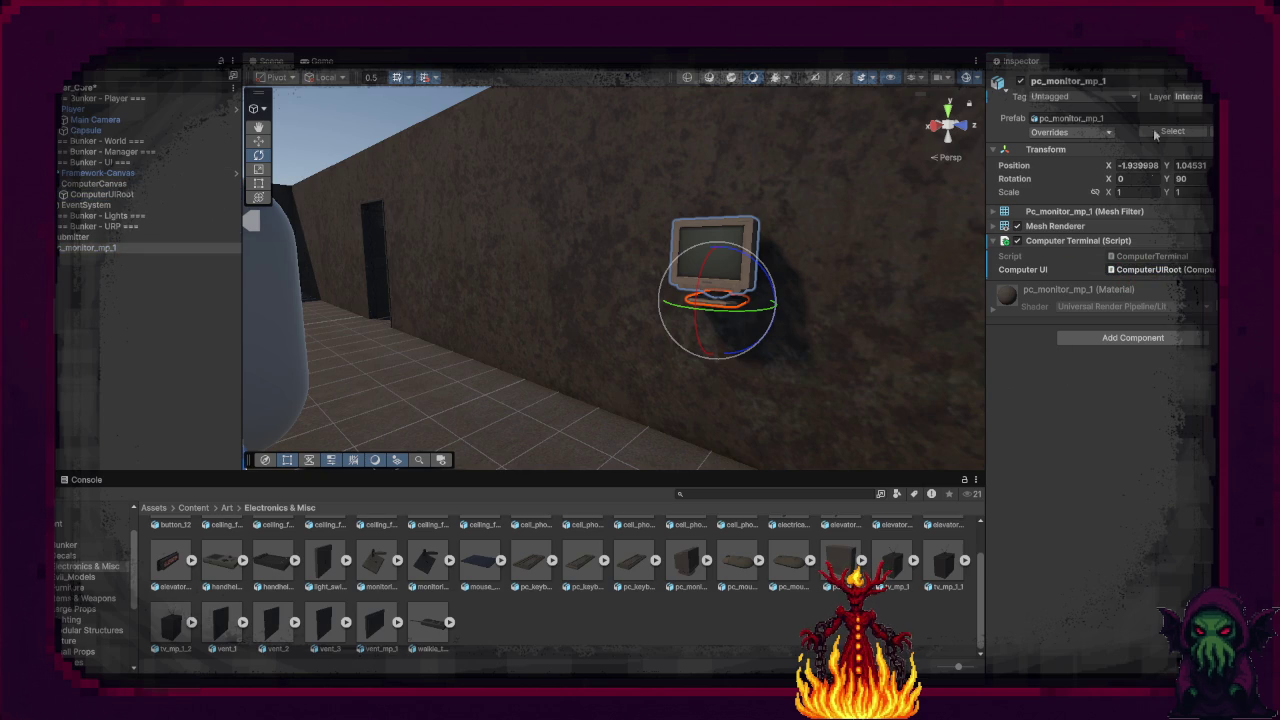
Step: Add a Box Collider to pc_monitor_mp_1 and zoom in close on the monitor
click(1115, 339)
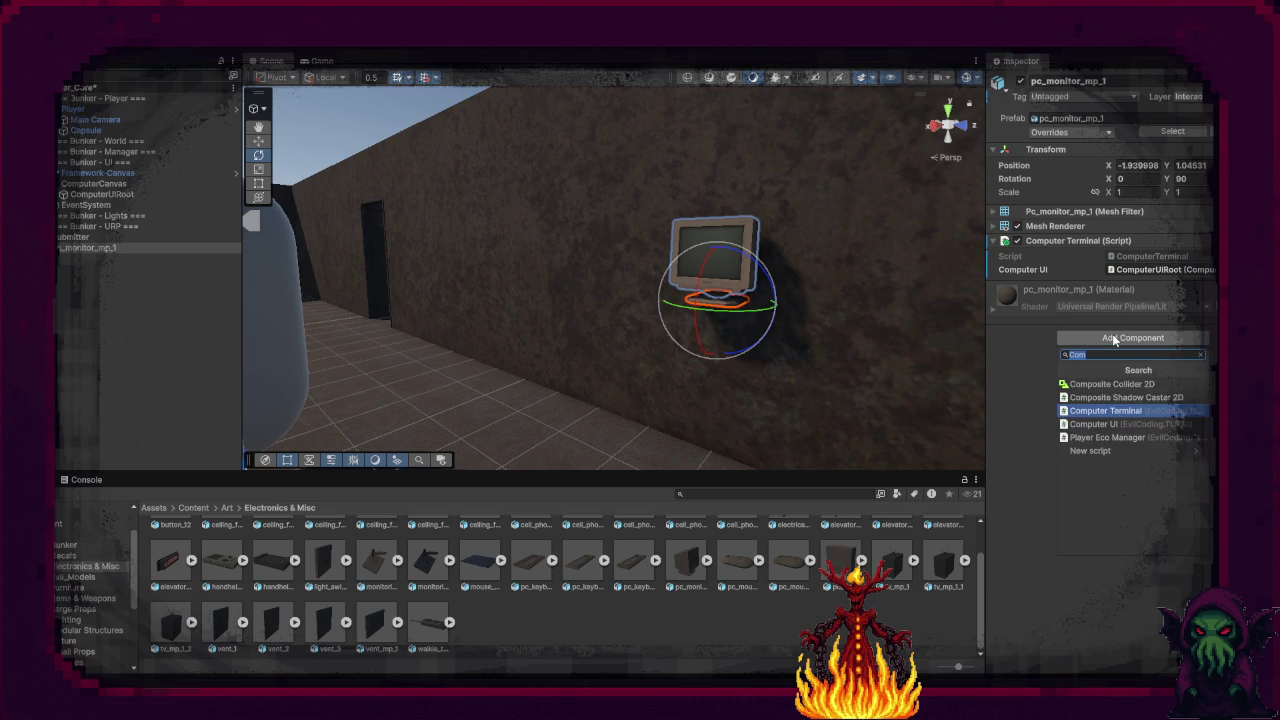
text(Box)
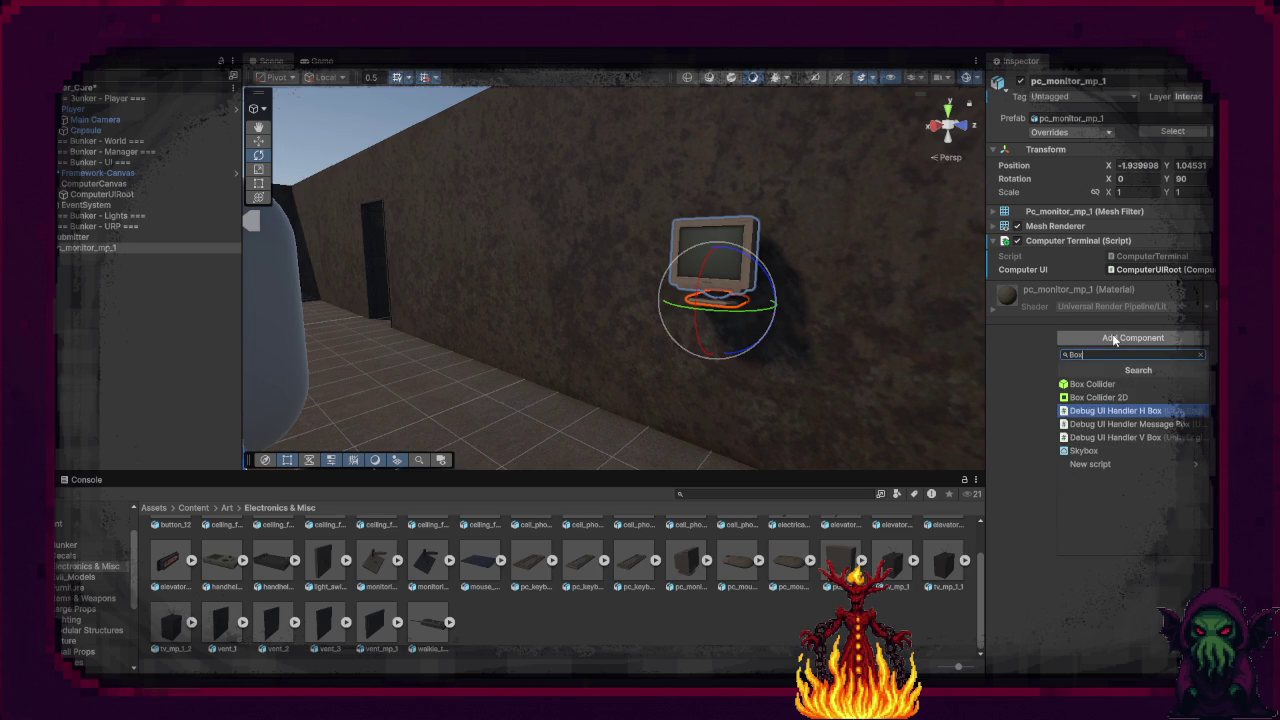
click(1092, 384)
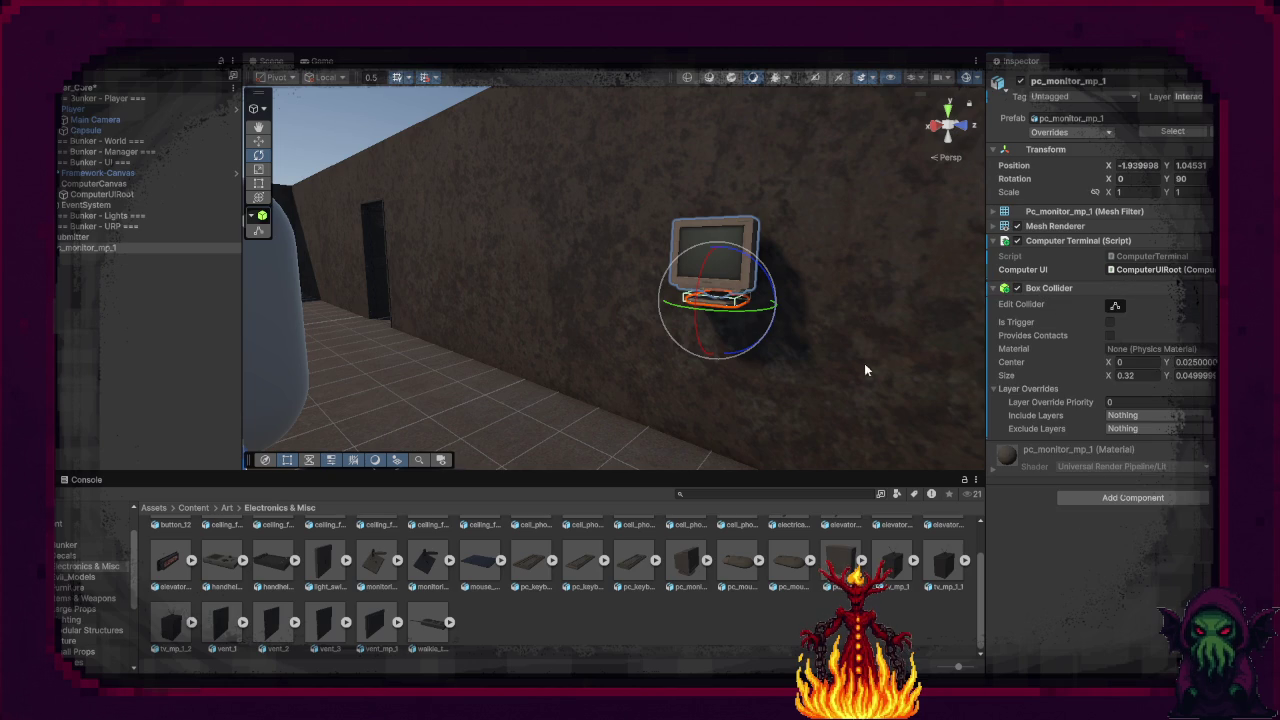
drag(871, 366, 883, 320)
scroll(885, 322, up, 5)
scroll(888, 324, down, 5)
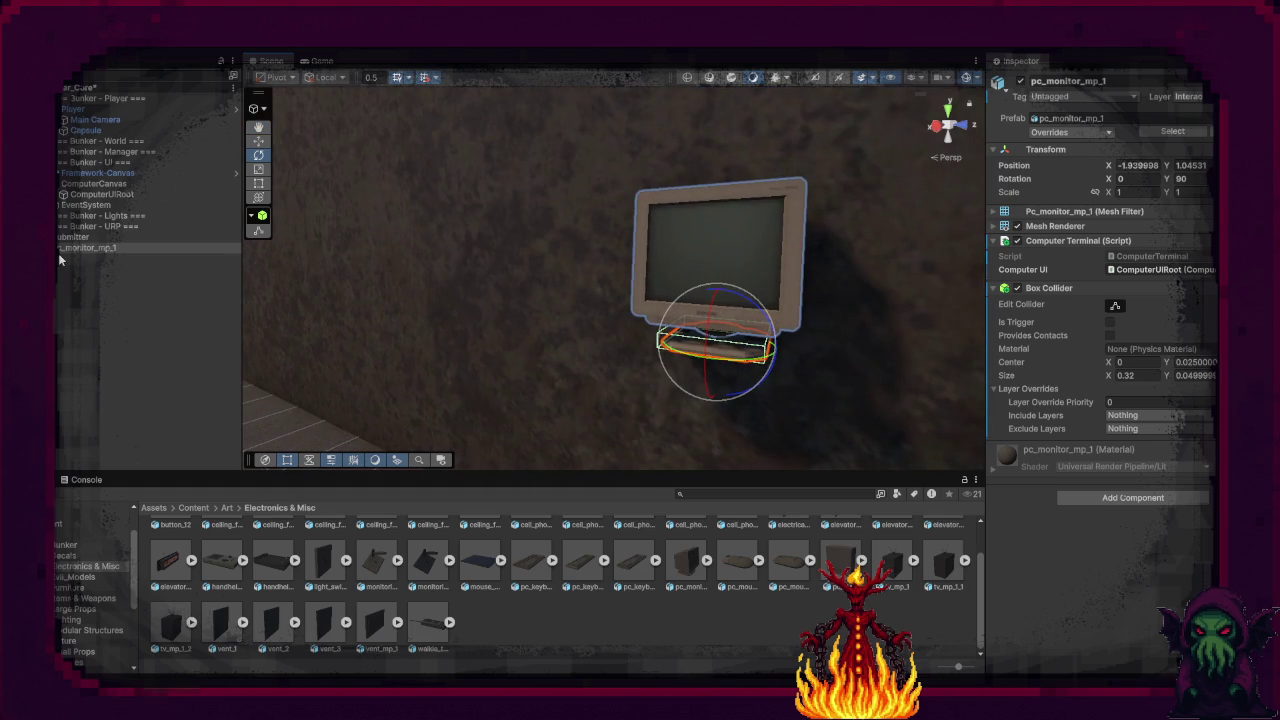
click(57, 247)
Step: Put pc_monitor_mp_1_screen on the Interactable layer and give it a Box Collider
click(114, 260)
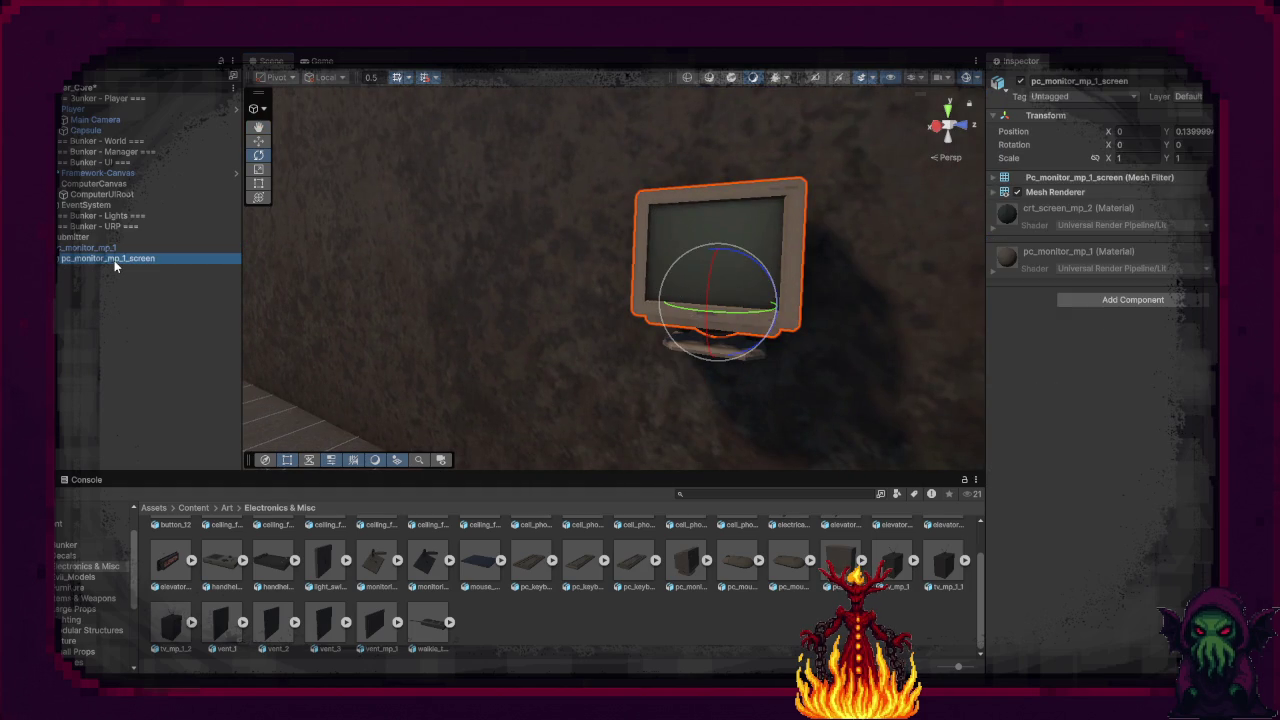
click(1186, 96)
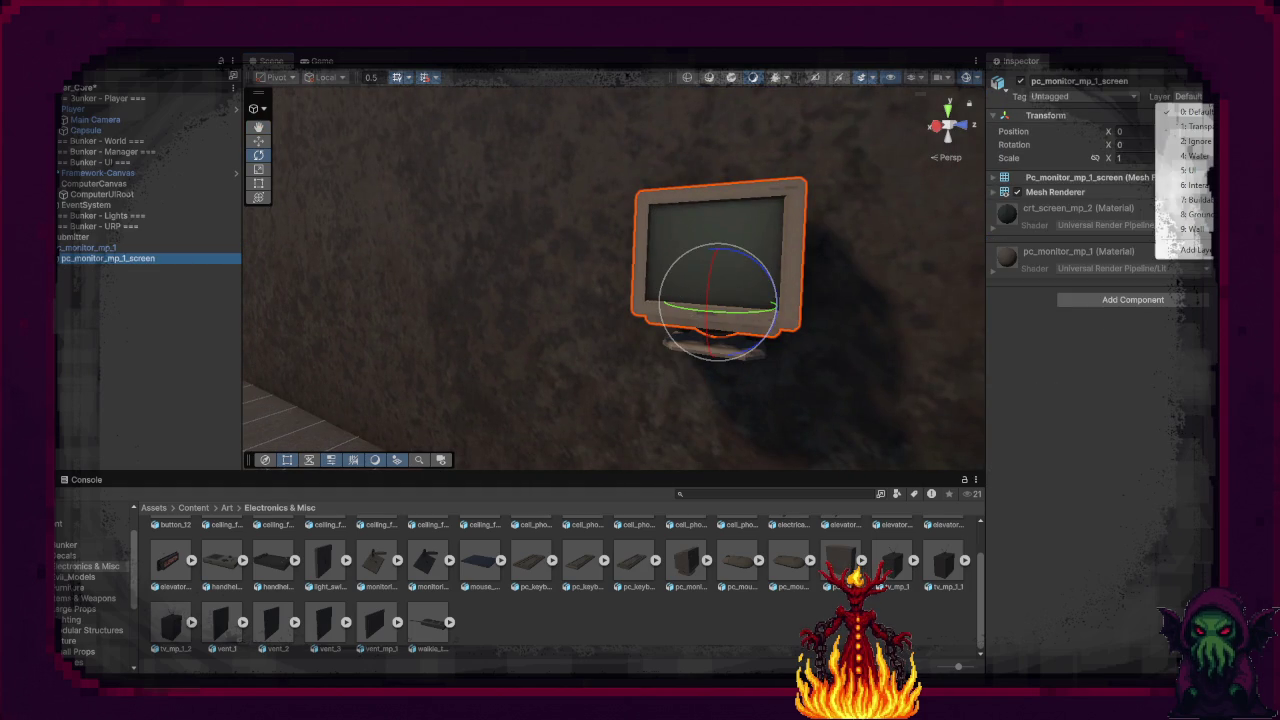
click(1192, 185)
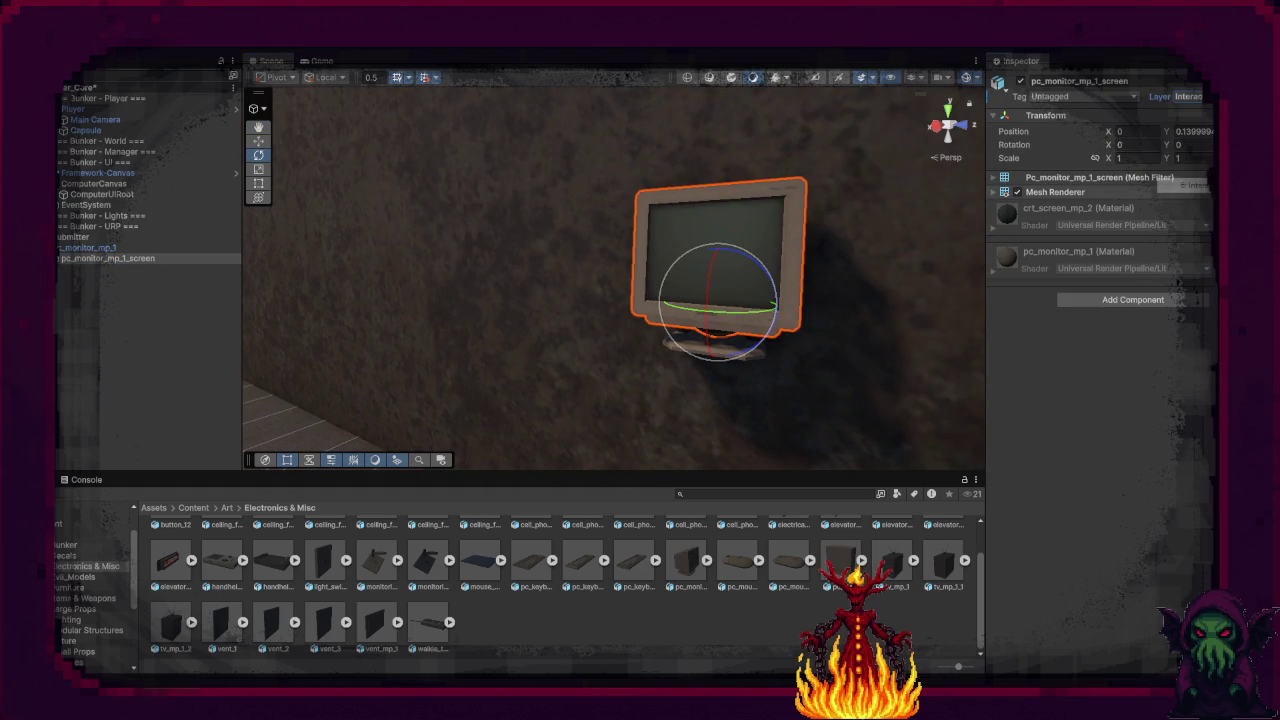
click(1158, 303)
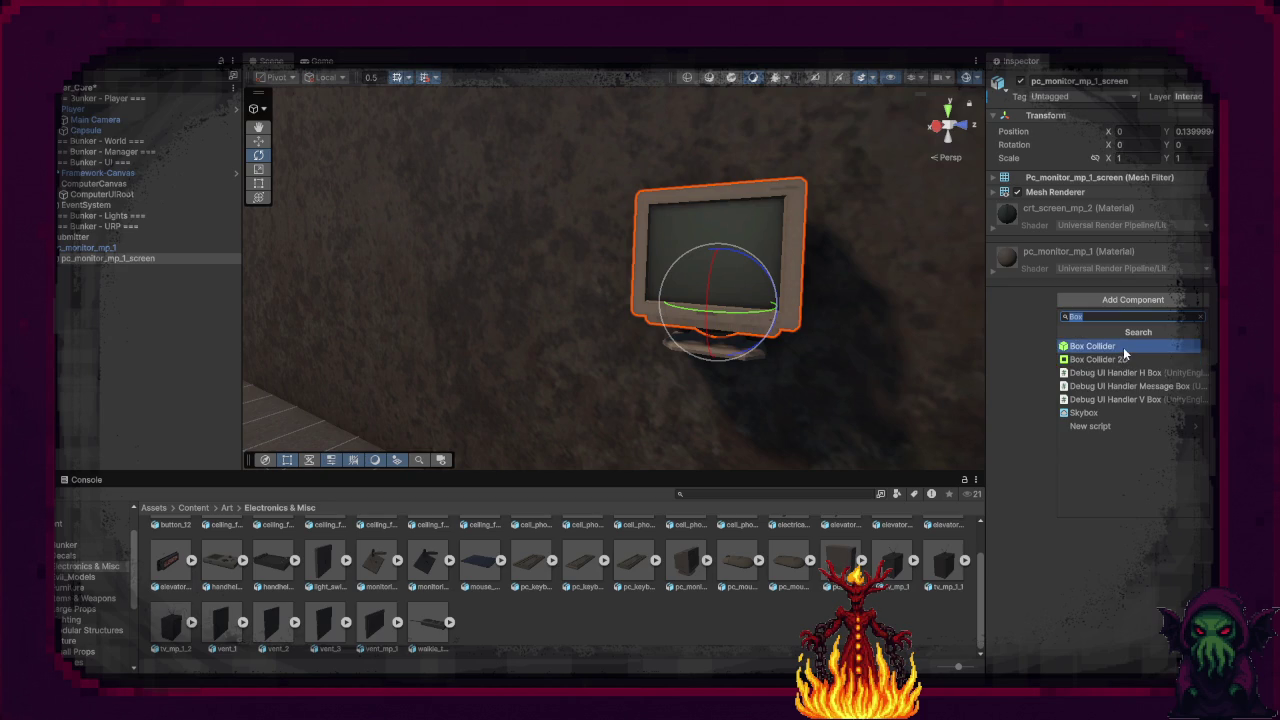
click(1123, 347)
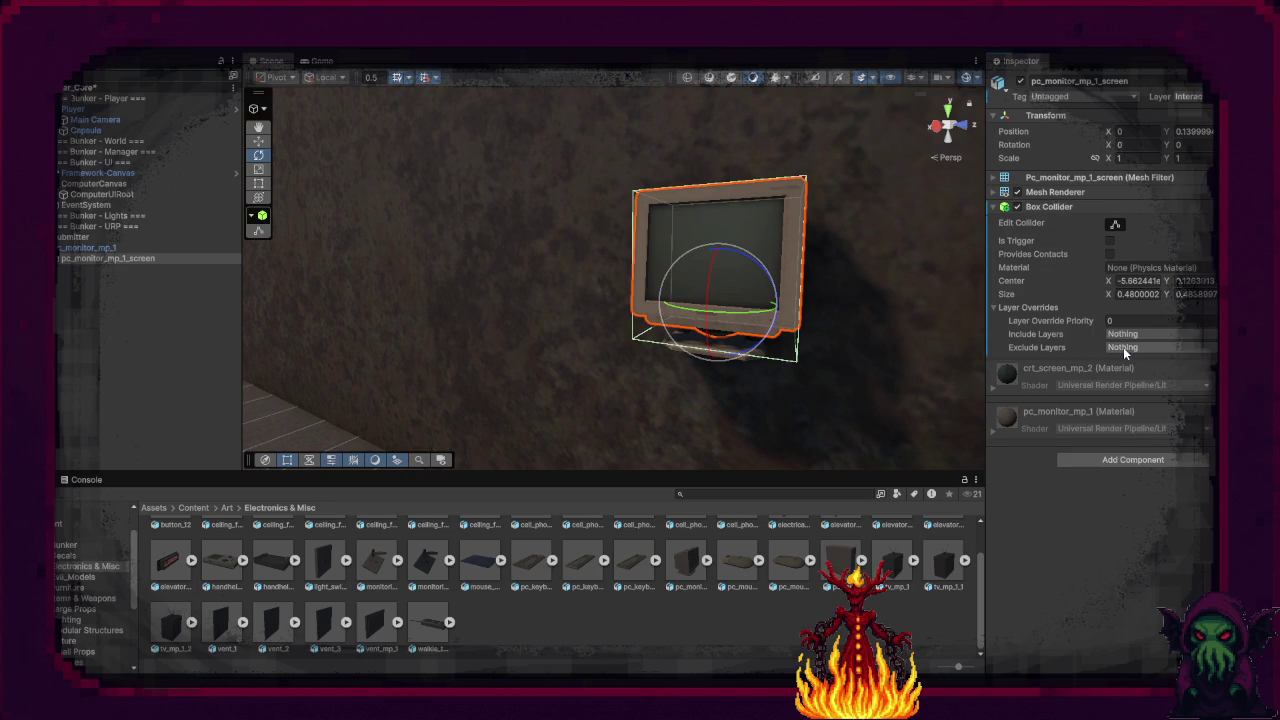
Step: Add a Computer Terminal script to the screen, linked to ComputerUIRoot as its Computer UI
click(1146, 460)
text(Comp)
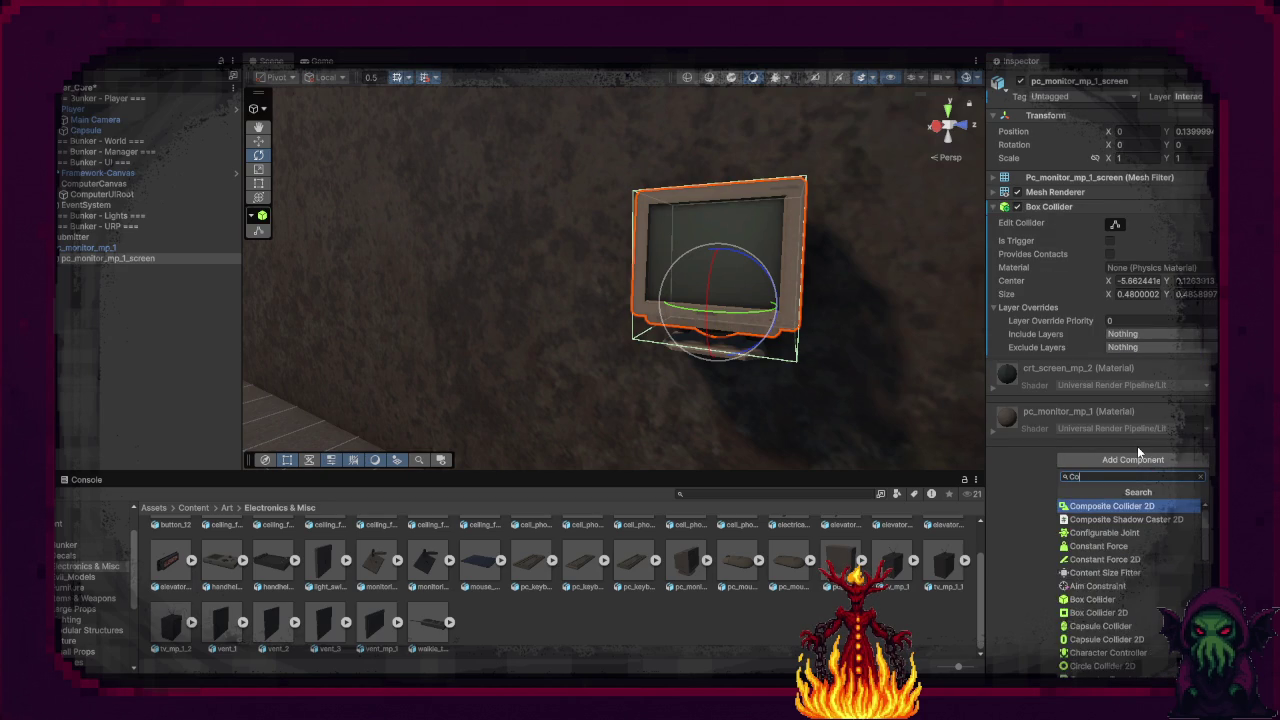
text(ute)
key(Return)
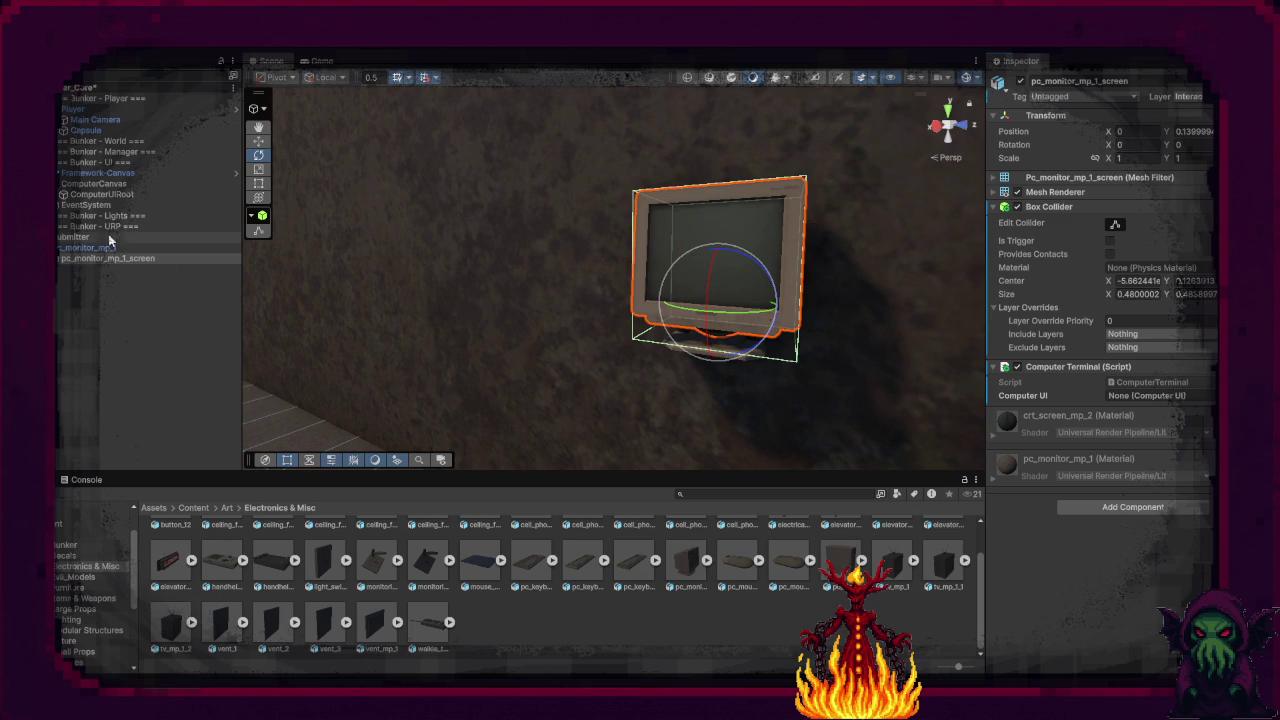
mouse_move(95, 194)
mouse_down()
mouse_move(929, 366)
mouse_move(1140, 396)
mouse_up()
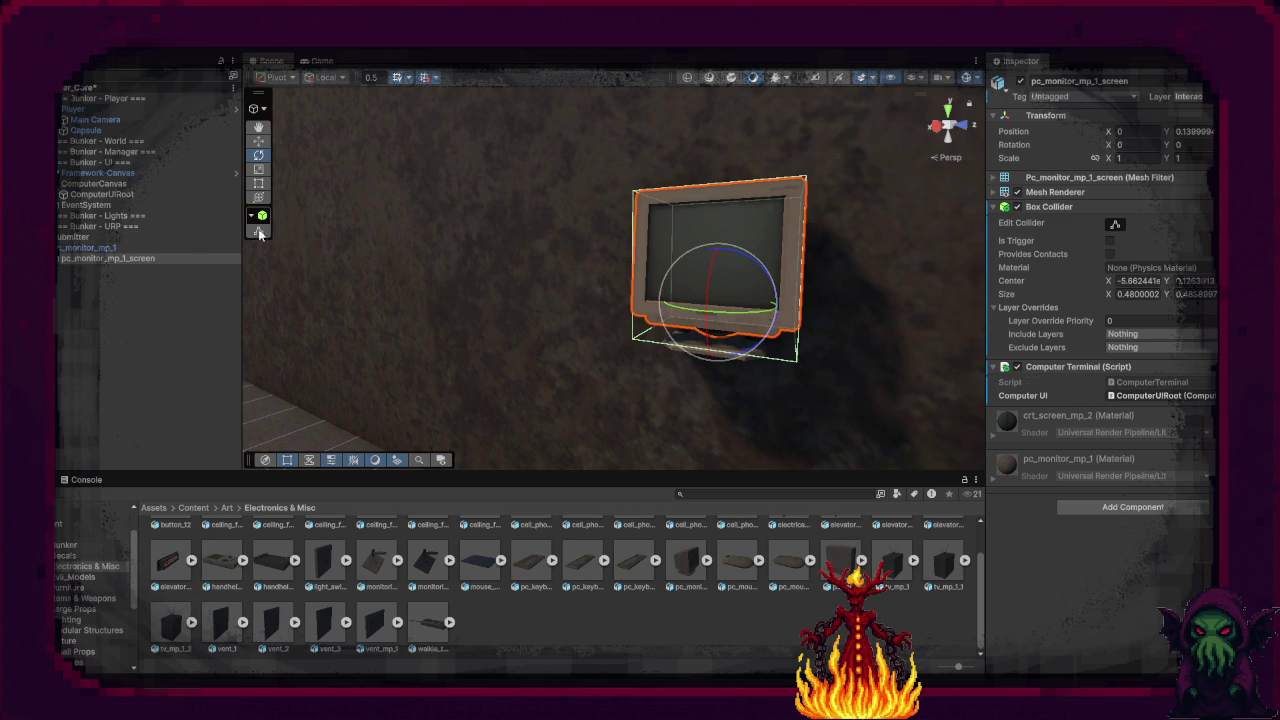
Step: Remove the Box Collider and Computer Terminal from the parent monitor and reset it to the Default layer
click(88, 248)
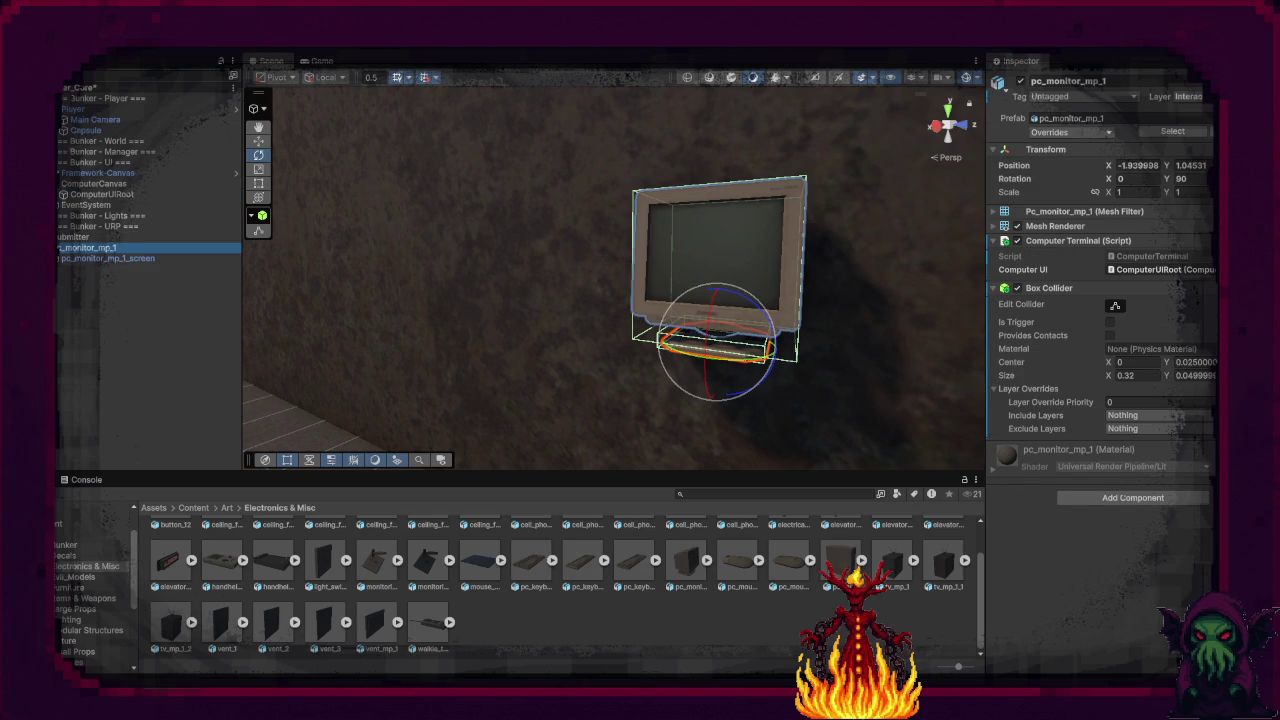
right_click(1120, 289)
click(1180, 368)
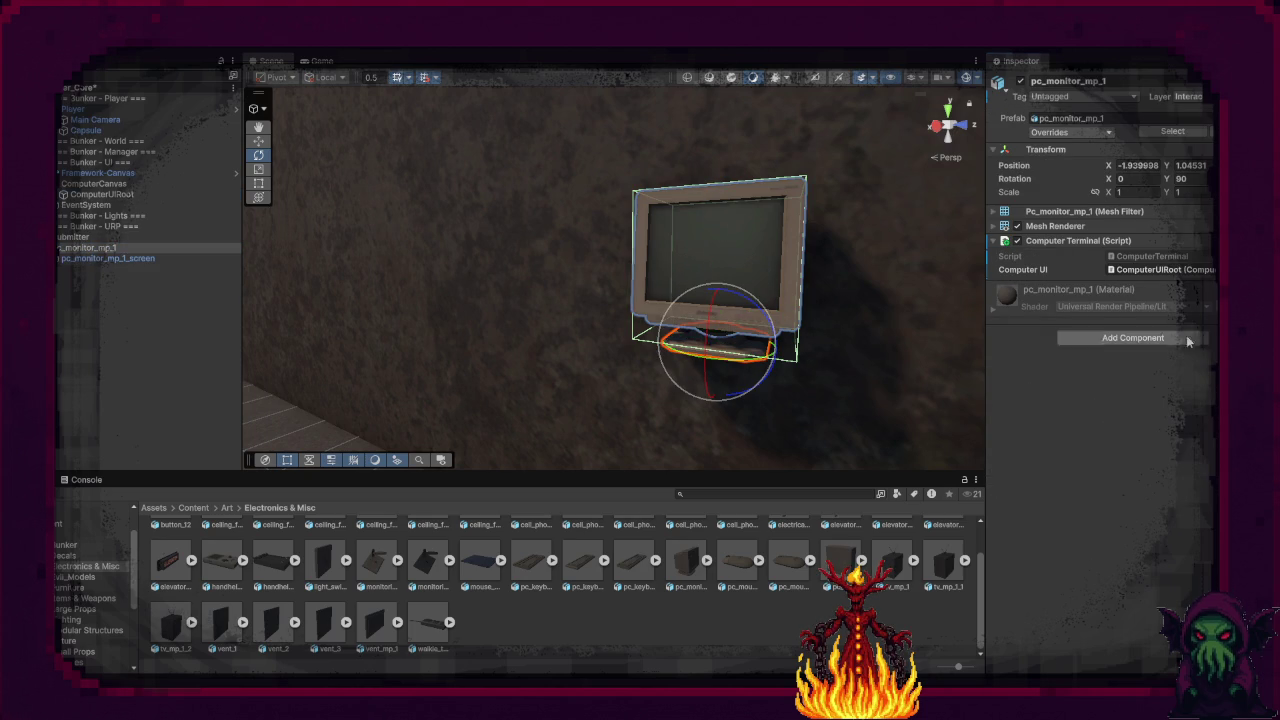
right_click(1120, 243)
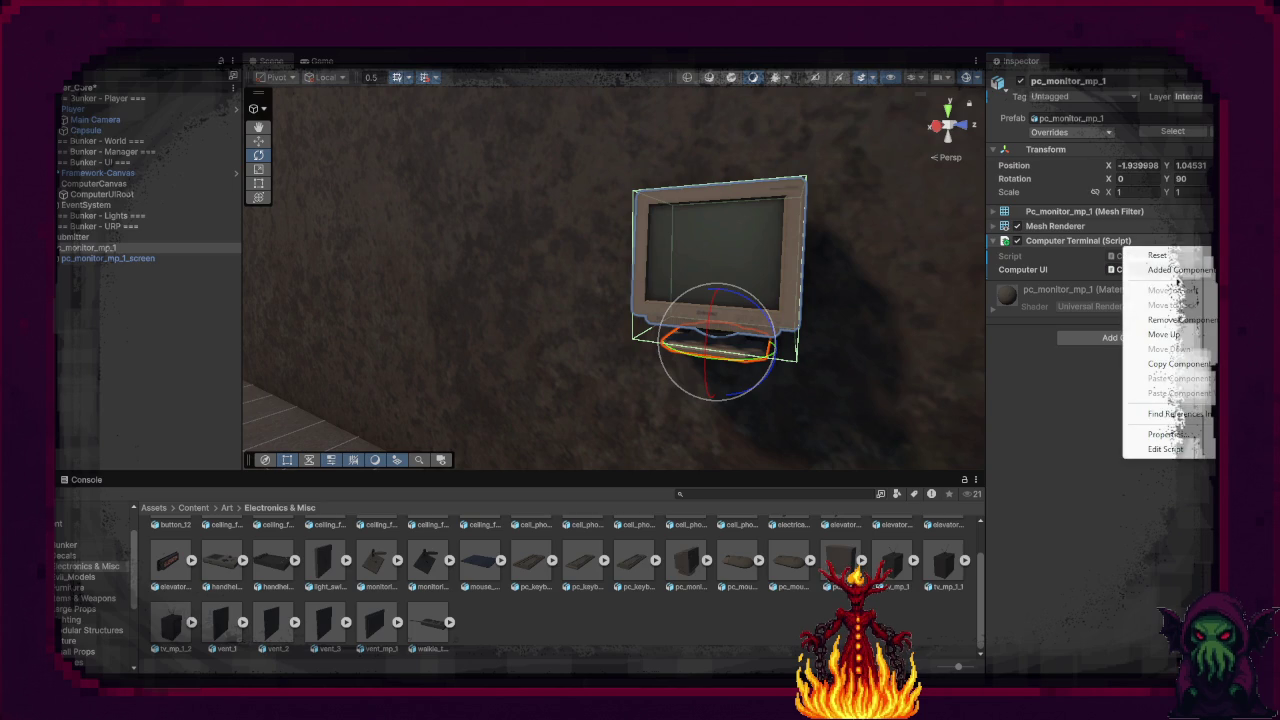
click(1192, 320)
click(1188, 96)
click(1180, 109)
click(659, 371)
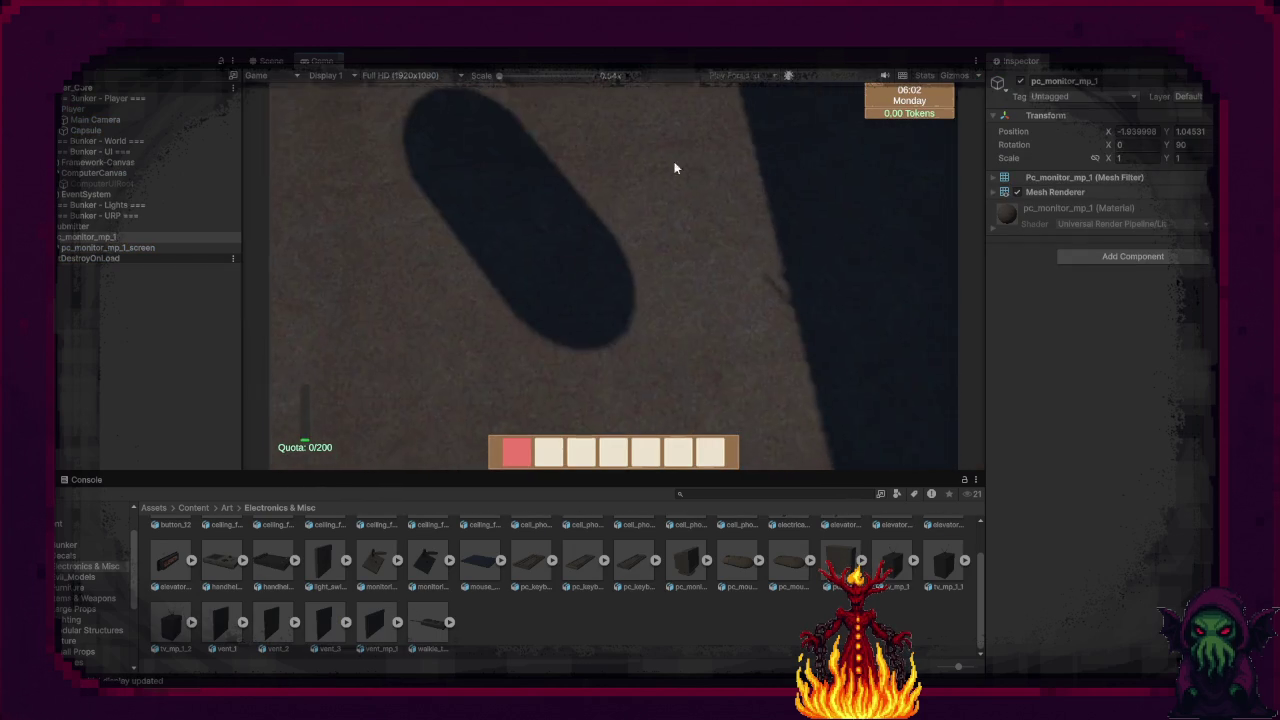
Step: Use the wall monitor to open the Seed Shop, buy a stack of seeds, and close it
mouse_move(691, 207)
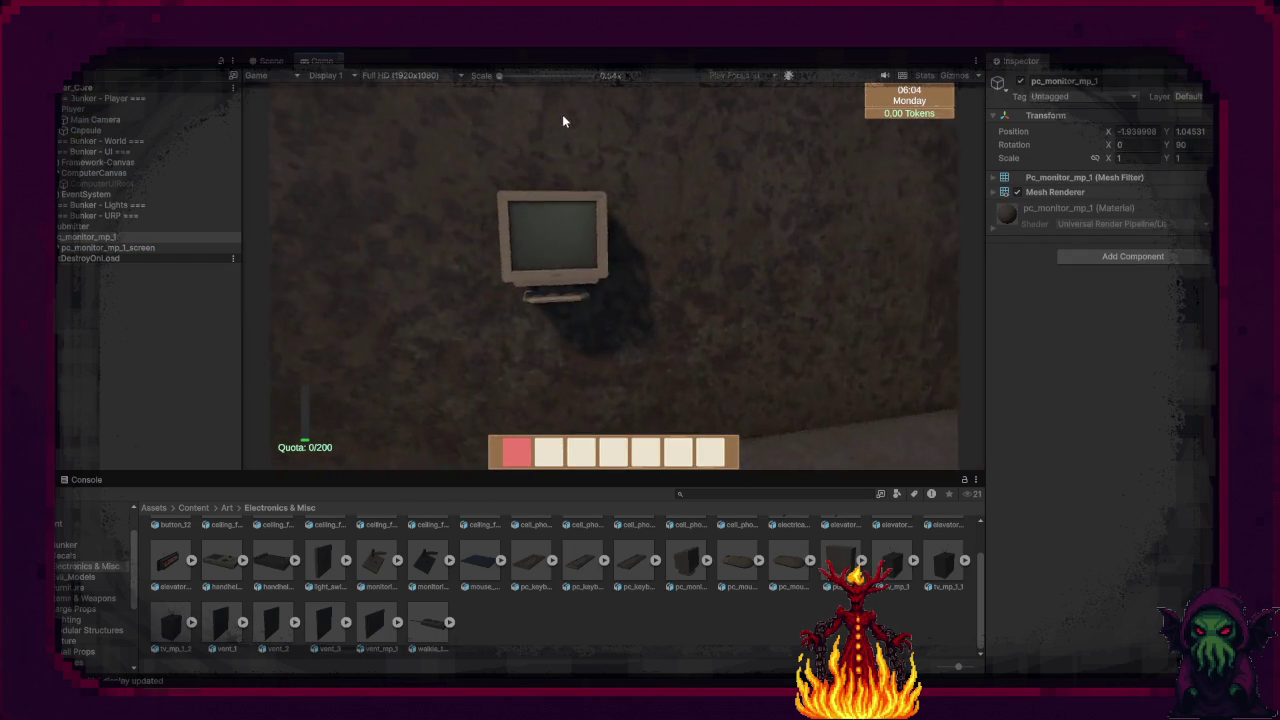
mouse_move(558, 121)
key(e)
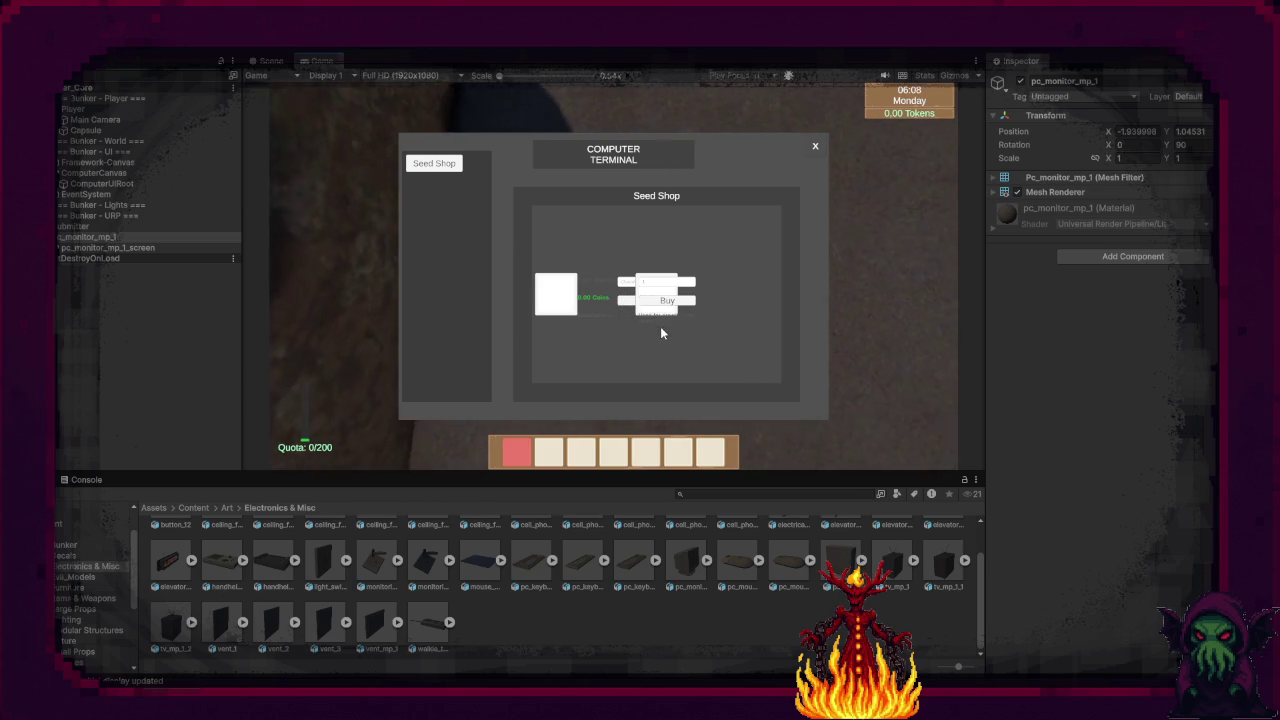
mouse_move(670, 332)
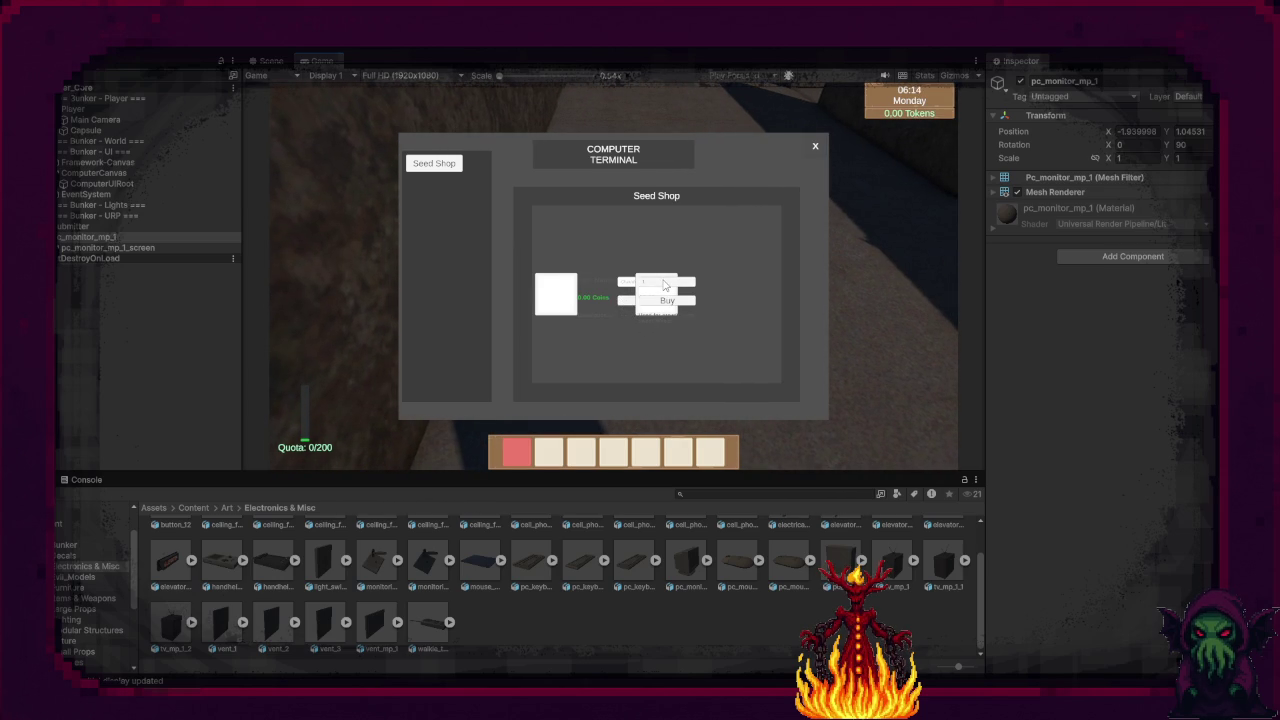
scroll(664, 286, down, 1)
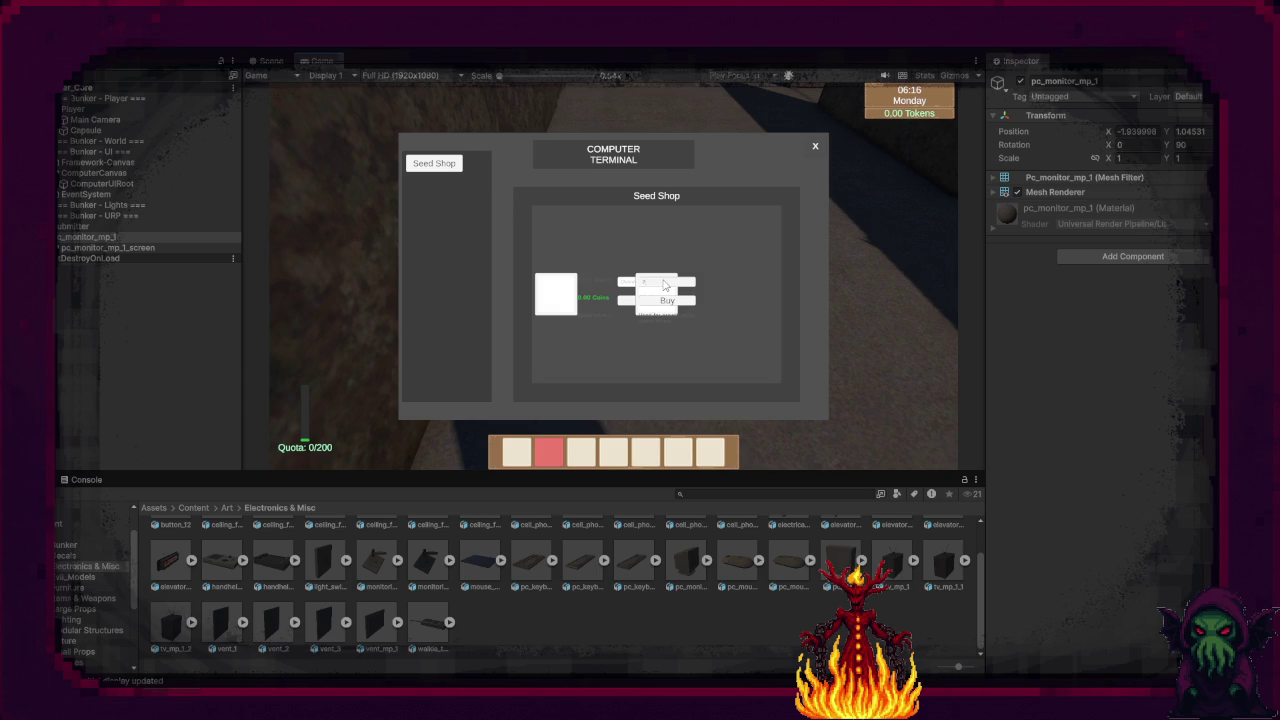
scroll(670, 290, down, 3)
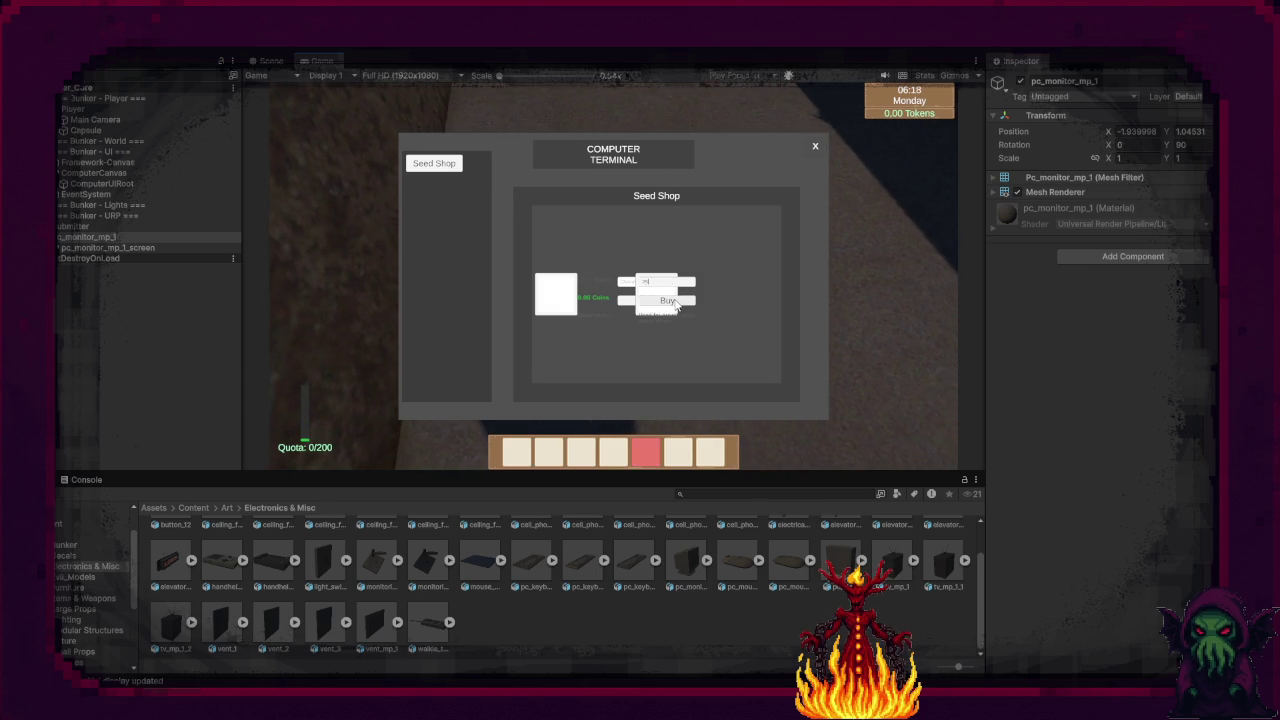
click(670, 301)
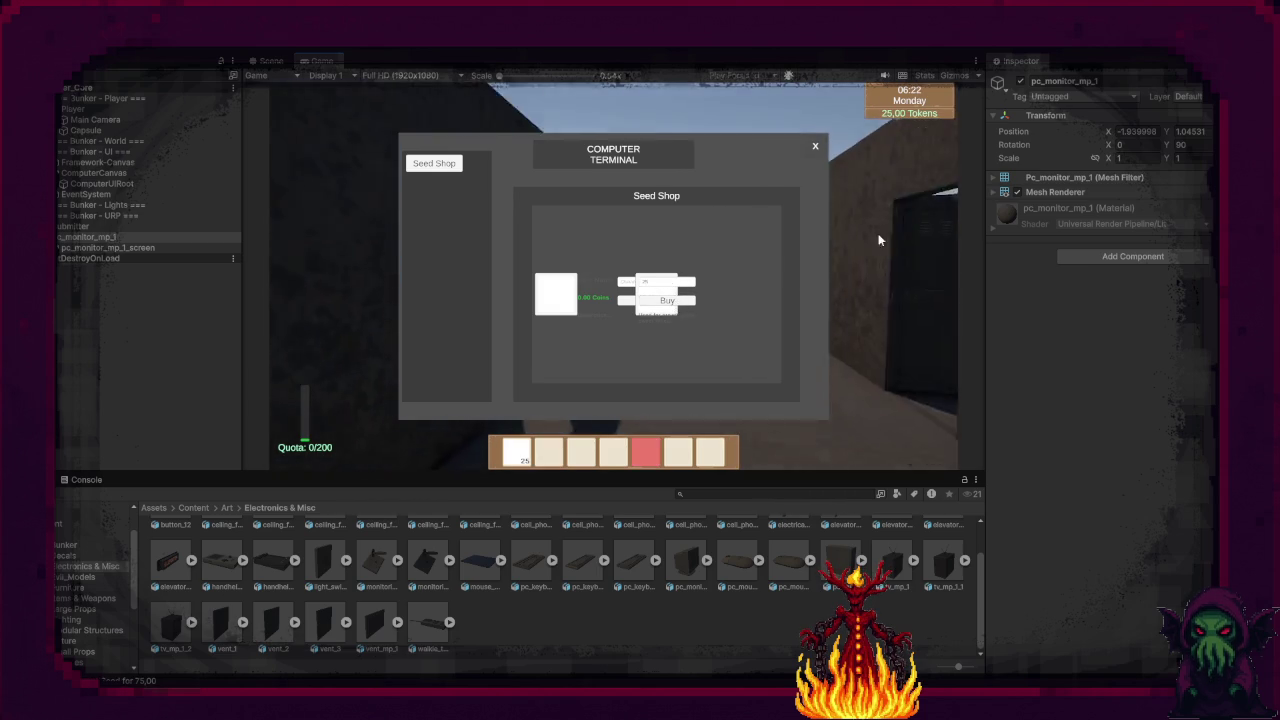
click(816, 147)
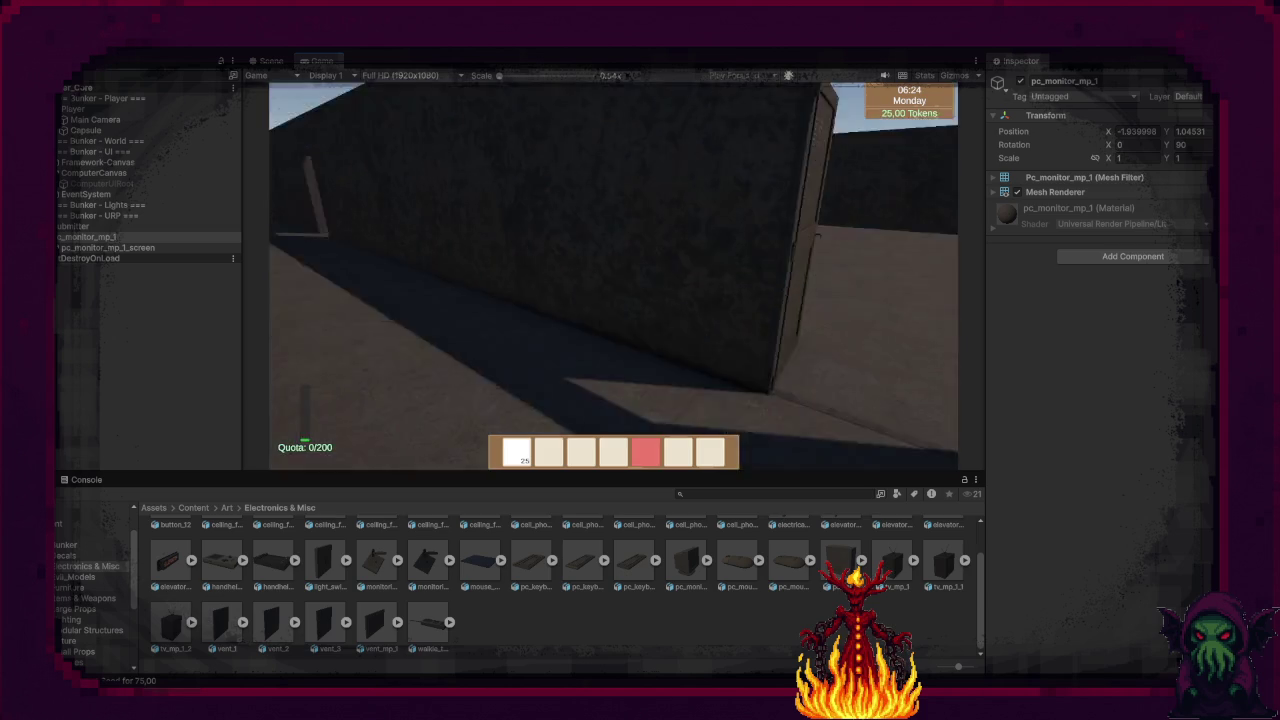
Step: Walk to the planter, equip the seeds, and plant them until the field bed is full
key(w)
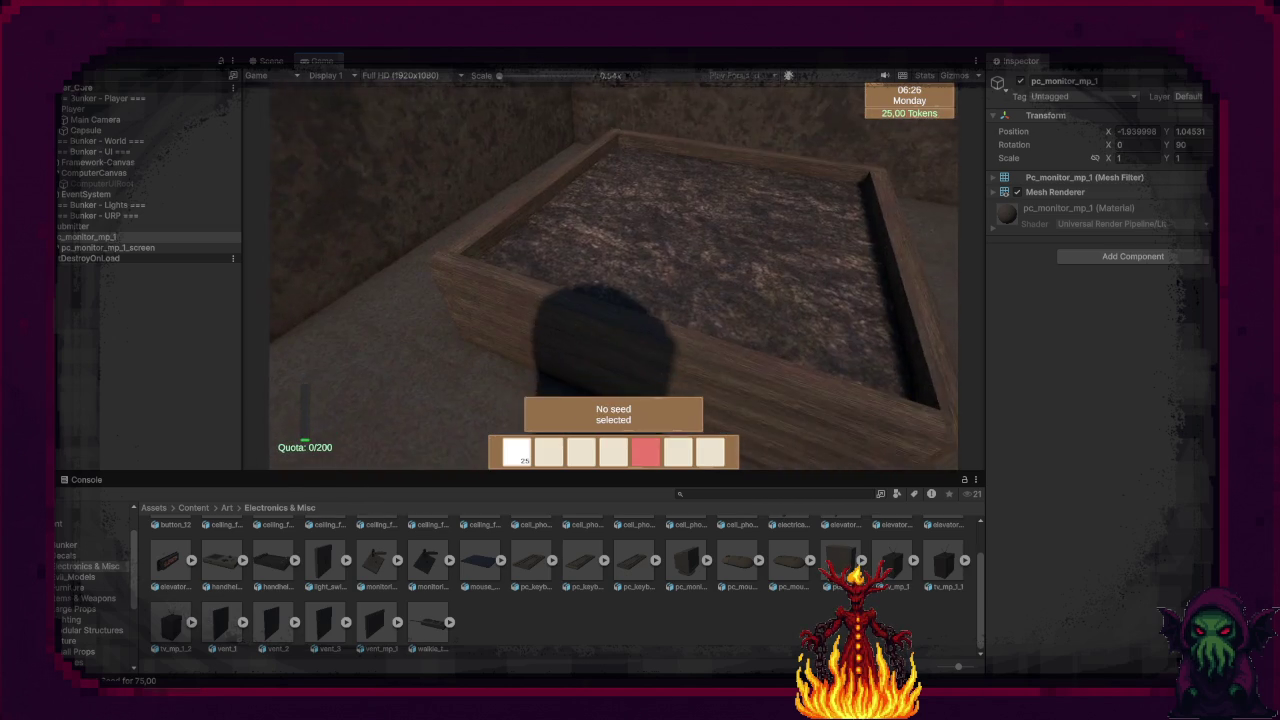
key(1)
key(e)
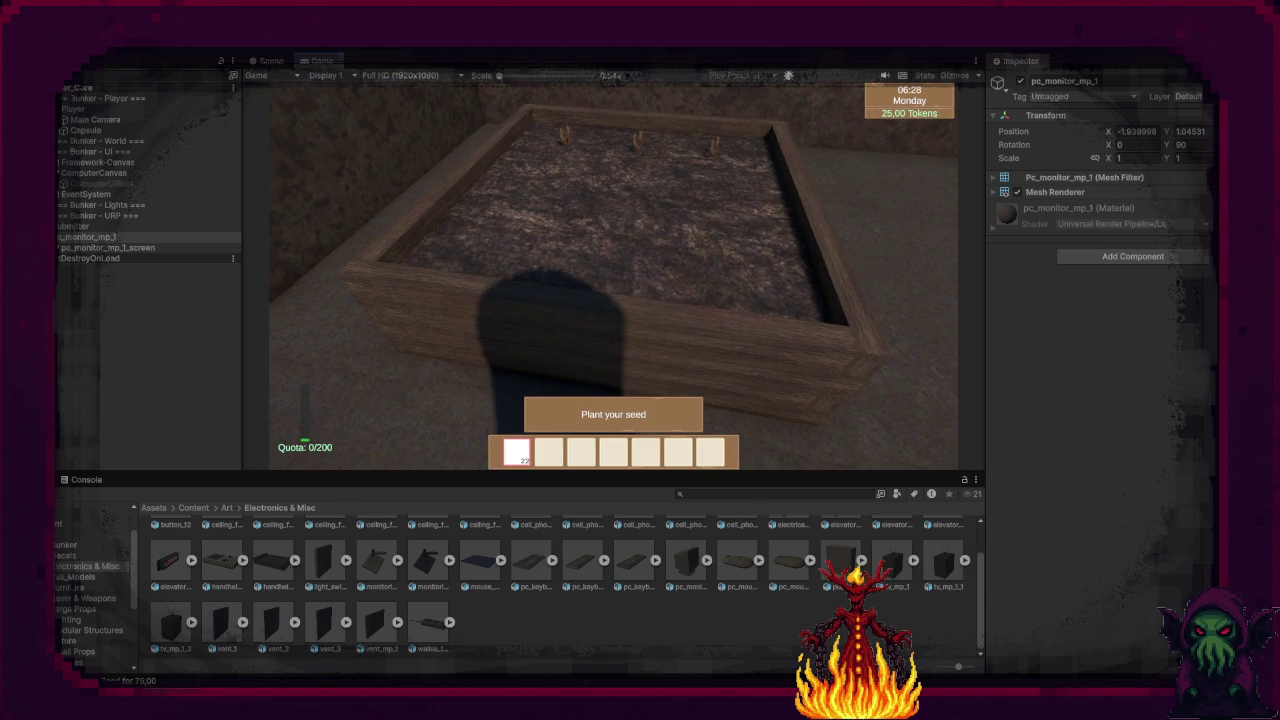
key(e)
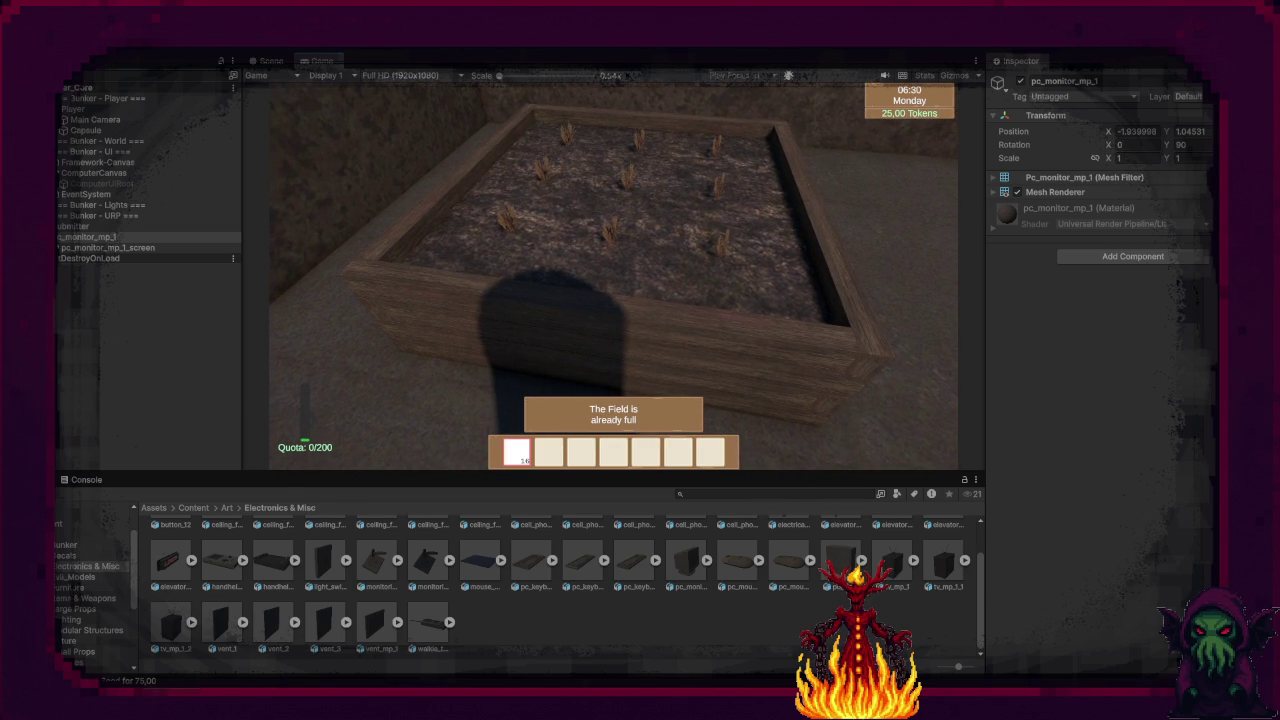
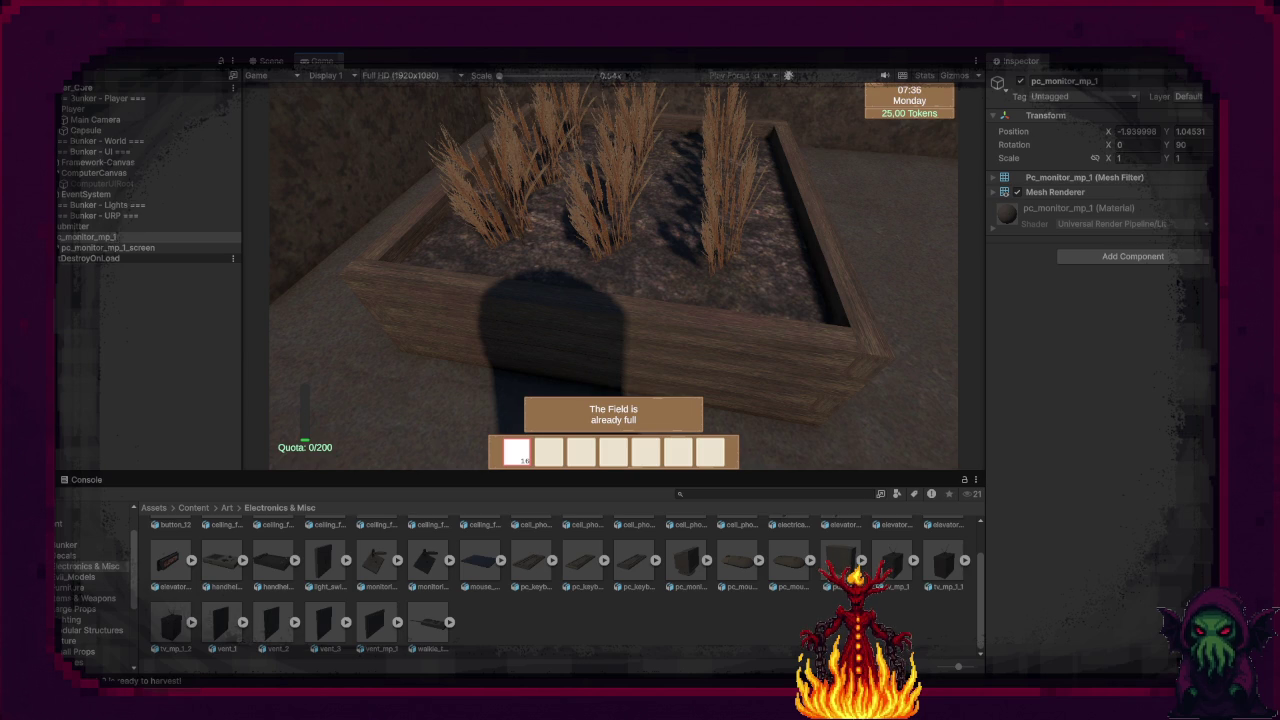
Step: Harvest every wheat plant in the planter and replant the empty bed with seeds
mouse_move(613, 275)
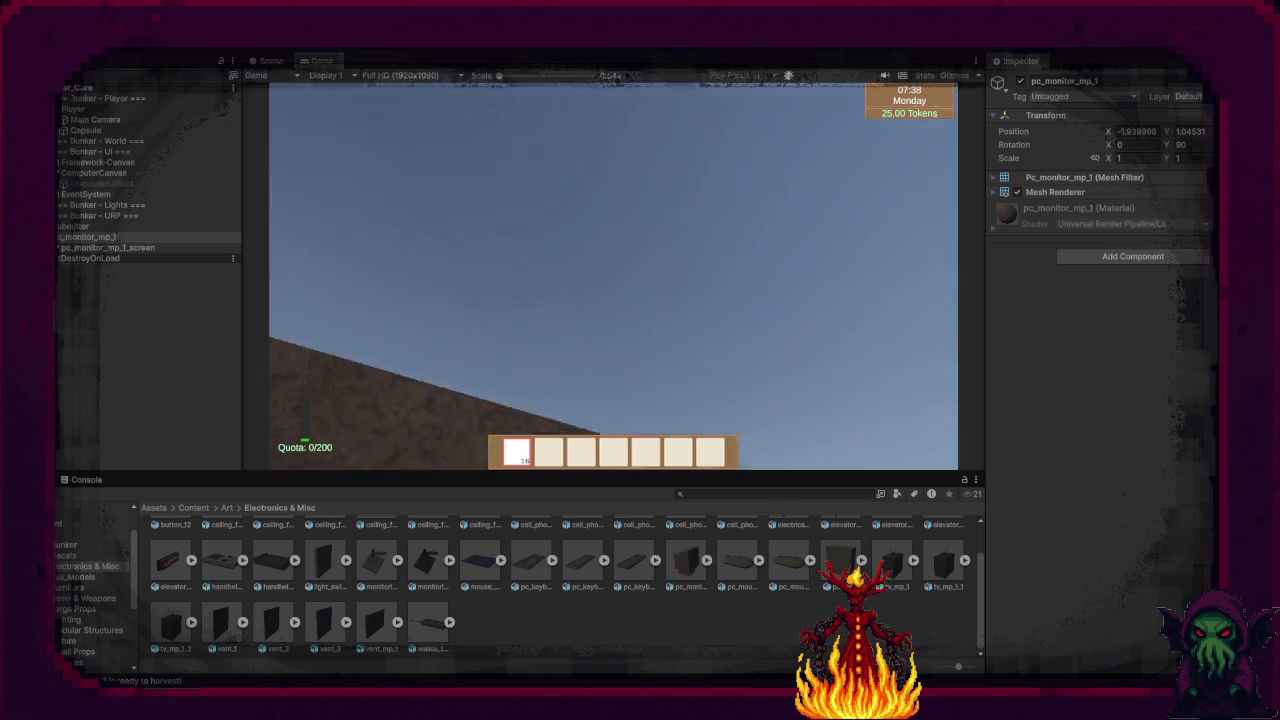
key(e)
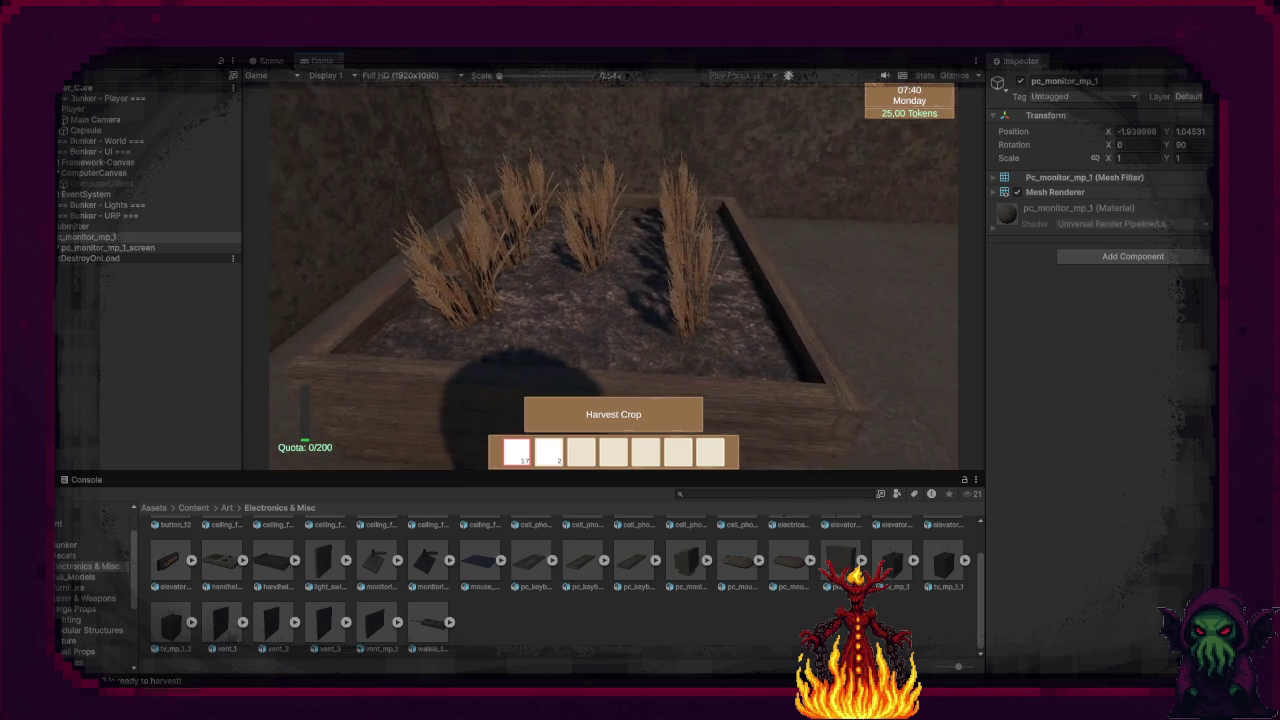
key(e)
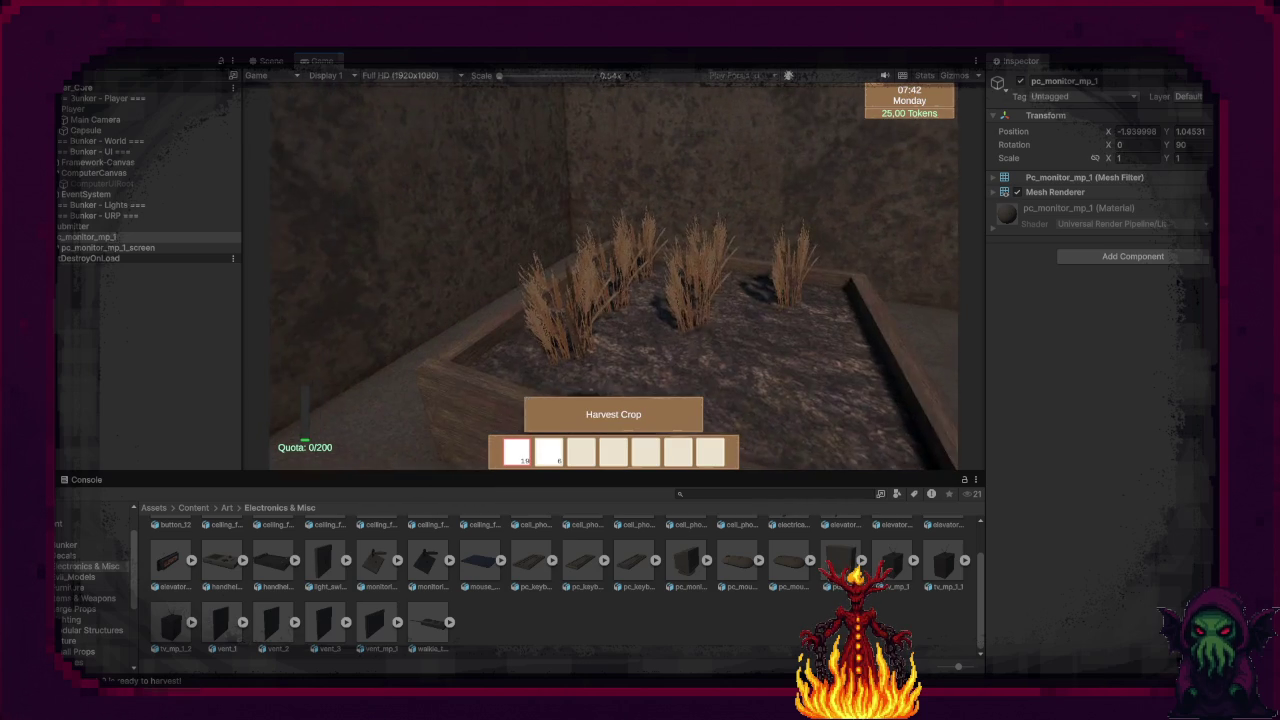
key(e)
key(e)
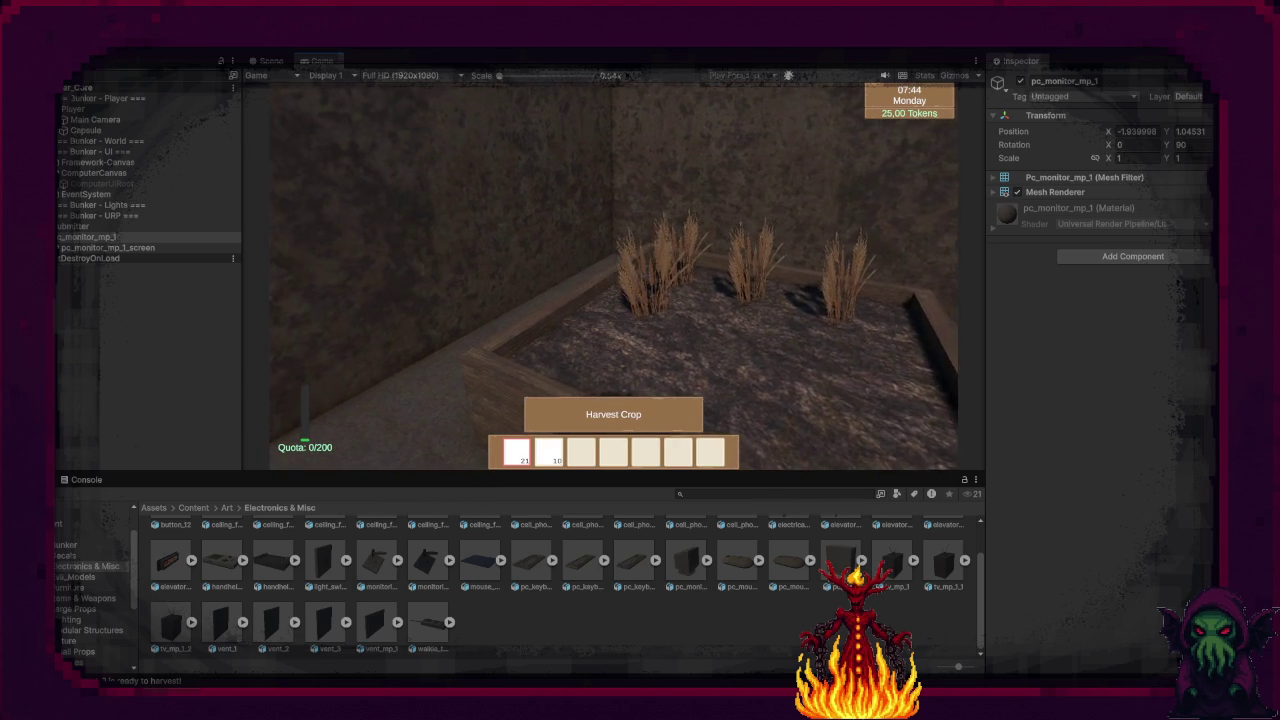
key(w)
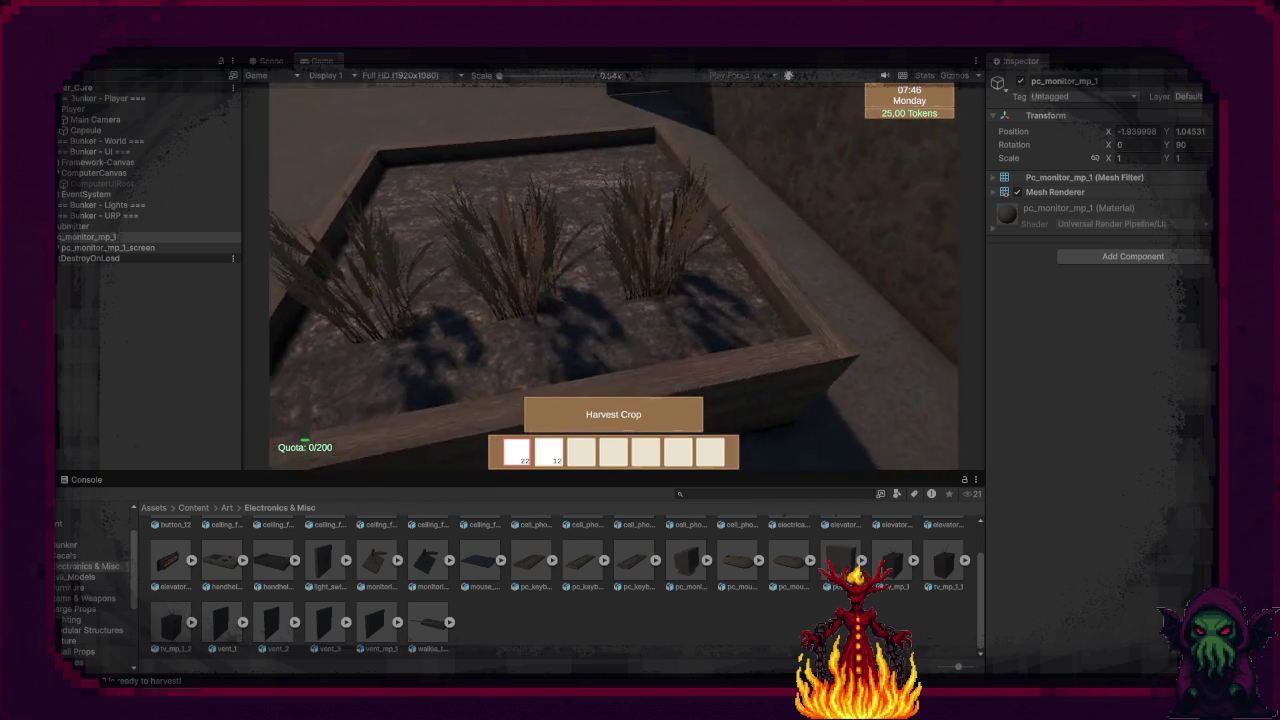
key(e)
key(e)
key(e)
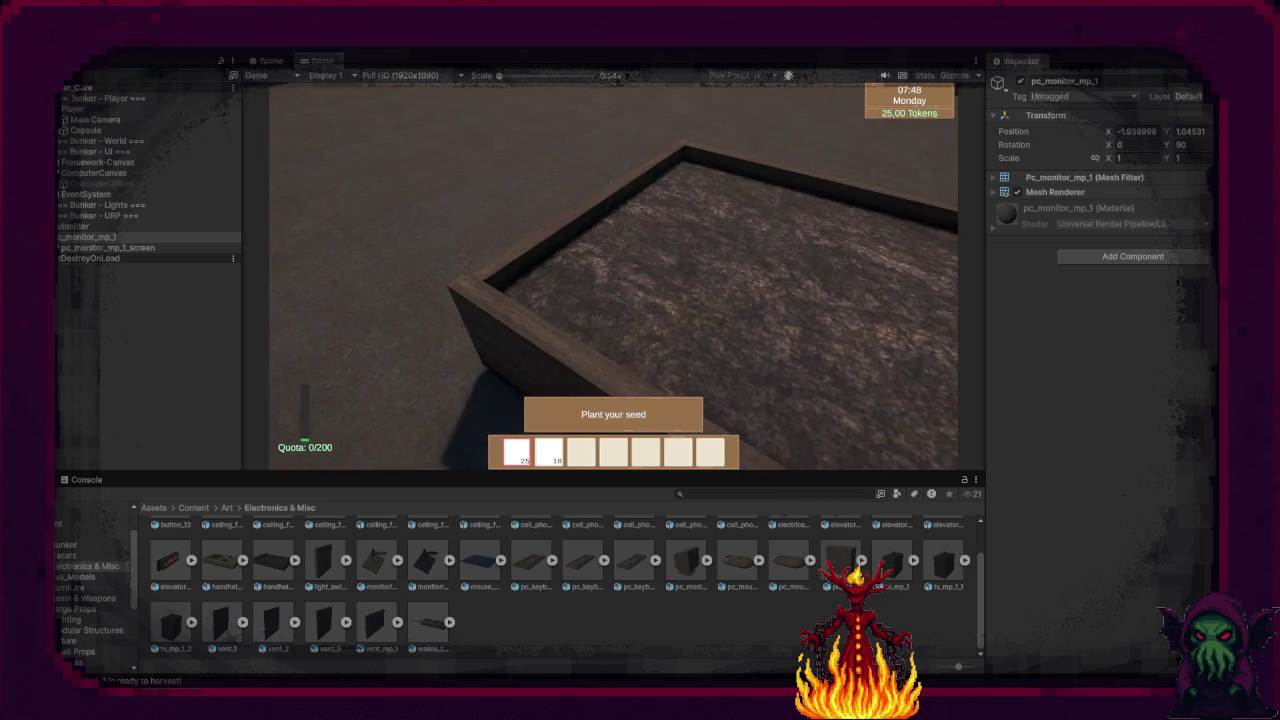
key(e)
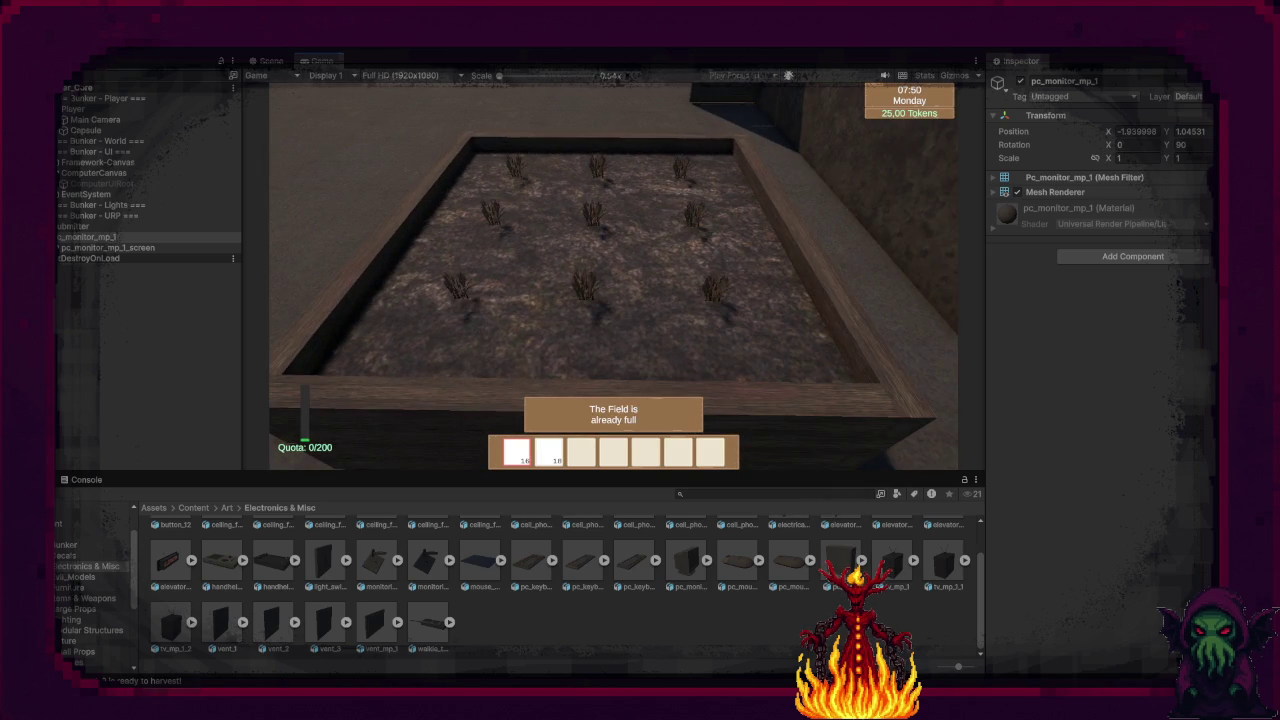
Step: Walk to the wall monitor and submitter box to confirm 'No quota set'
key(w)
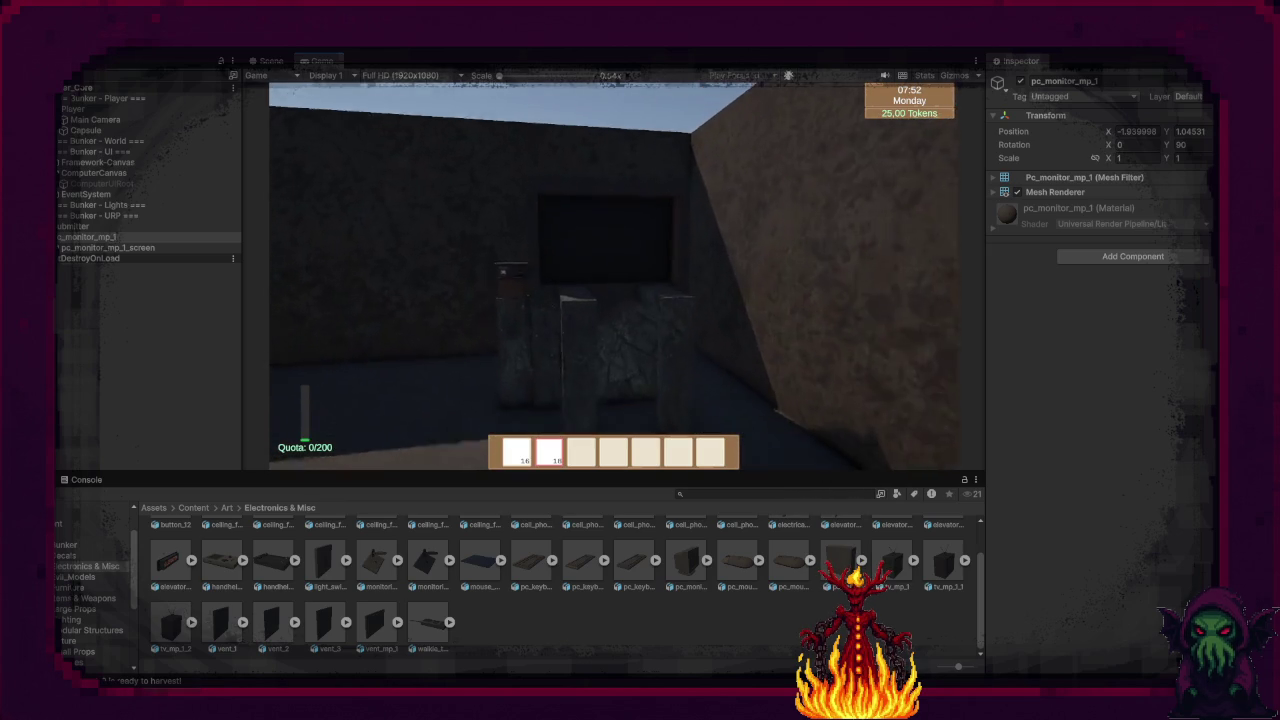
key(w)
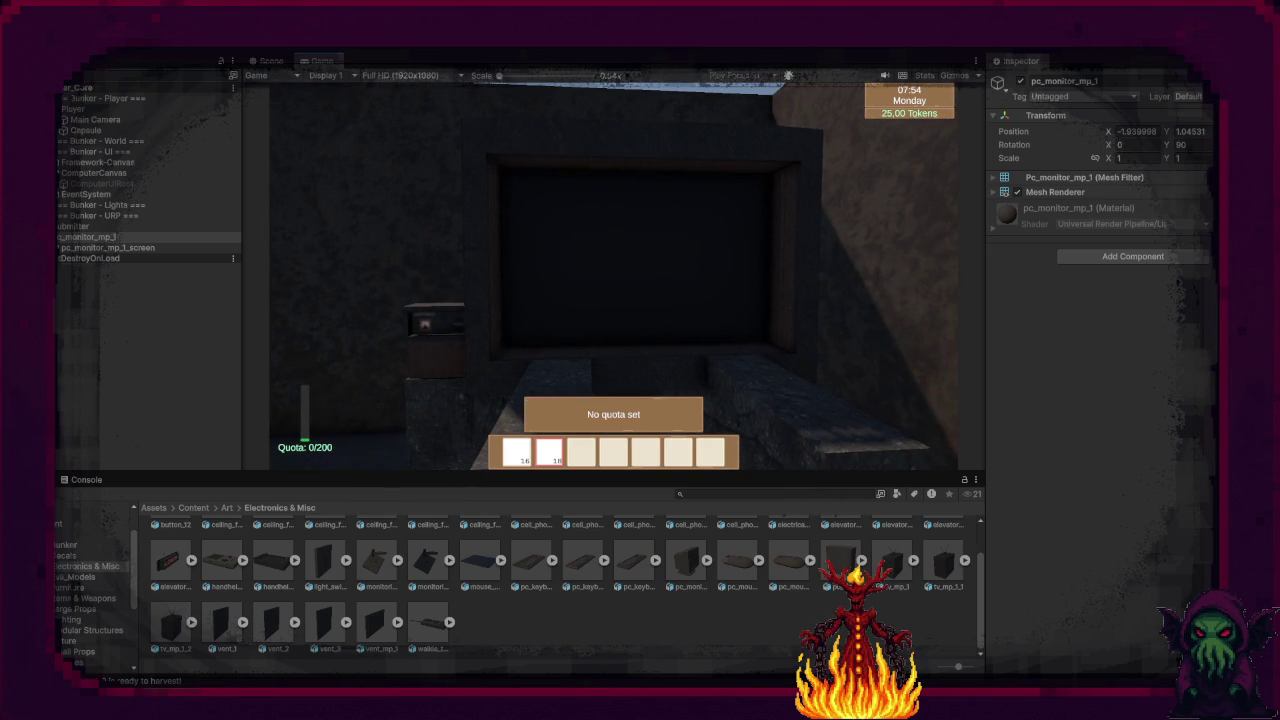
key(a)
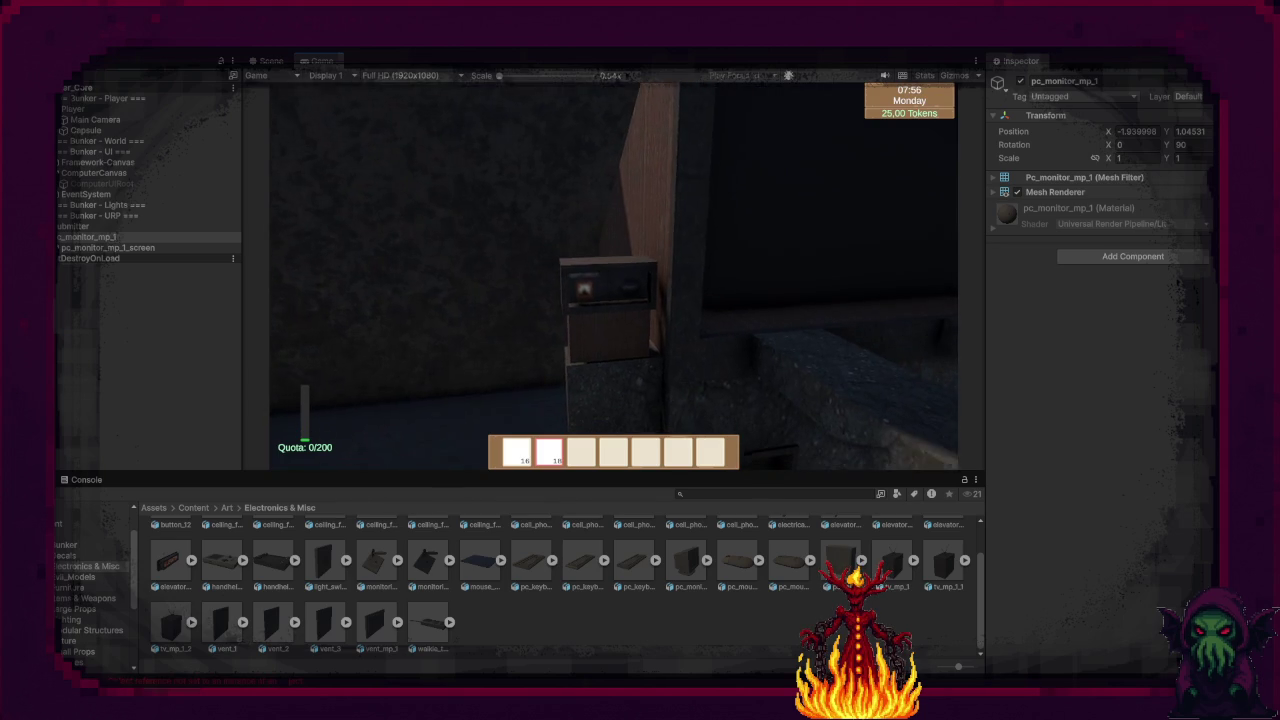
key(w)
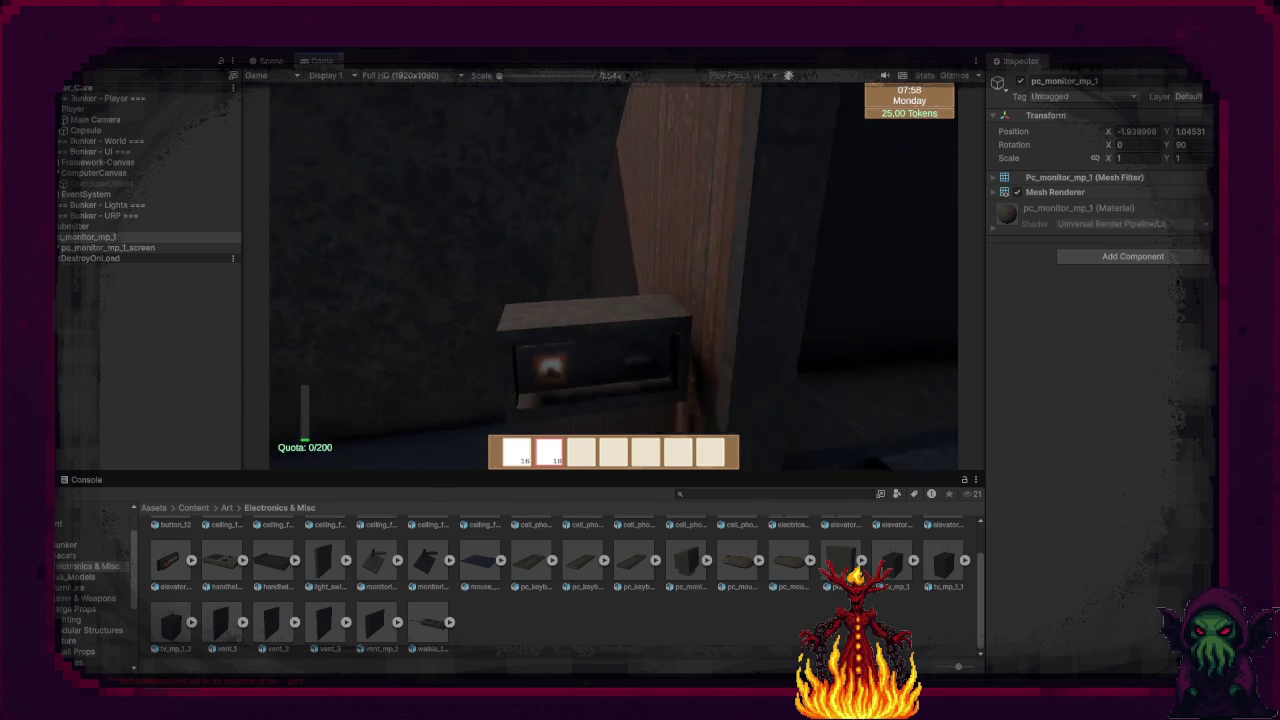
key(w)
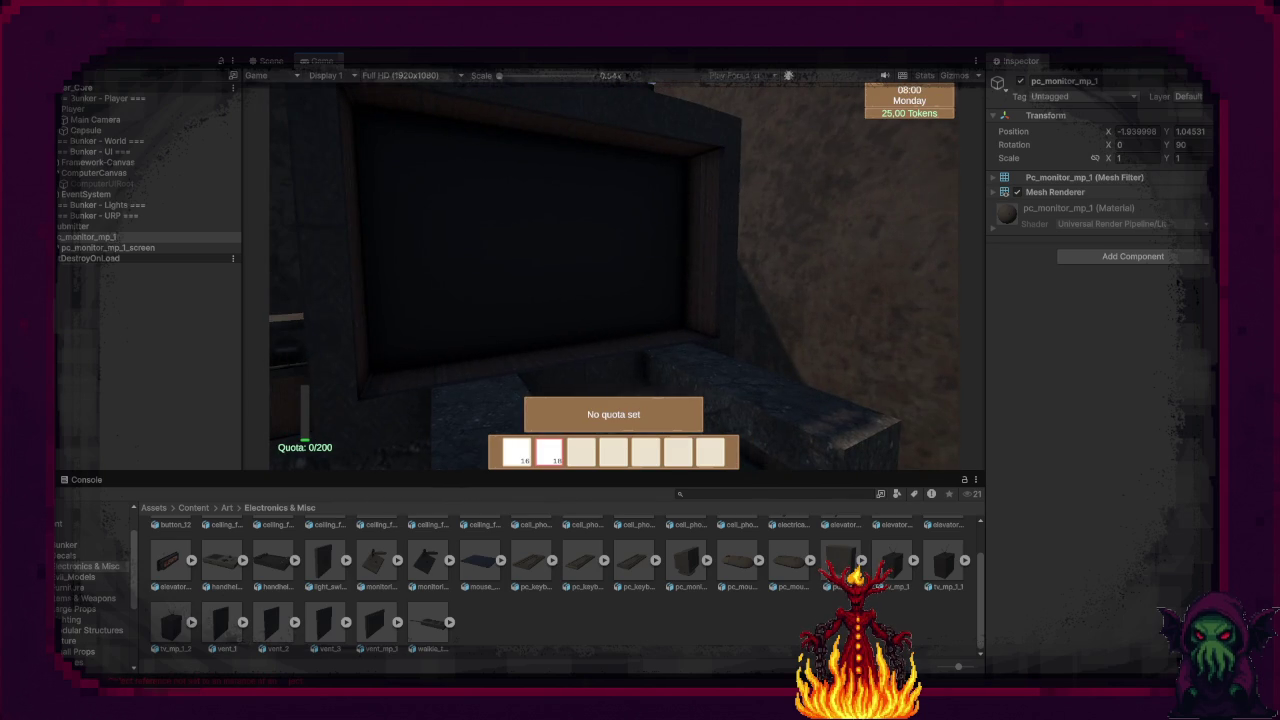
key(2)
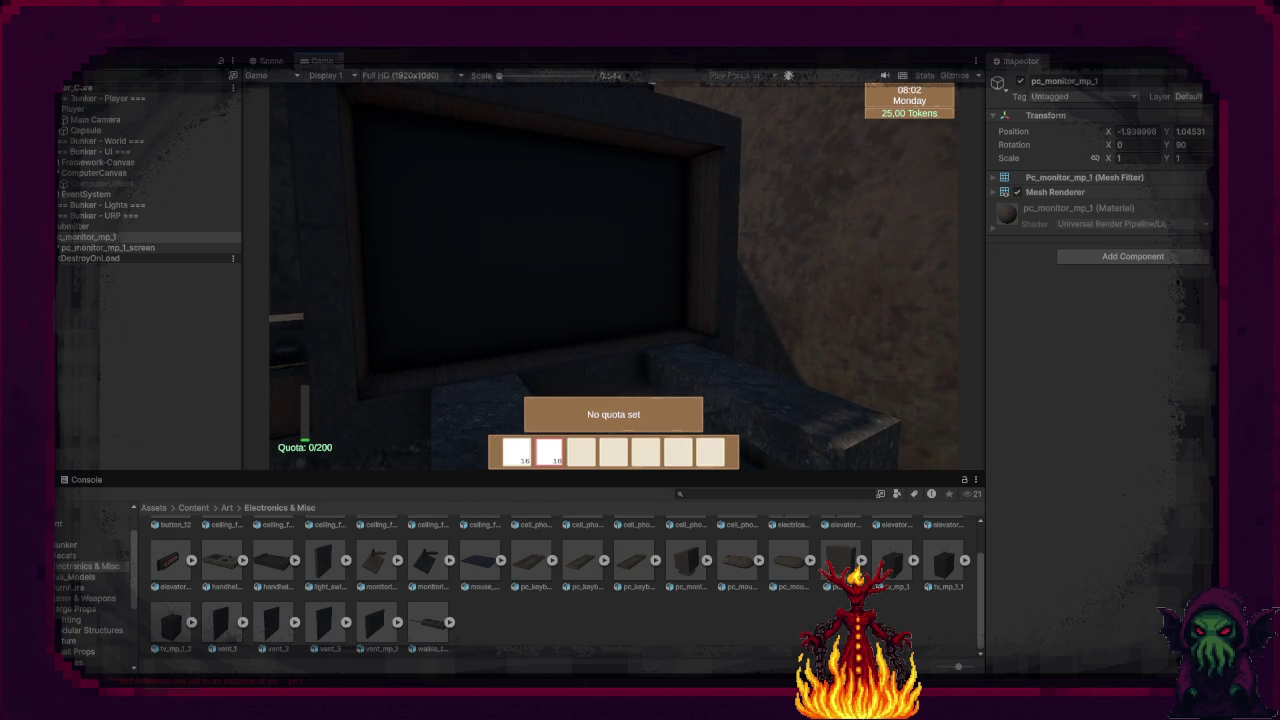
mouse_move(644, 62)
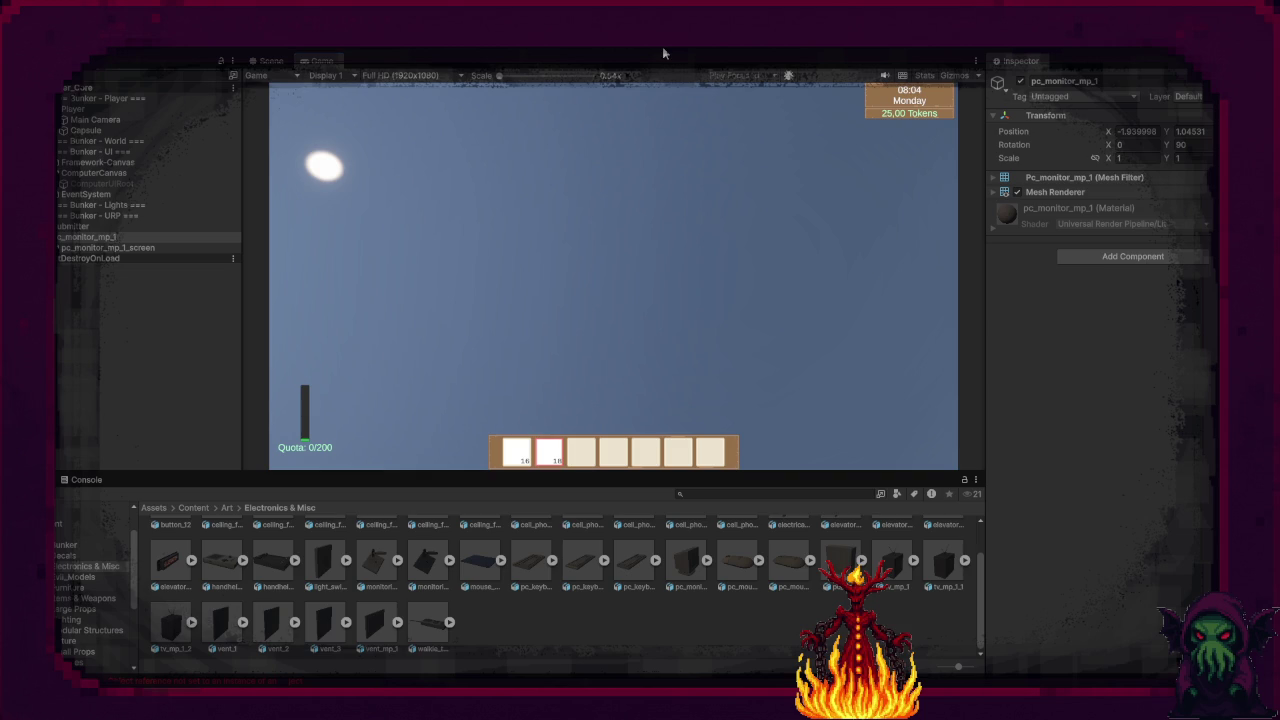
Step: Stop the game, give the Submitter Wheat as quota item with Weekly Quota 20, and replay
click(653, 49)
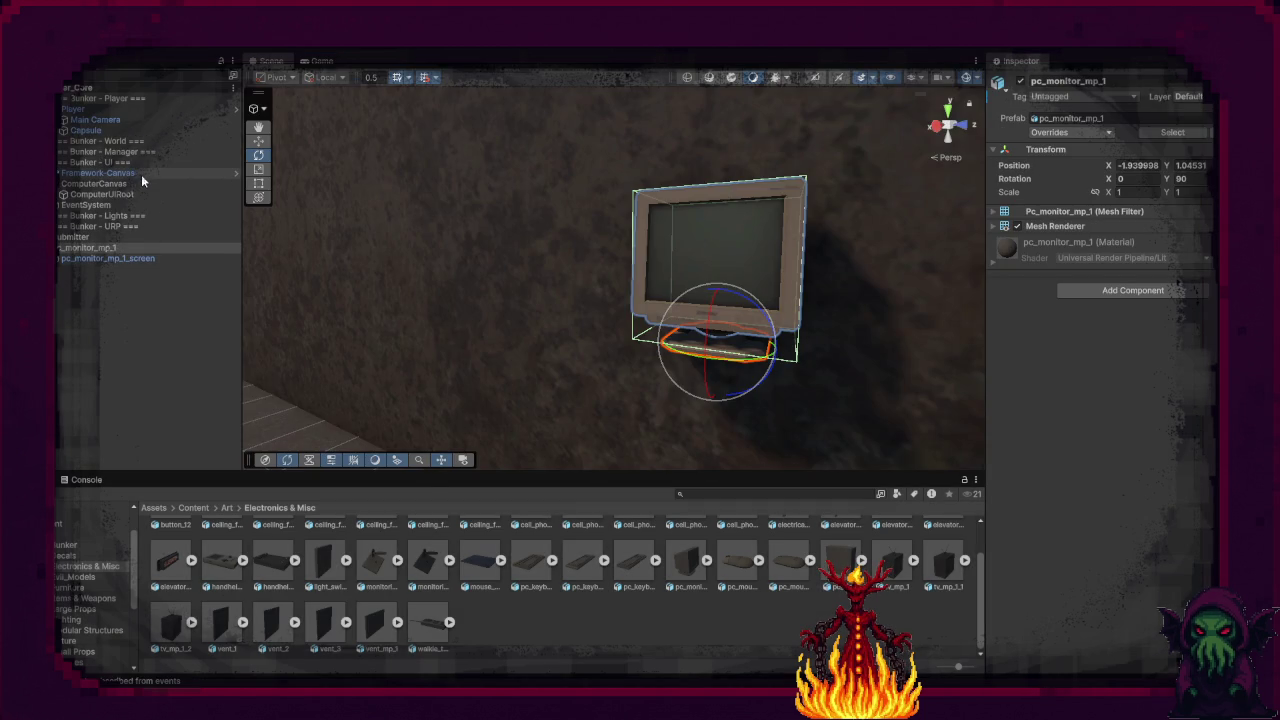
click(134, 237)
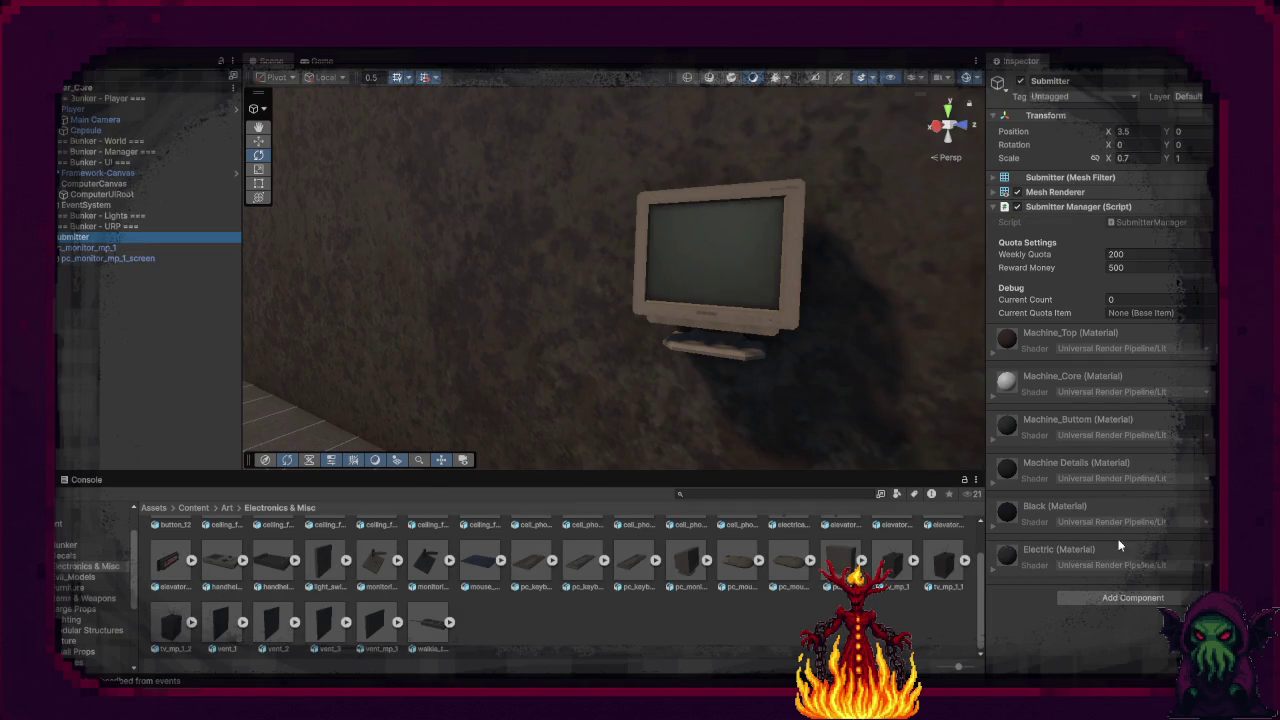
click(1180, 313)
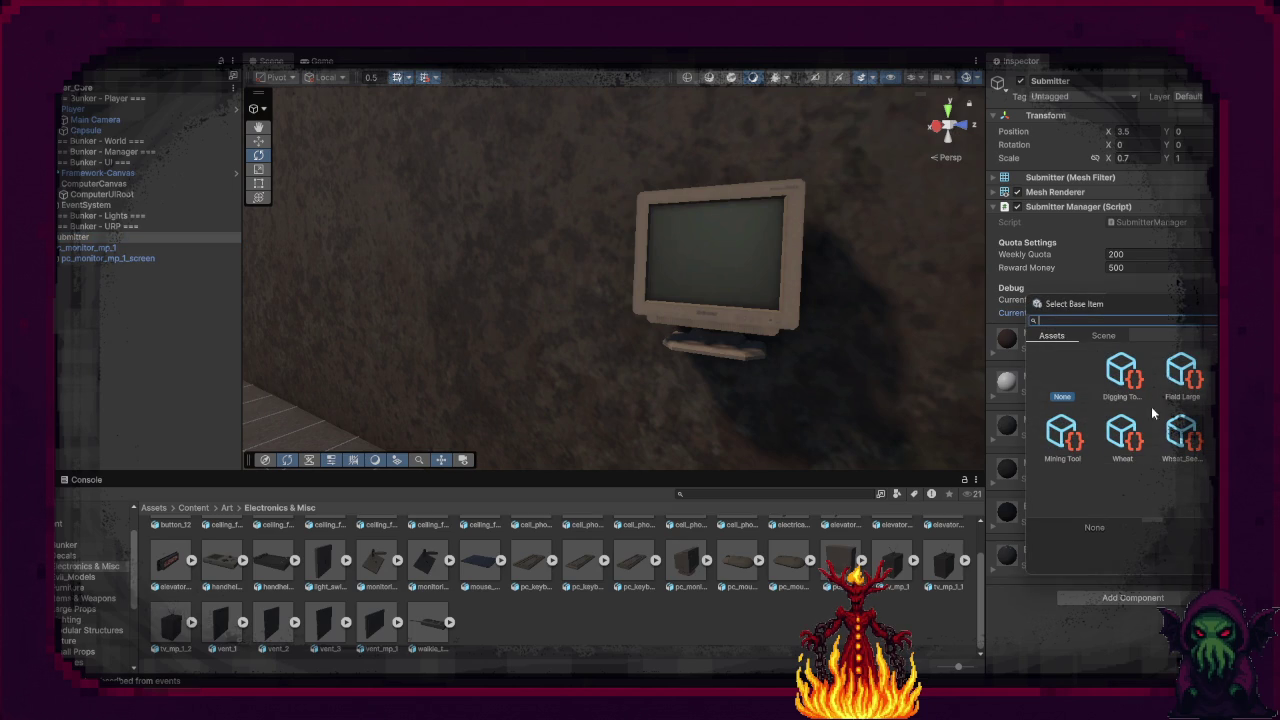
double_click(1120, 436)
click(1149, 255)
text(20)
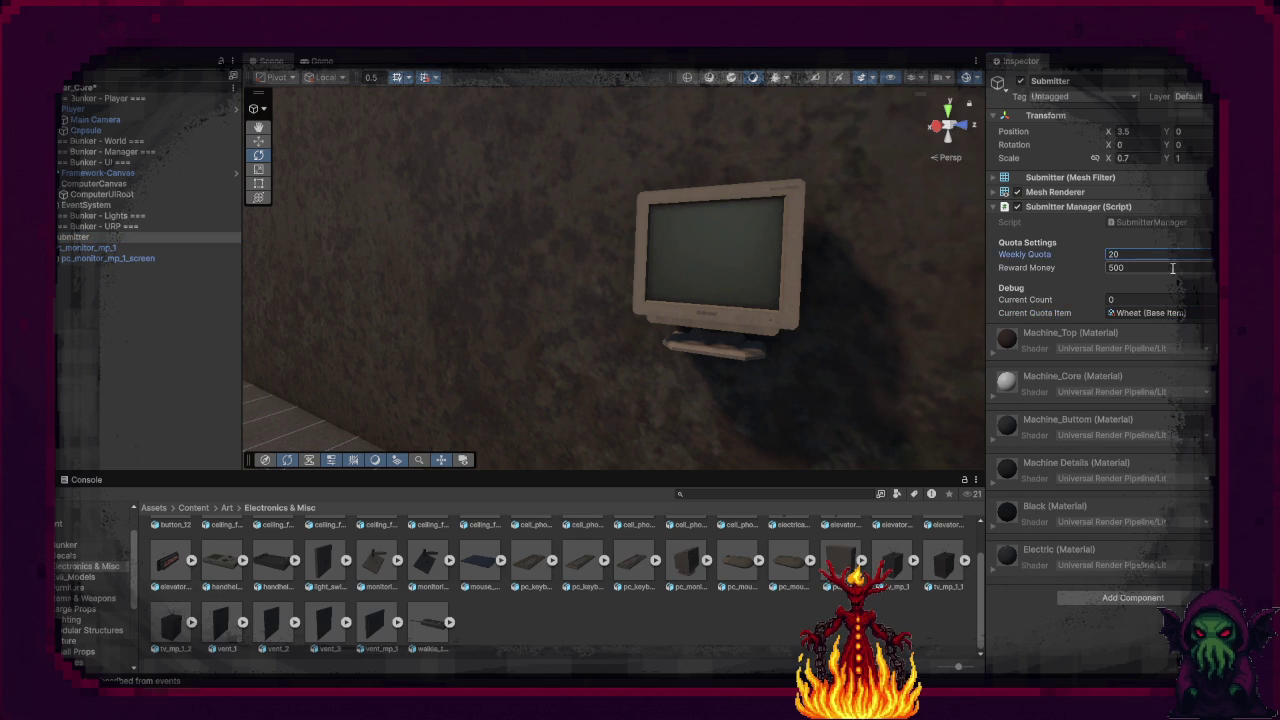
click(666, 52)
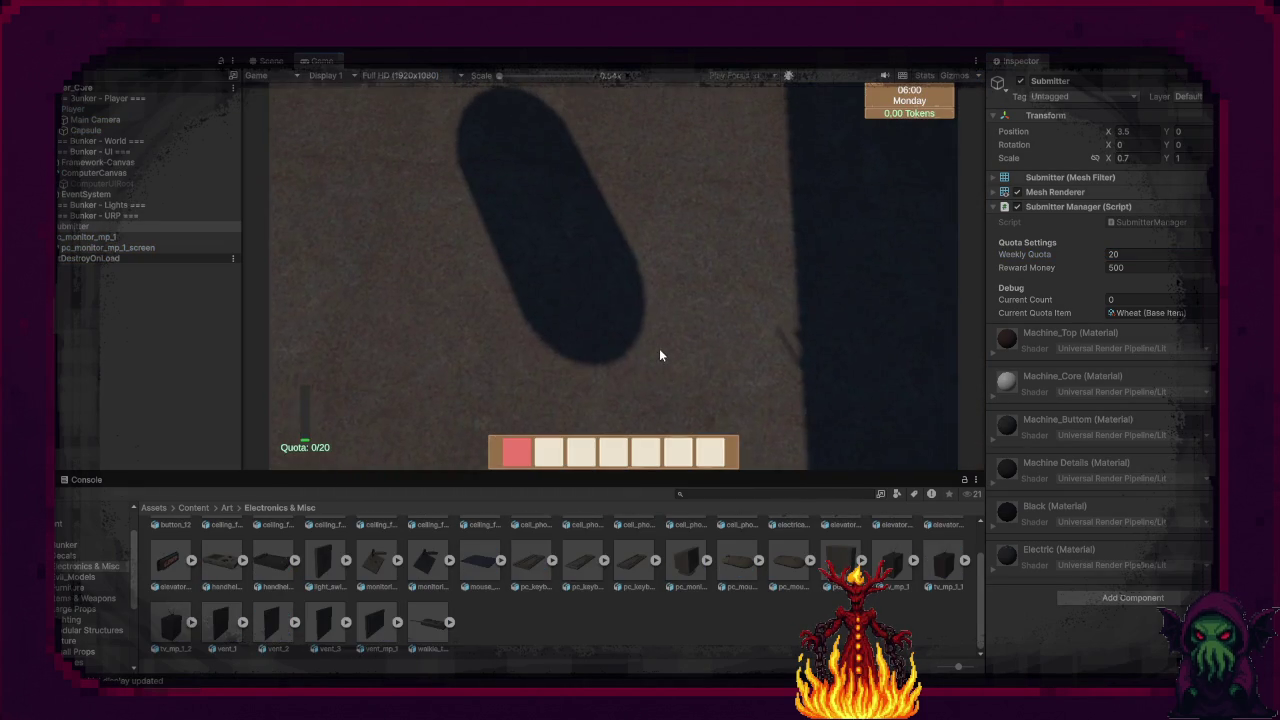
Step: Buy 25 seeds from the terminal's Seed Shop and close the terminal
text(e)
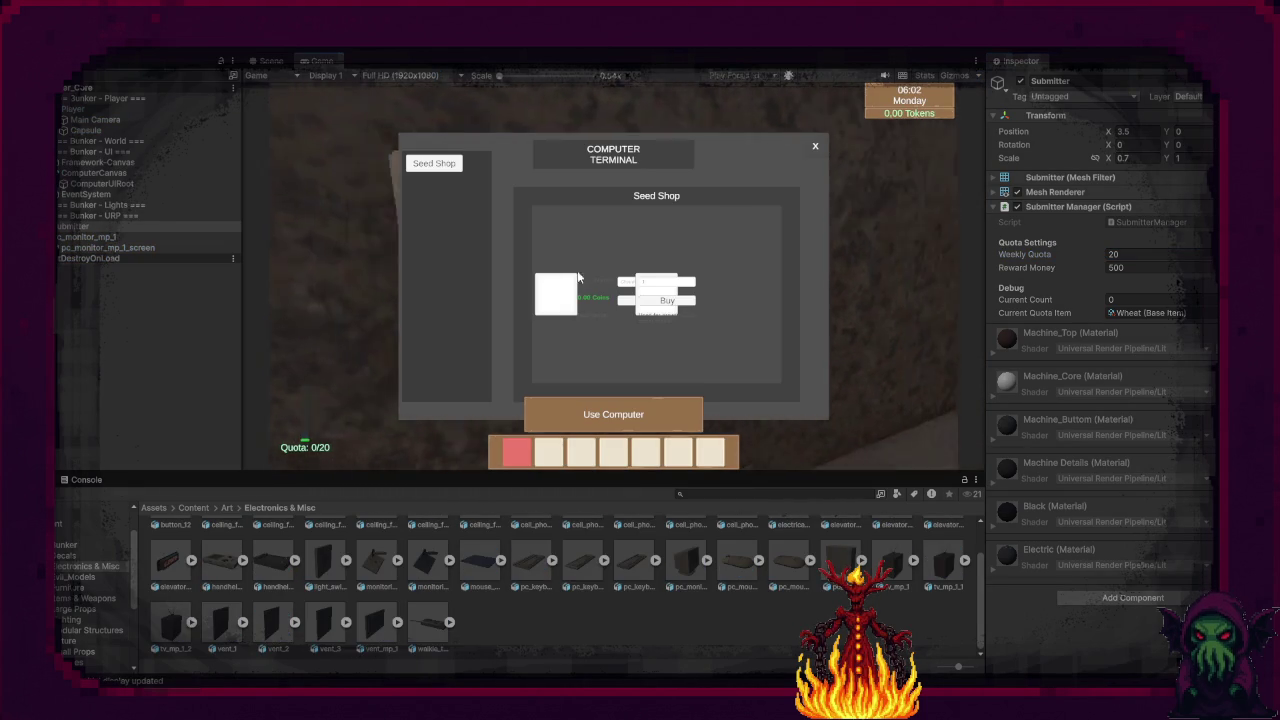
text(25)
click(667, 300)
scroll(663, 294, down, 4)
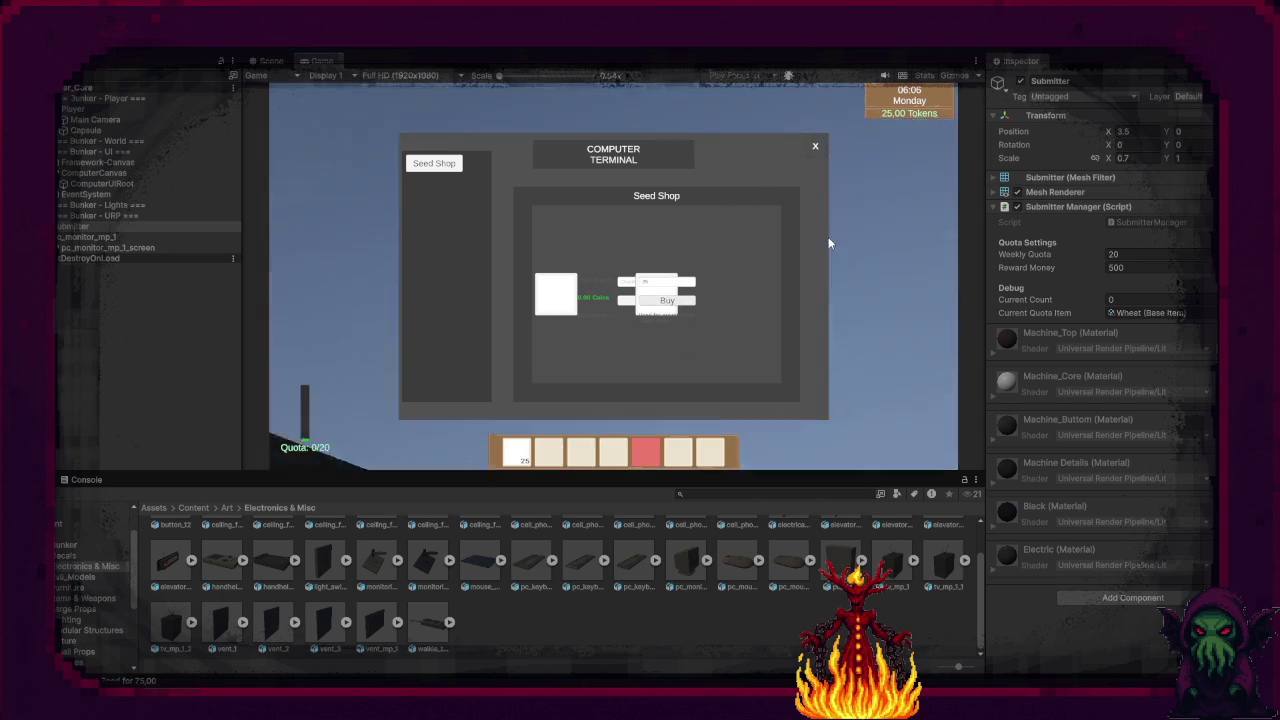
click(815, 146)
scroll(613, 275, up, 4)
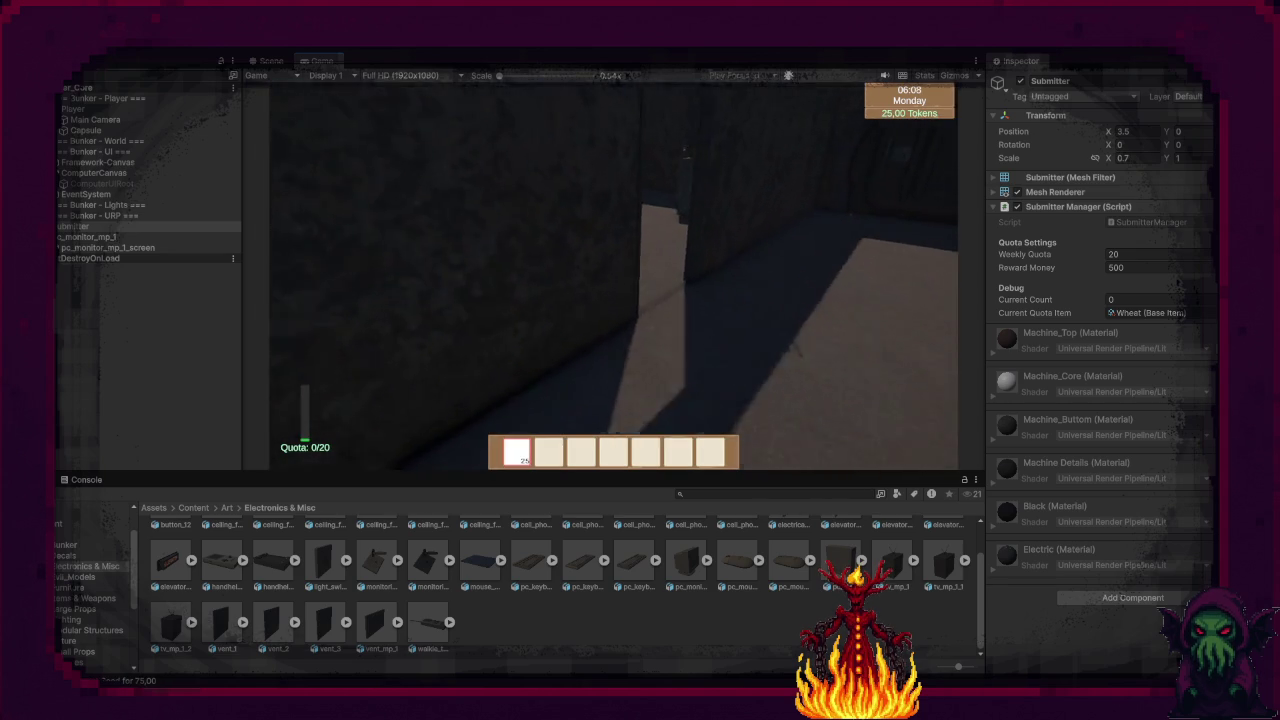
Step: Walk to the submitter and deliver 16 wheat, bringing the quota to 16/20
key(w)
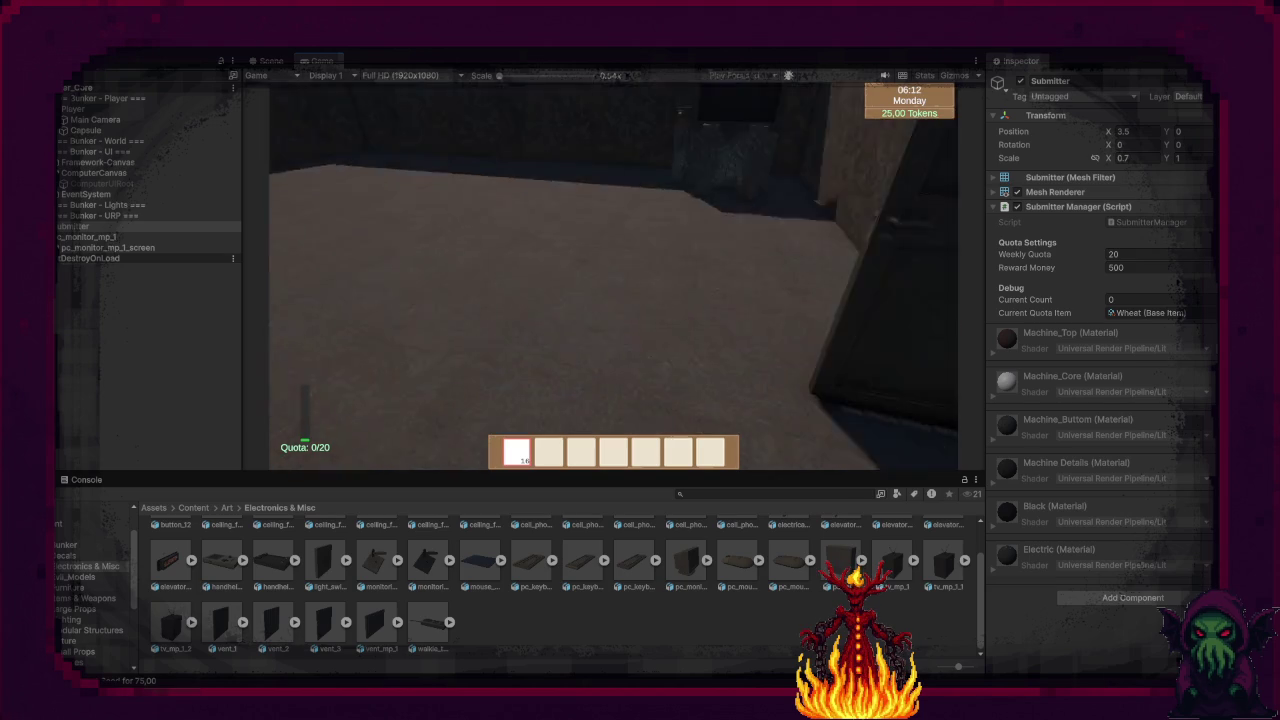
key(w)
key(w)
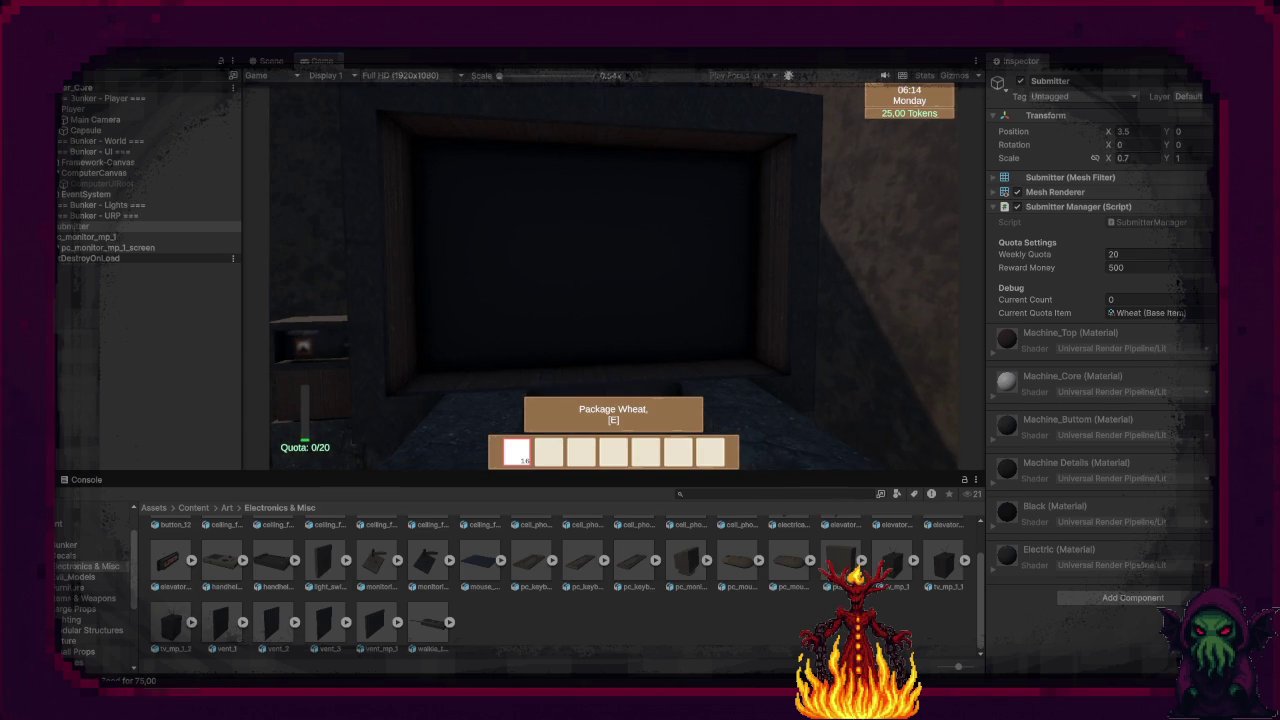
key(e)
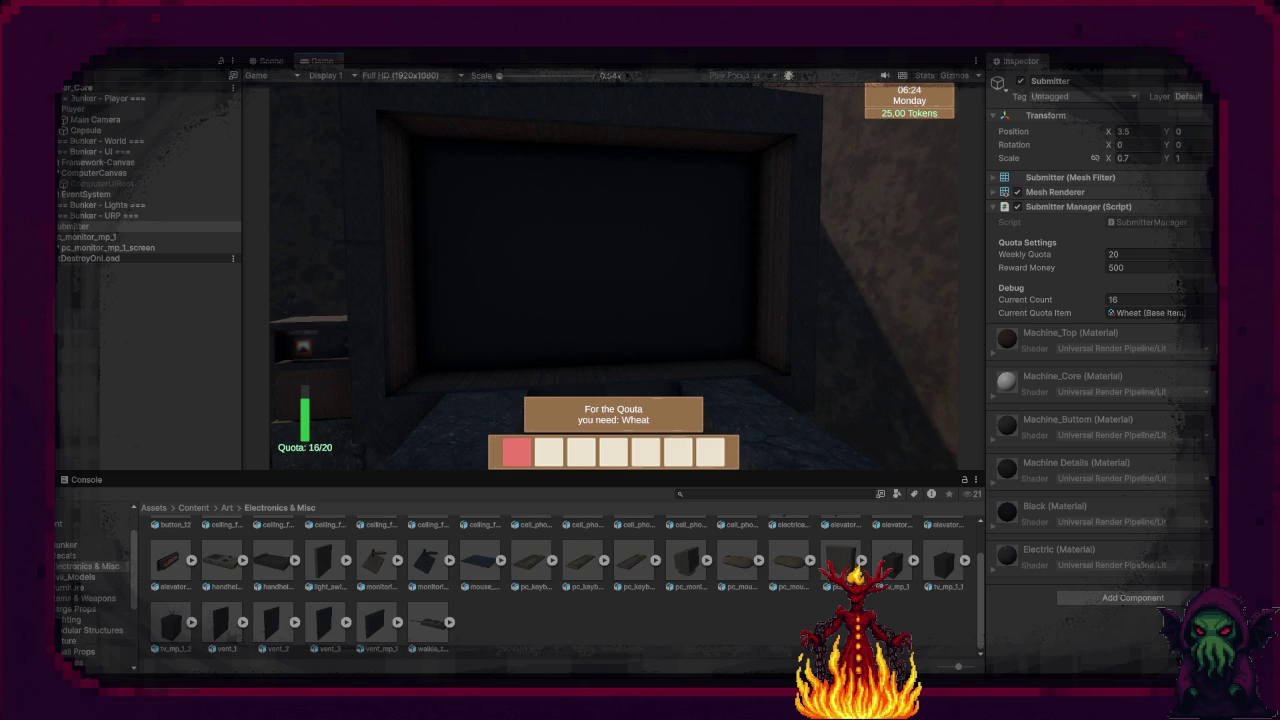
mouse_move(612, 275)
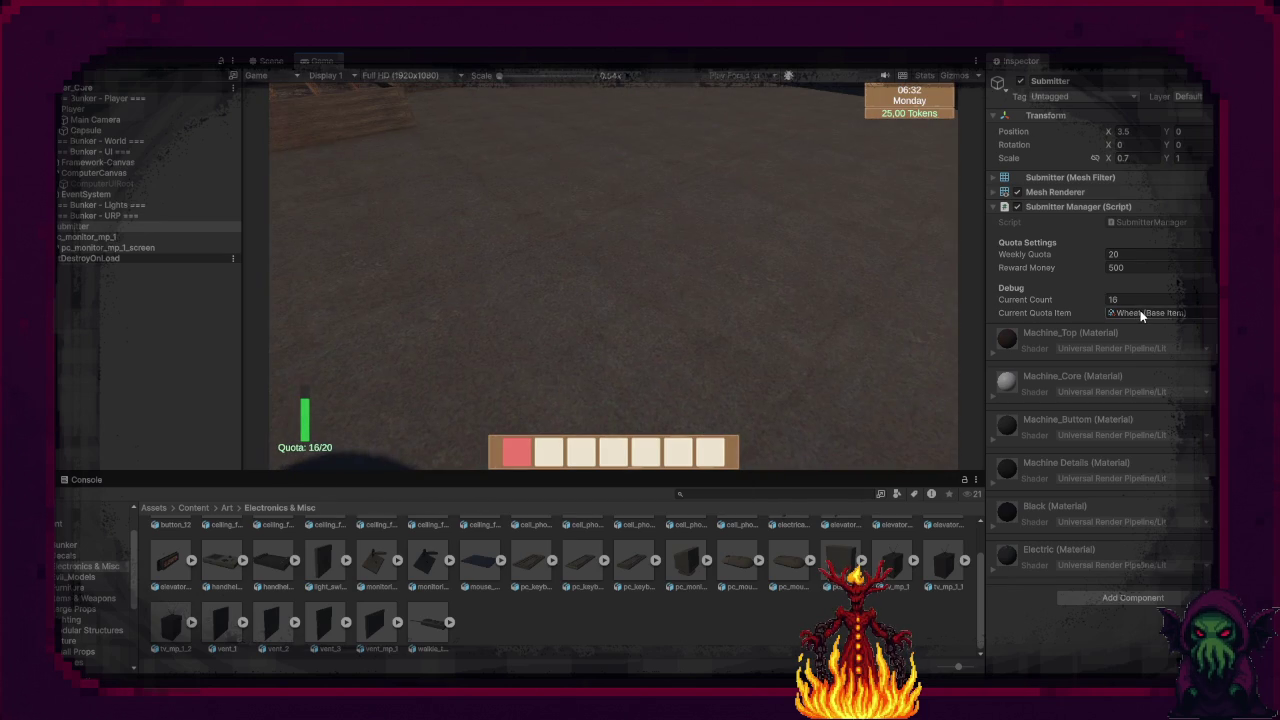
Step: Ping the Wheat quota item and compare the Wheat_Seeds and Wheat item settings in the Inspector
click(1140, 313)
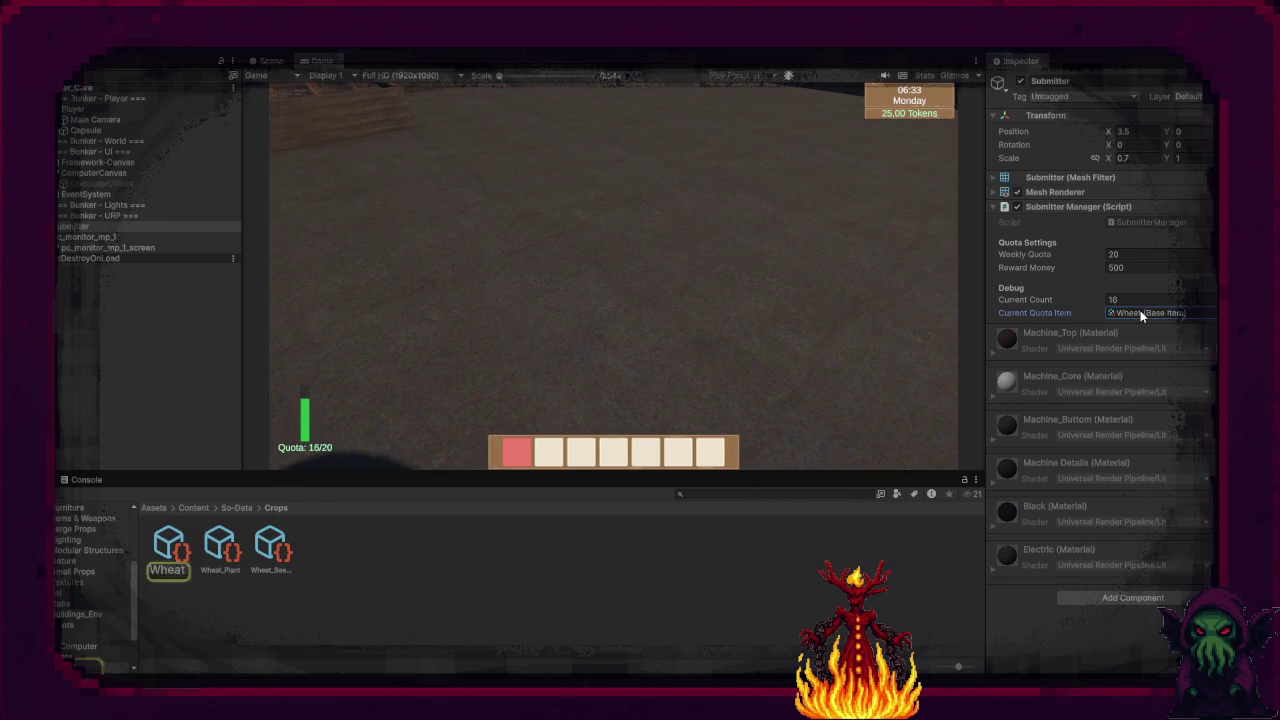
click(257, 547)
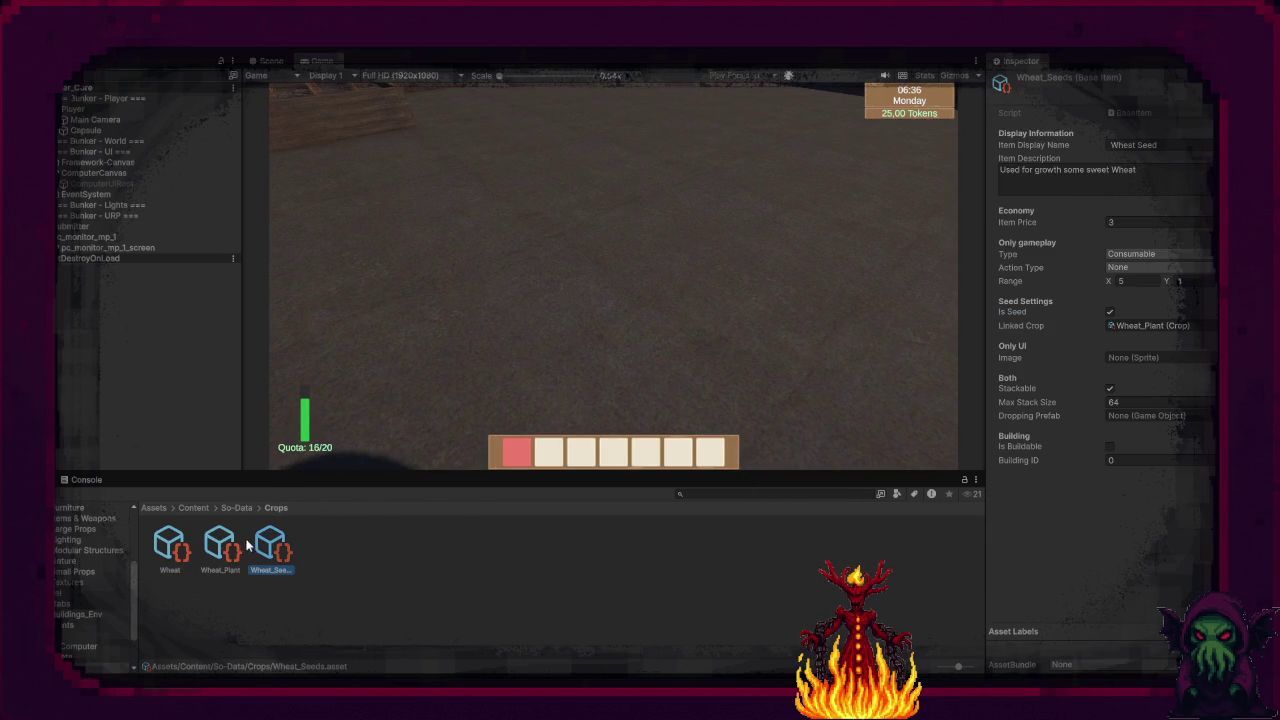
click(170, 548)
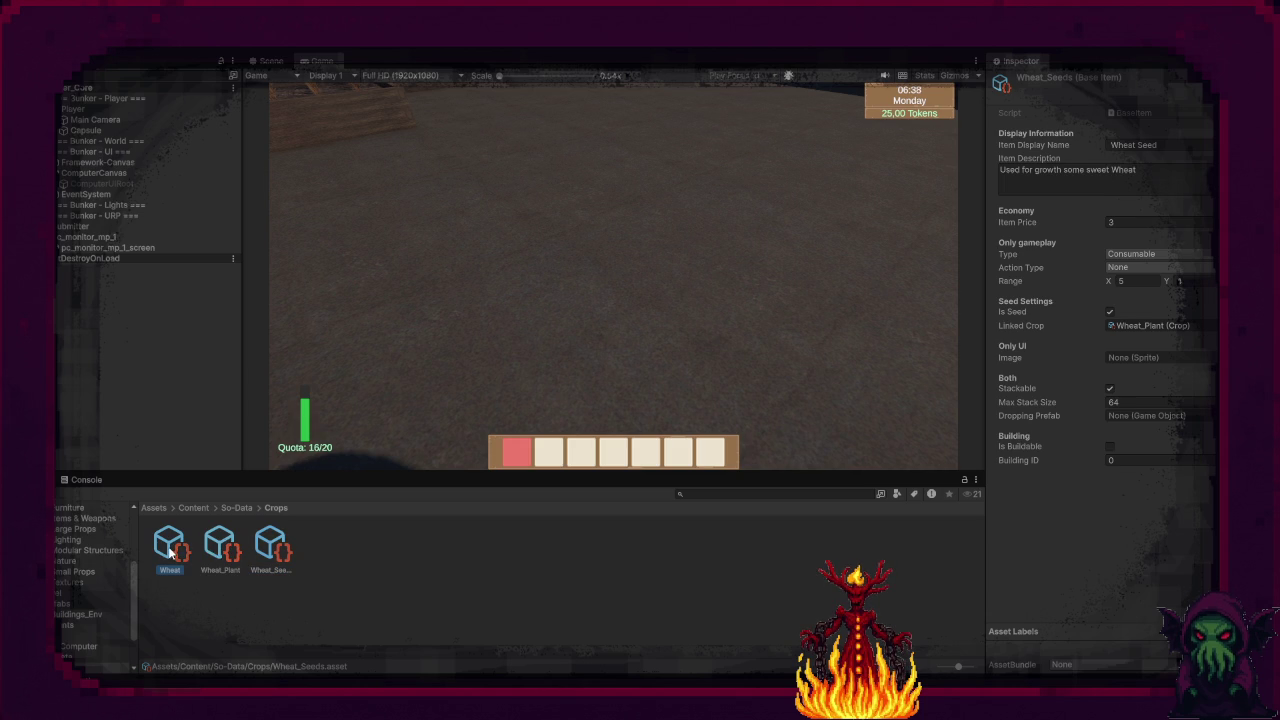
click(272, 545)
click(188, 548)
Step: Walk back to the wheat field, where the replanted wheat has fully grown
key(w)
key(e)
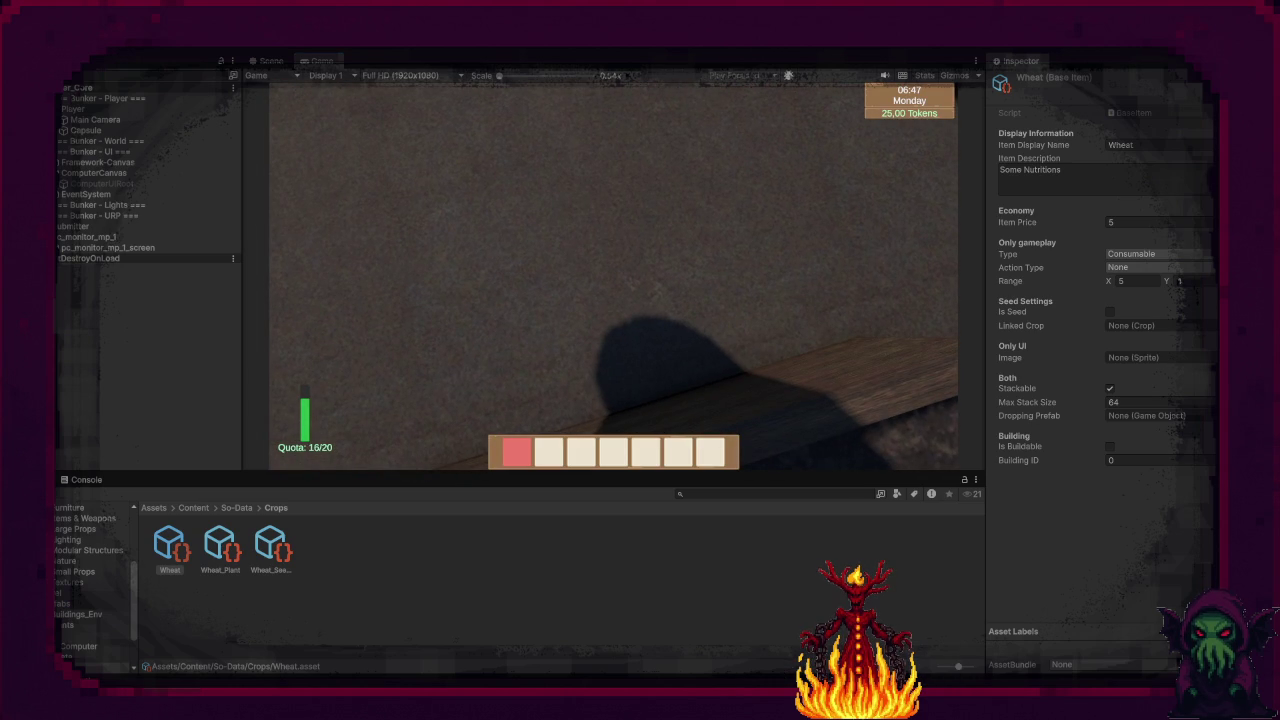
click(613, 275)
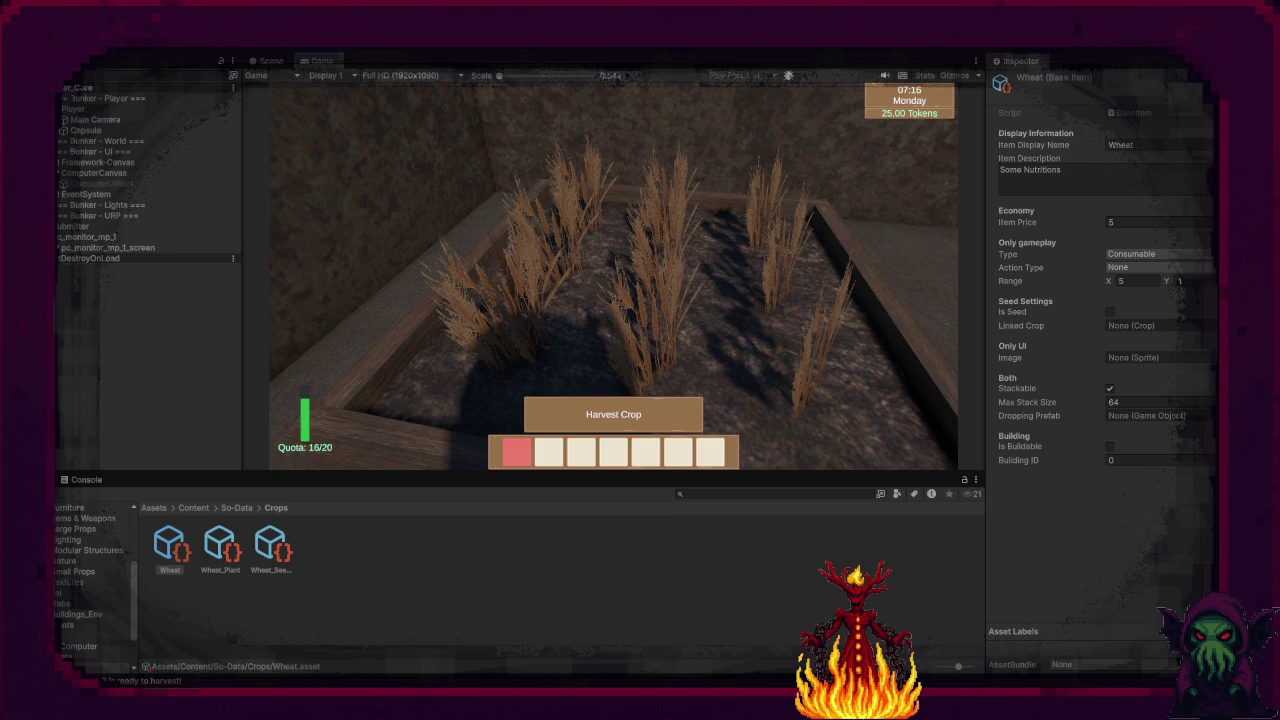
Step: Walk up to the crop bed and harvest all the grown wheat
key(w)
key(s)
key(w)
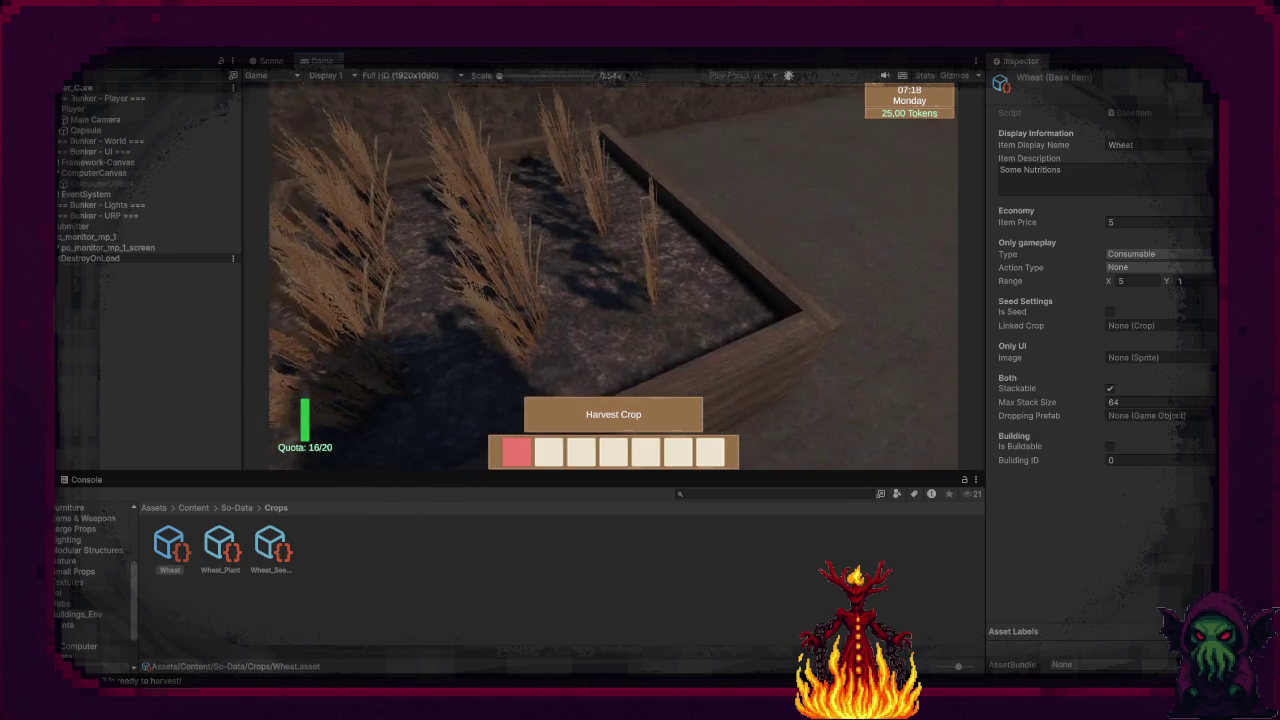
key(e)
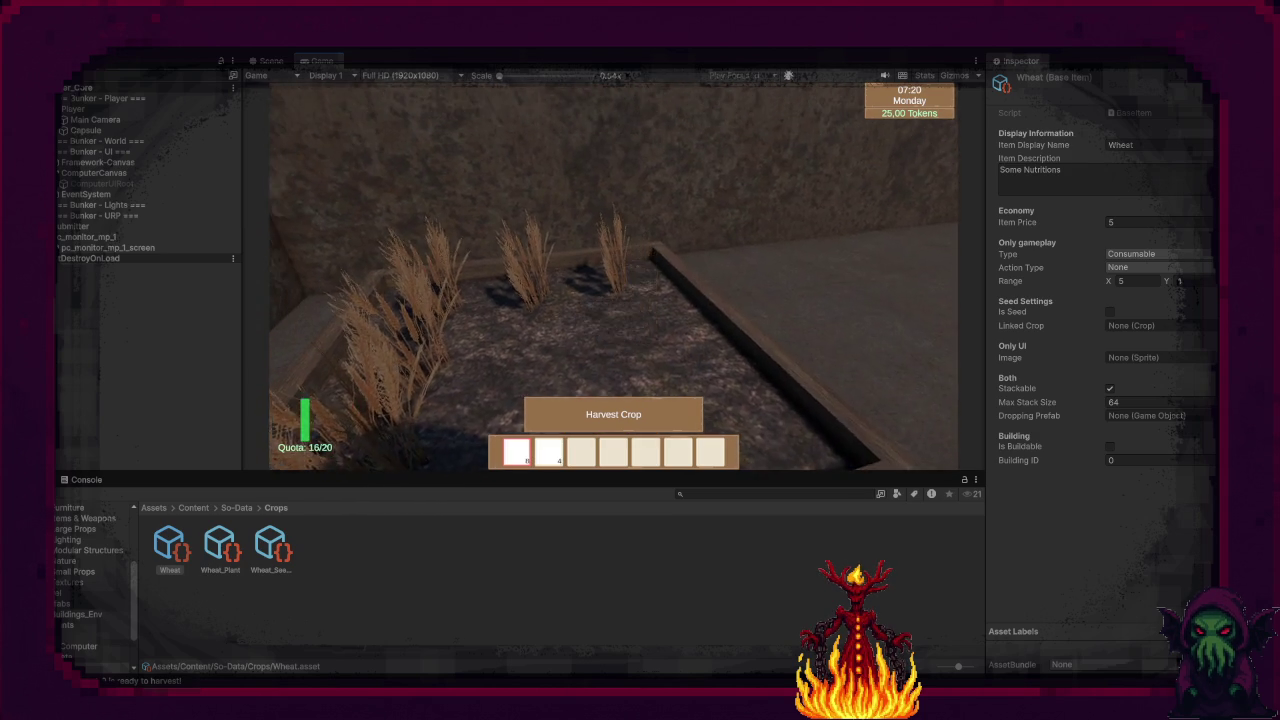
key(e)
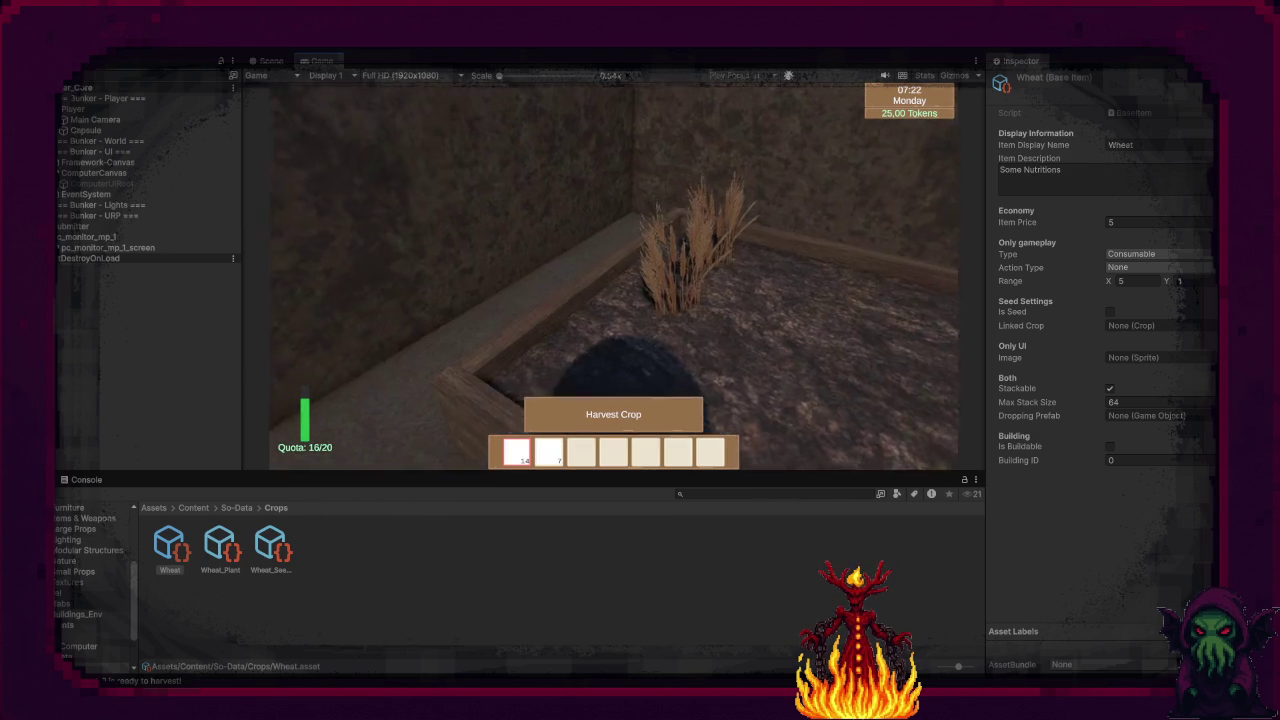
key(e)
Step: Switch to the seeds and replant the empty bed
key(2)
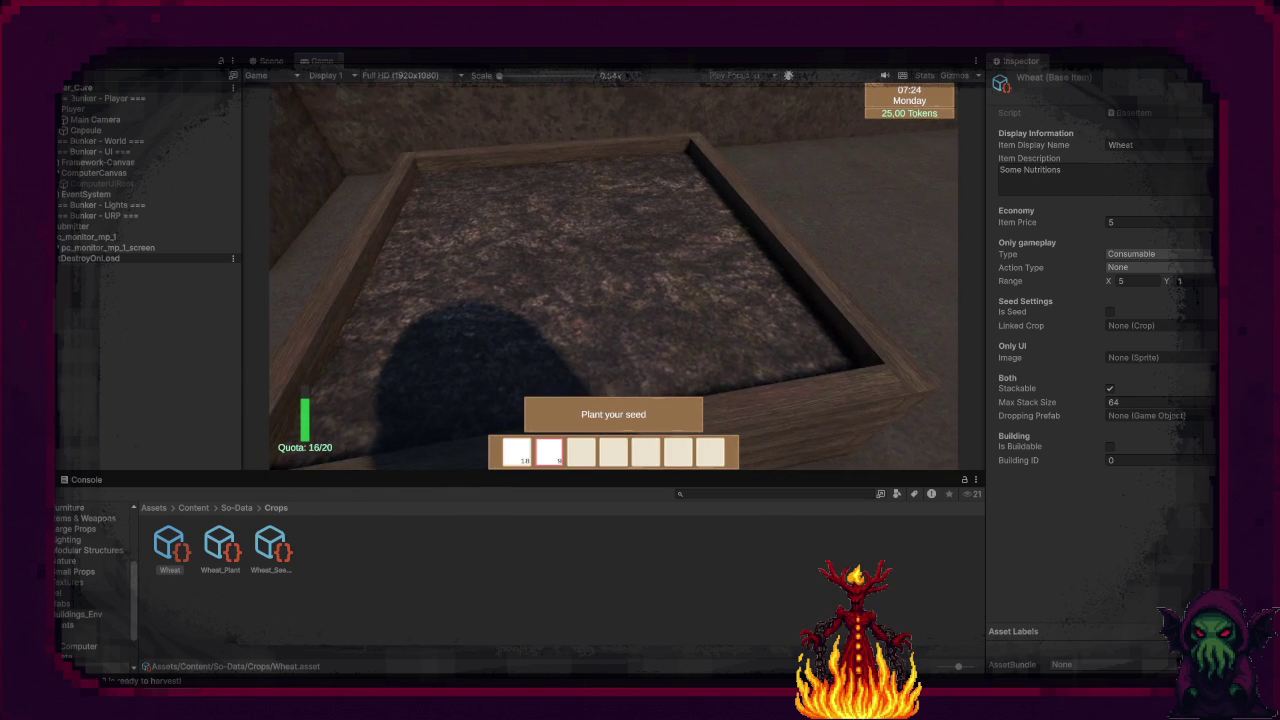
key(1)
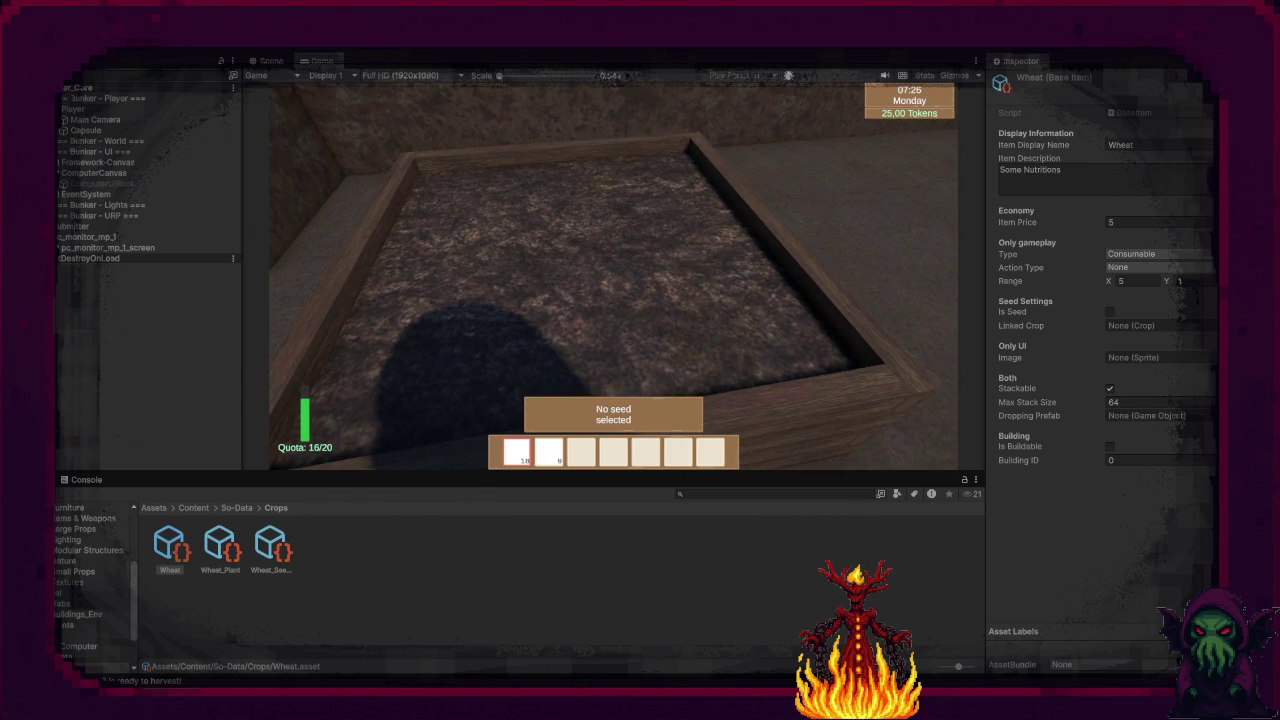
key(e)
key(e)
key(e)
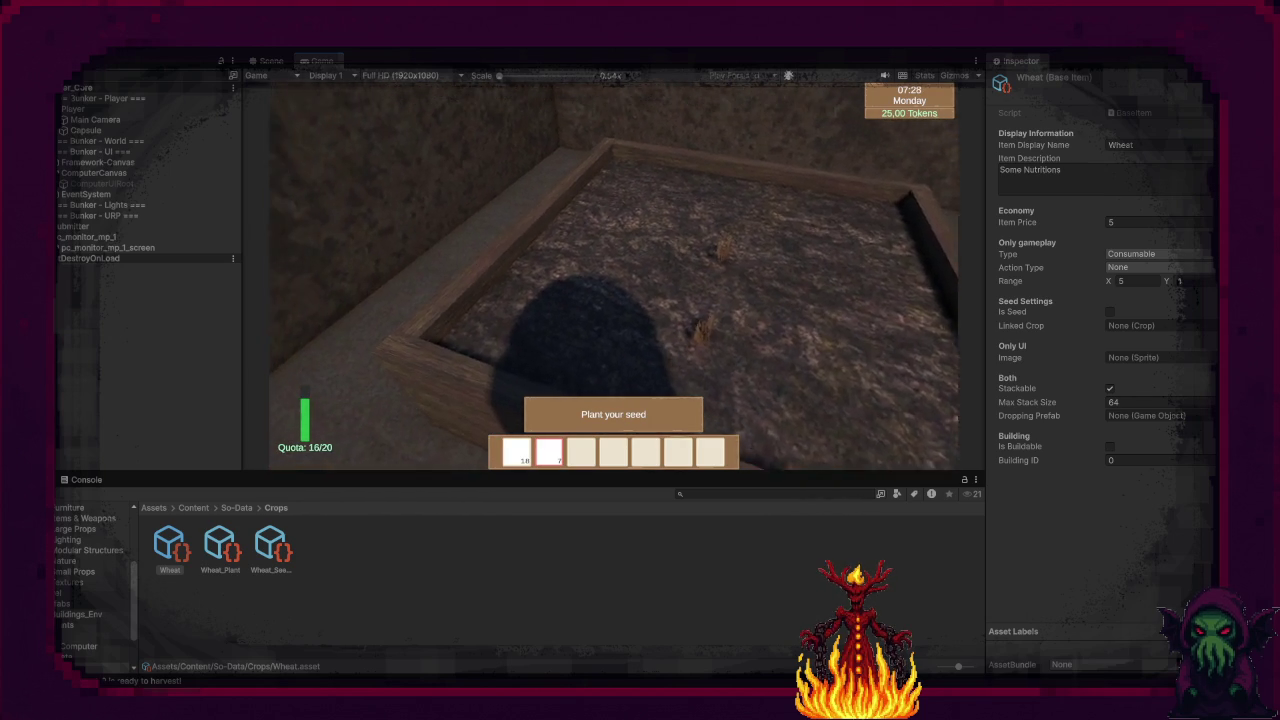
Step: Hold the harvested wheat and package it toward the 20-wheat quota
key(e)
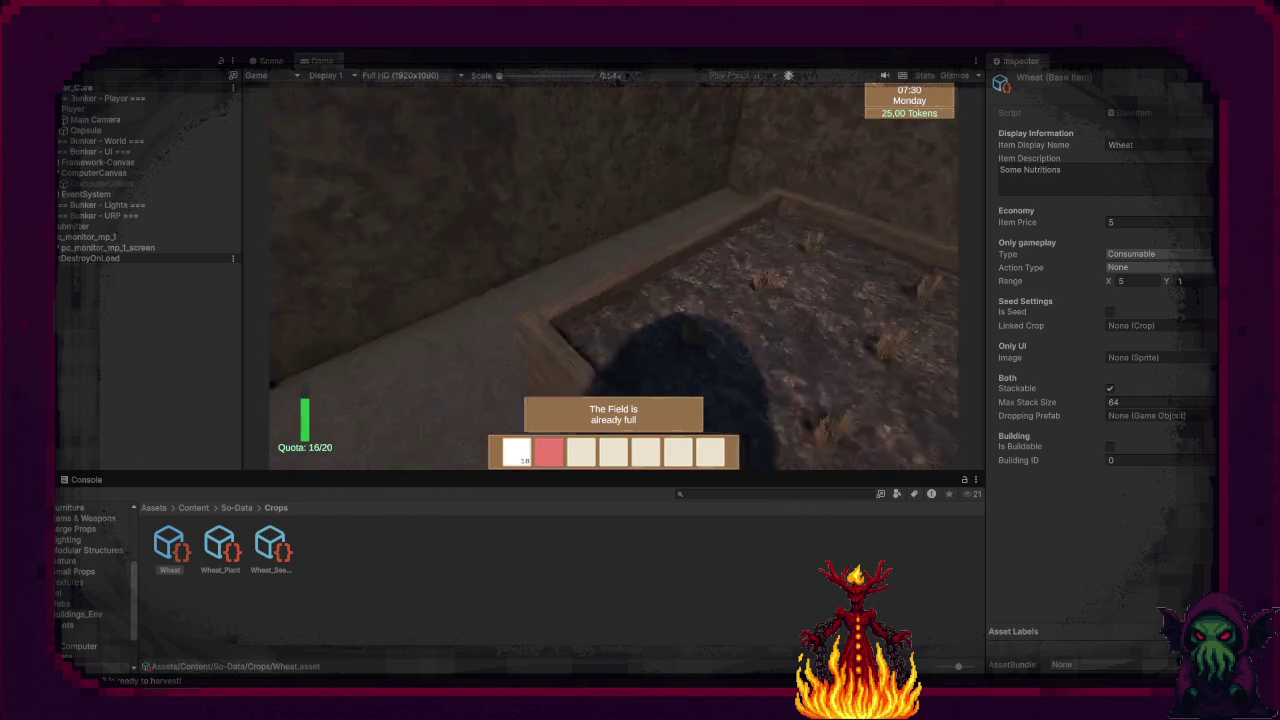
key(1)
key(e)
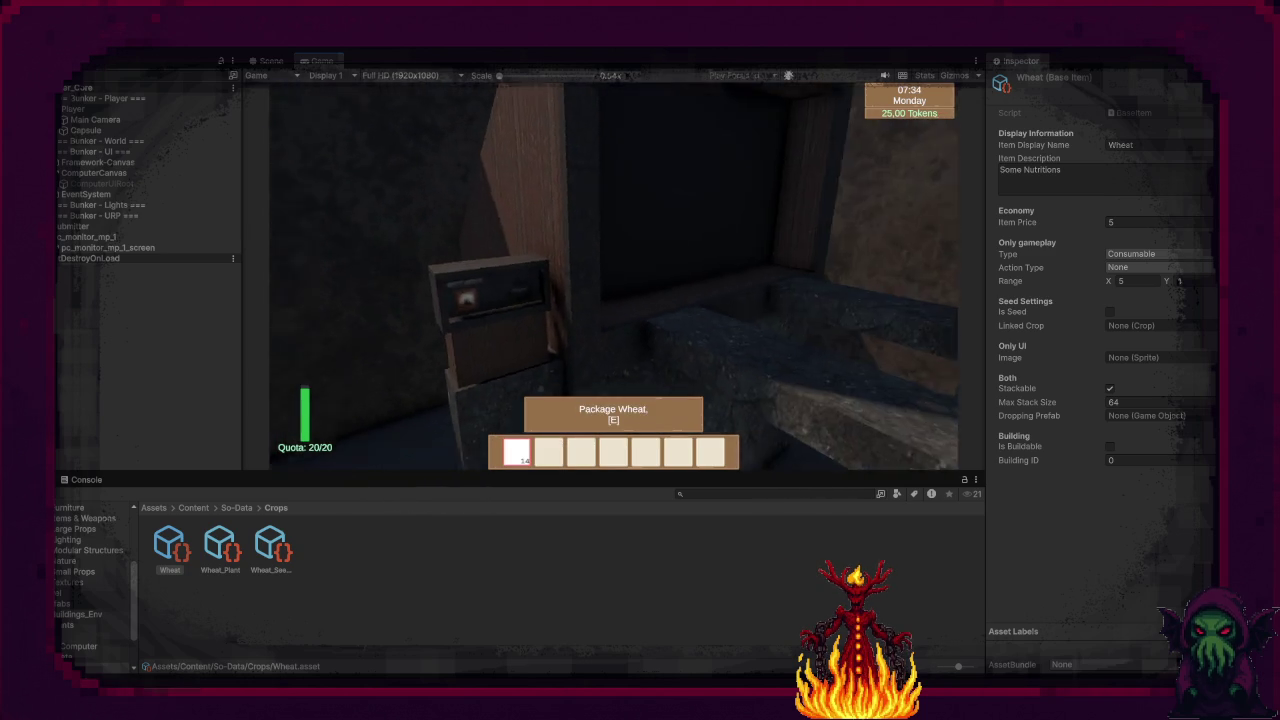
Step: Submit the full 20-wheat quota for 500 tokens and package more wheat for the next one
key(e)
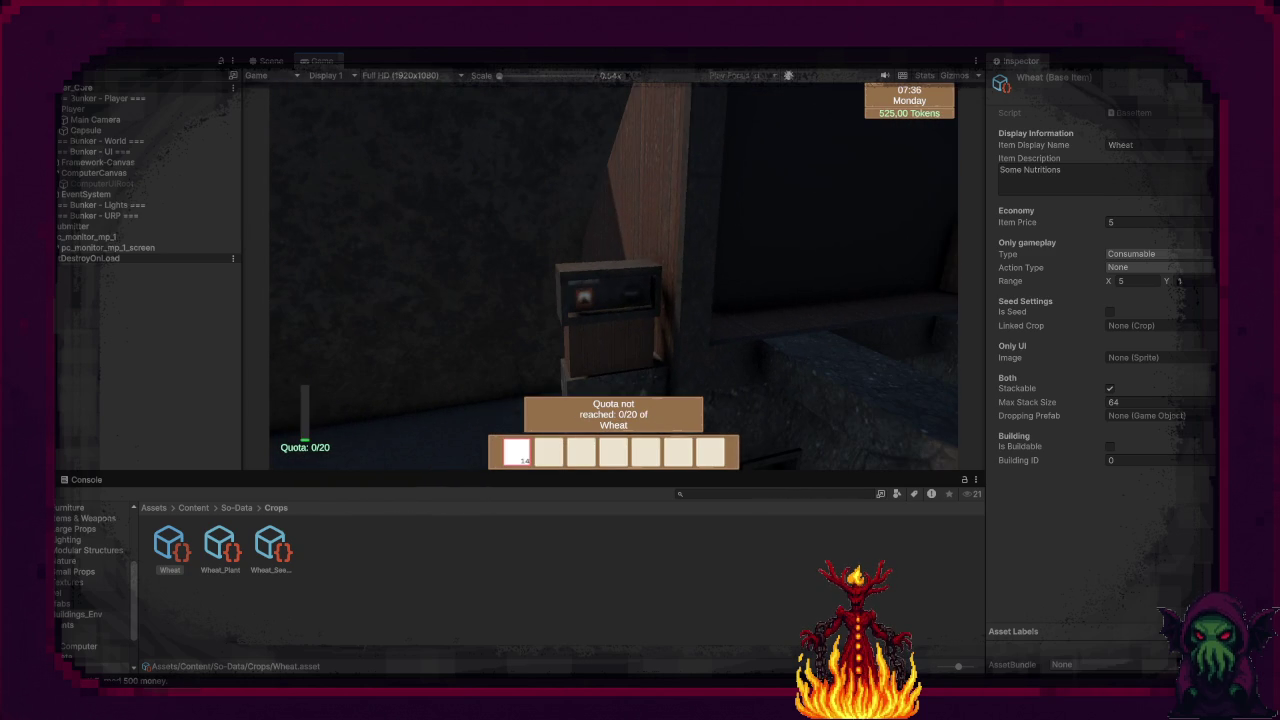
key(e)
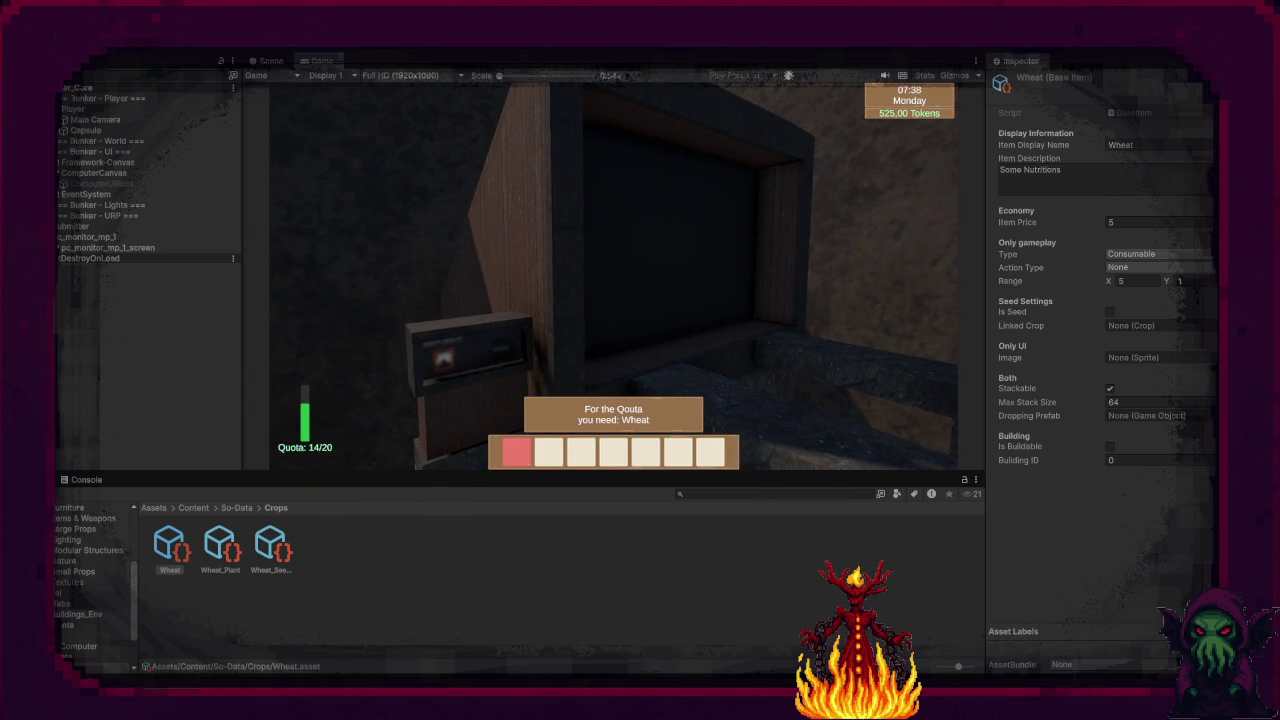
key(w)
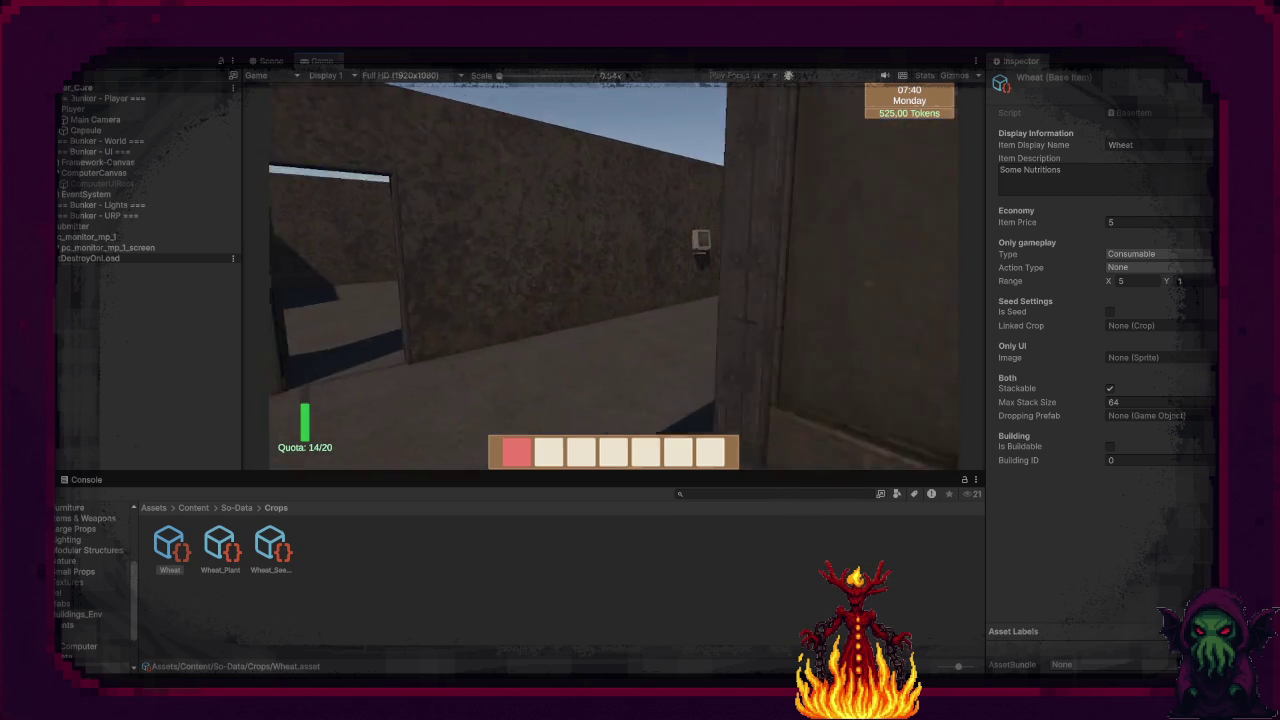
Step: Buy two batches of seeds in the terminal's Seed Shop, then exit Play mode
key(e)
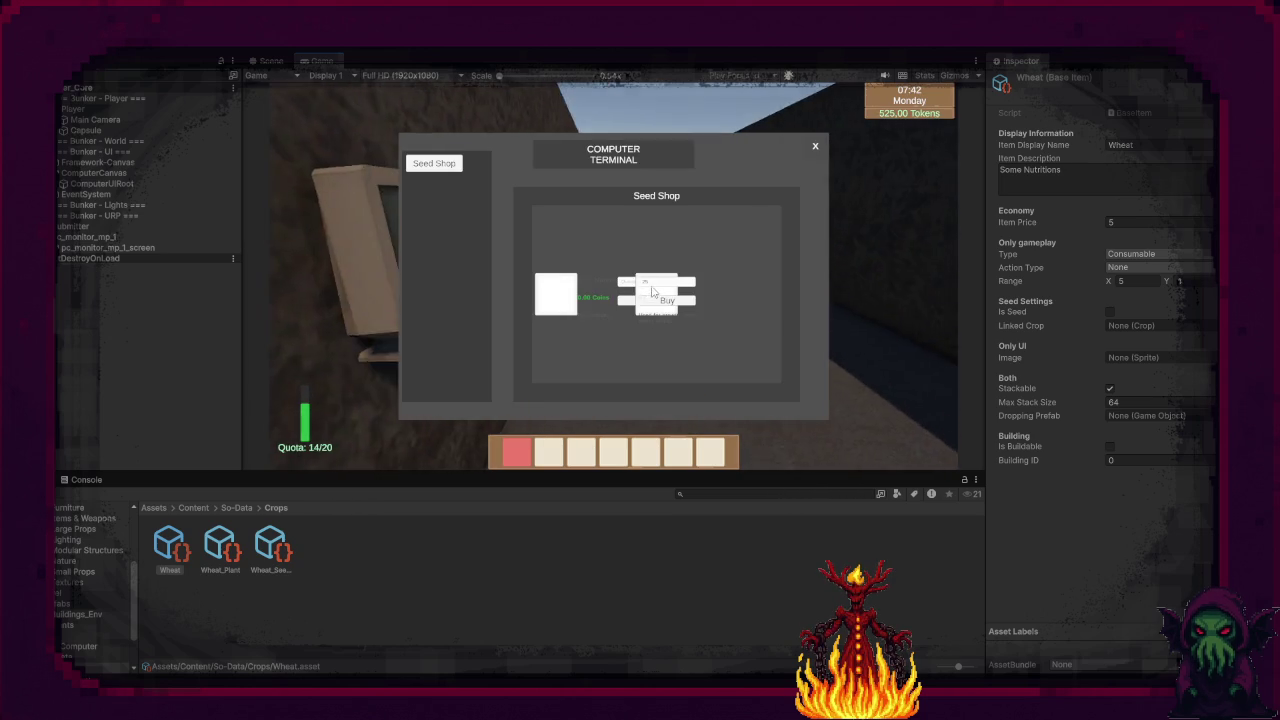
click(672, 302)
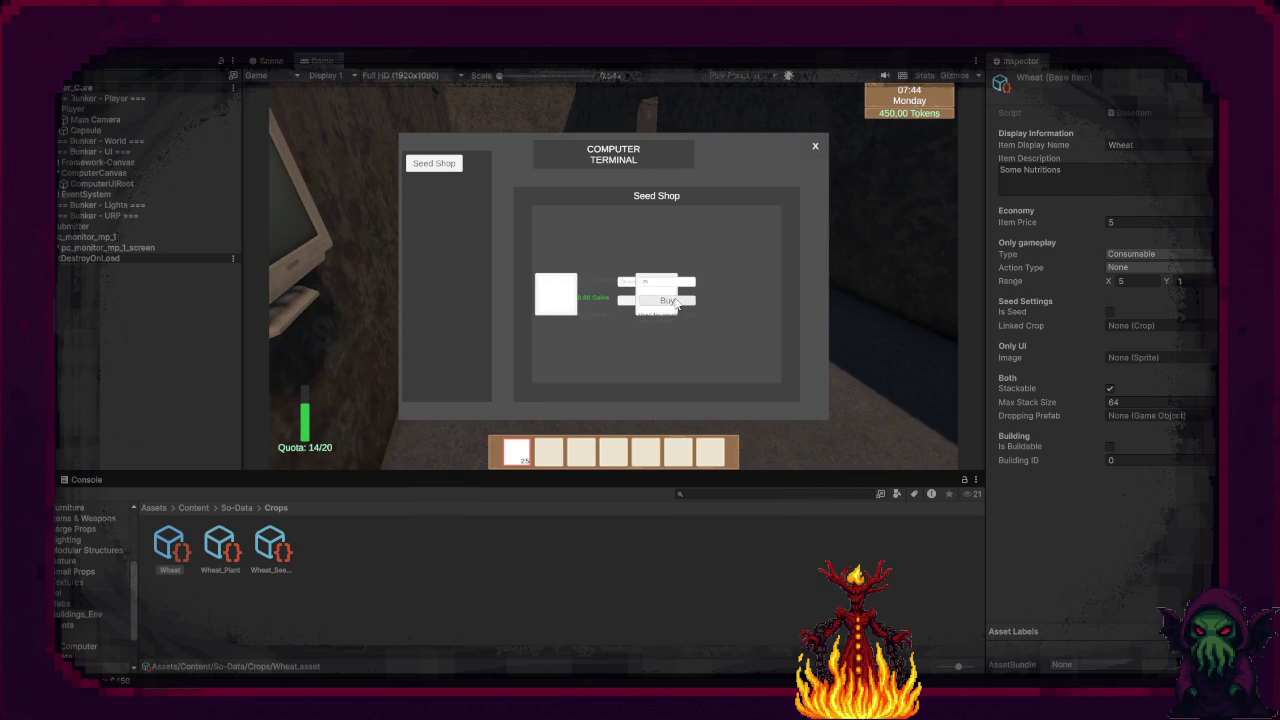
click(677, 304)
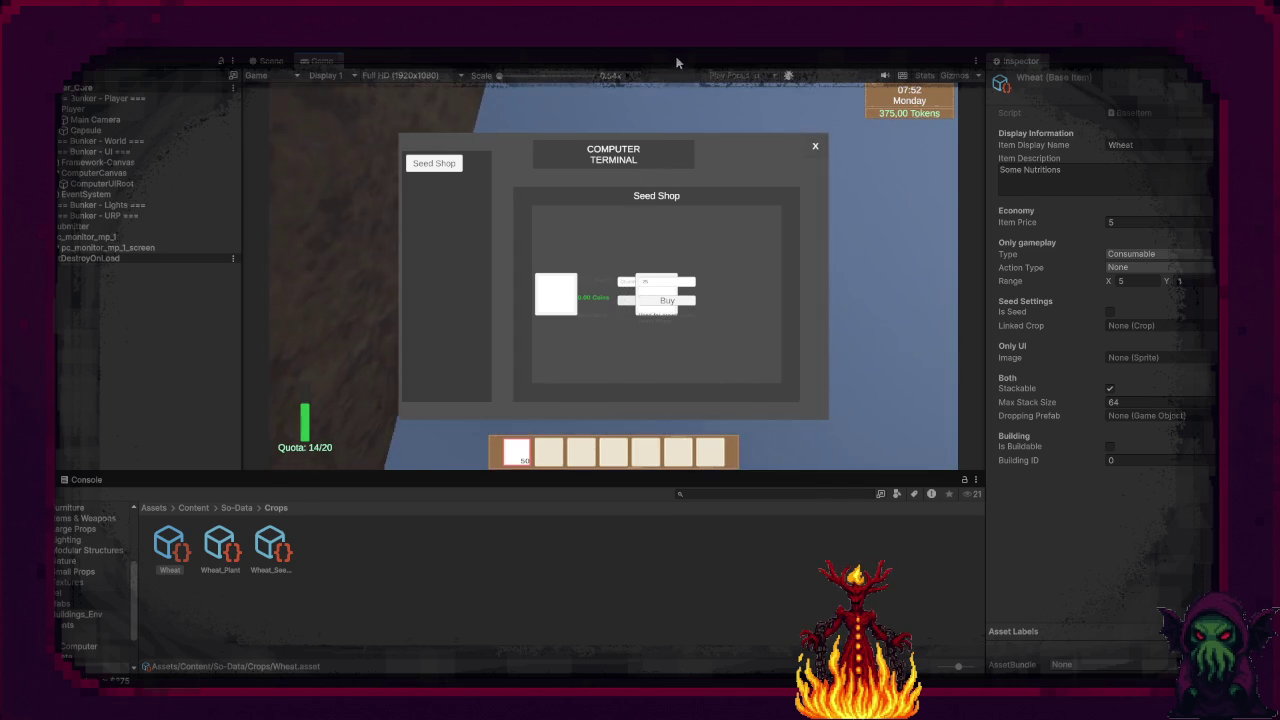
click(670, 55)
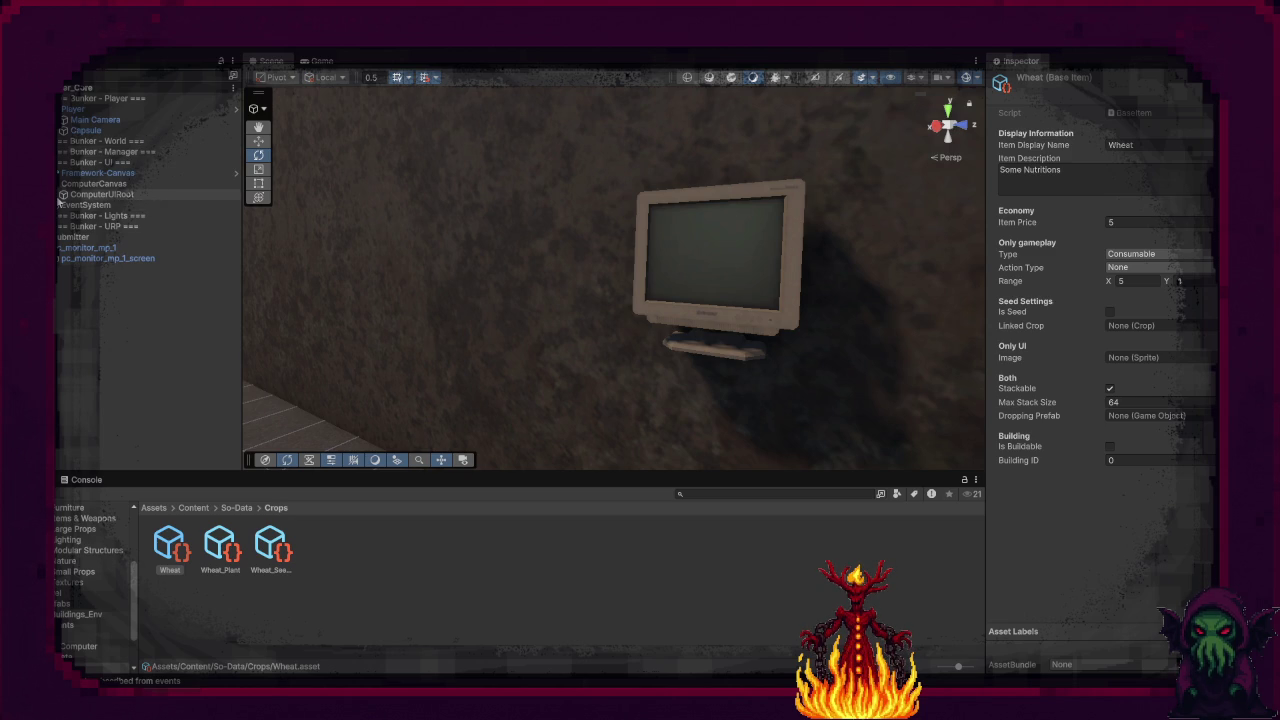
Step: Delete the ShopItemPrefab under ComputerUIRoot's Viewport and collapse SeedShopModuleUI in the Hierarchy
click(56, 194)
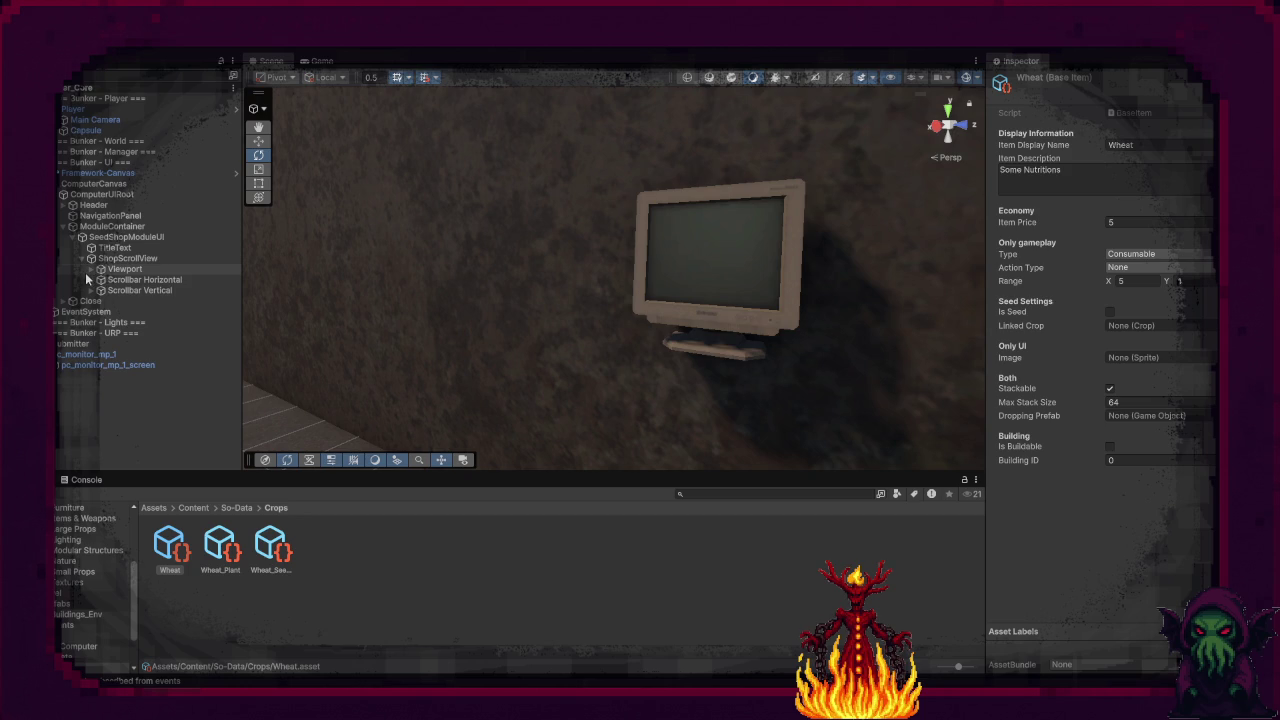
click(90, 269)
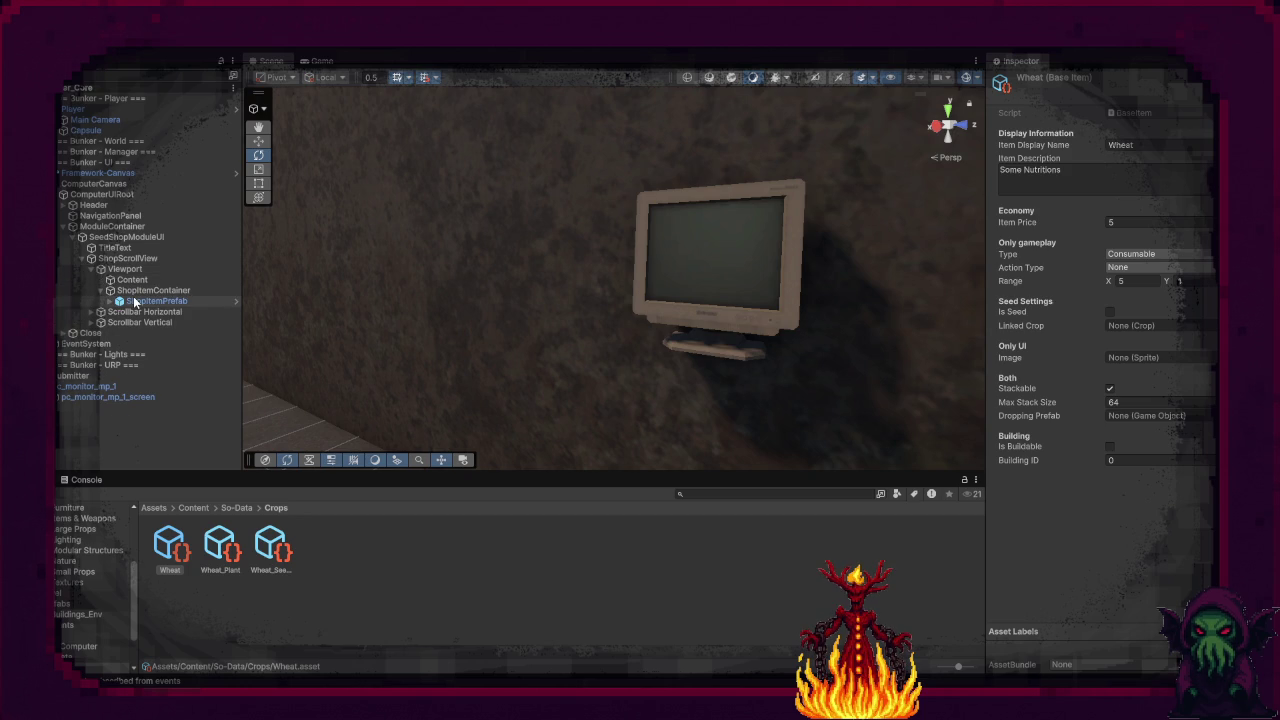
click(135, 301)
key(Delete)
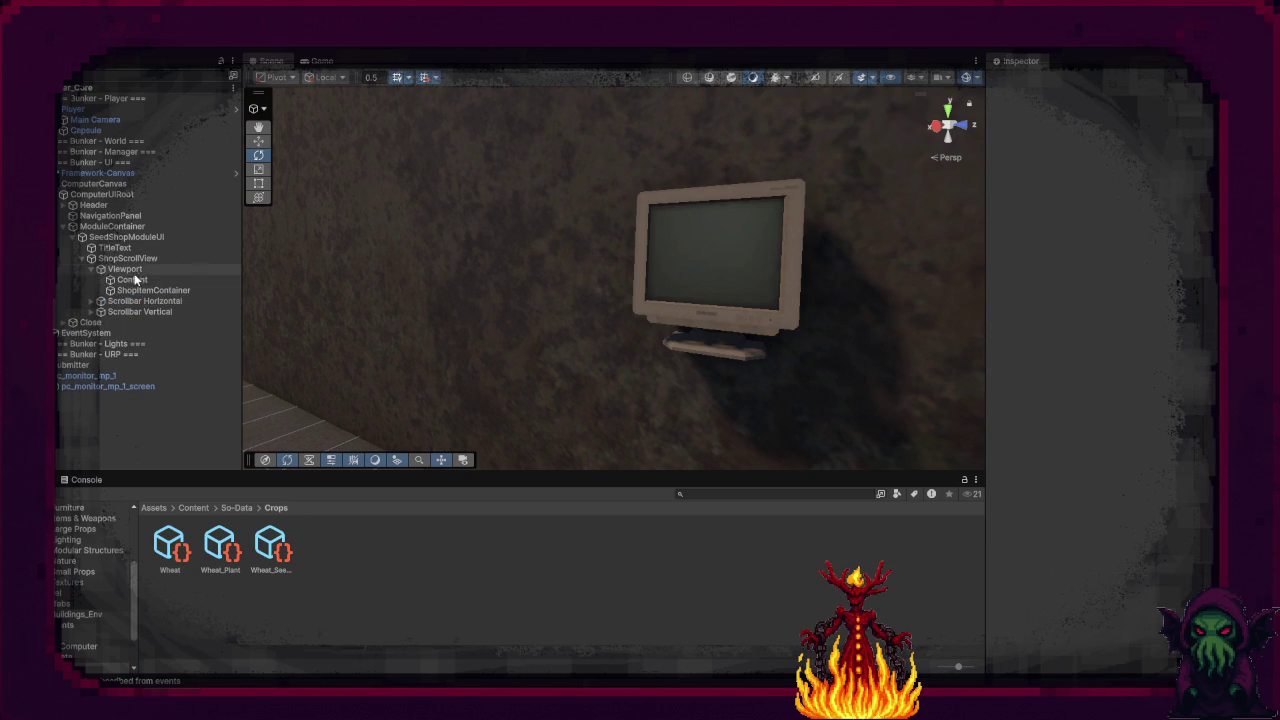
click(93, 271)
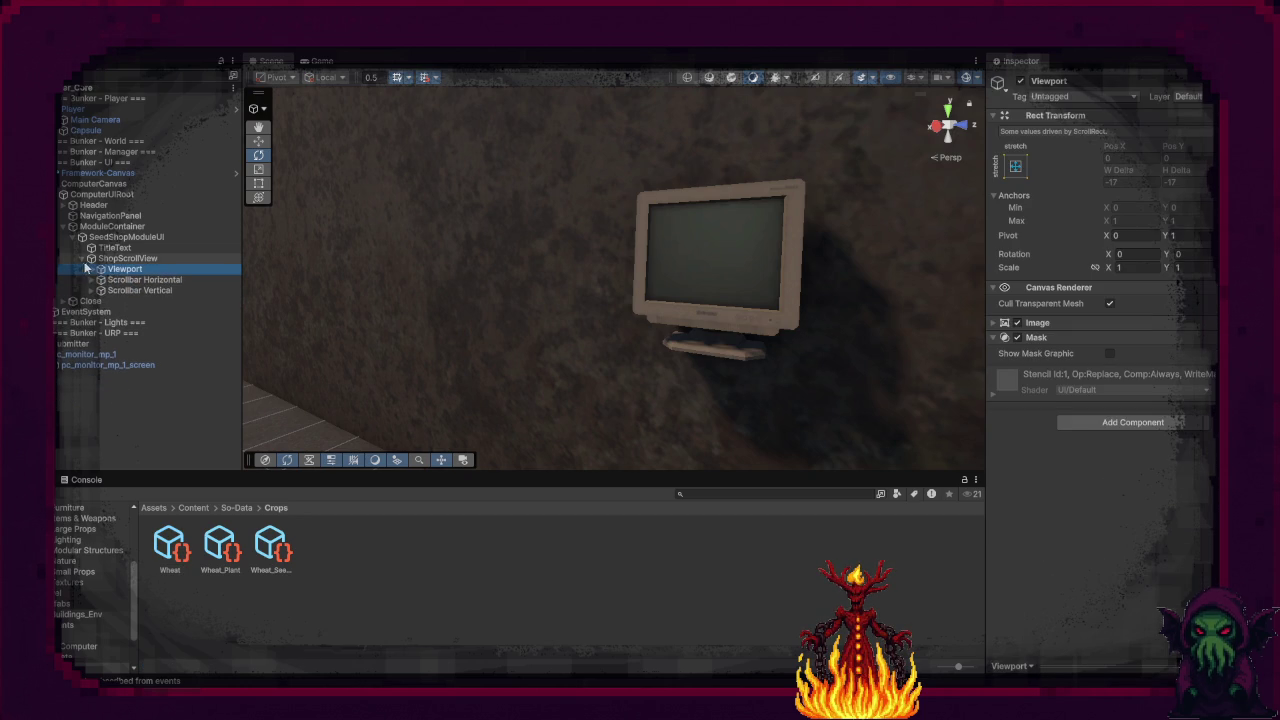
click(82, 237)
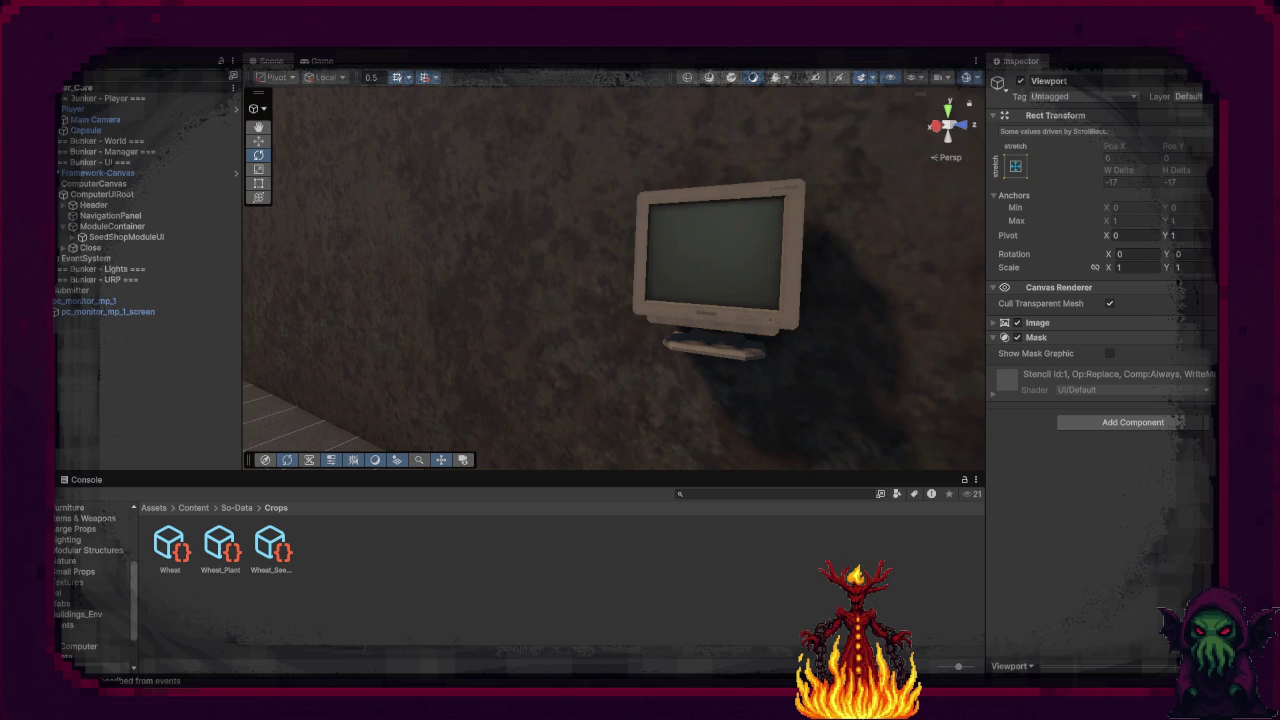
Step: In Visual Studio, close all open code tabs and open PackagingInteraction.cs
key(alt+Tab)
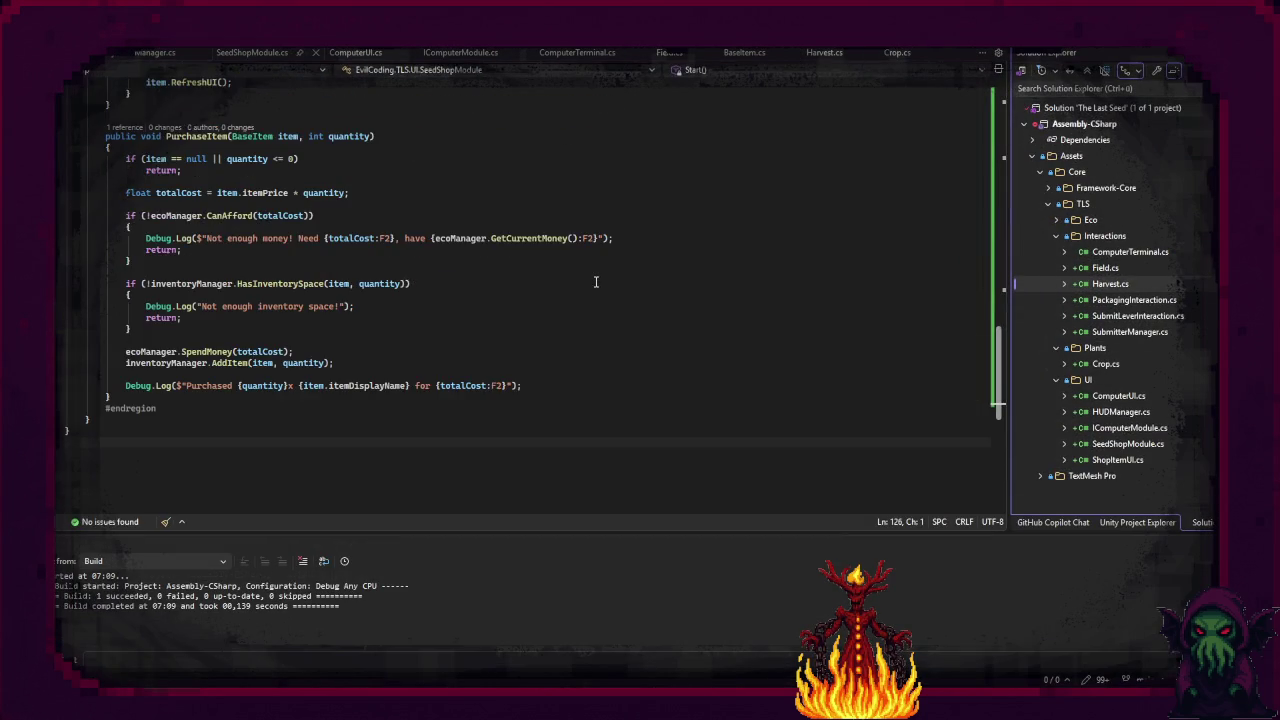
scroll(595, 282, up, 4)
scroll(400, 214, up, 3)
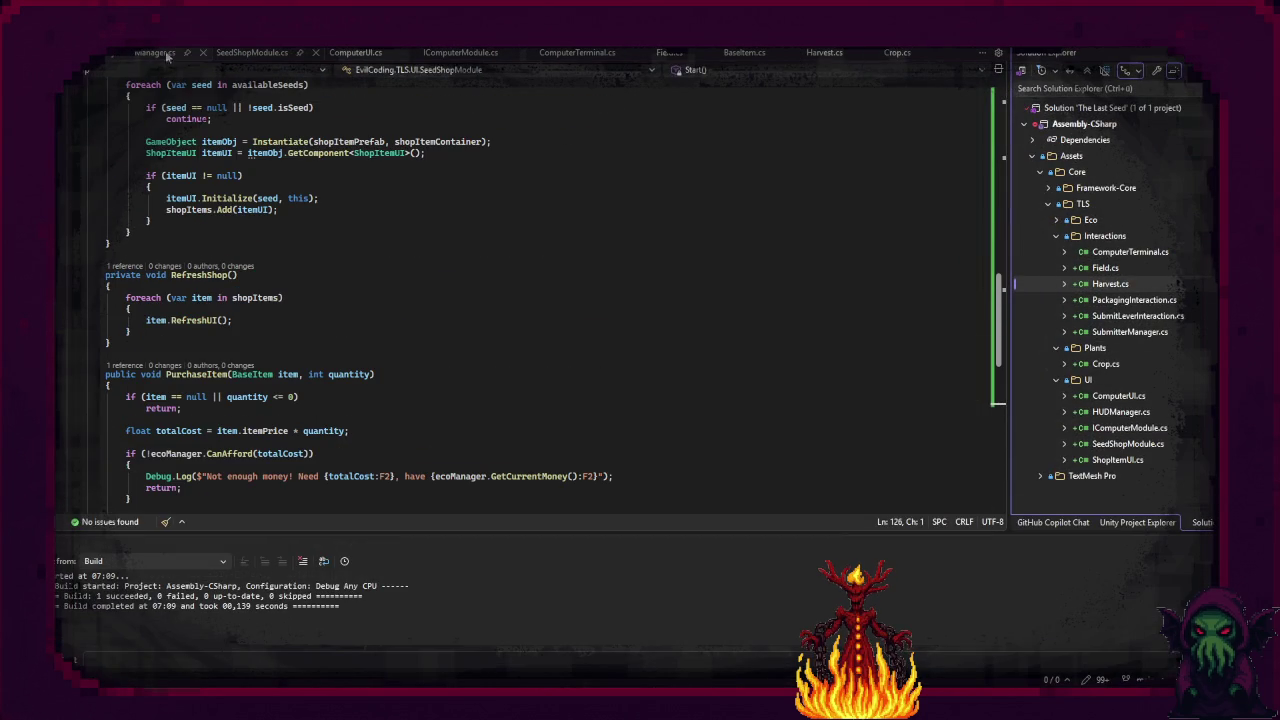
scroll(669, 52, down, 2)
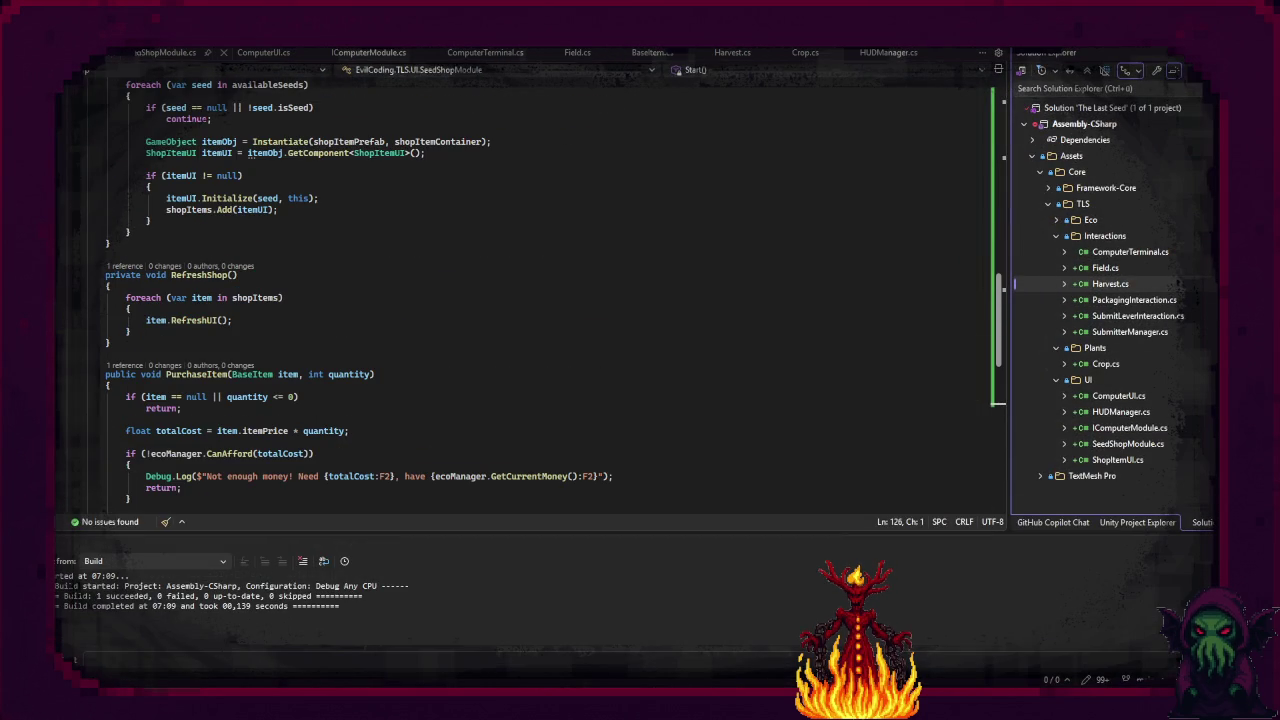
scroll(500, 52, down, 1)
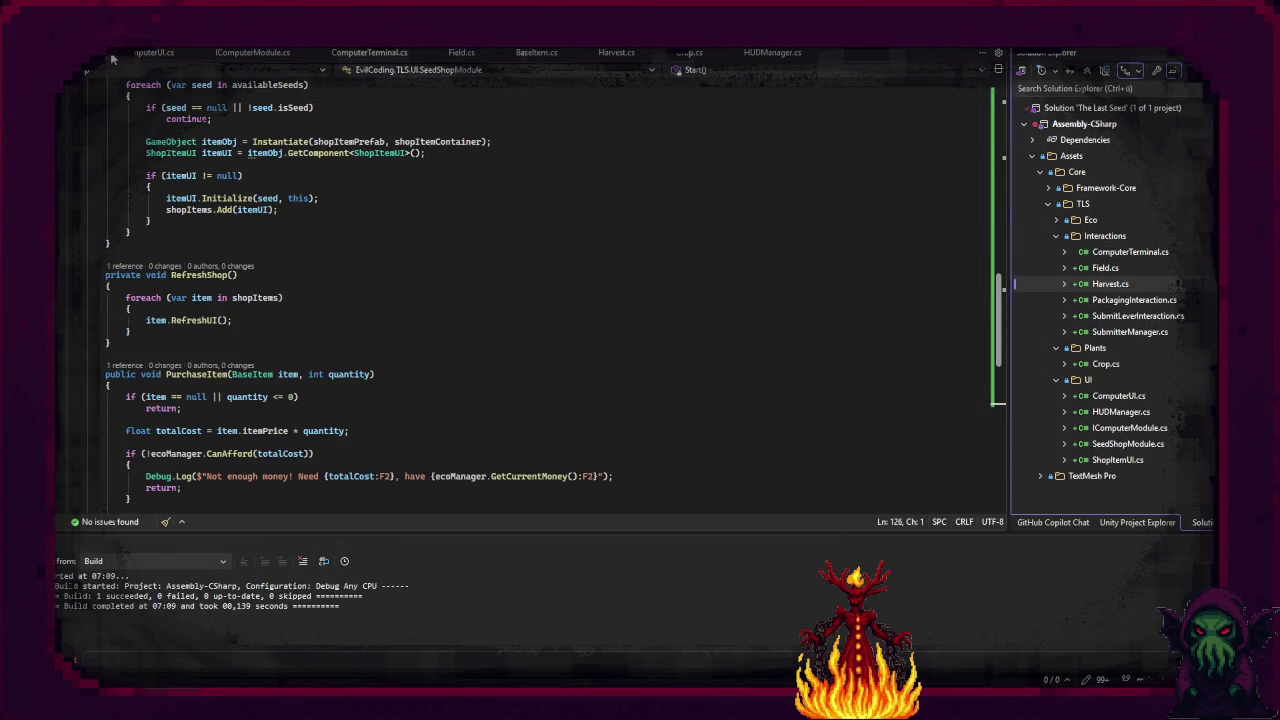
right_click(920, 56)
click(970, 72)
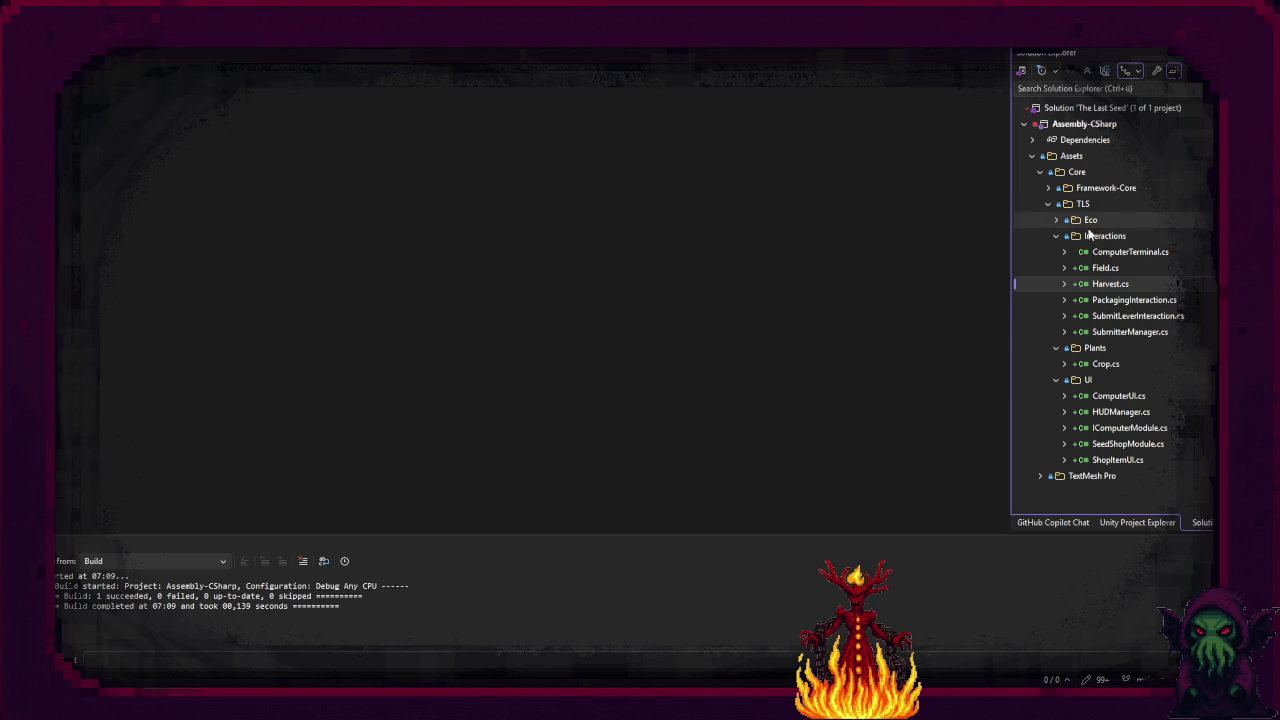
double_click(1133, 300)
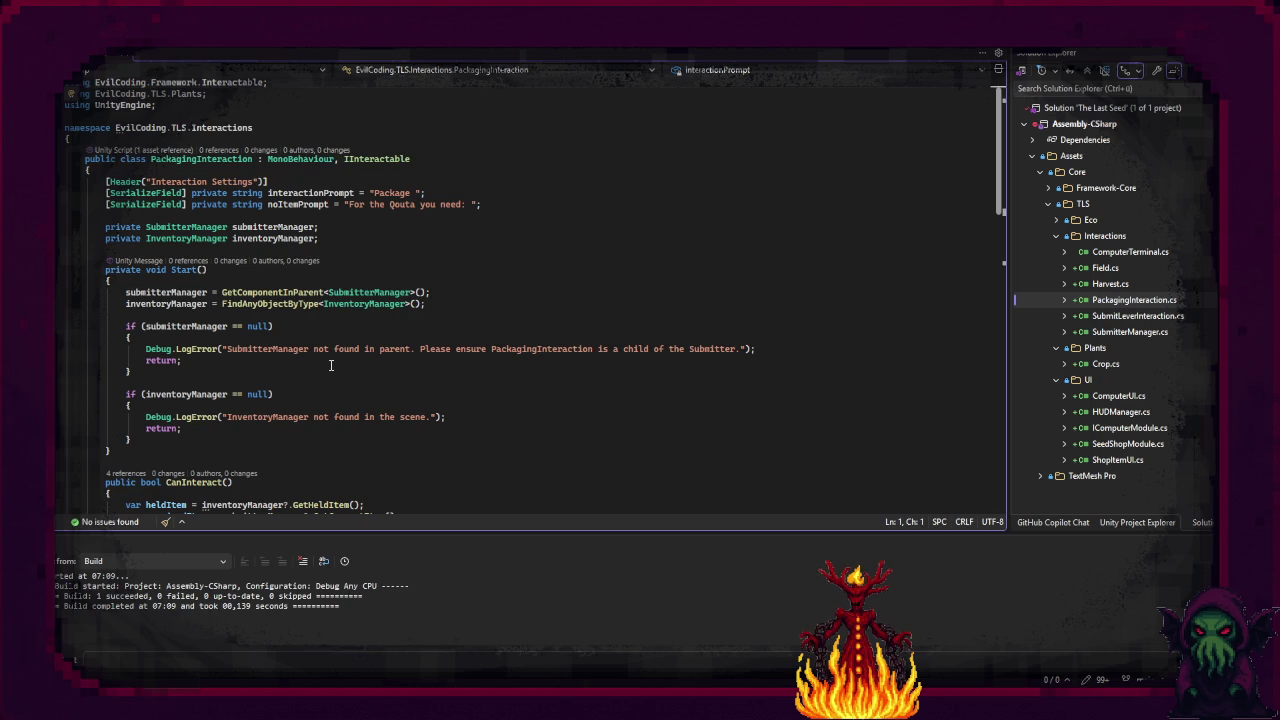
Step: Scroll to CanInteract in PackagingInteraction.cs and check where requiredItem is declared
scroll(331, 365, down, 4)
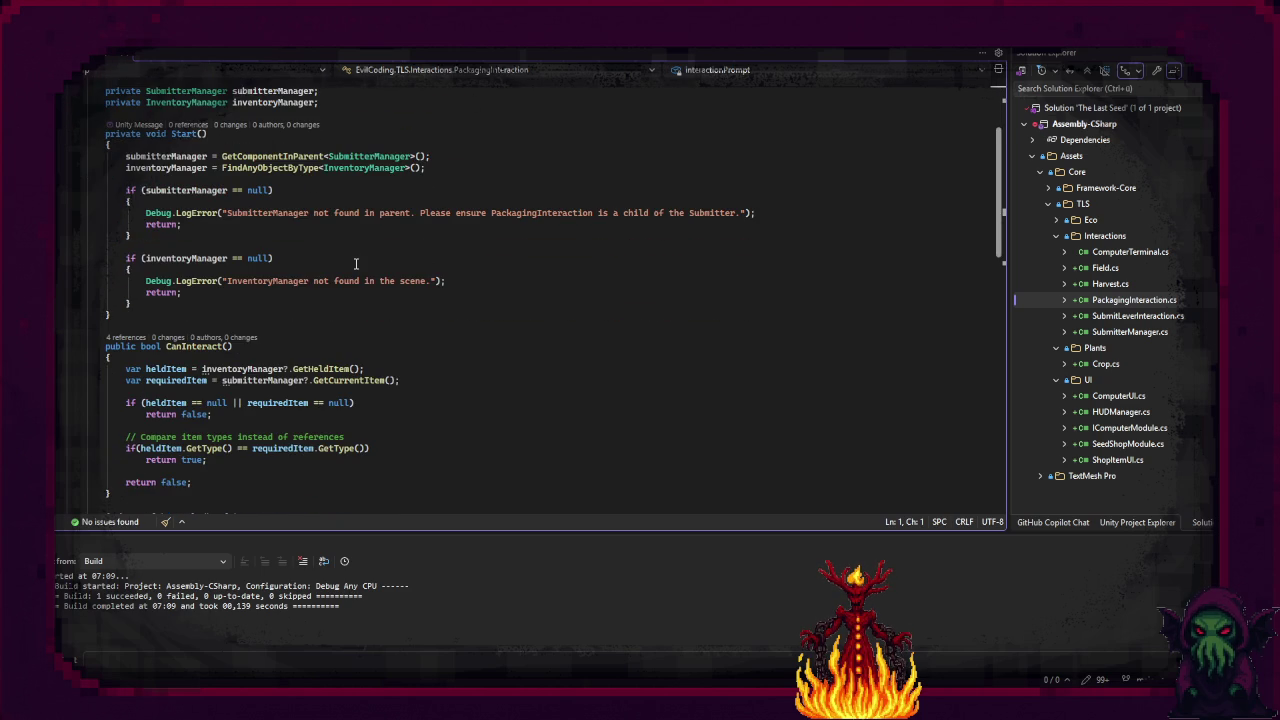
scroll(354, 278, down, 1)
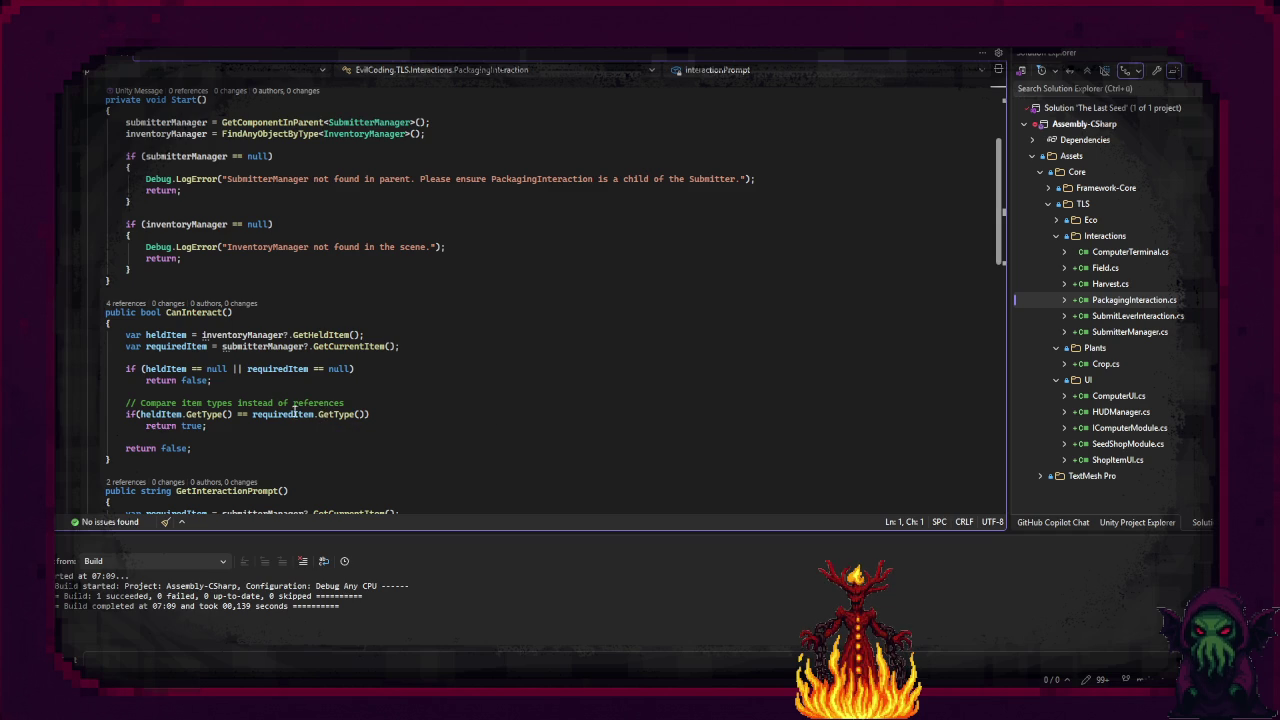
mouse_move(320, 412)
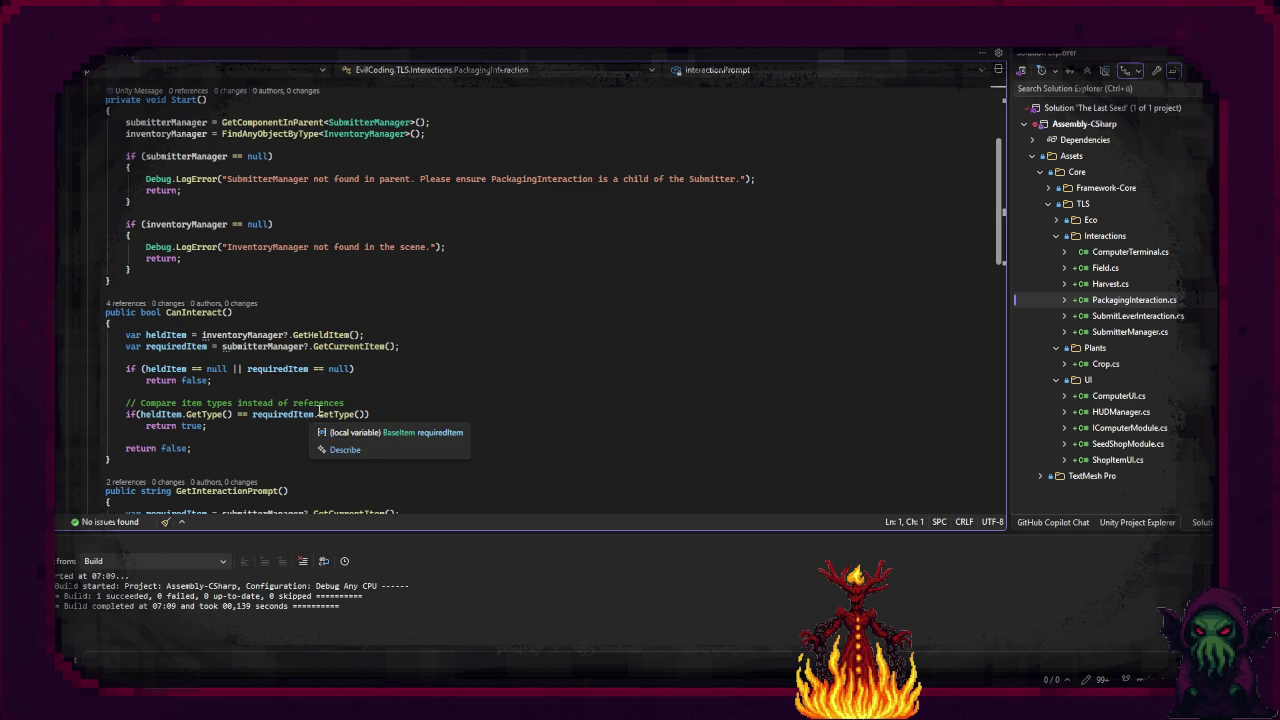
ctrl+click(286, 414)
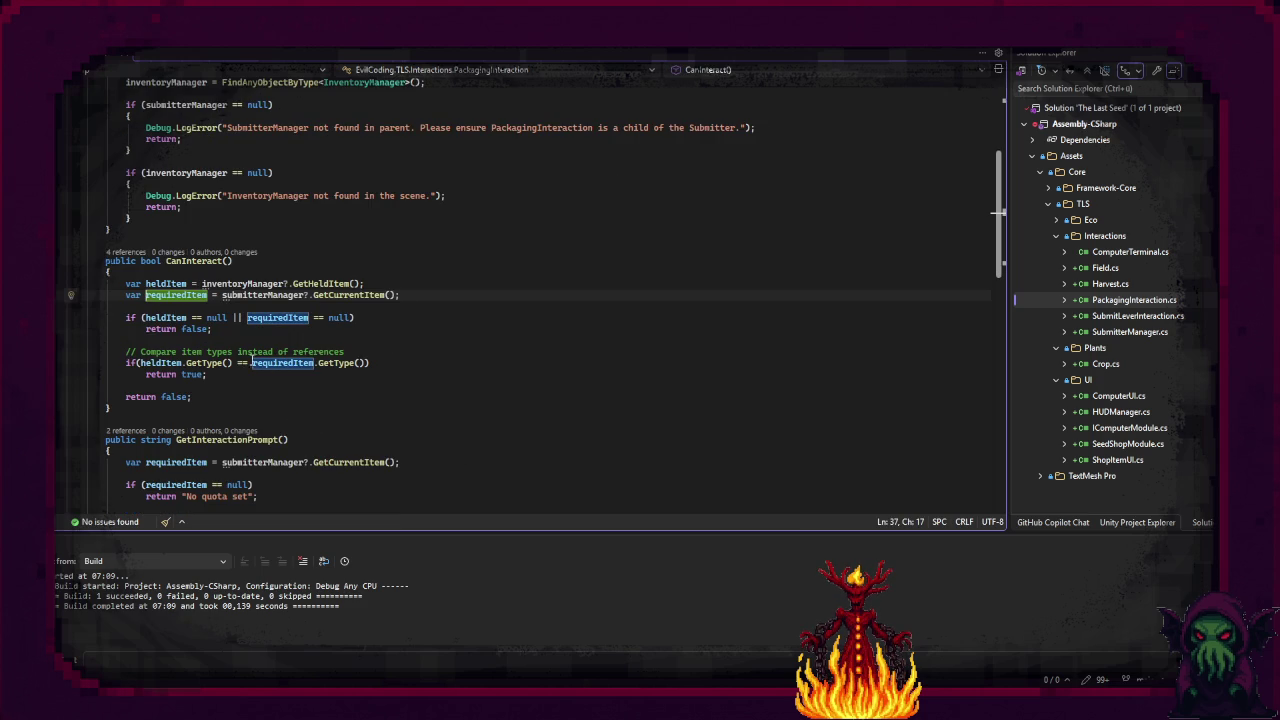
mouse_move(194, 317)
scroll(192, 312, up, 2)
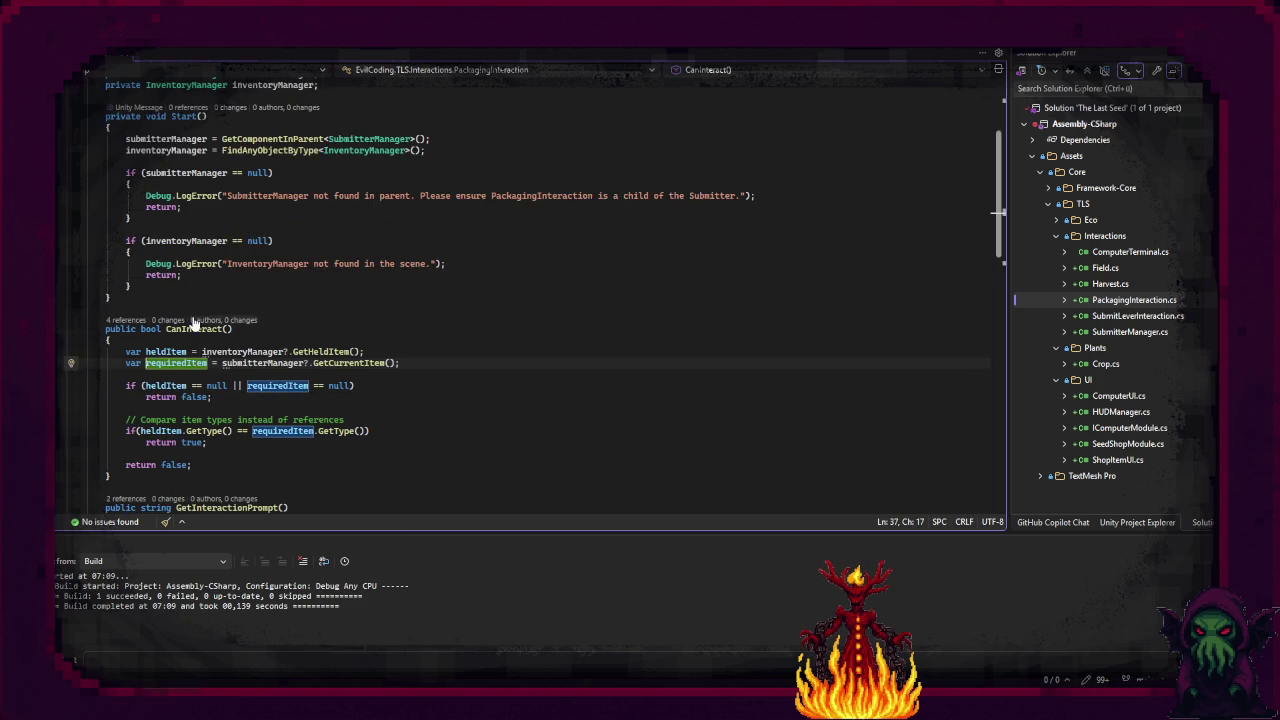
scroll(196, 322, up, 2)
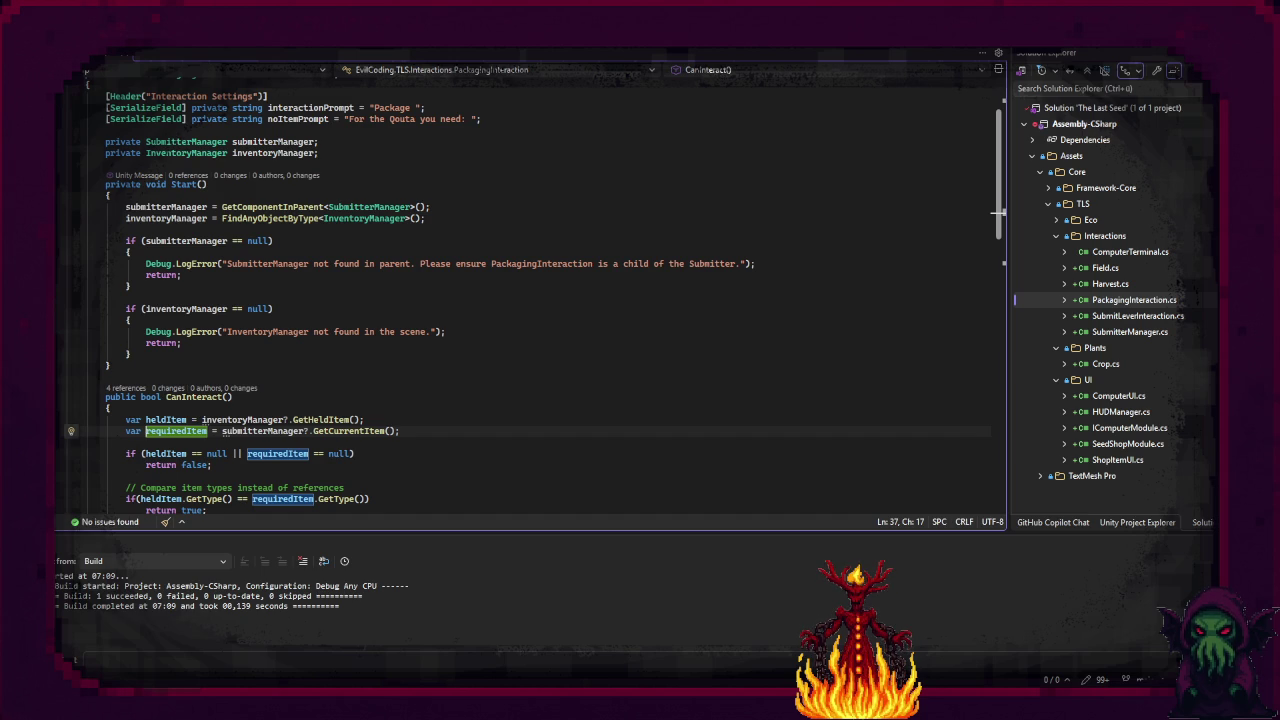
scroll(307, 296, down, 5)
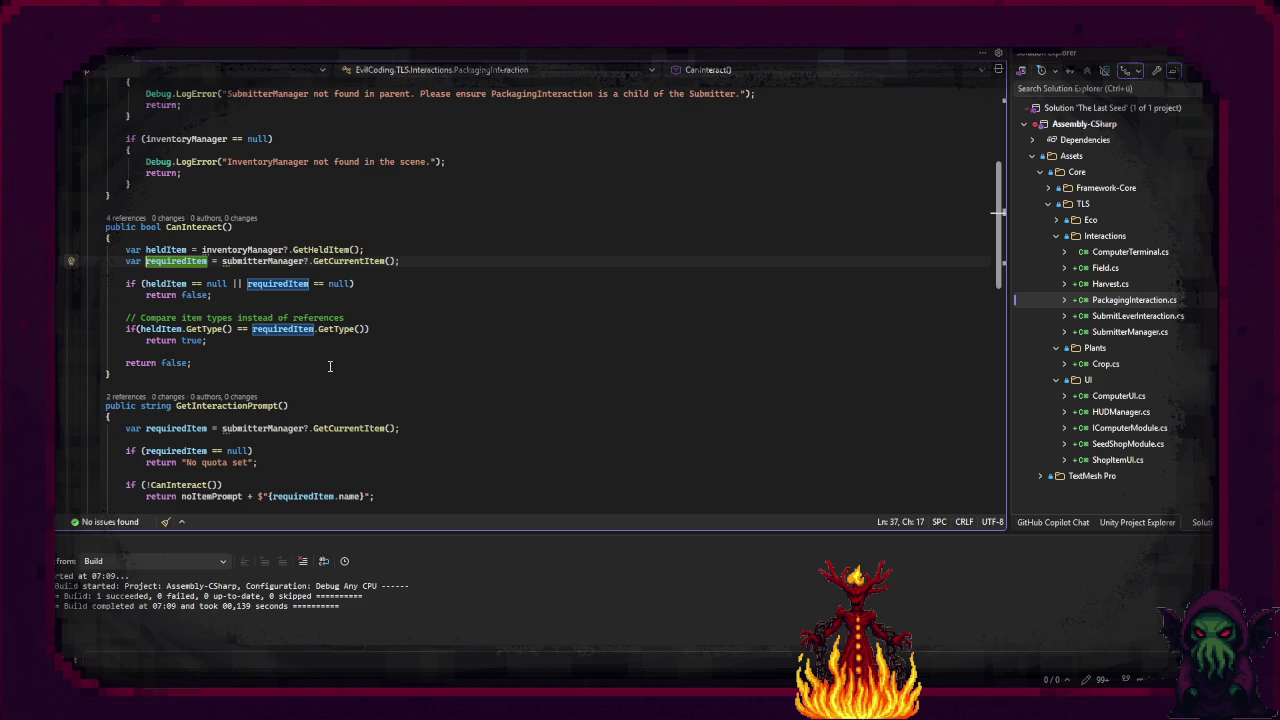
scroll(330, 366, down, 1)
Step: Replace the GetType() calls on heldItem and requiredItem with itemDisplayName
mouse_move(237, 295)
mouse_down()
mouse_move(186, 306)
mouse_move(186, 295)
mouse_up()
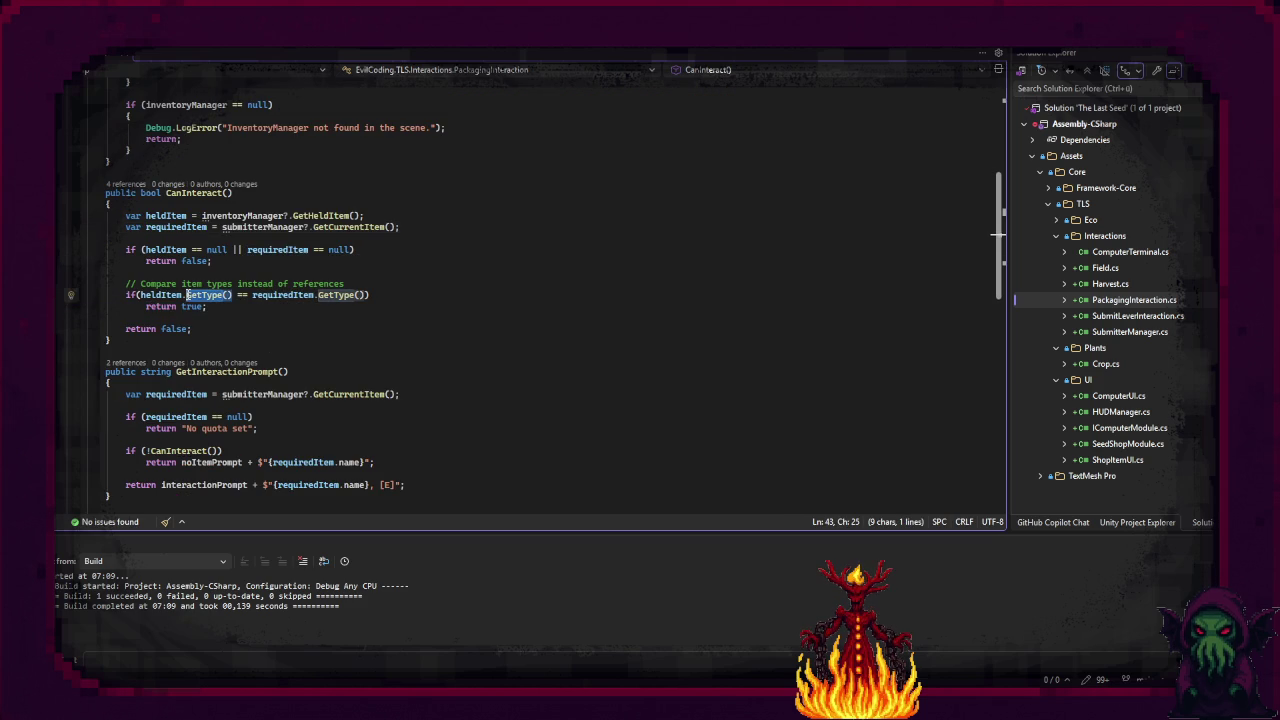
mouse_move(200, 295)
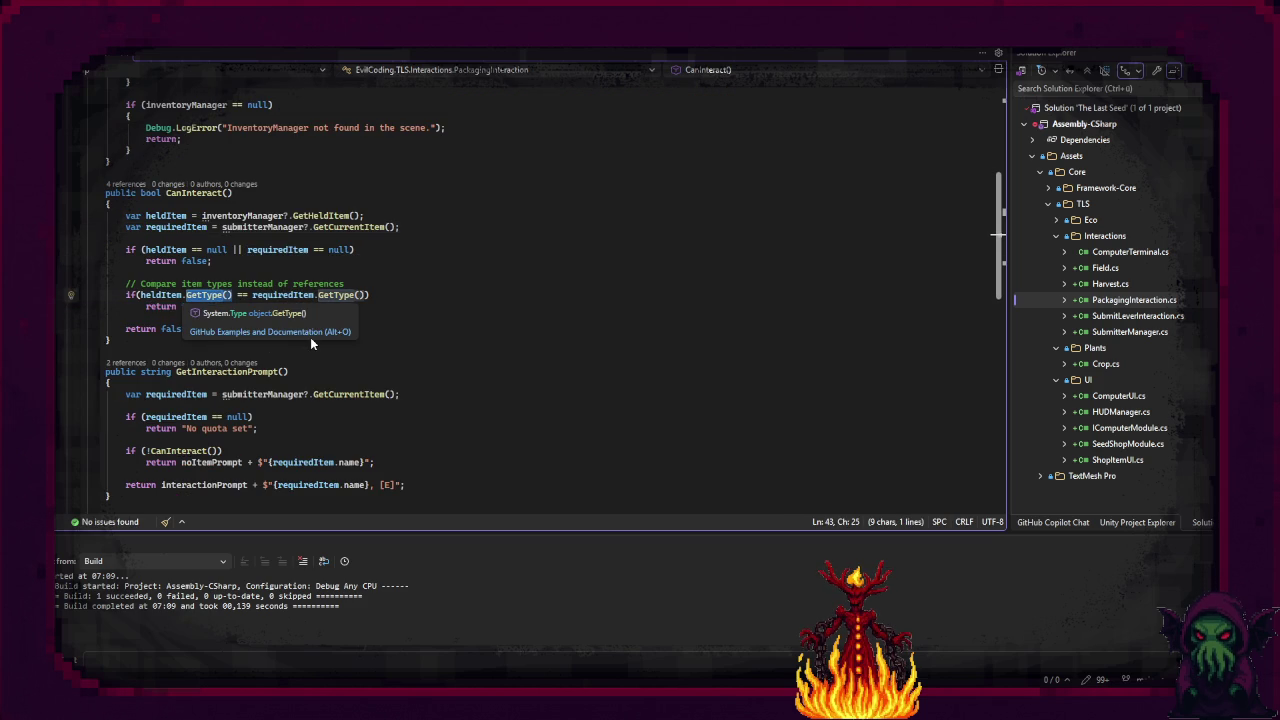
key(BackSpace)
text(na)
key(Down)
key(Tab)
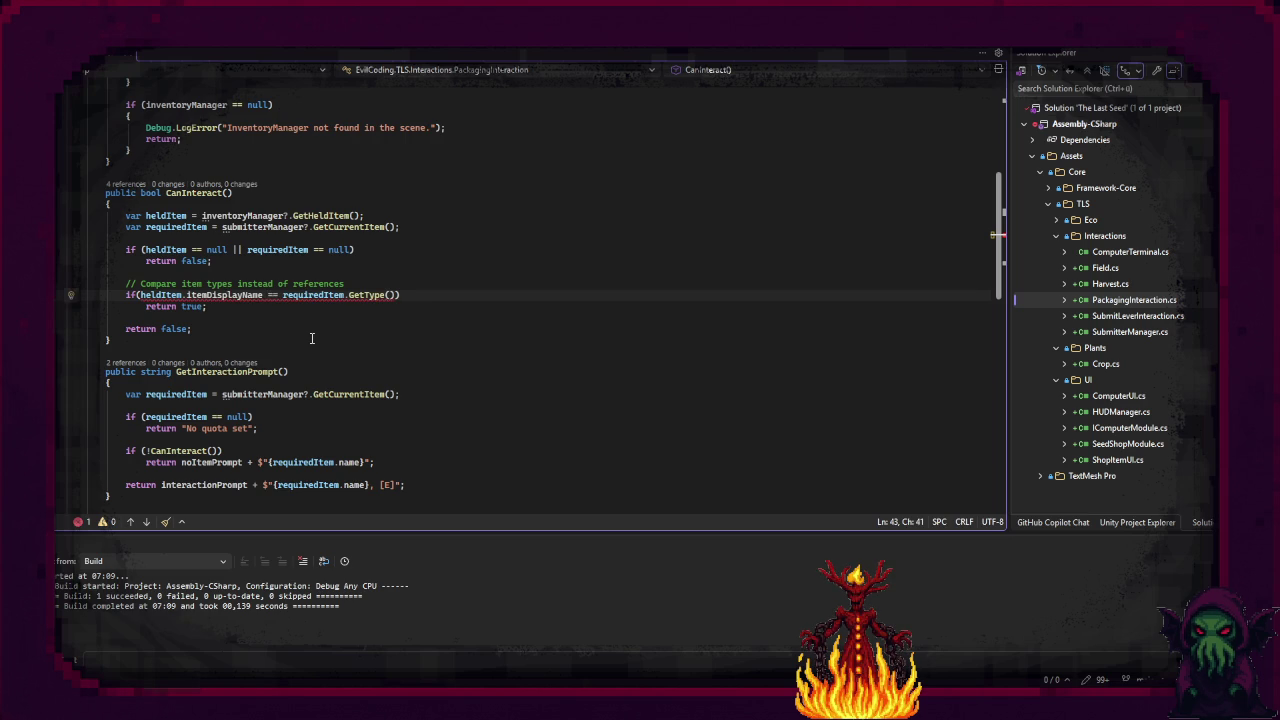
key(End)
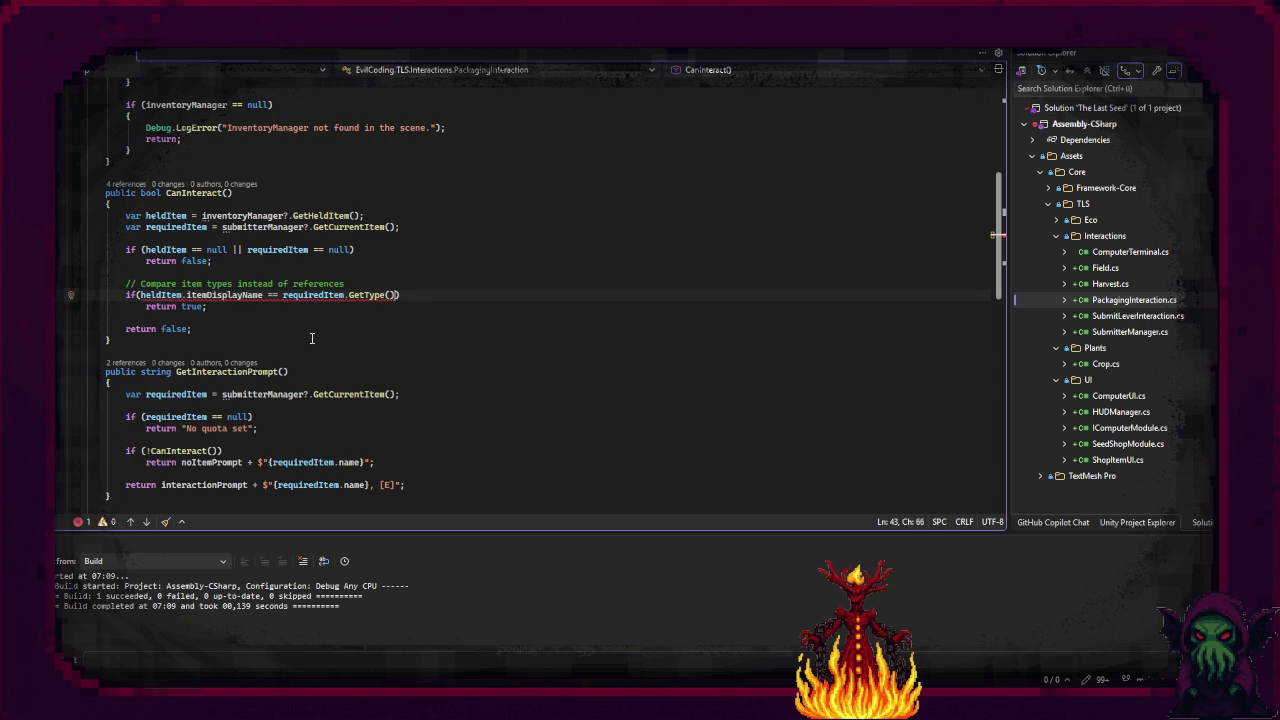
key(ctrl+shift+Left)
key(ctrl+shift+Left)
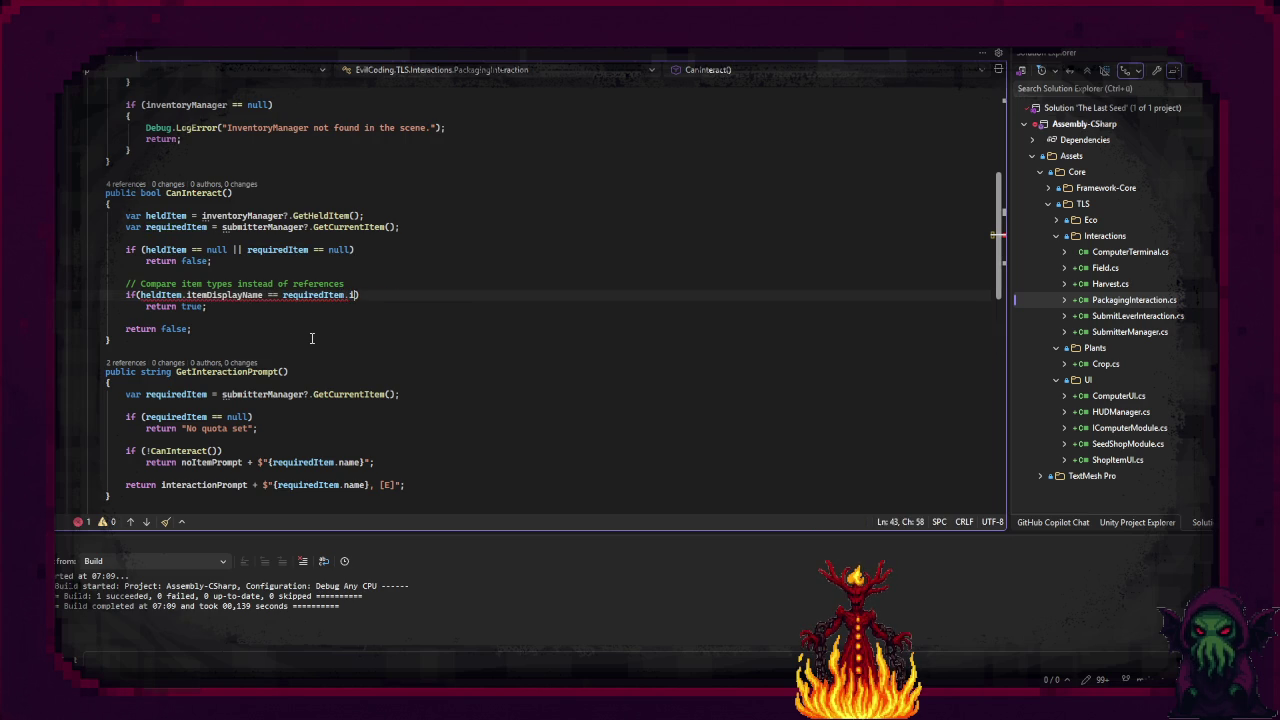
text(item)
key(Tab)
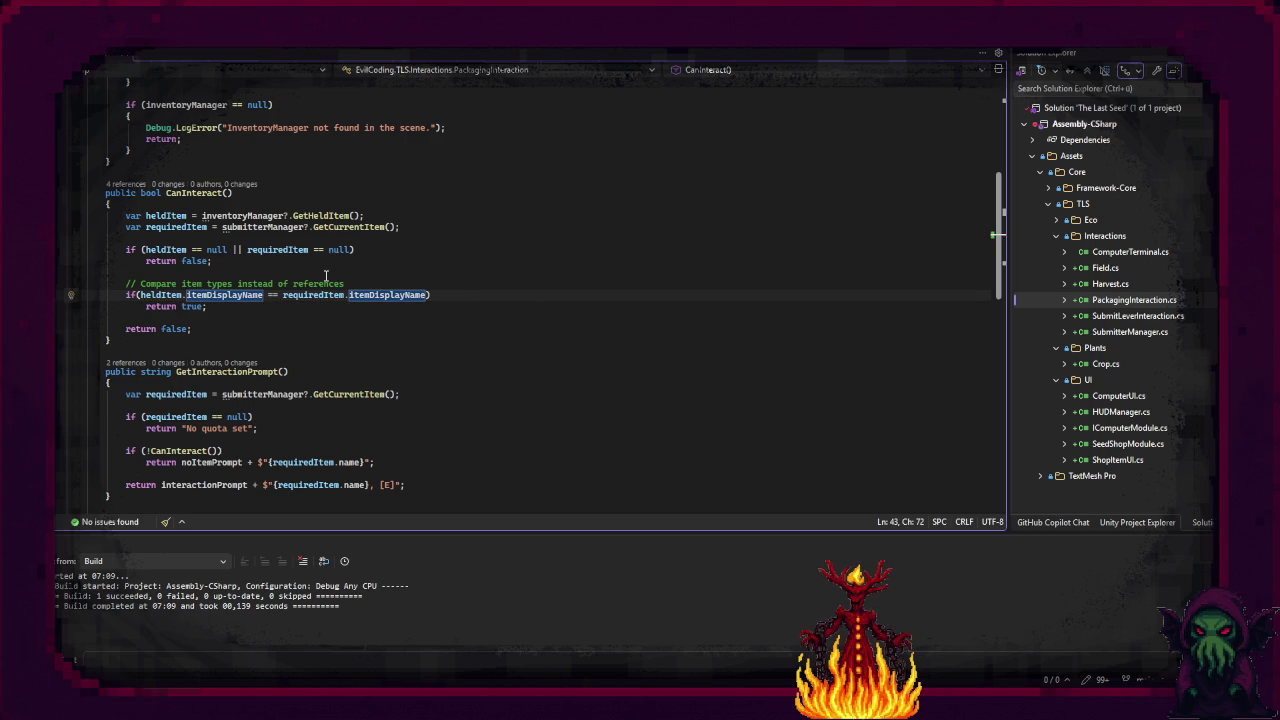
Step: Rewrite the outdated comment to explain the display-name comparison
drag(343, 284, 177, 285)
key(BackSpace)
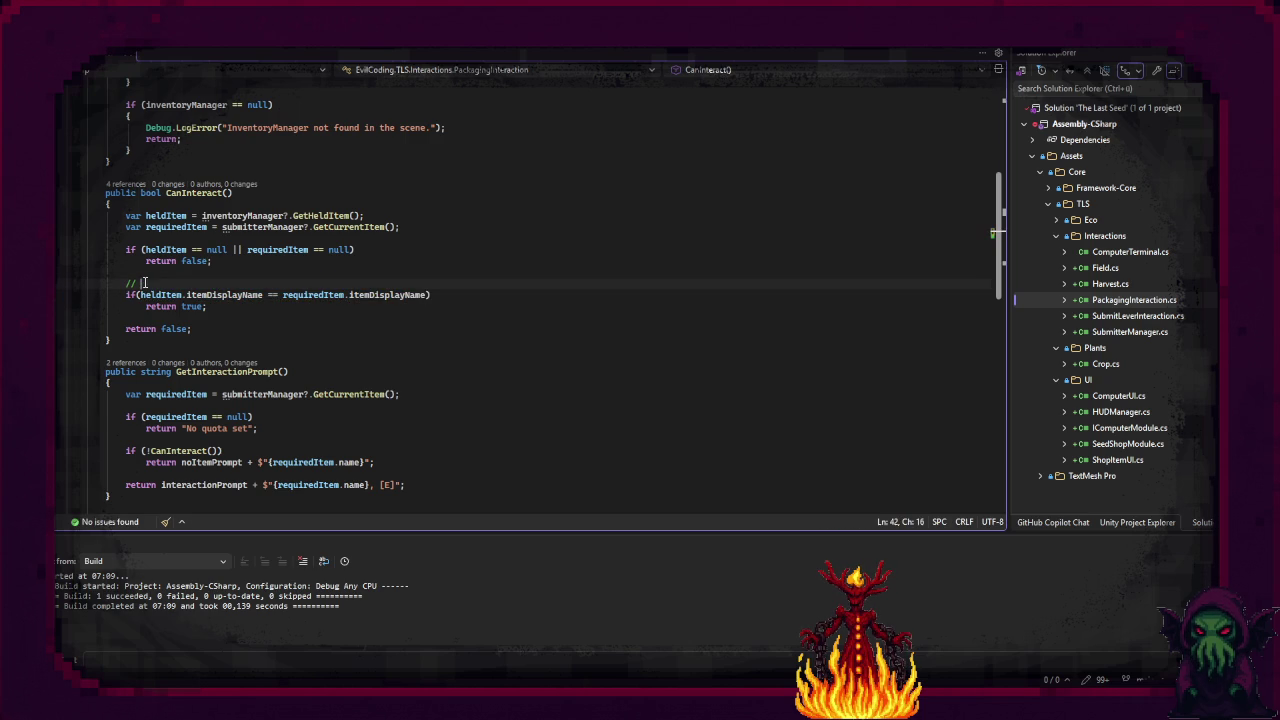
text(Compar)
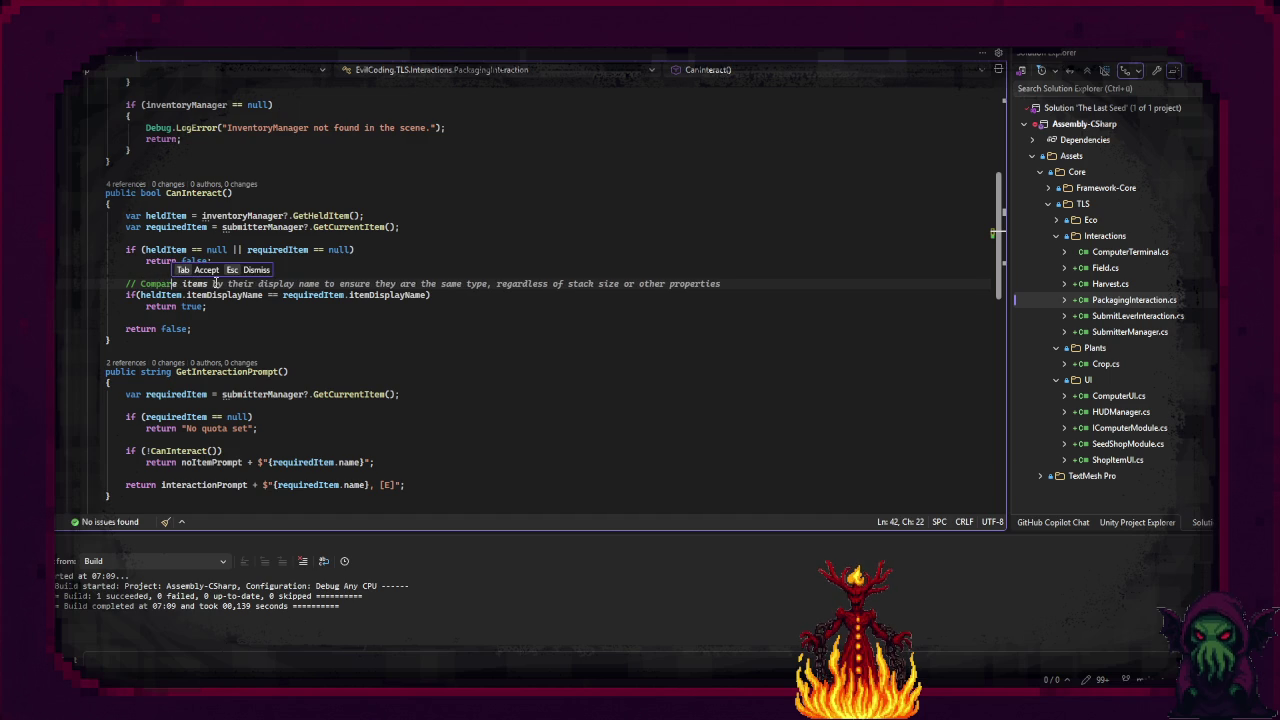
key(Tab)
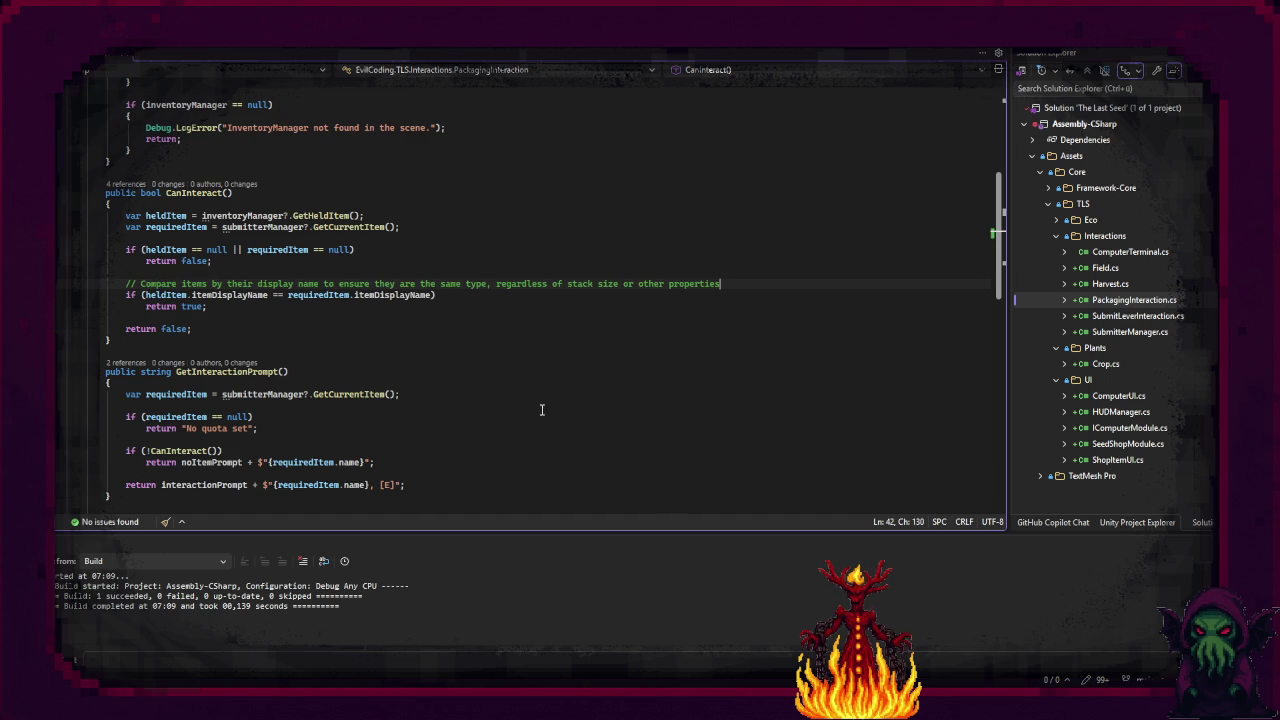
Step: Return to Unity, let the edited script recompile, and enter Play mode with Ctrl+P
mouse_move(772, 695)
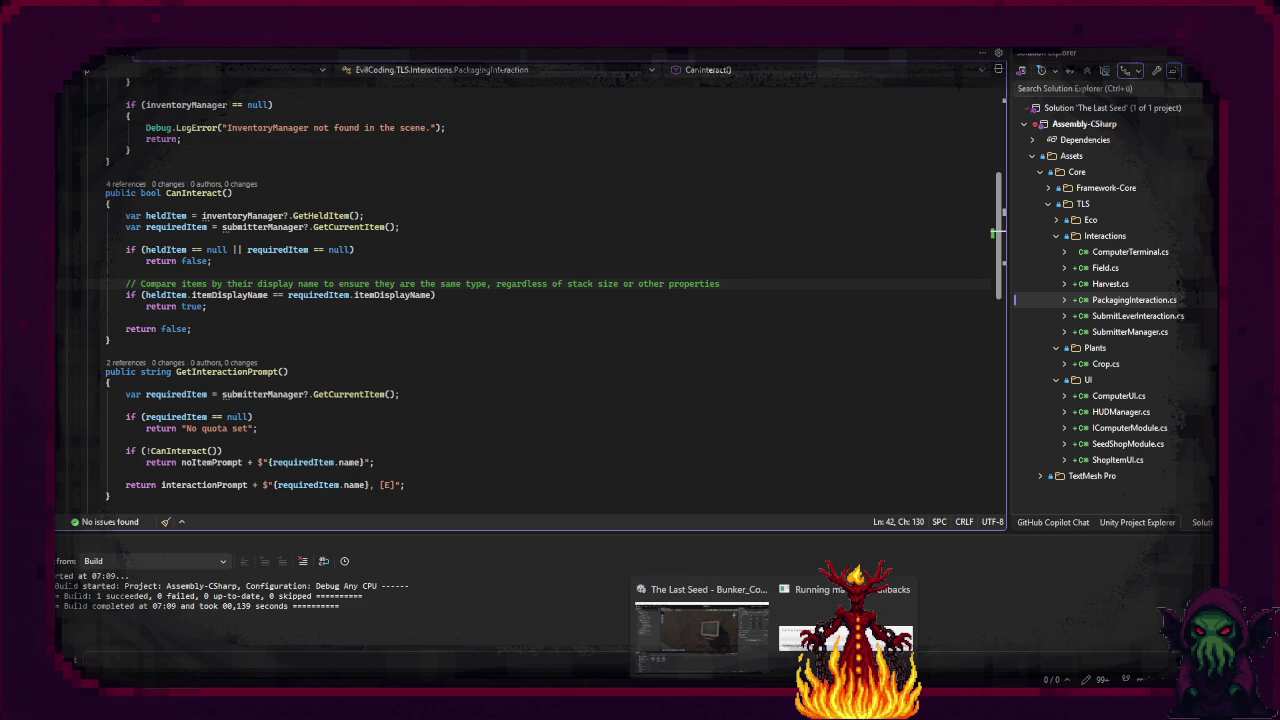
click(741, 648)
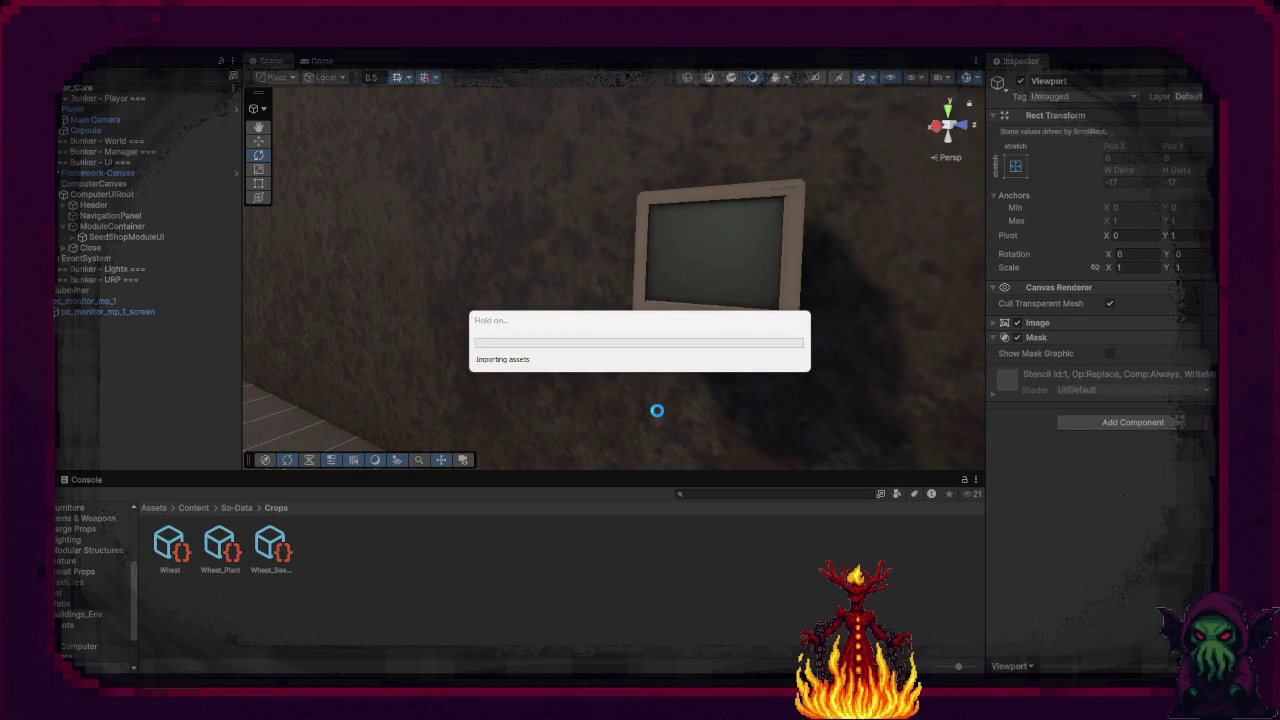
key(ctrl+p)
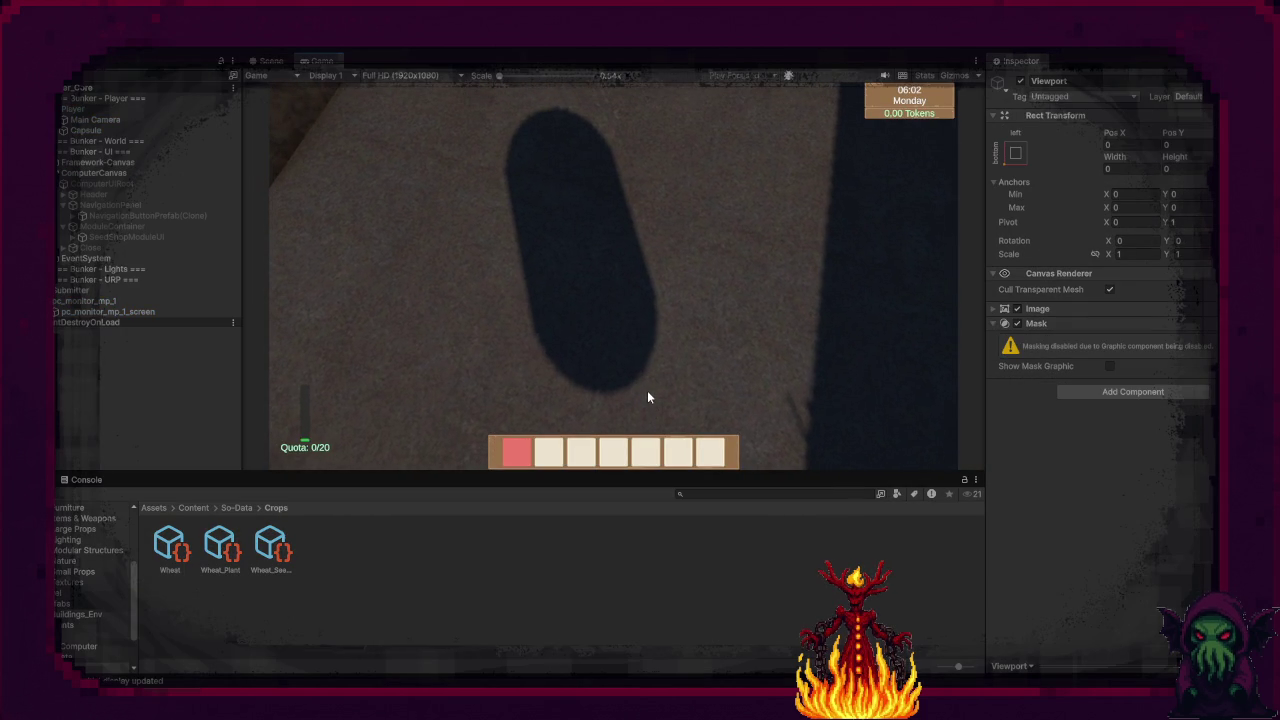
Step: Walk to the wall computer and buy a stack of 25 seeds in the Seed Shop
mouse_move(587, 316)
key(w)
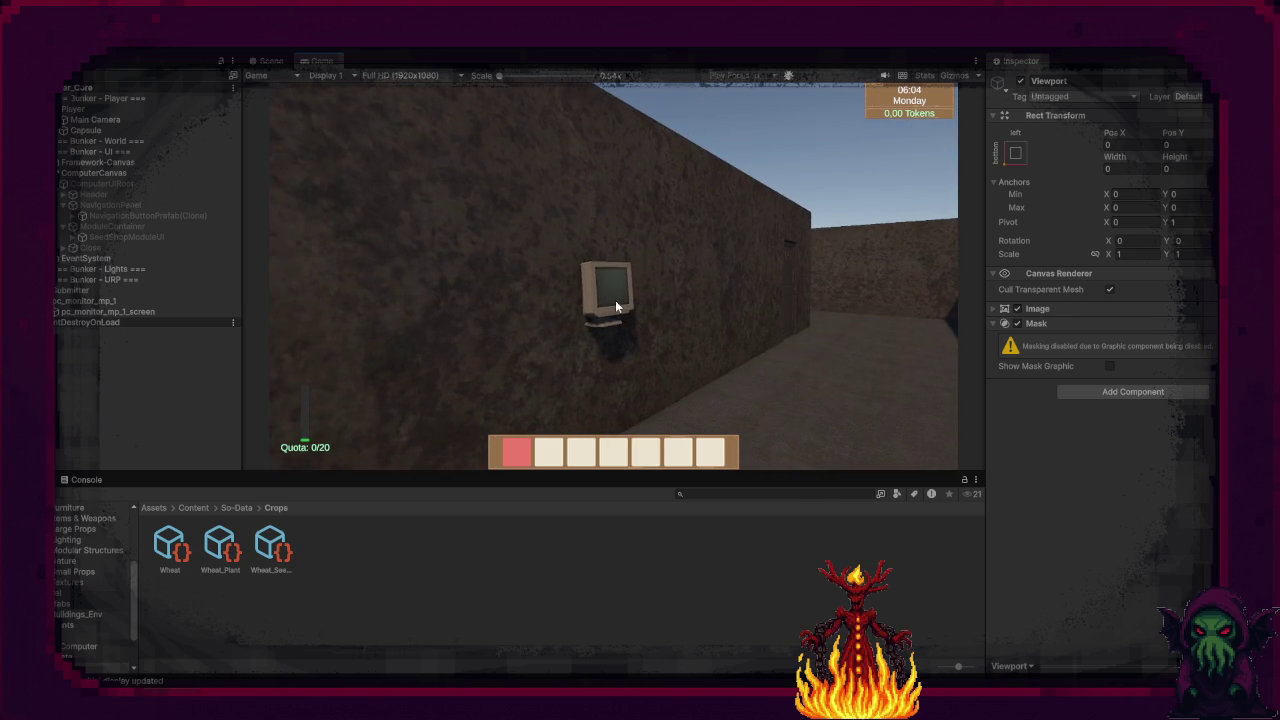
key(e)
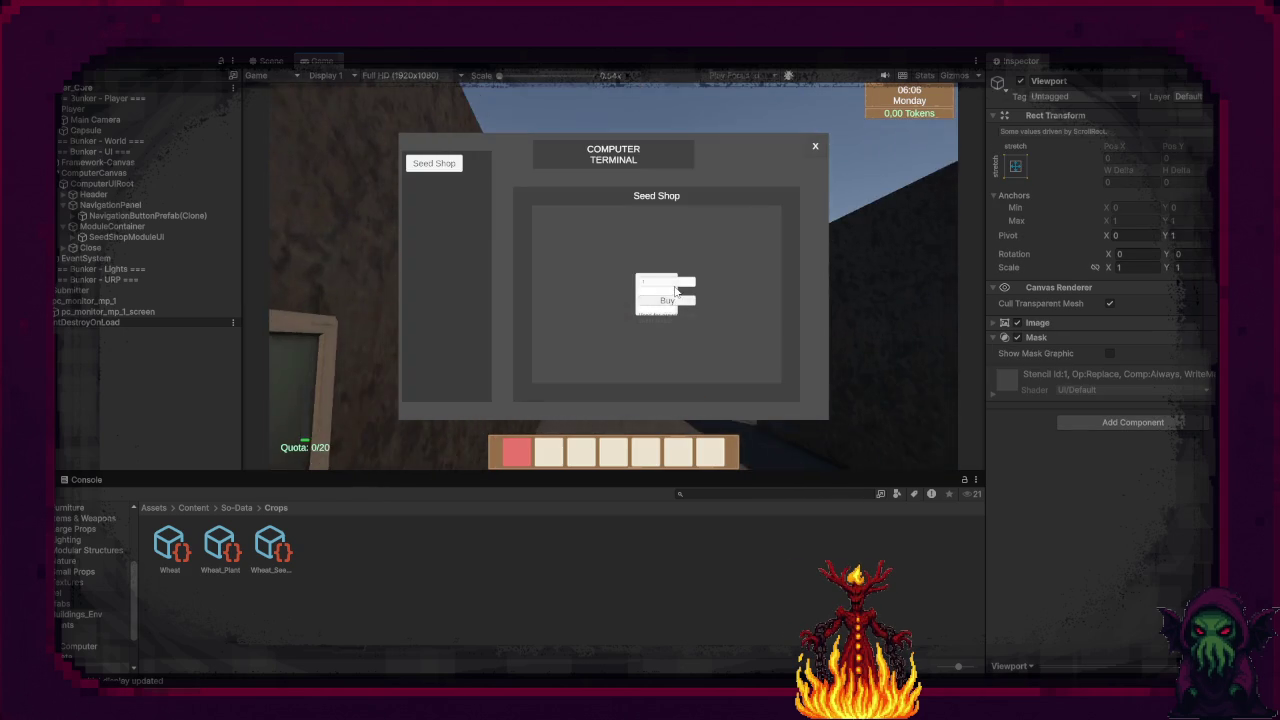
scroll(686, 320, down, 1)
scroll(685, 316, down, 3)
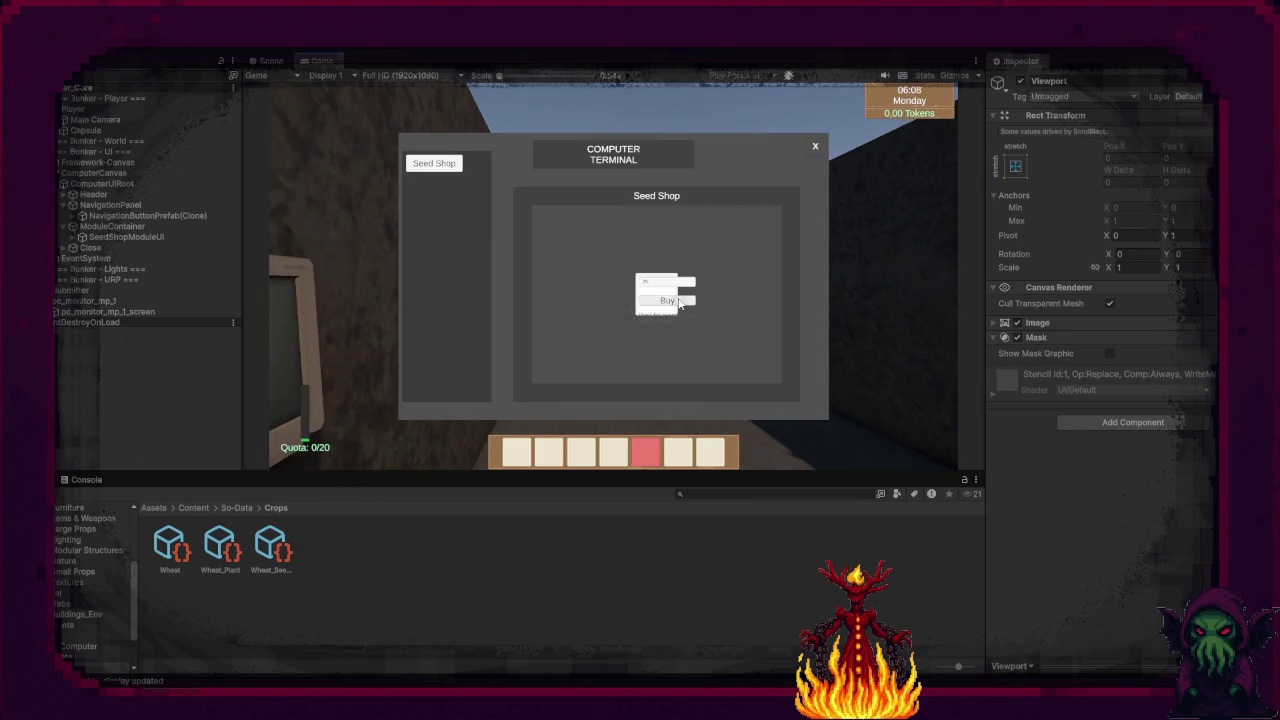
click(815, 146)
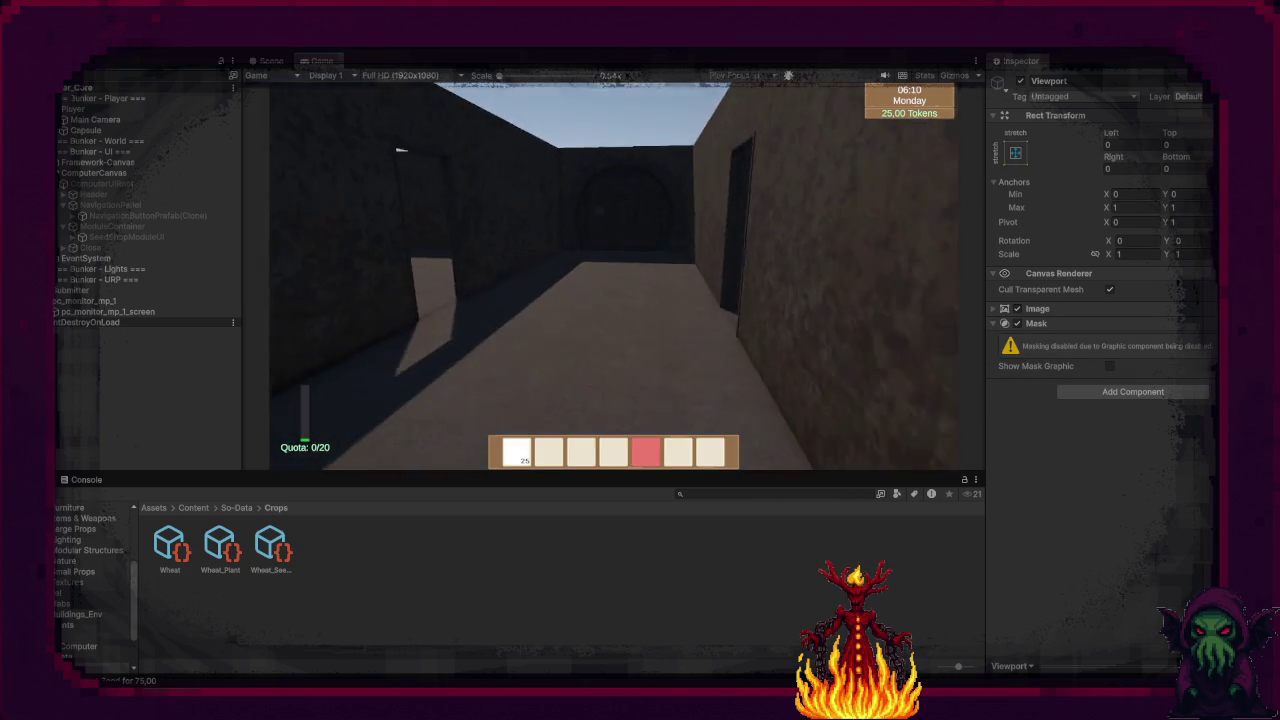
scroll(613, 275, up, 2)
scroll(613, 275, up, 2)
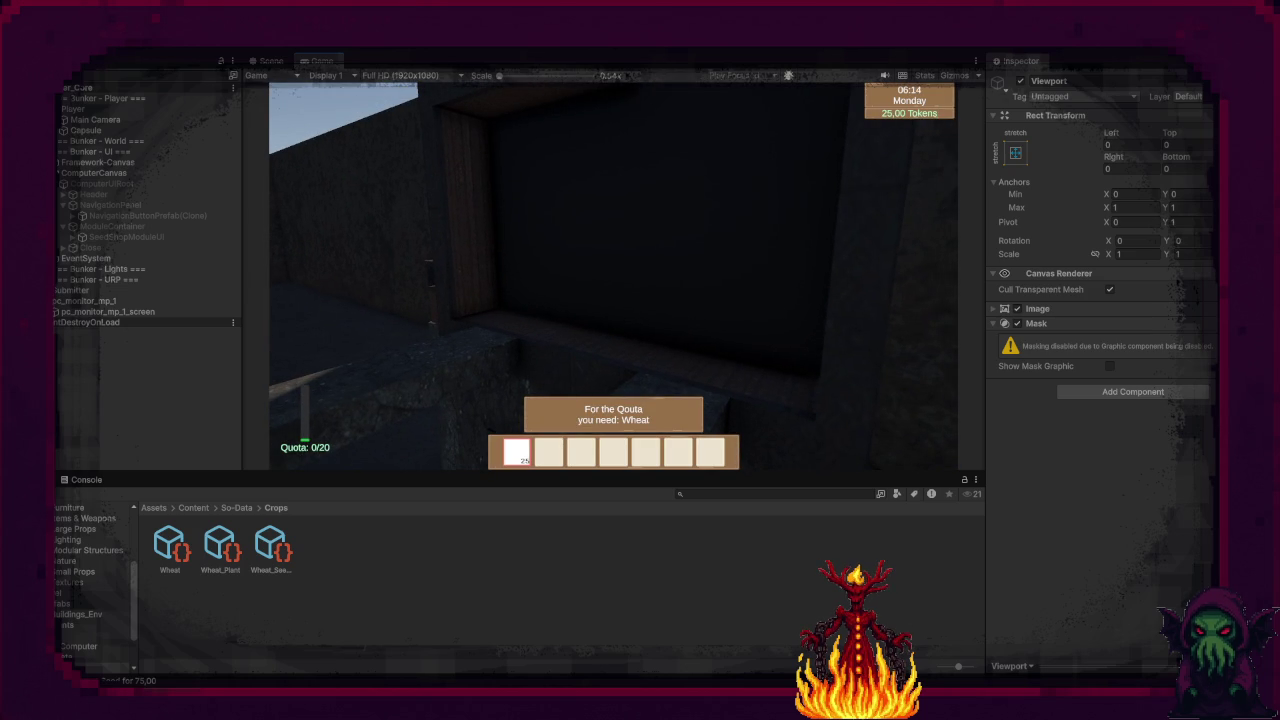
Step: Walk out to the planter box and plant seeds to fill the field
key(w)
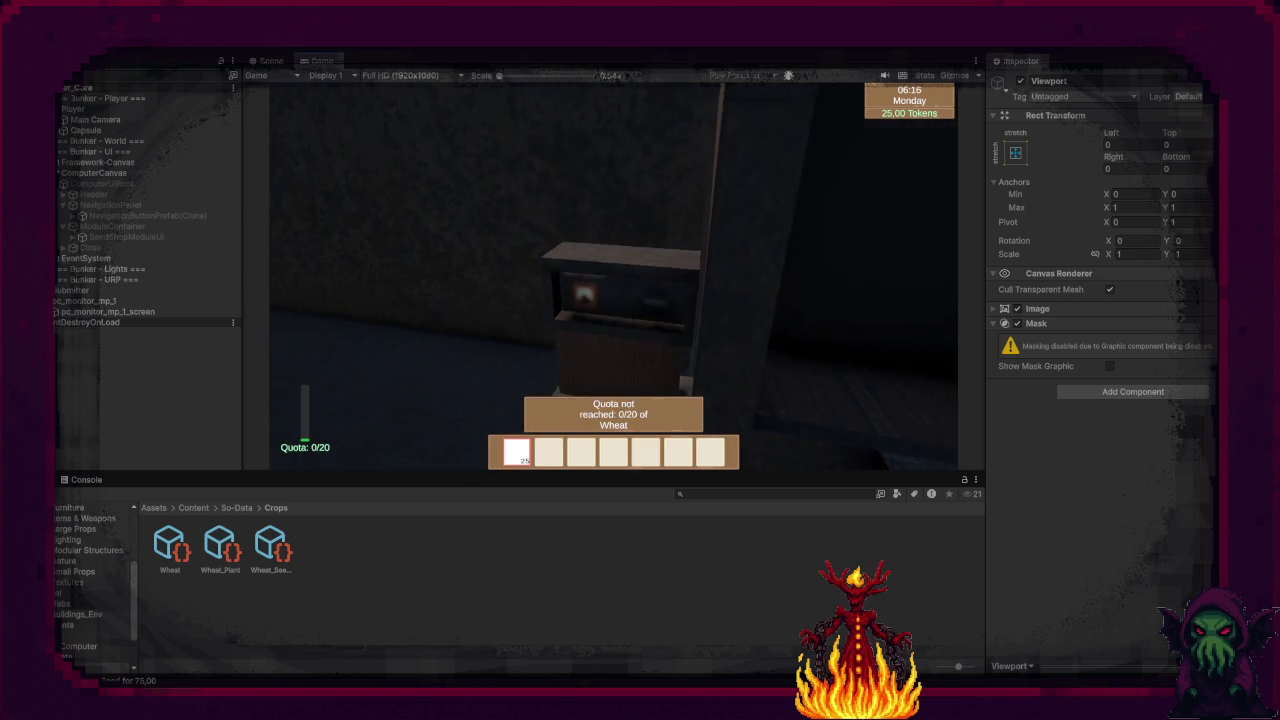
key(w)
key(e)
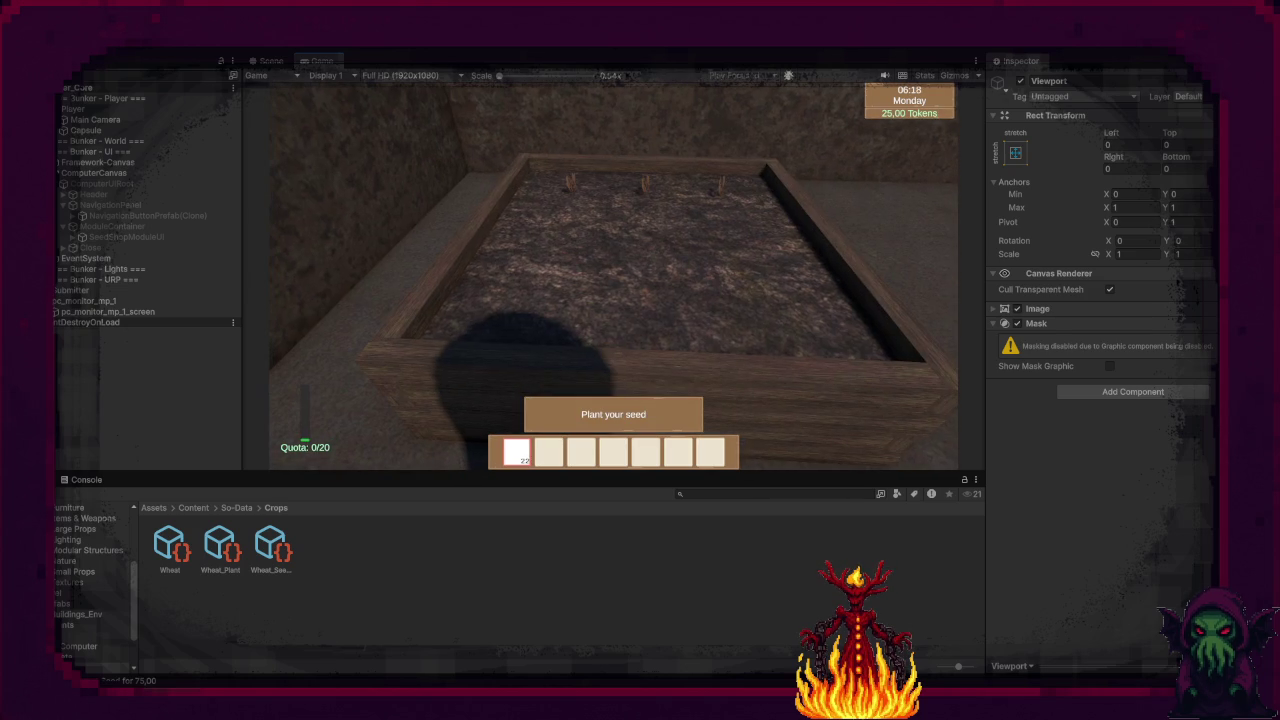
key(e)
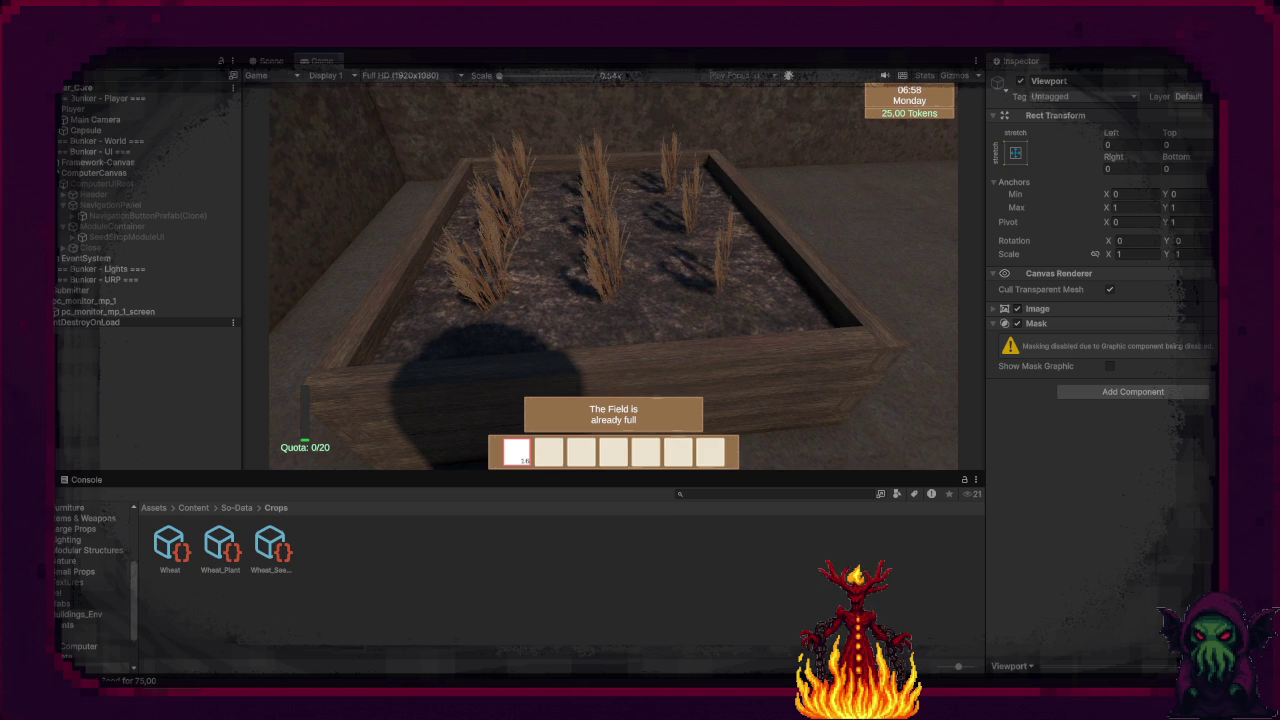
Step: Reposition beside the wheat bed and harvest all the ripe wheat
key(s)
key(w)
key(e)
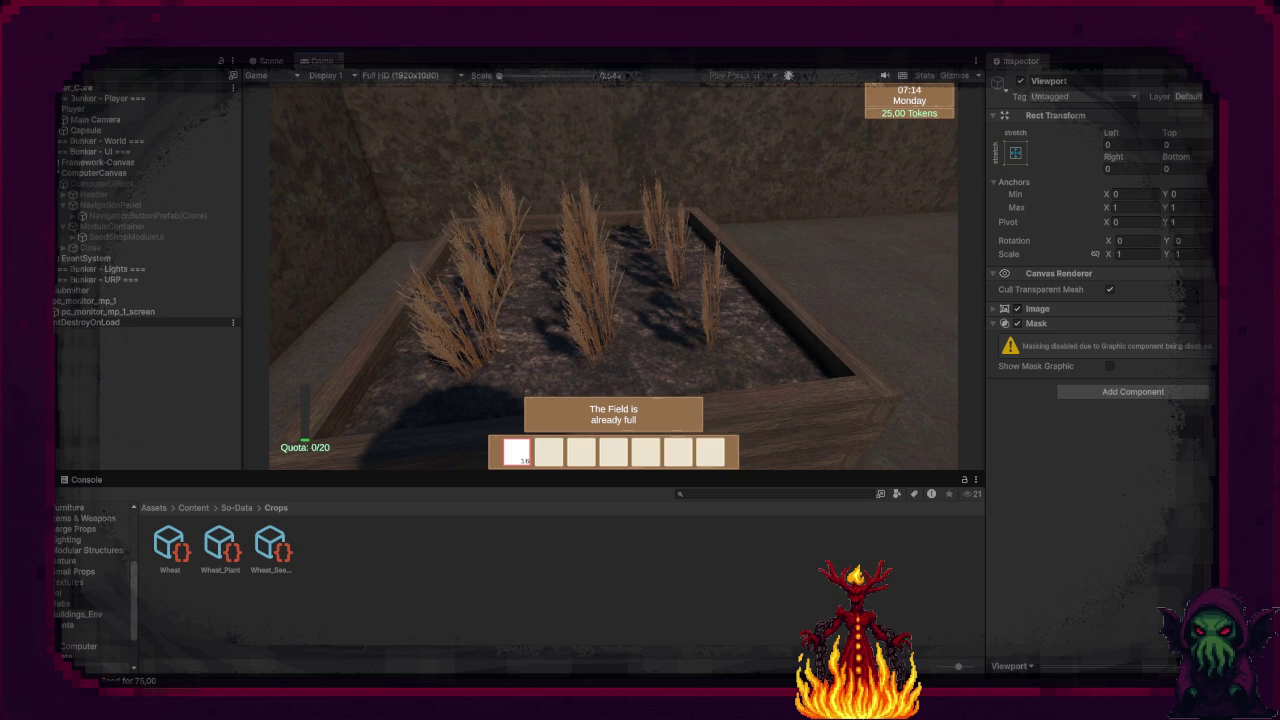
key(a)
key(w)
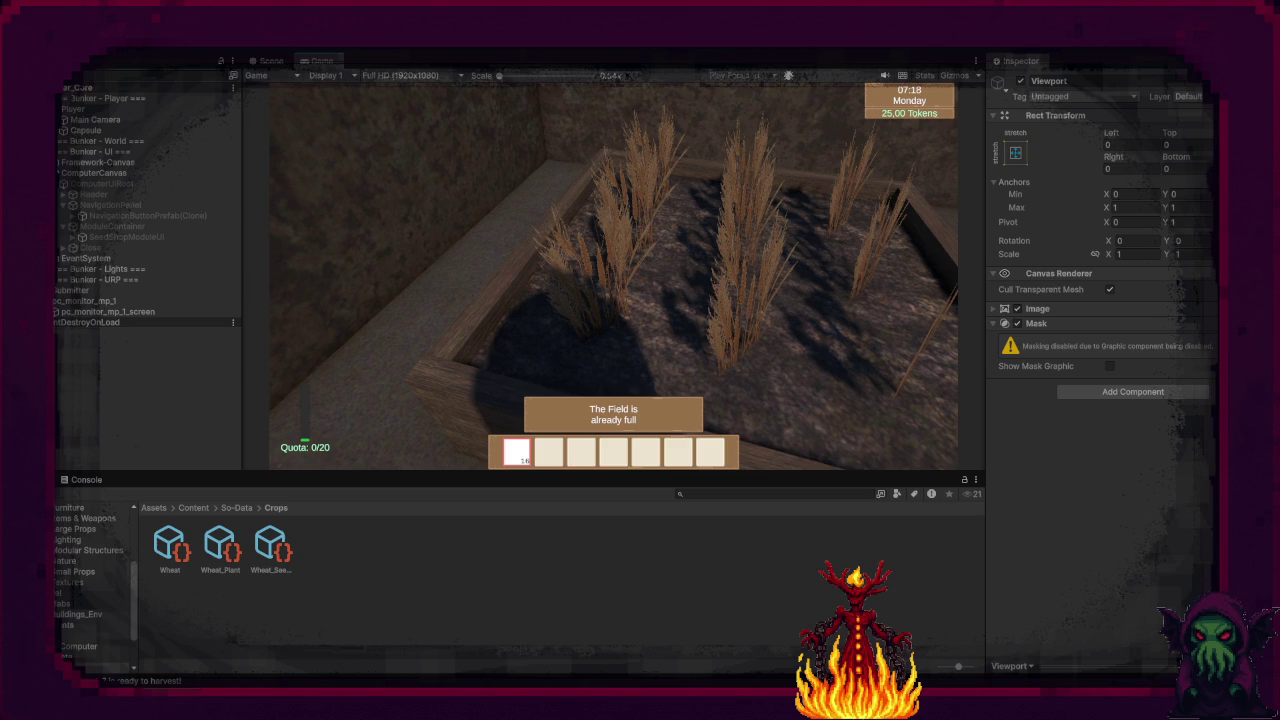
key(e)
key(e)
key(e)
key(e)
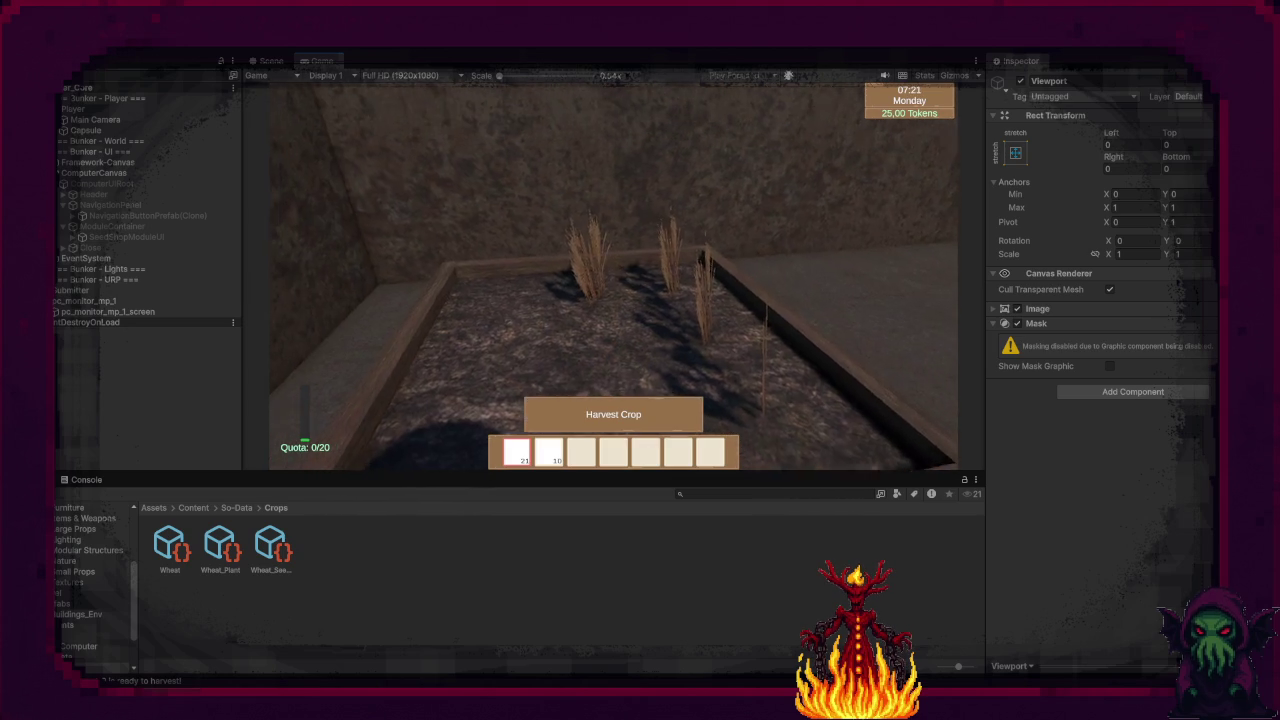
key(e)
key(e)
key(e)
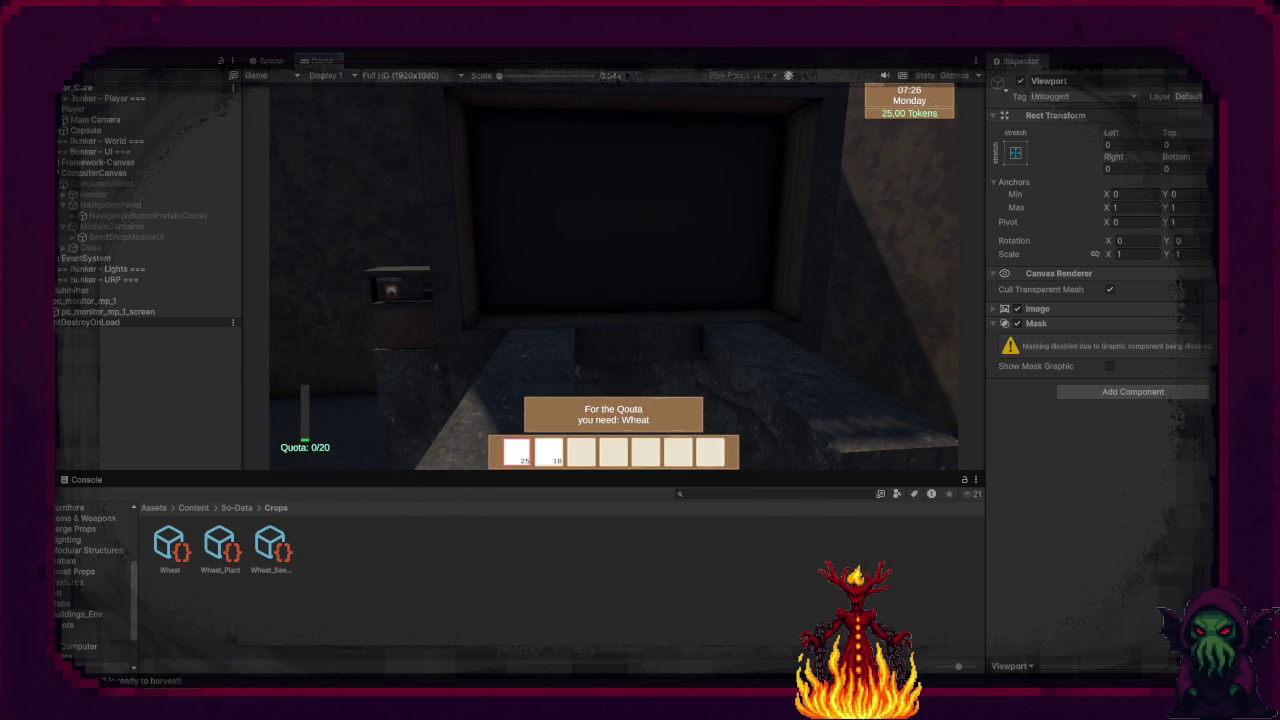
Step: Select the wheat in hotbar slot 2, deliver 18 toward the quota, and stop the game
key(2)
key(e)
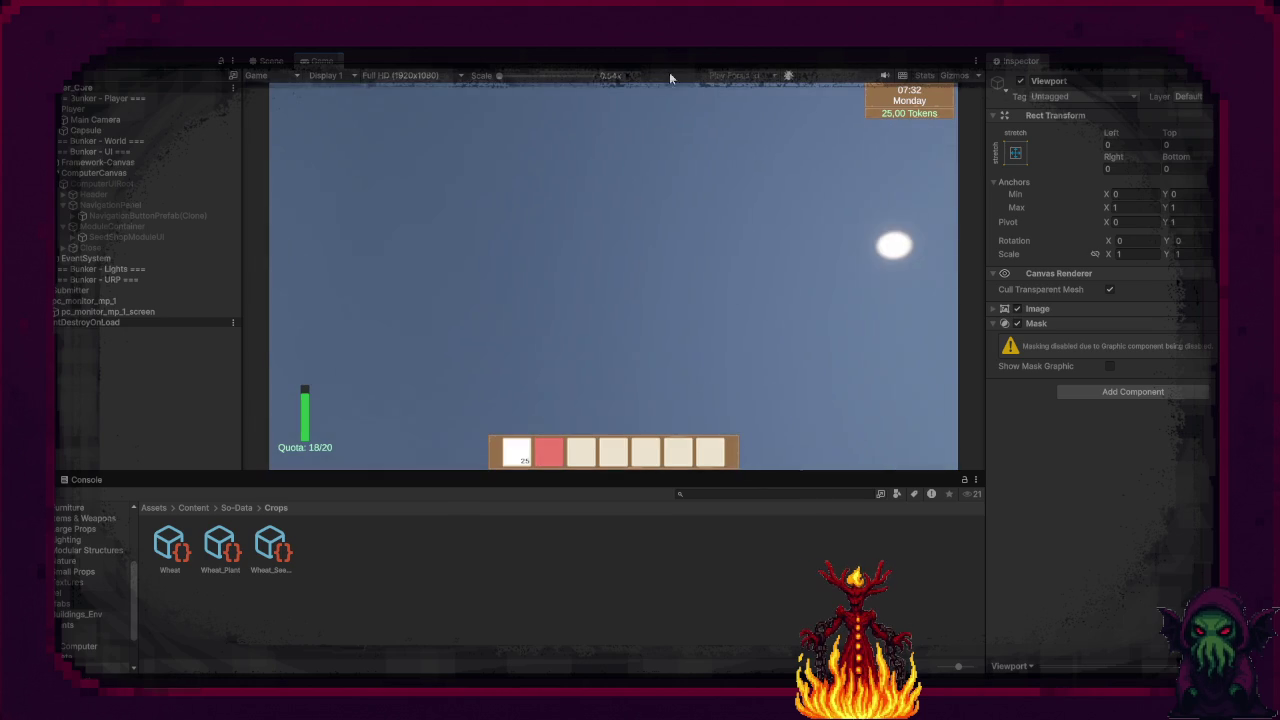
key(ctrl+p)
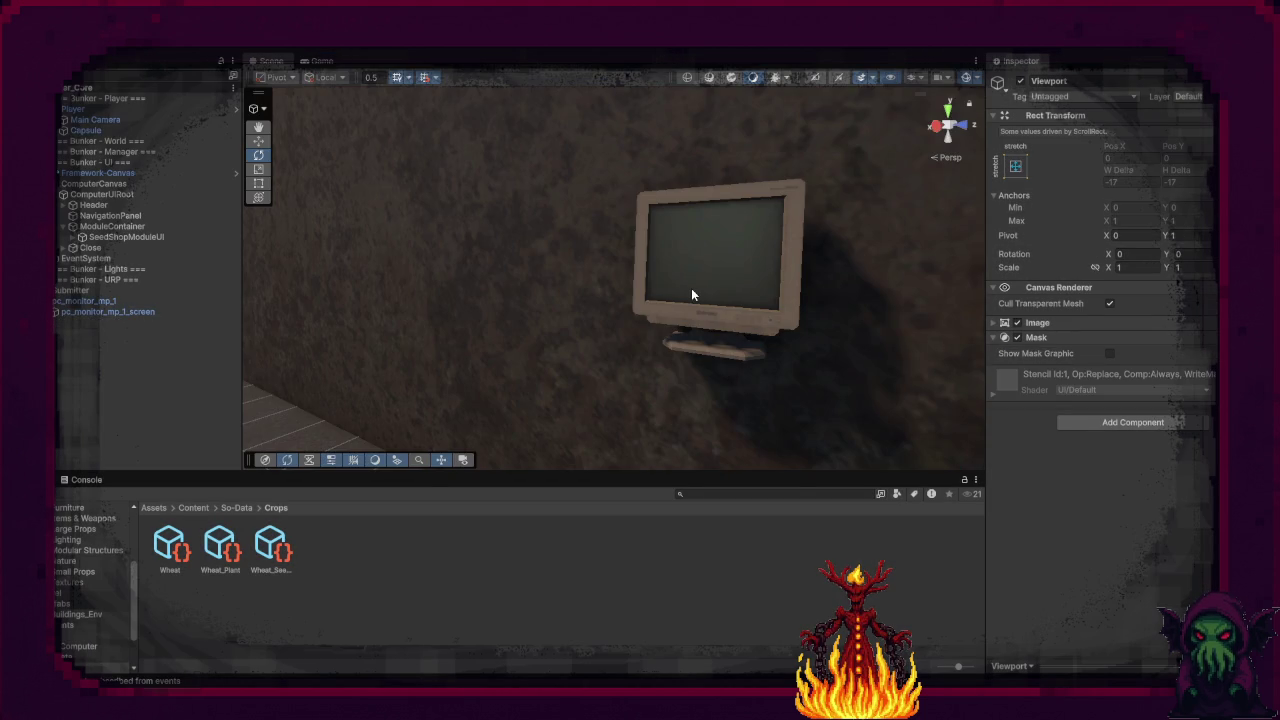
Step: Go up from So-Data to Content, then into Prefabs/UI/Computer and open ShopItemPrefab in Prefab Mode
drag(690, 291, 489, 316)
scroll(745, 375, down, 10)
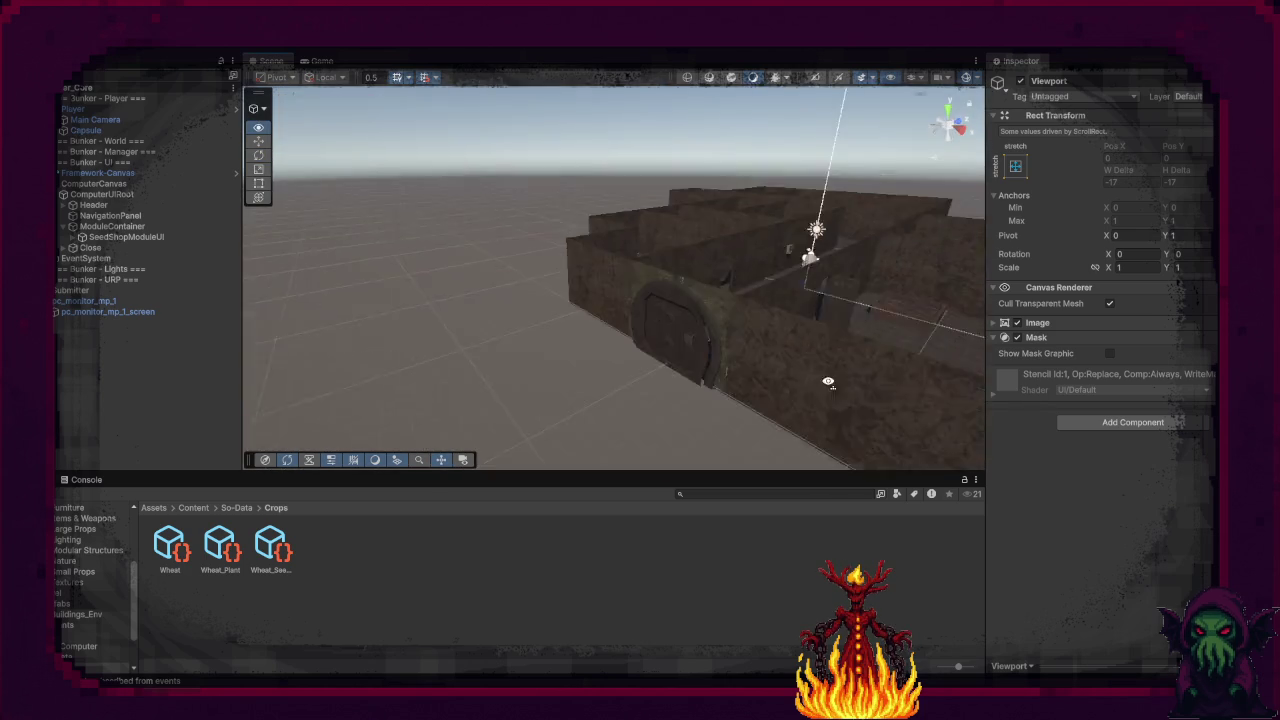
scroll(914, 392, up, 10)
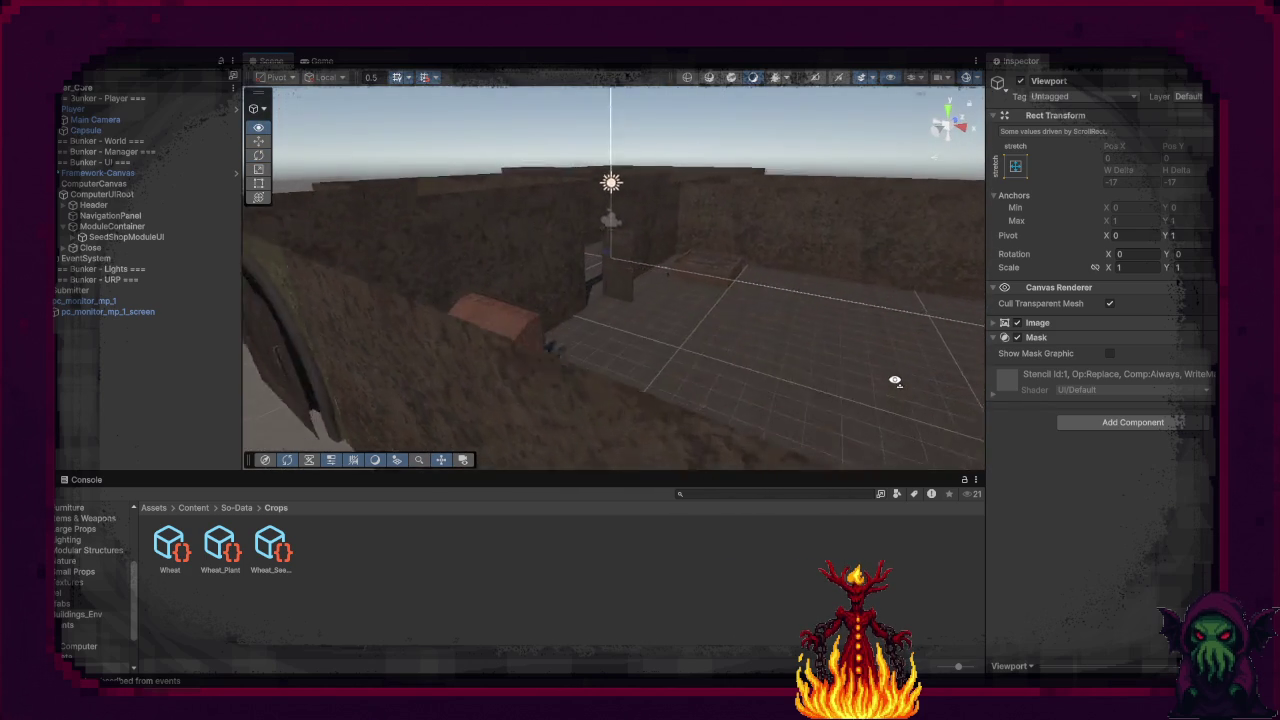
mouse_move(590, 362)
mouse_down()
mouse_move(457, 351)
mouse_move(717, 346)
mouse_move(711, 234)
mouse_move(854, 316)
mouse_move(433, 387)
mouse_up()
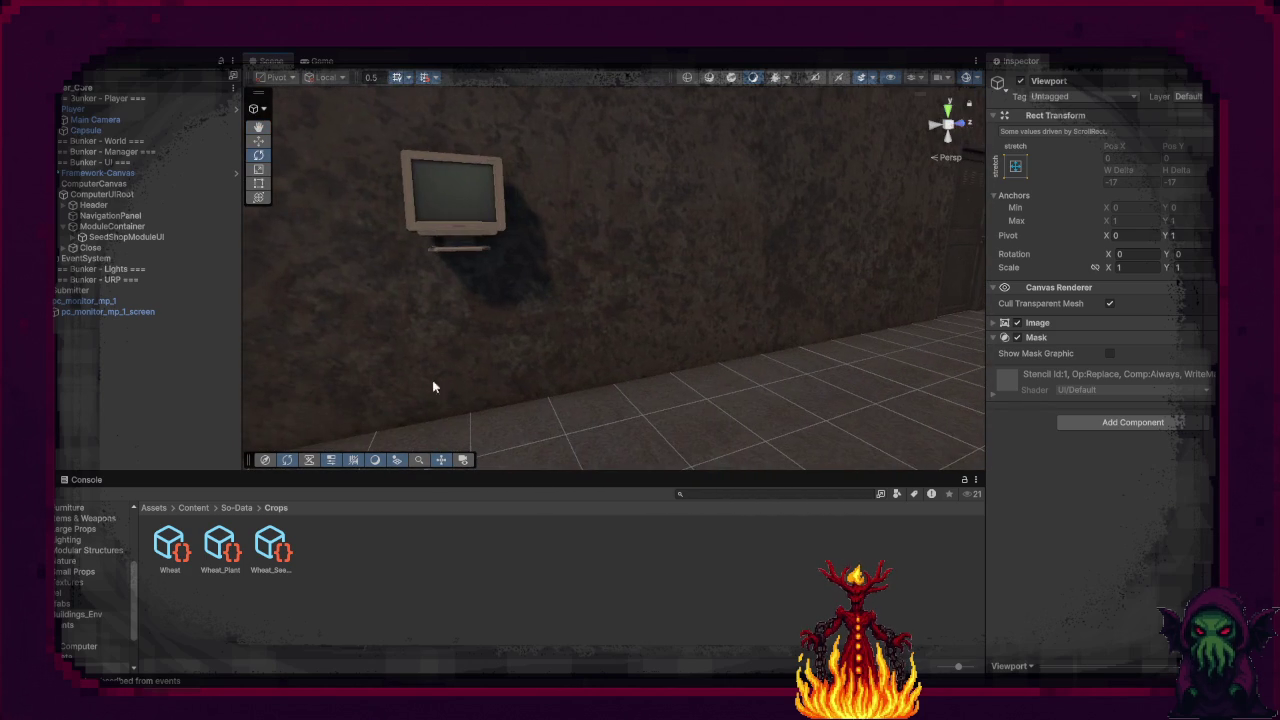
click(238, 509)
click(199, 508)
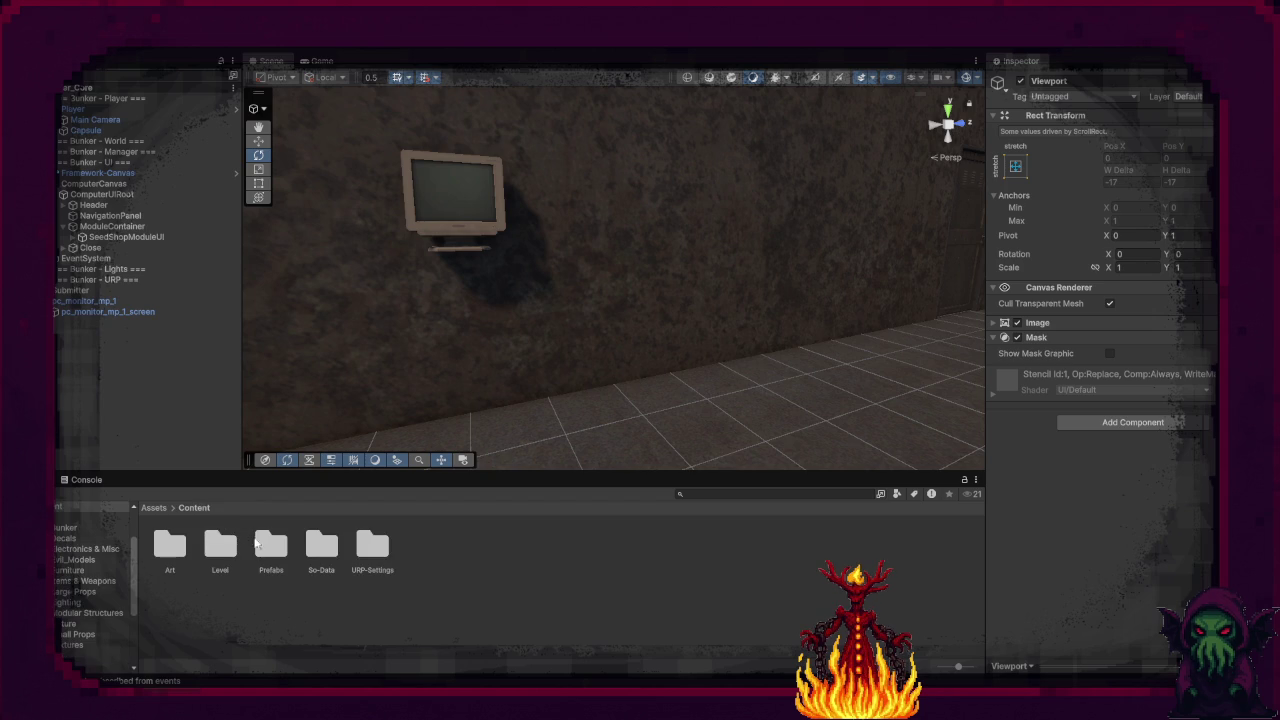
click(275, 545)
double_click(275, 545)
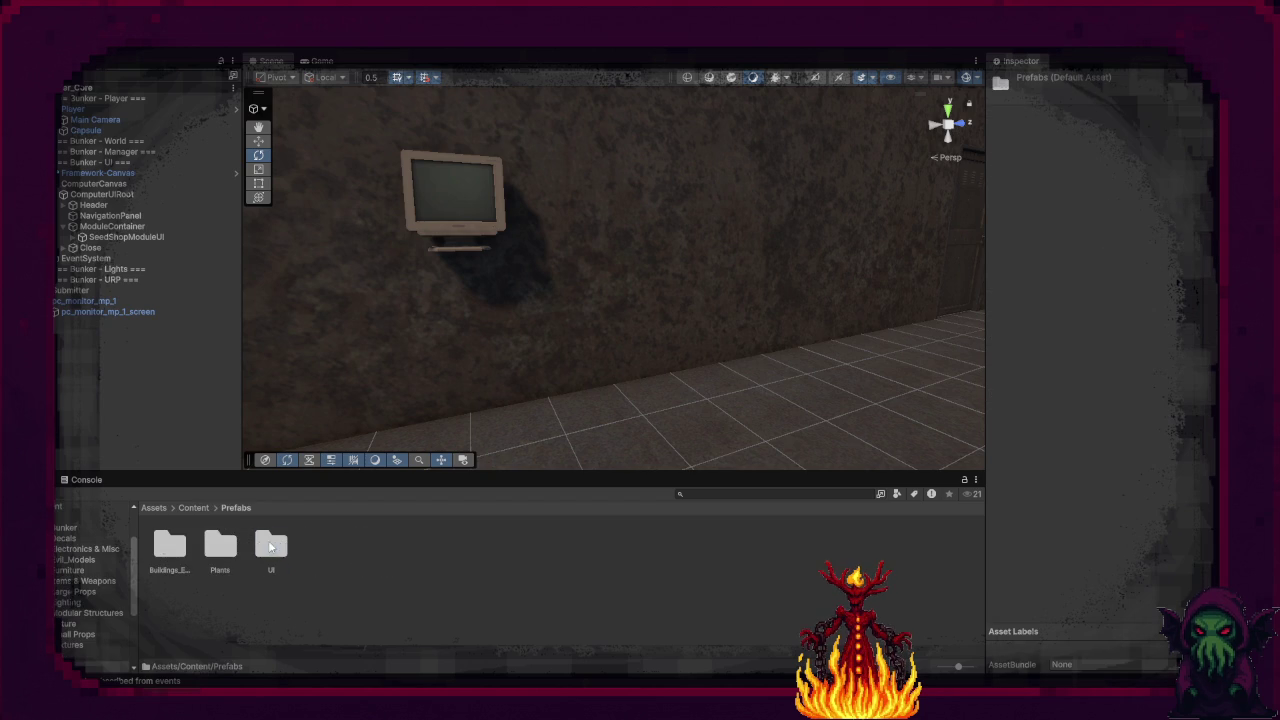
double_click(270, 543)
click(175, 547)
double_click(184, 549)
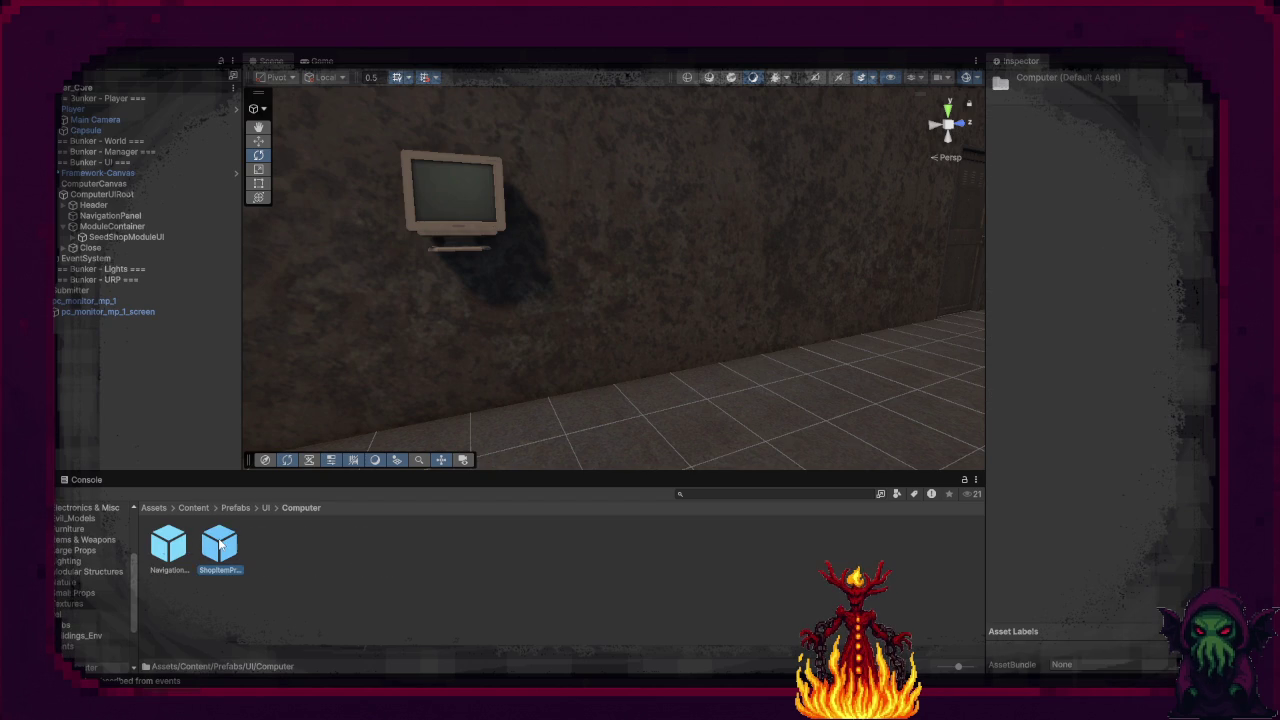
double_click(220, 545)
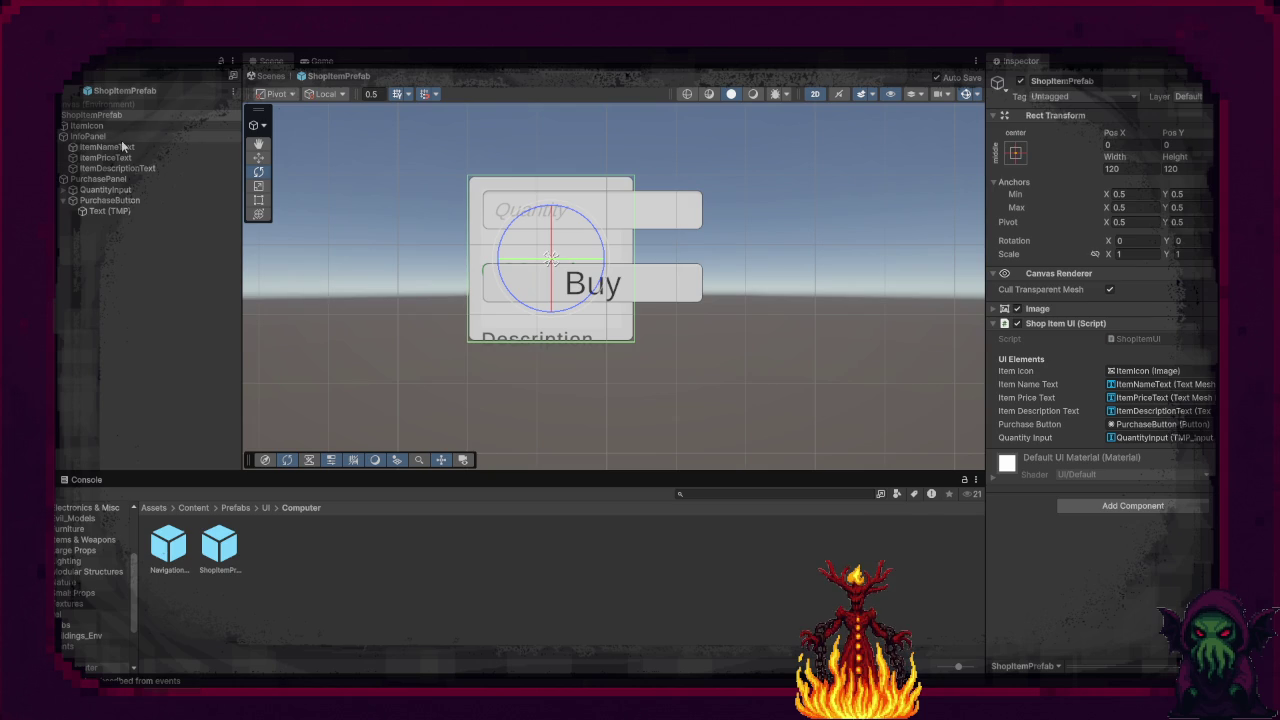
Step: Add a Horizontal Layout Group component to the ShopItemPrefab root
click(106, 277)
right_click(106, 270)
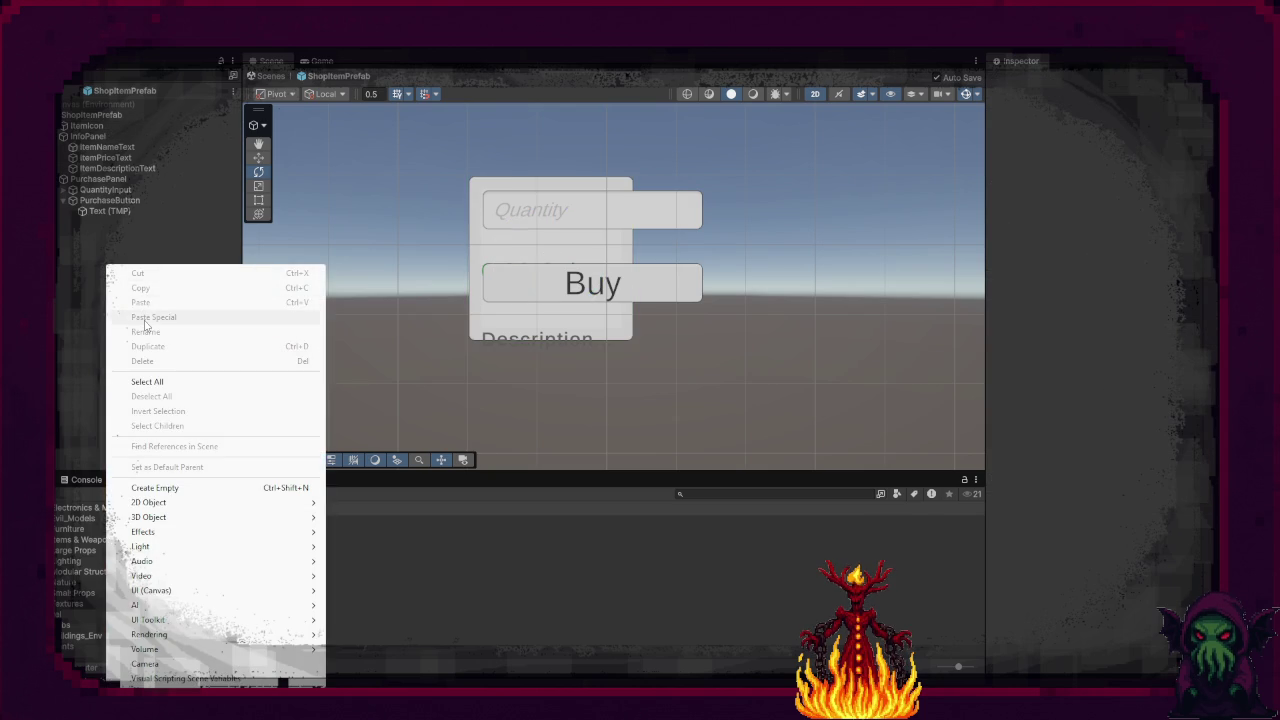
click(92, 116)
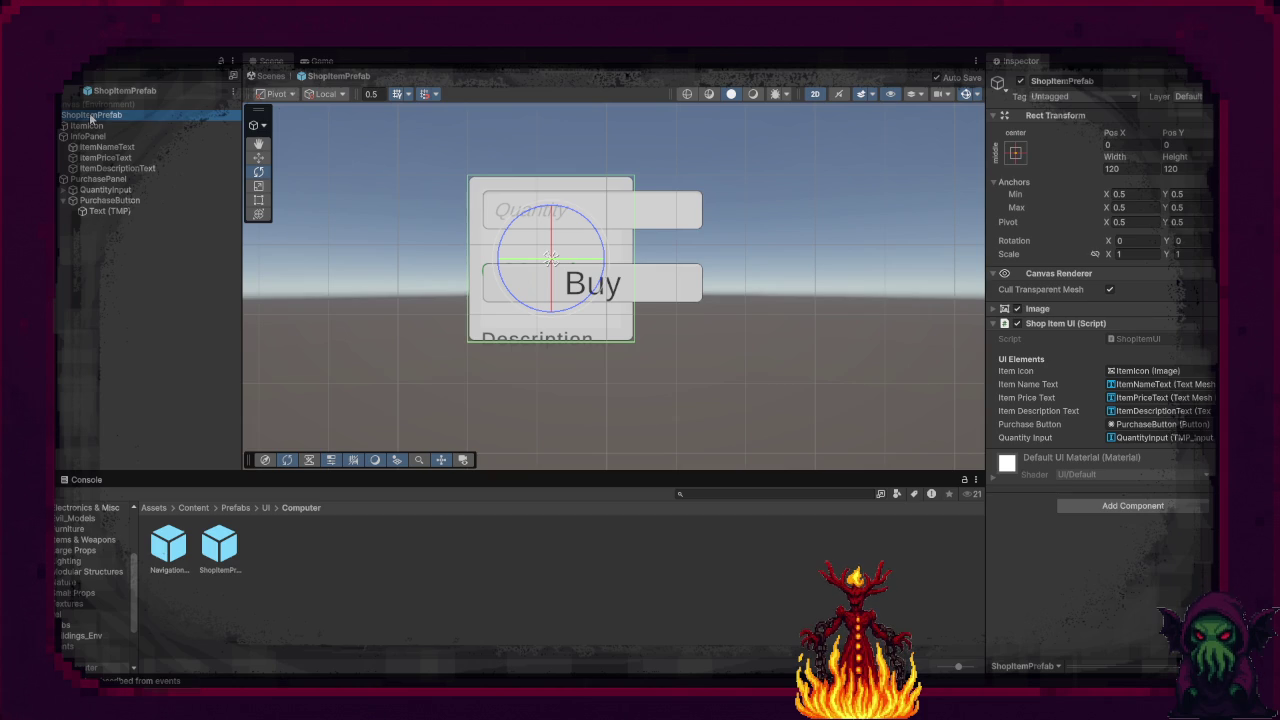
click(1108, 510)
text(Computhorizontal)
click(1108, 514)
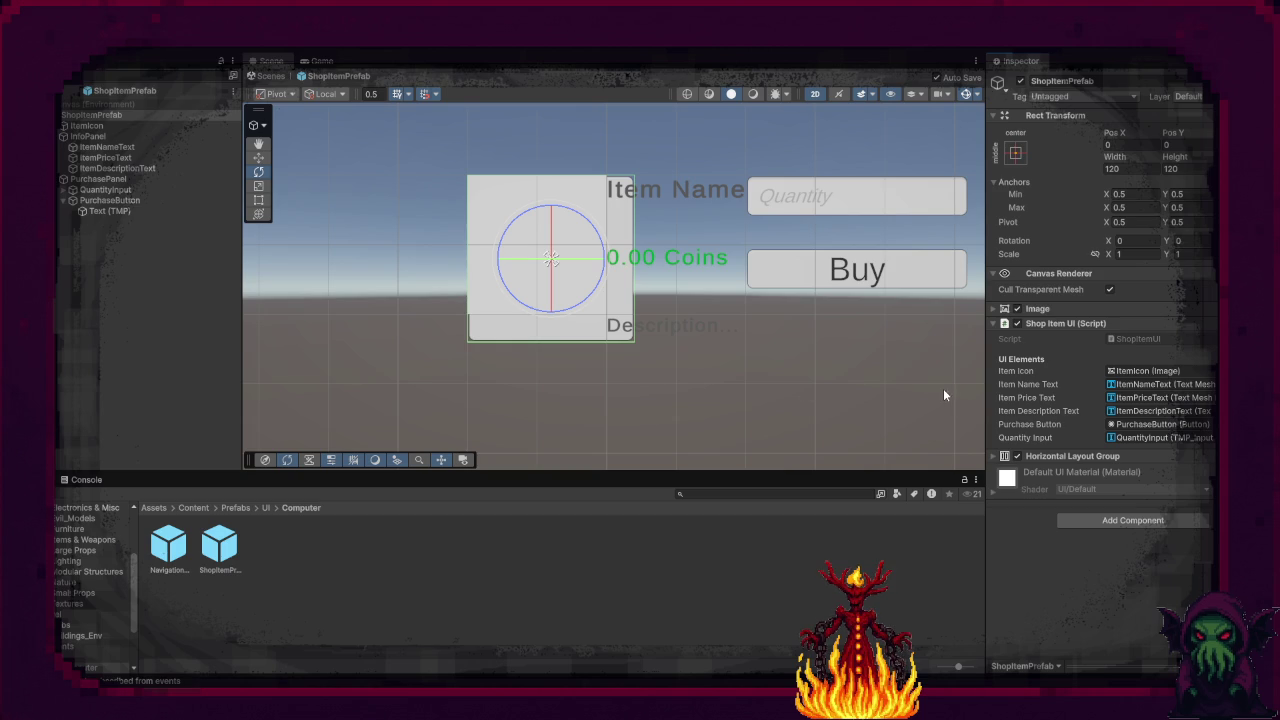
Step: Set the layout group's left, right, top and bottom padding and spacing to 10
click(993, 461)
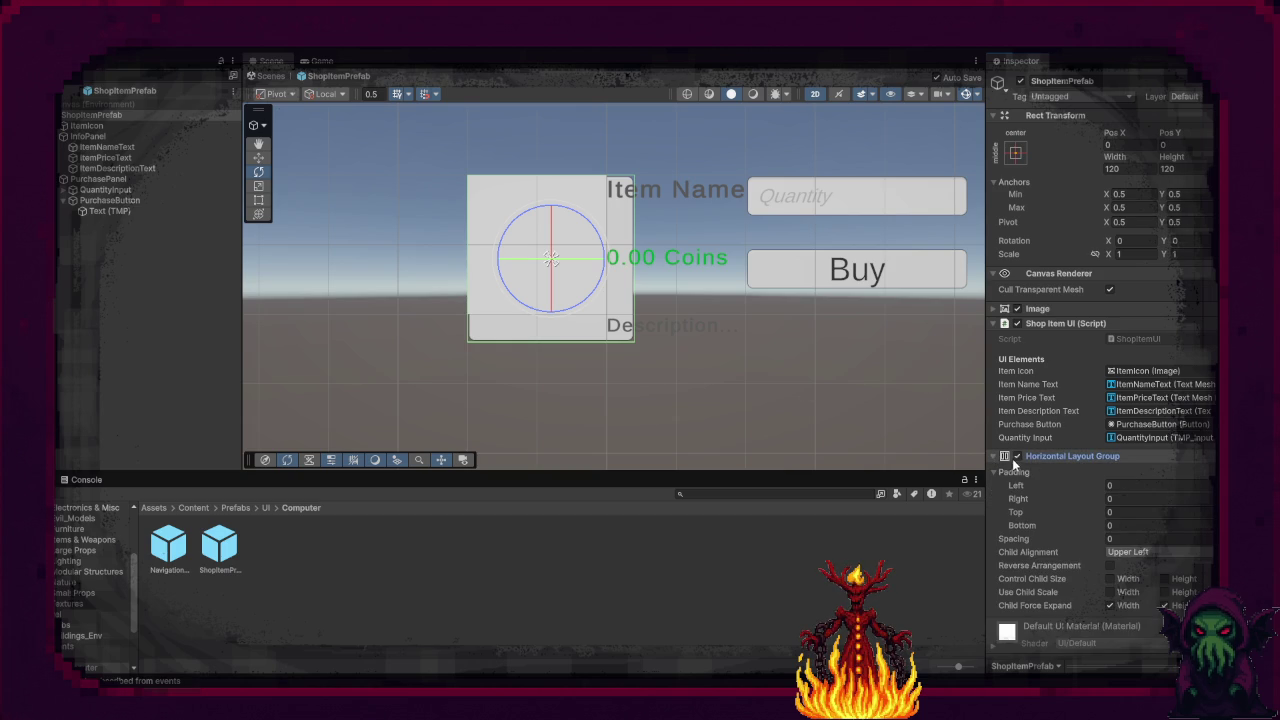
click(1128, 485)
text(0)
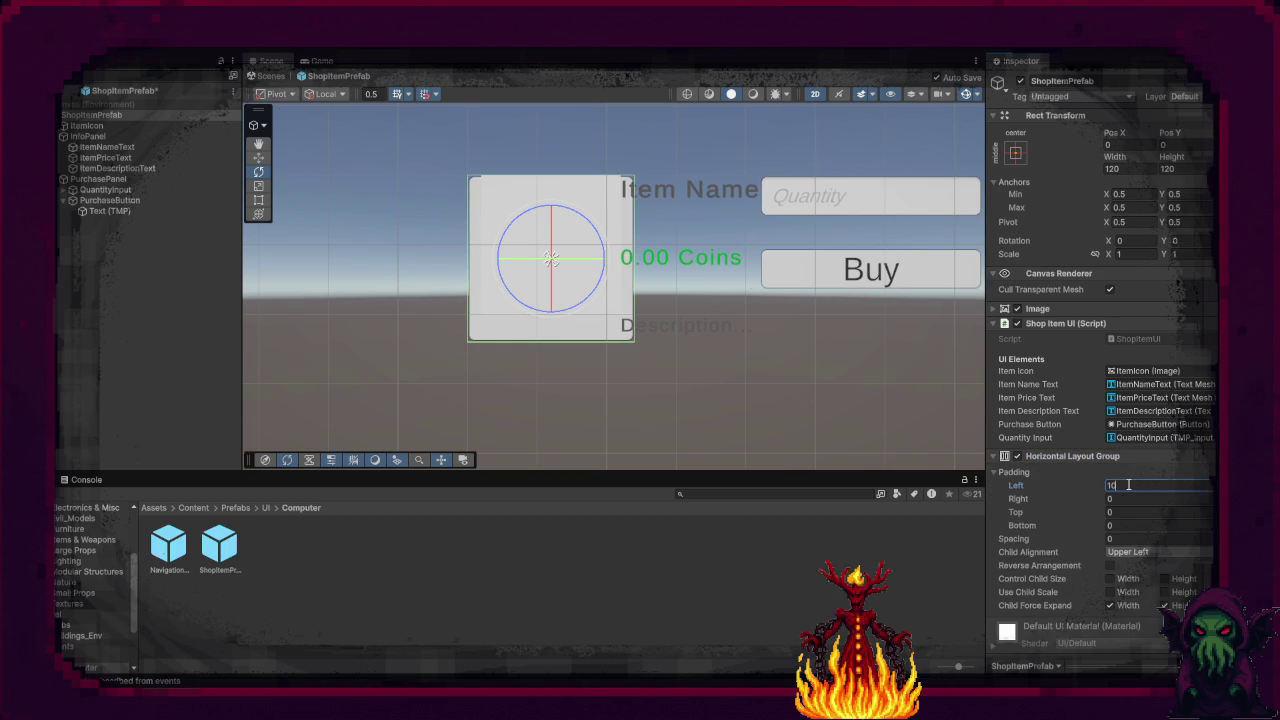
key(Tab)
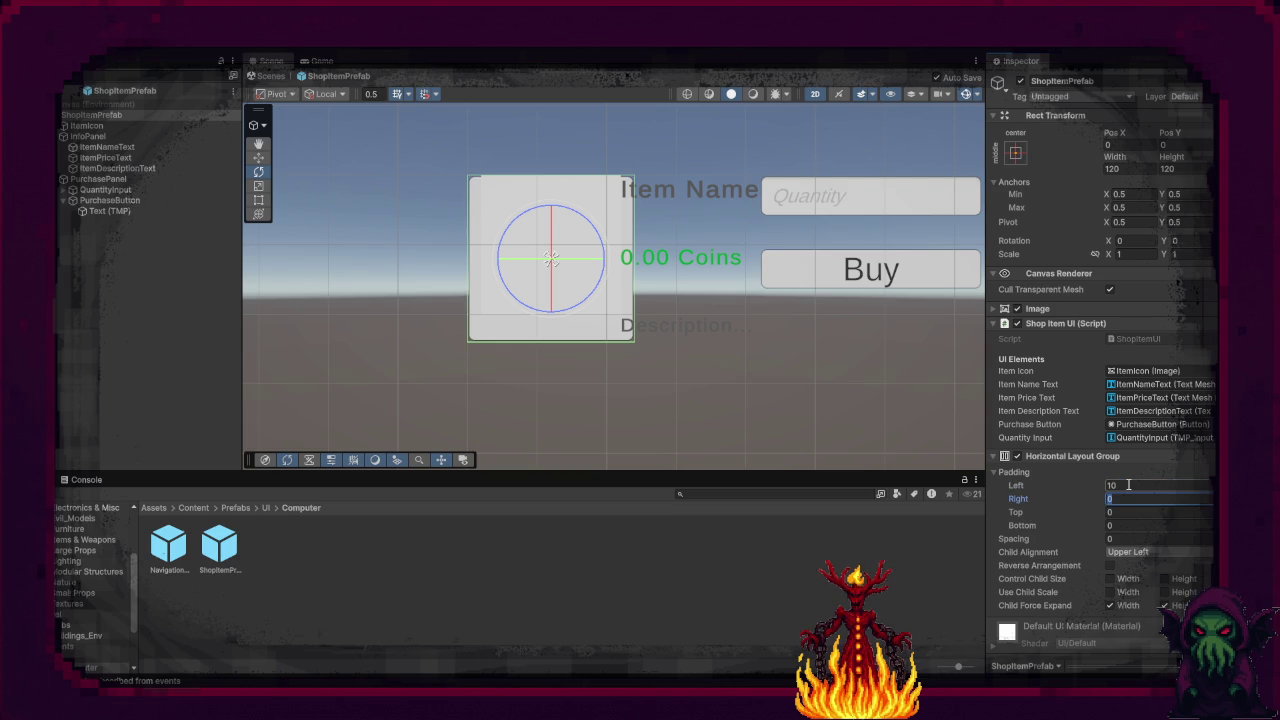
text(10)
key(Tab)
text(10)
key(Tab)
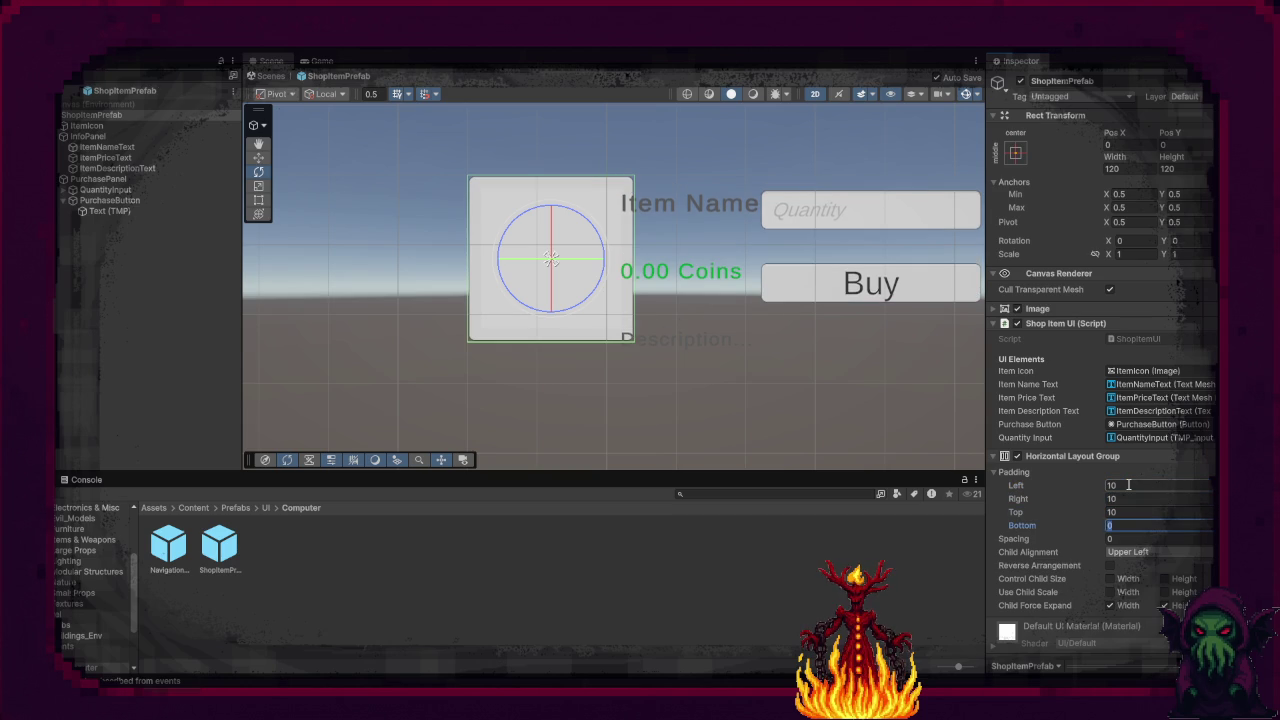
text(10)
key(Tab)
text(10)
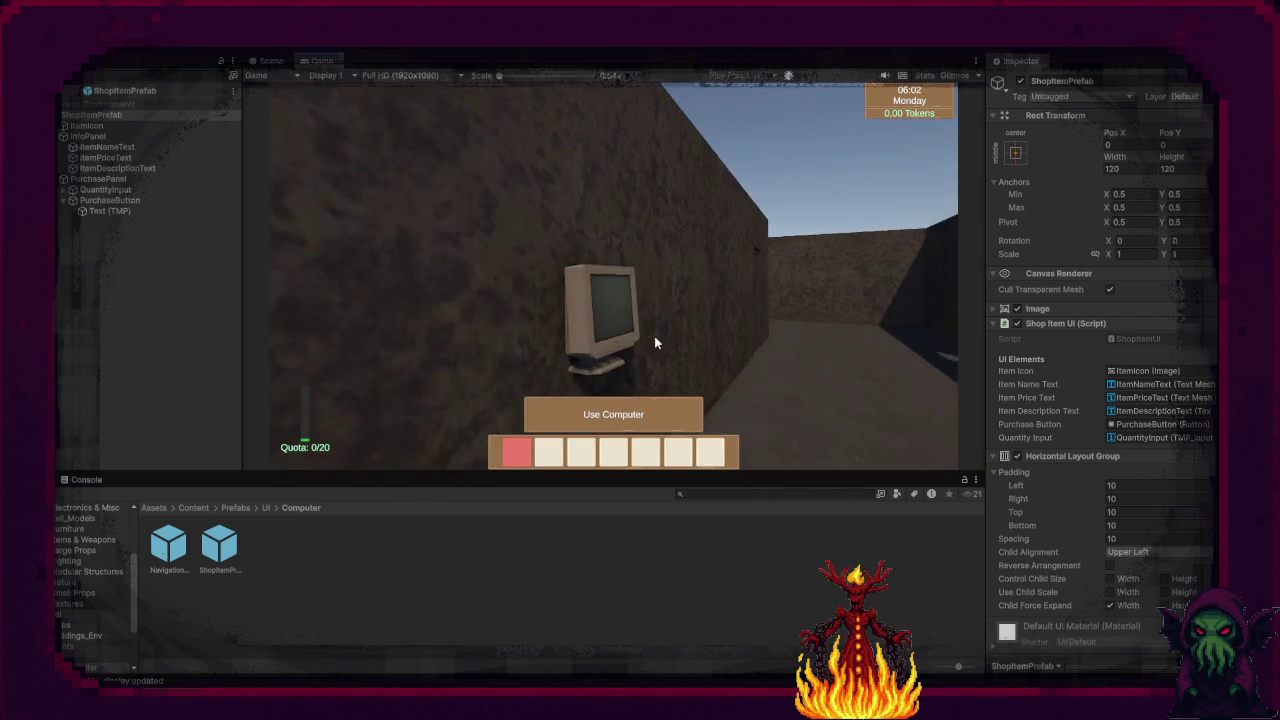
Step: Buy a 25-seed stack at the terminal's Seed Shop, close it, and stop Play mode
key(e)
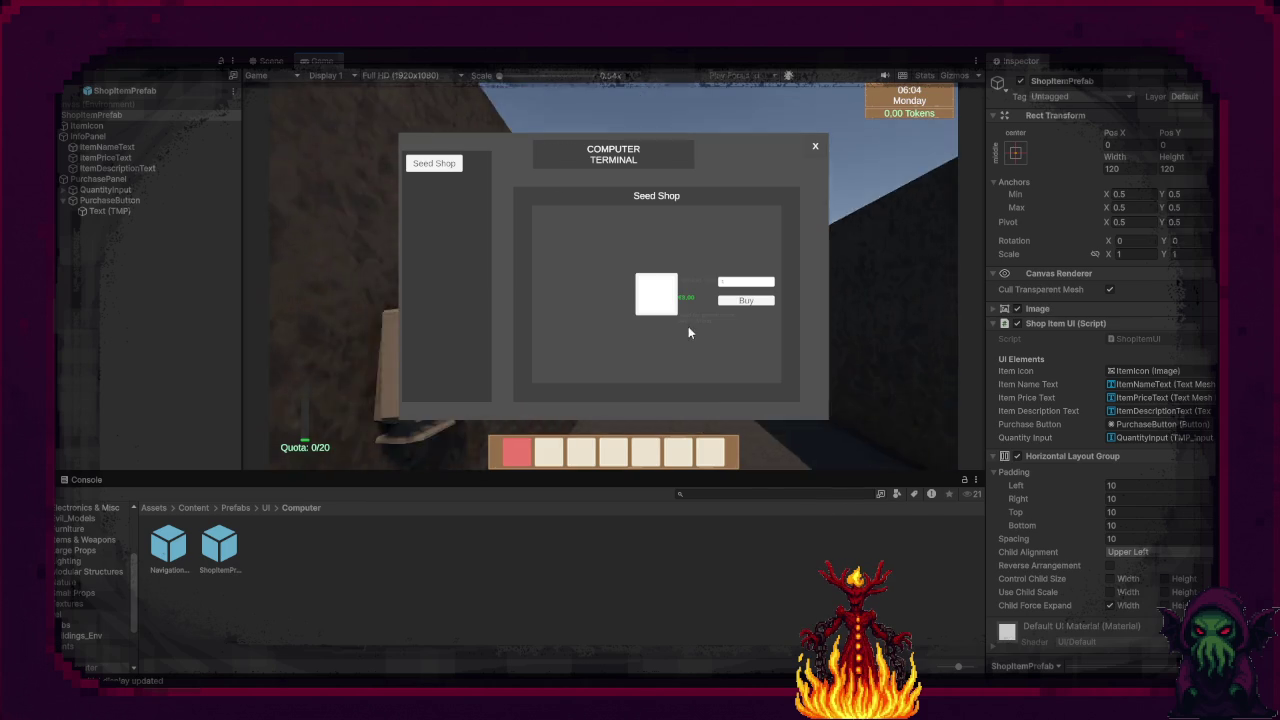
scroll(745, 312, down, 4)
click(760, 302)
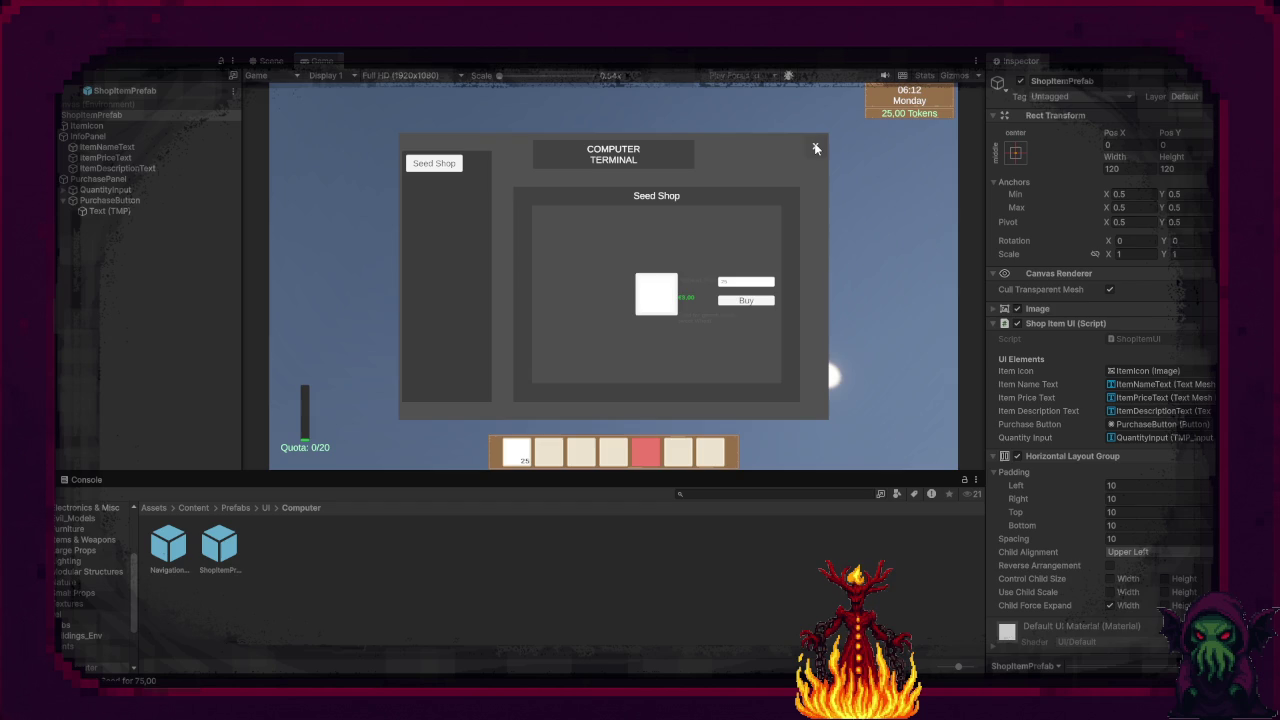
click(814, 146)
key(w)
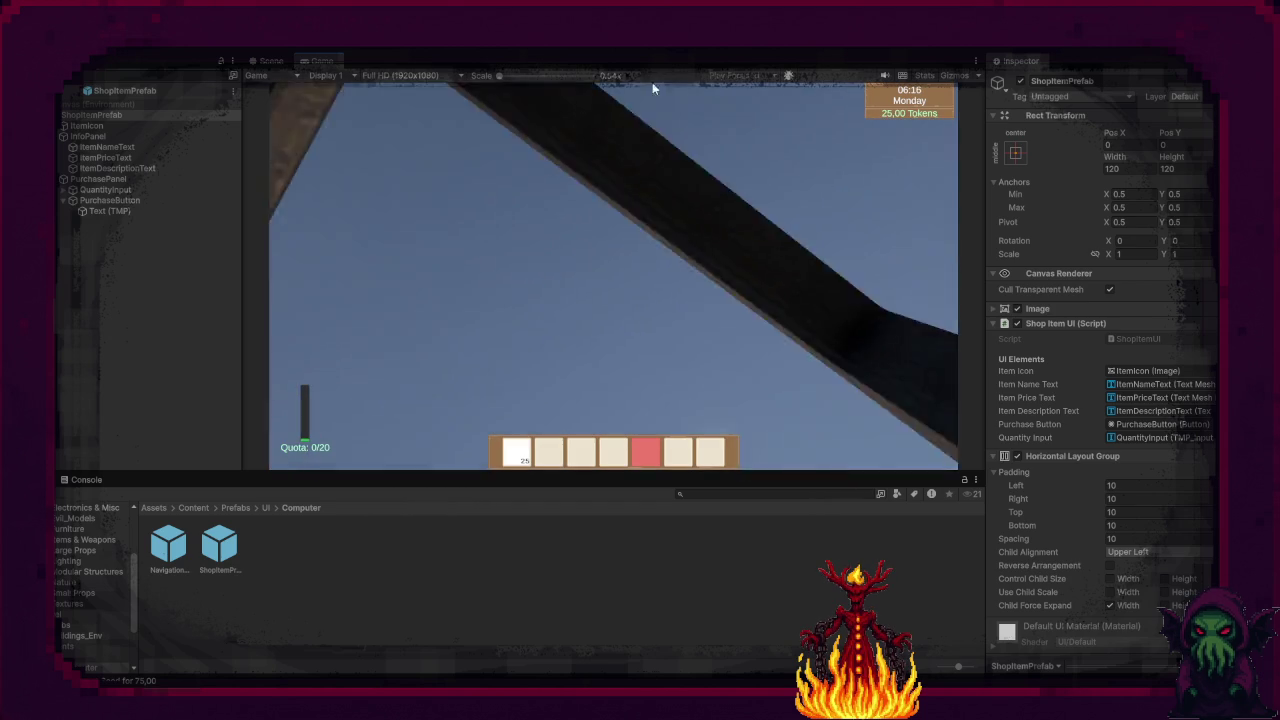
key(ctrl+p)
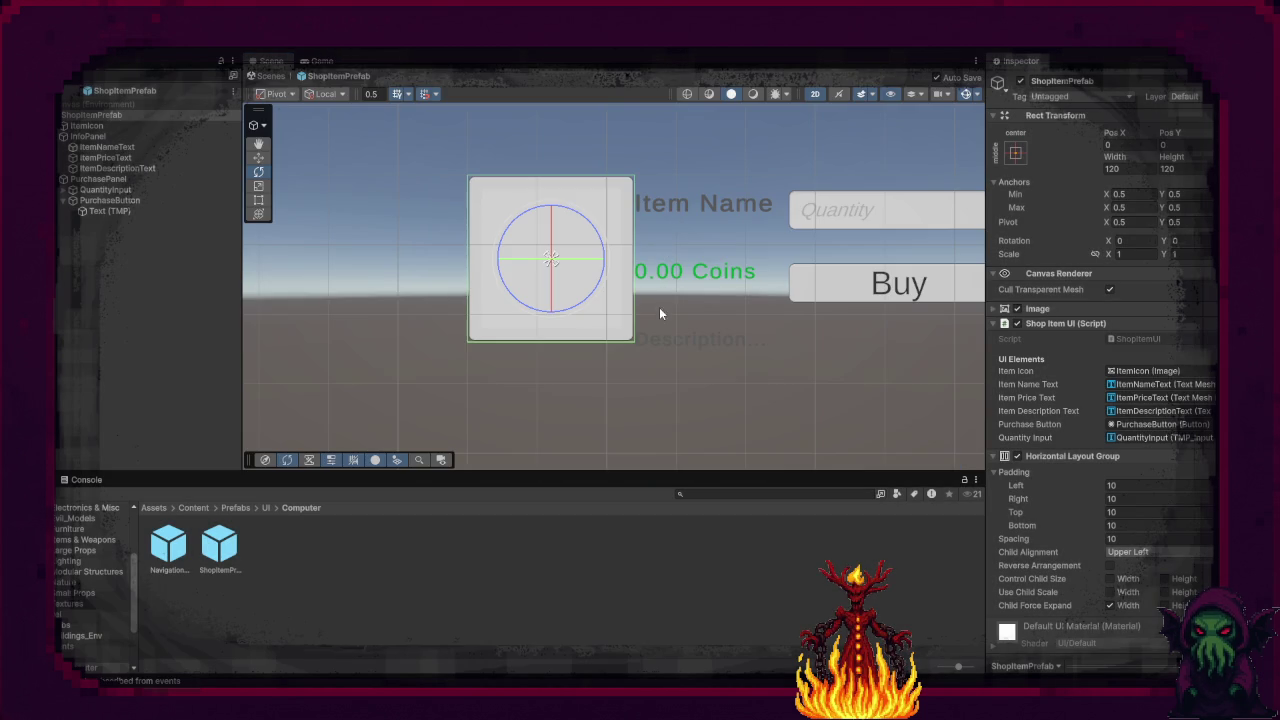
Step: Make the ItemNameText and ItemDescriptionText vertex colour white
click(709, 204)
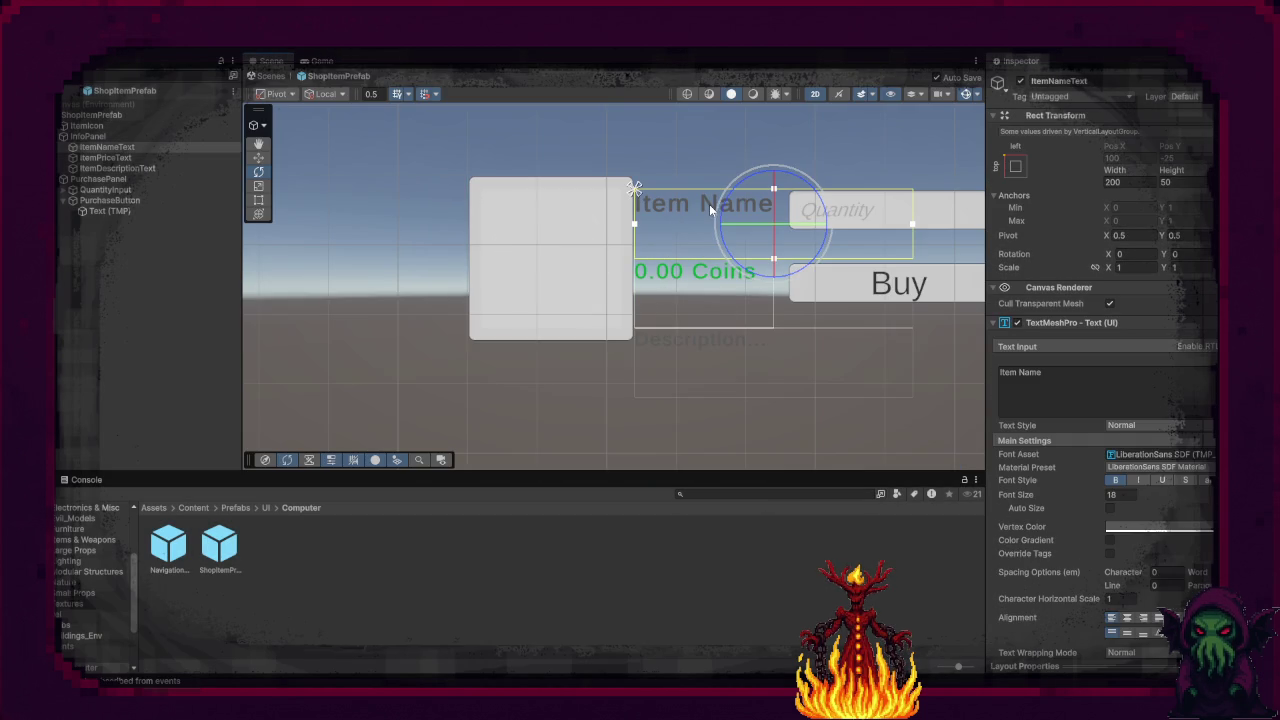
ctrl+click(160, 166)
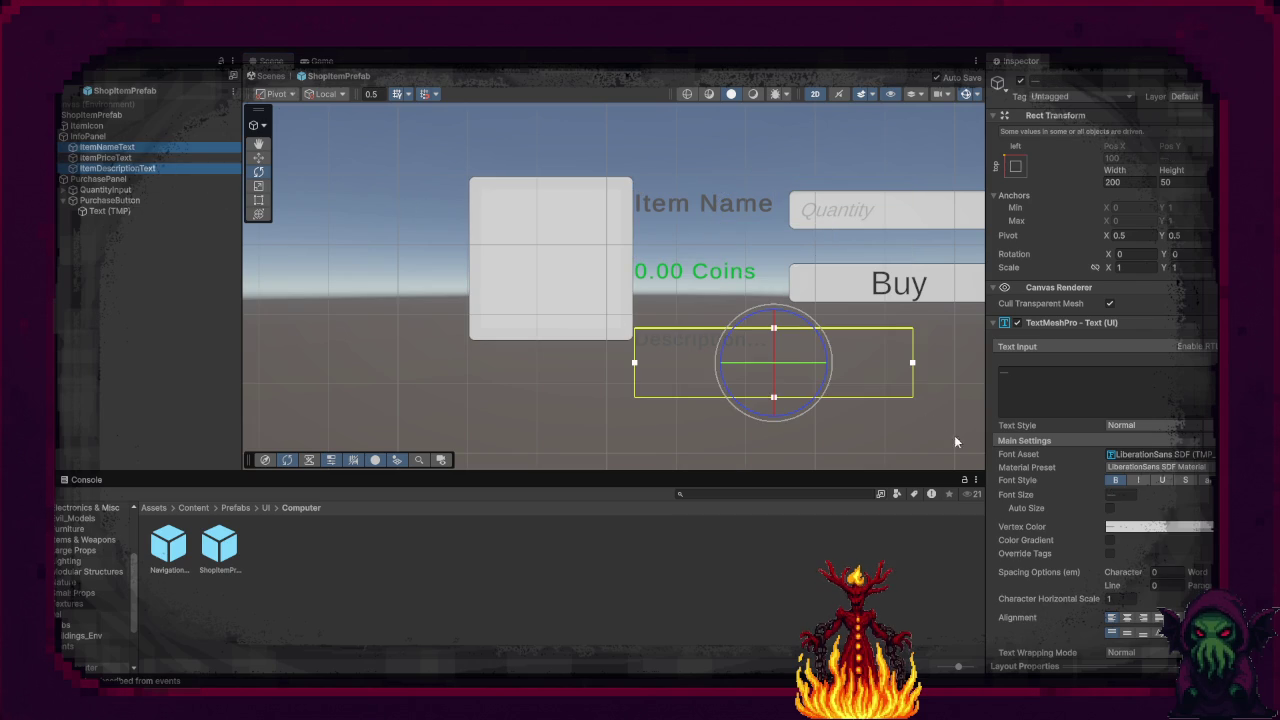
click(1158, 526)
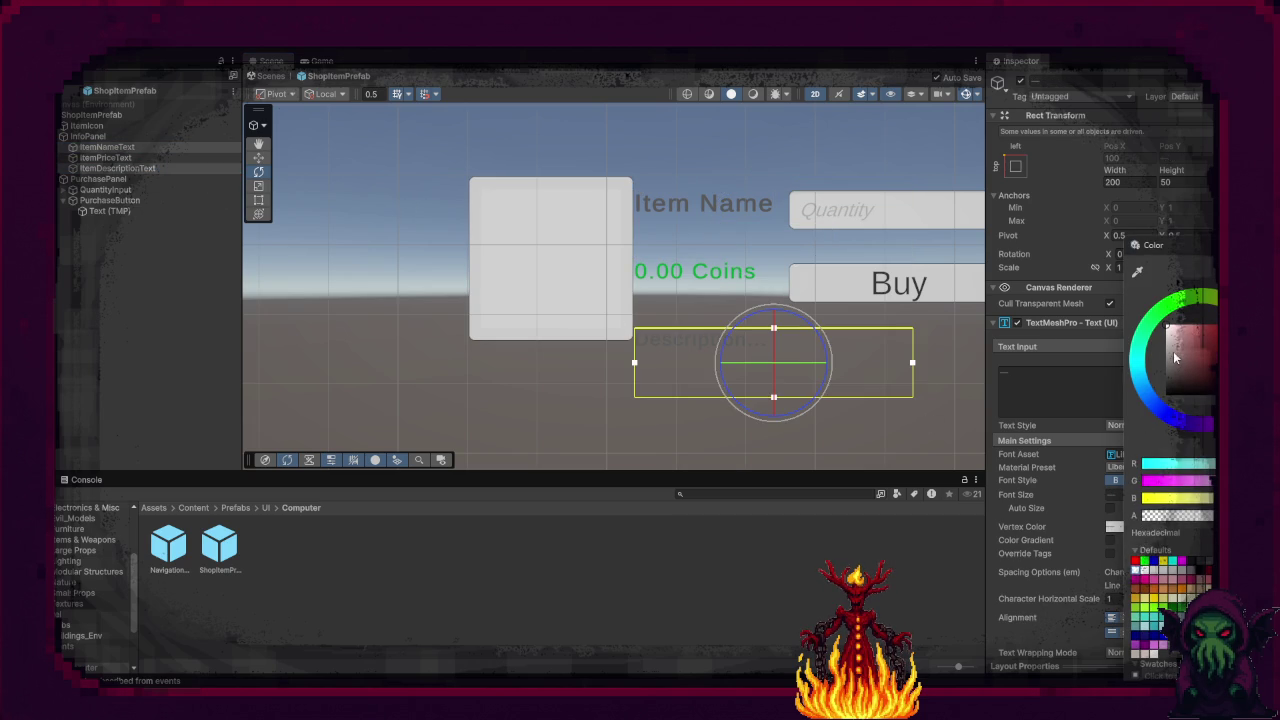
drag(1176, 358, 1136, 313)
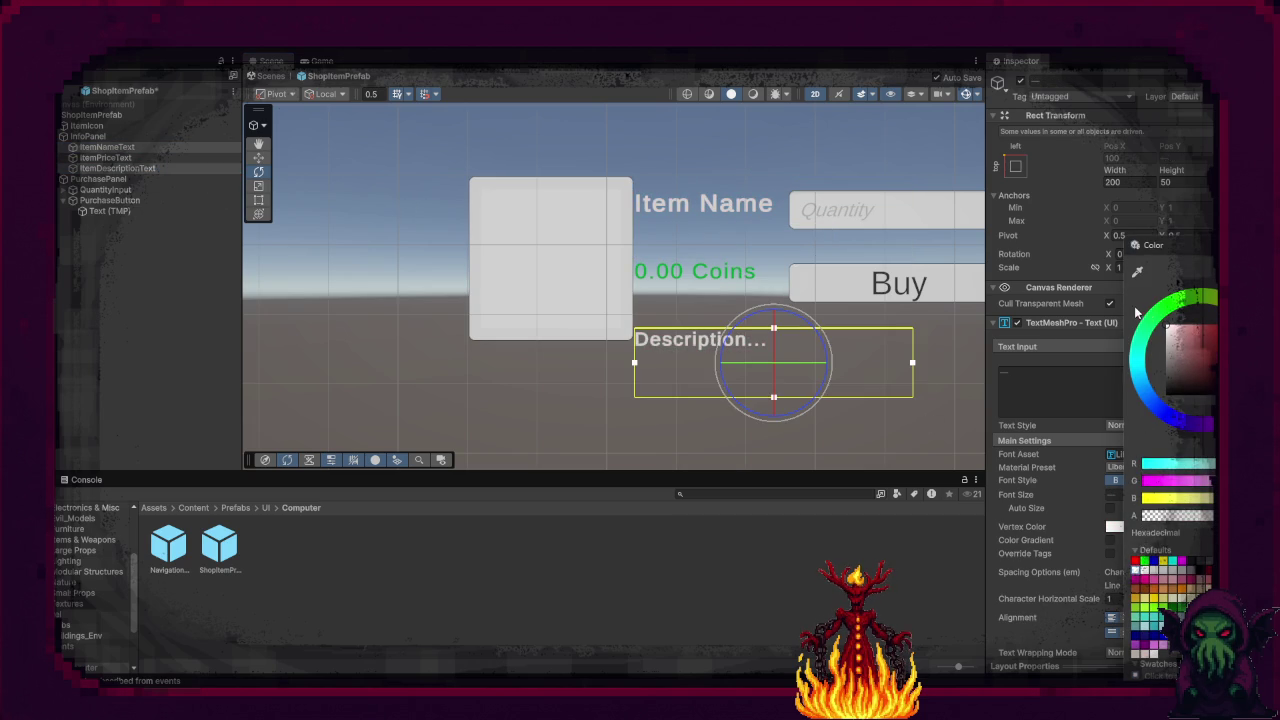
click(833, 562)
Step: Size the name, price and description texts to width 100 and height 30
click(166, 159)
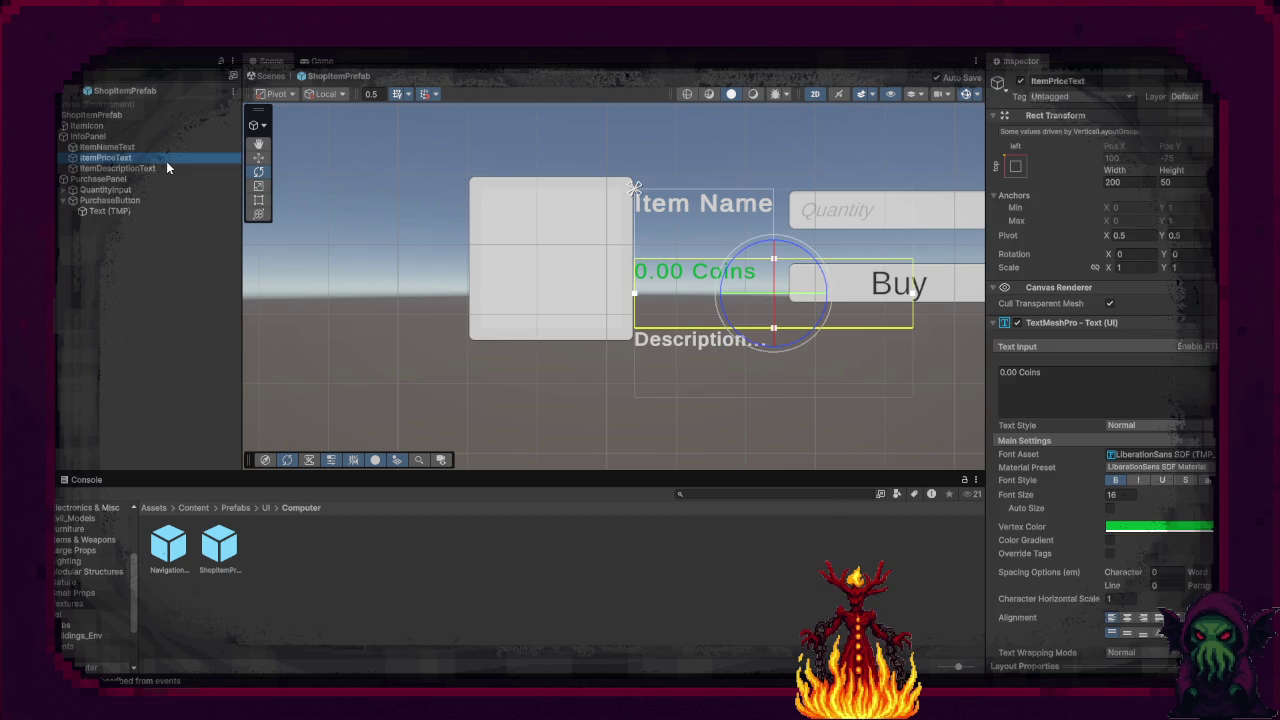
click(164, 167)
shift+click(166, 148)
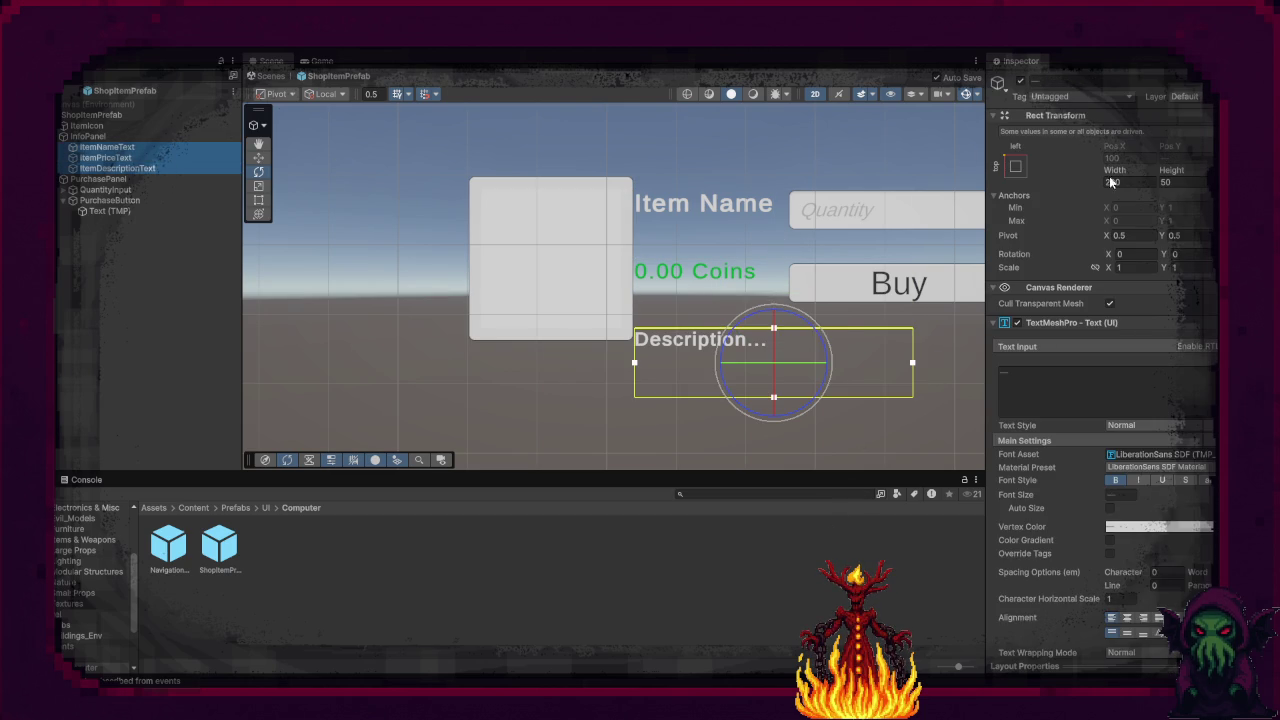
click(1176, 182)
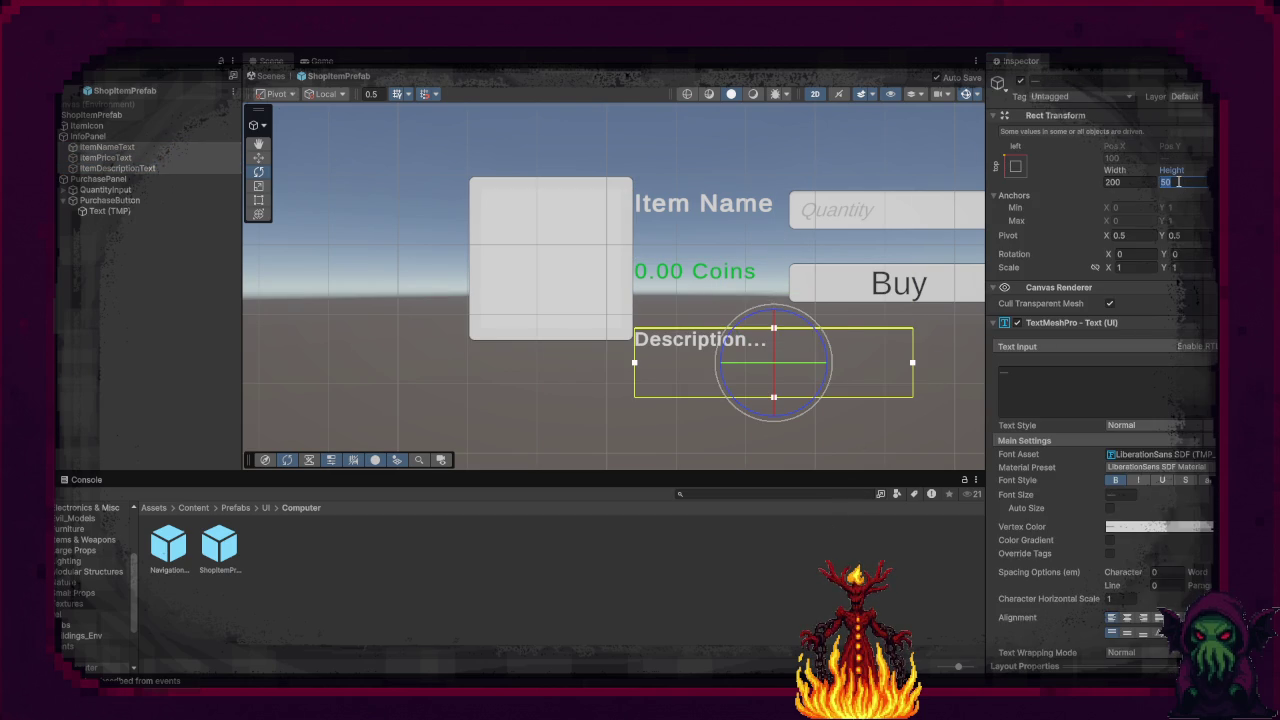
text(30)
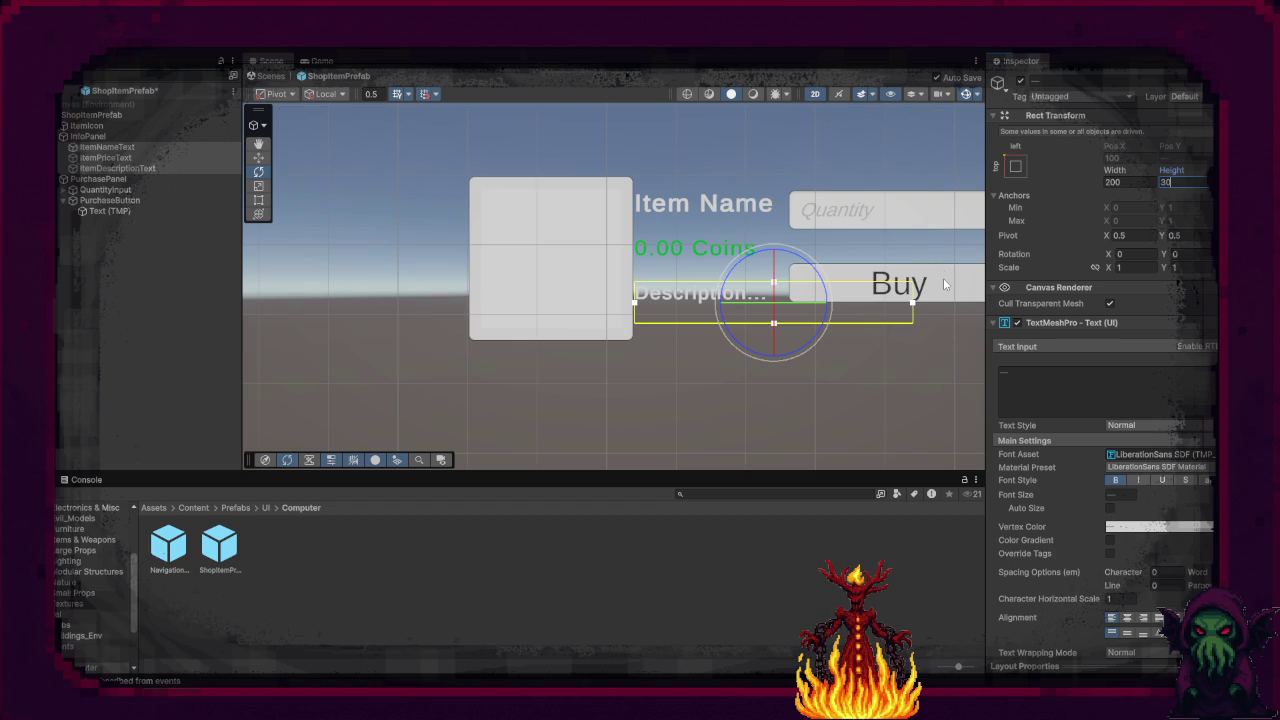
click(1128, 182)
text(100)
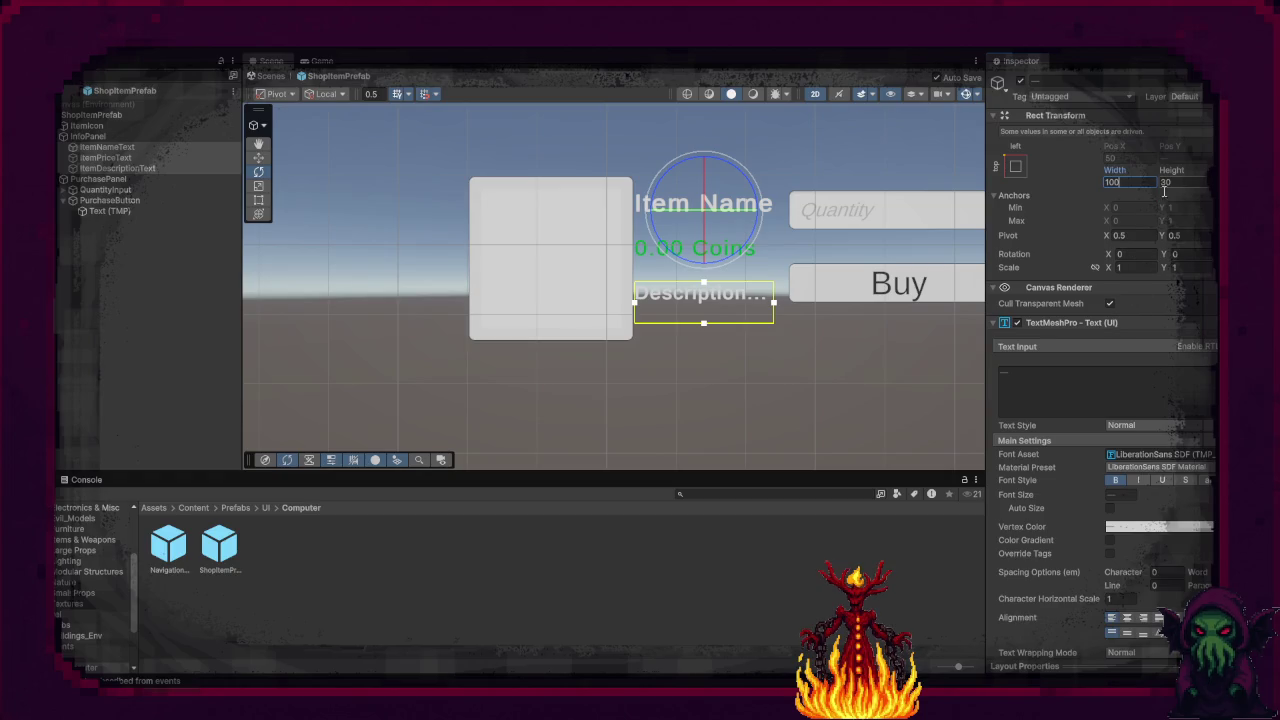
click(992, 396)
Step: Check the icon and root components, collapse Shop Item UI and Horizontal Layout Group, and exit the prefab
click(593, 290)
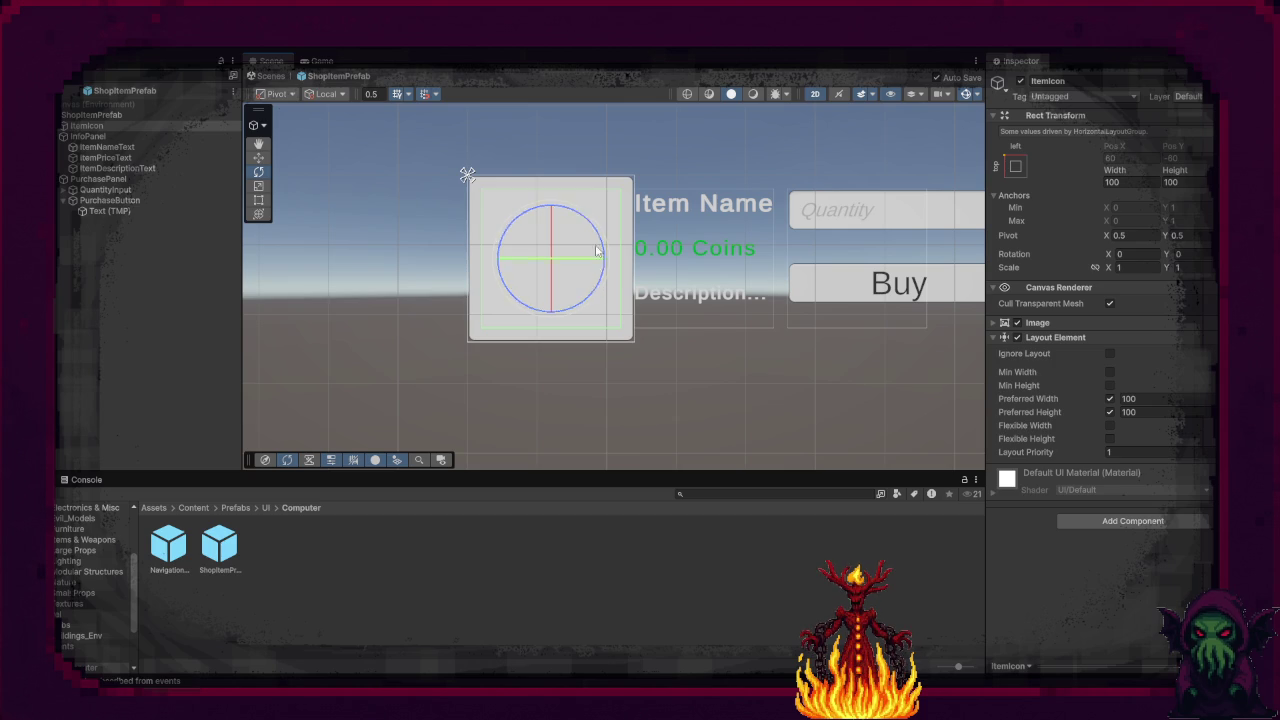
click(597, 183)
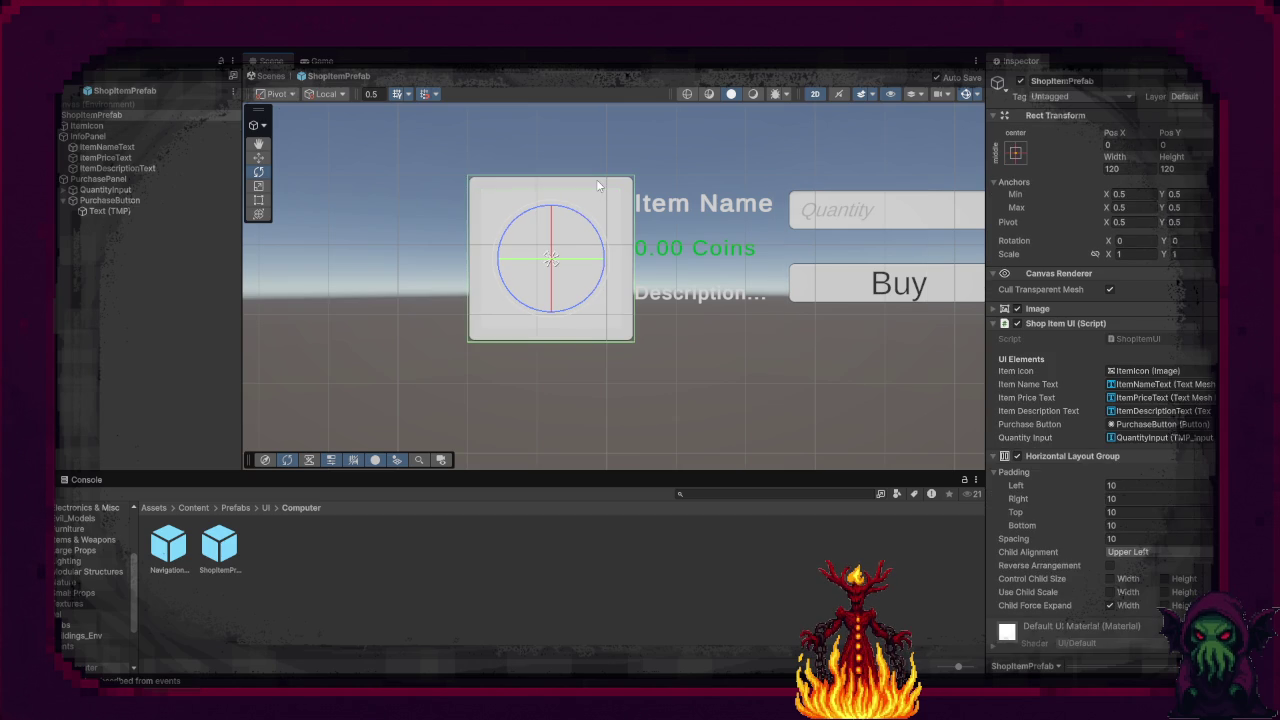
scroll(1150, 414, down, 1)
scroll(1140, 410, up, 1)
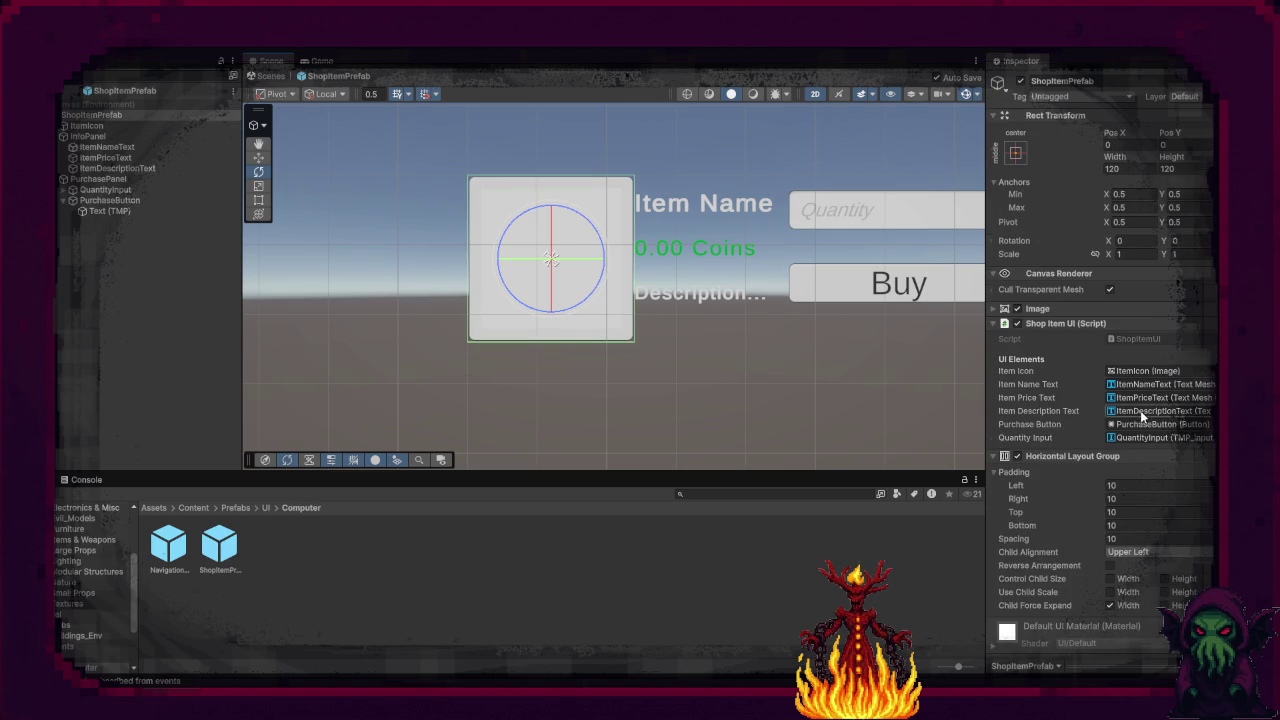
click(993, 323)
click(993, 338)
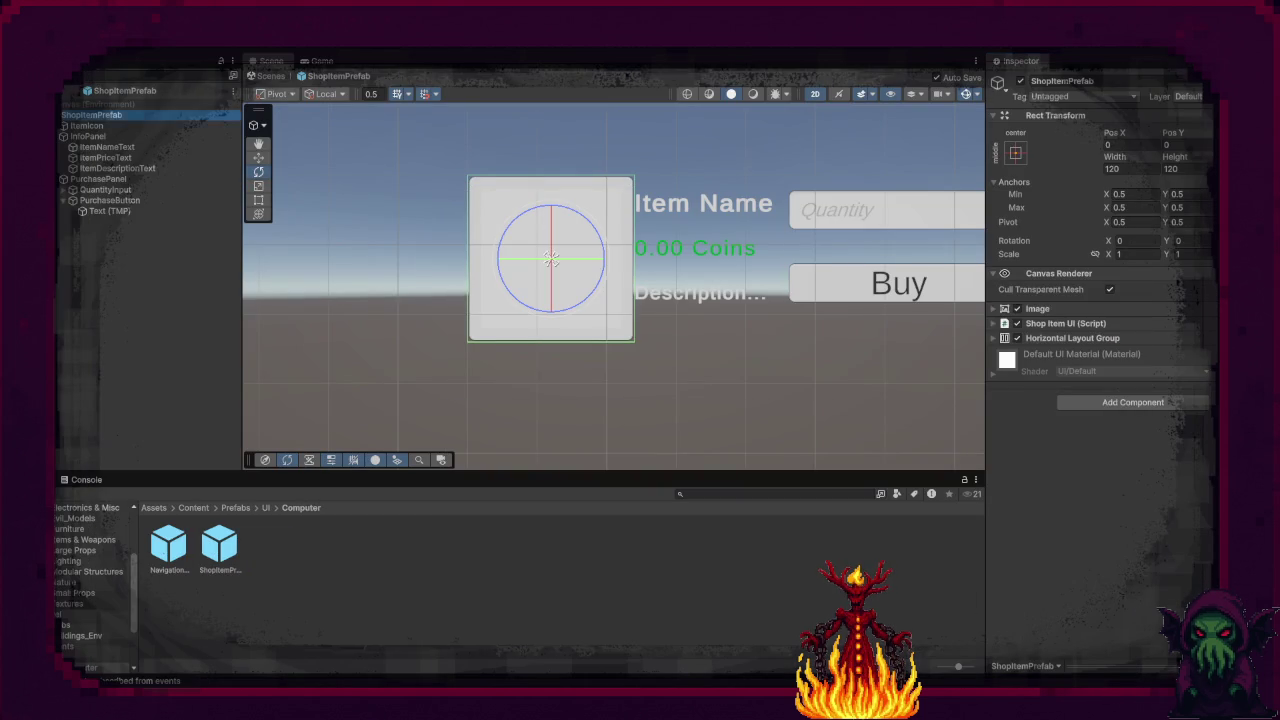
click(66, 90)
click(110, 237)
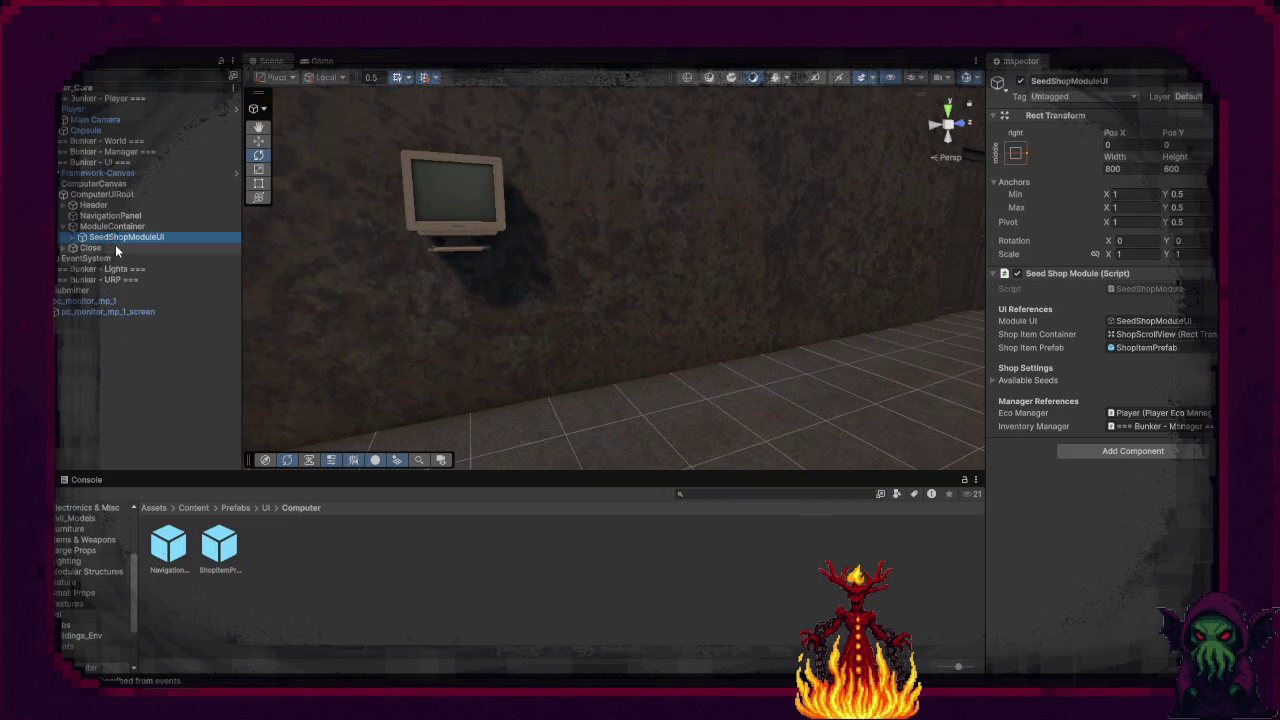
click(75, 237)
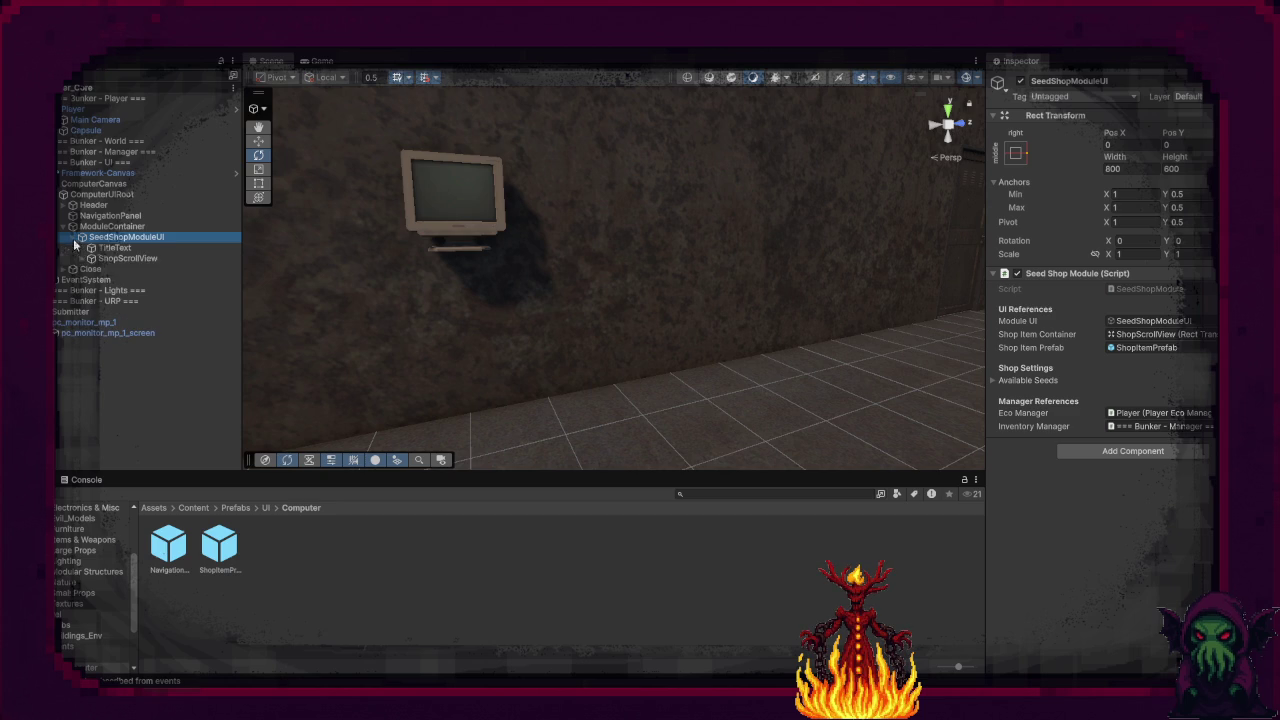
click(92, 259)
click(83, 259)
click(90, 269)
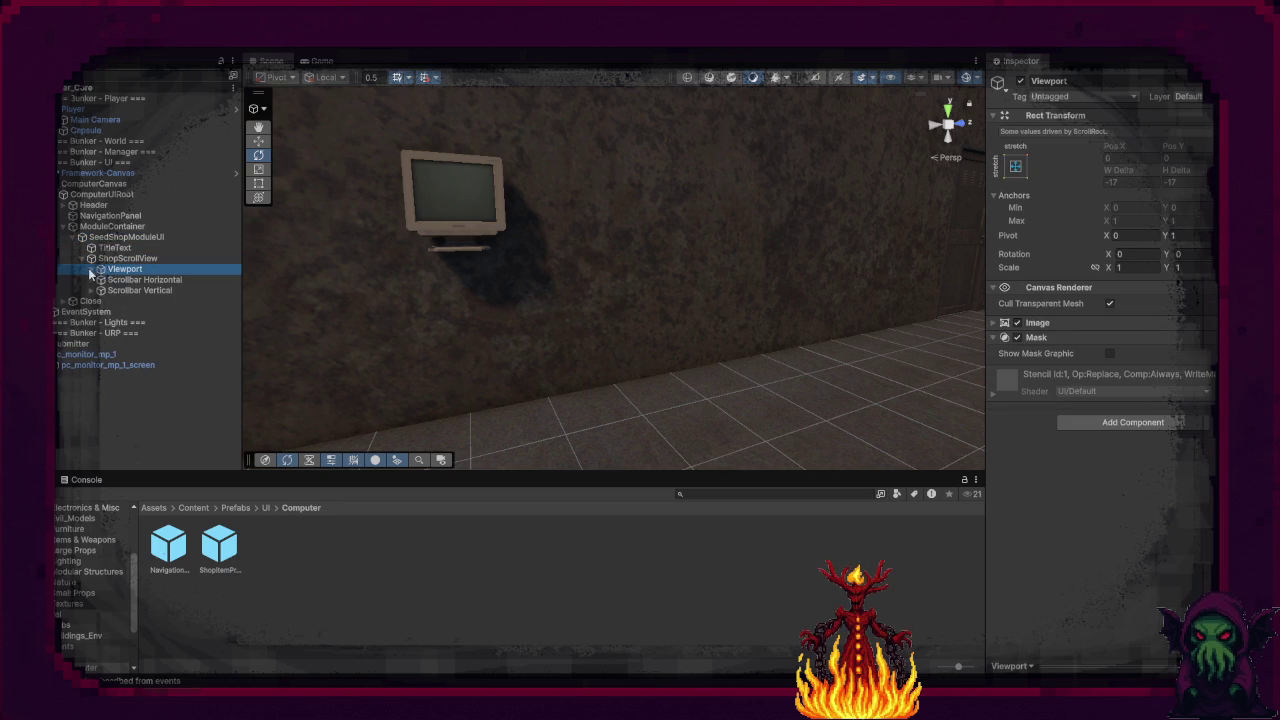
click(91, 270)
click(124, 281)
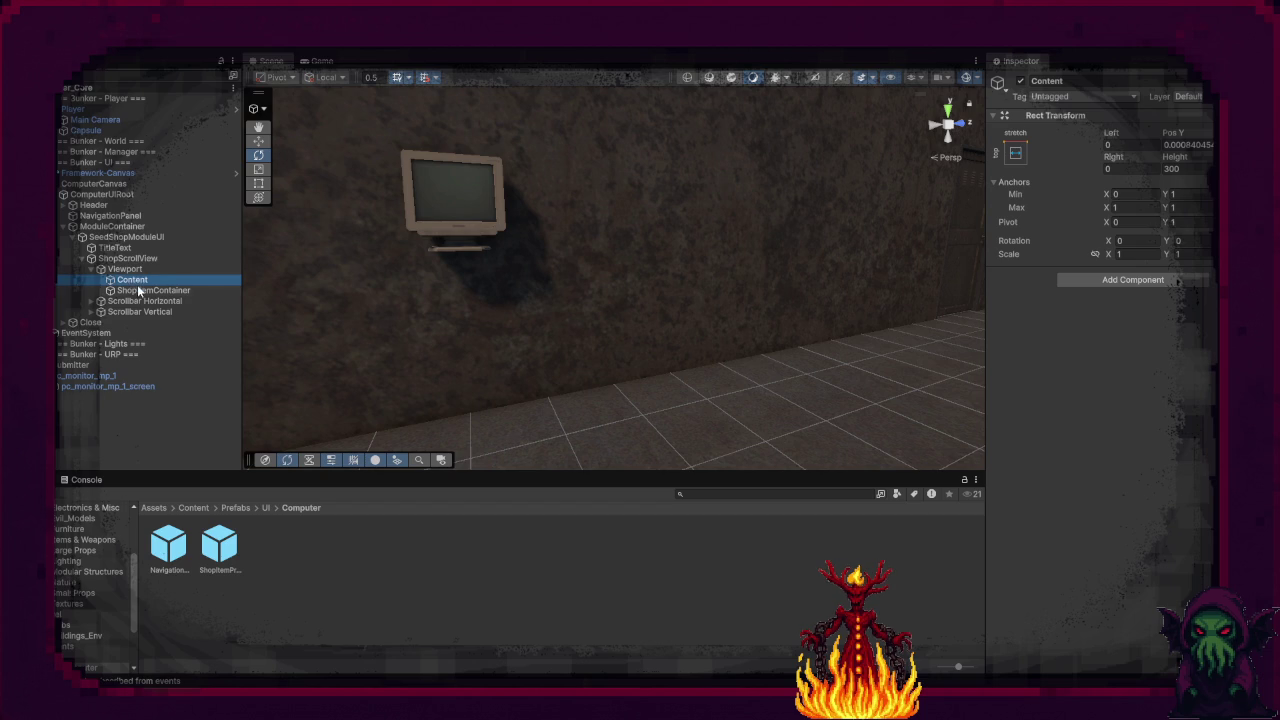
click(140, 290)
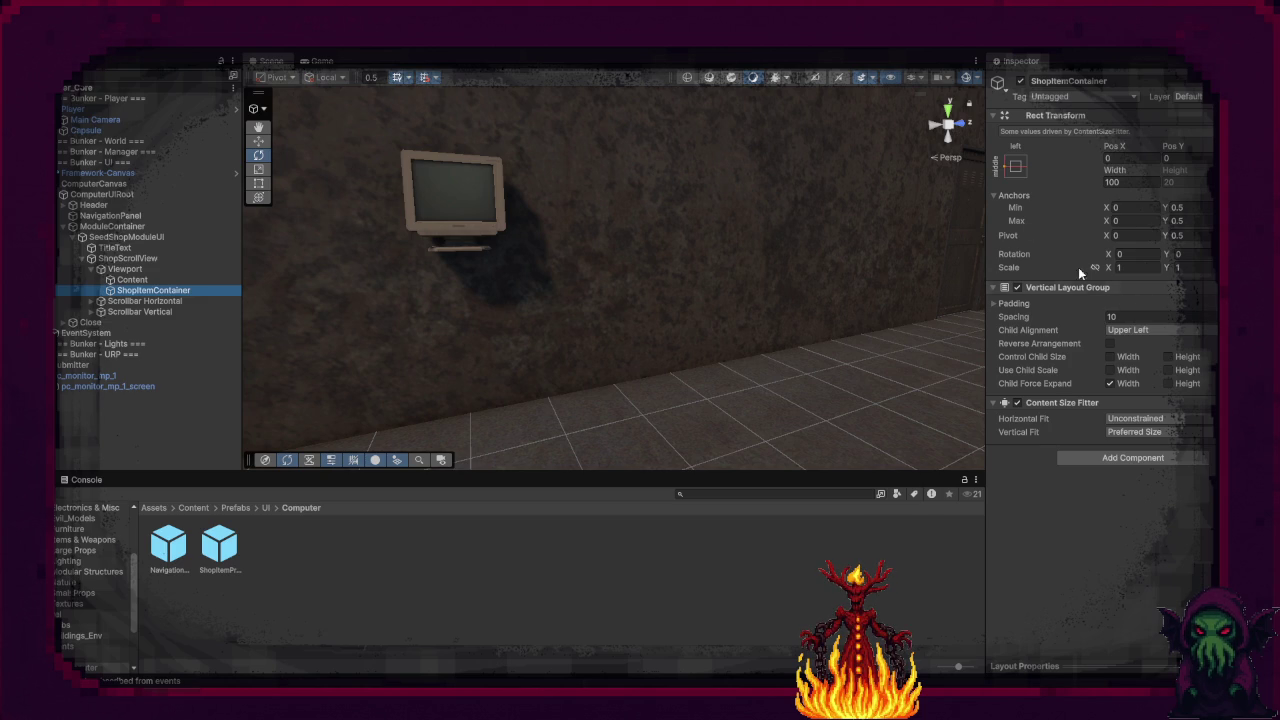
click(312, 62)
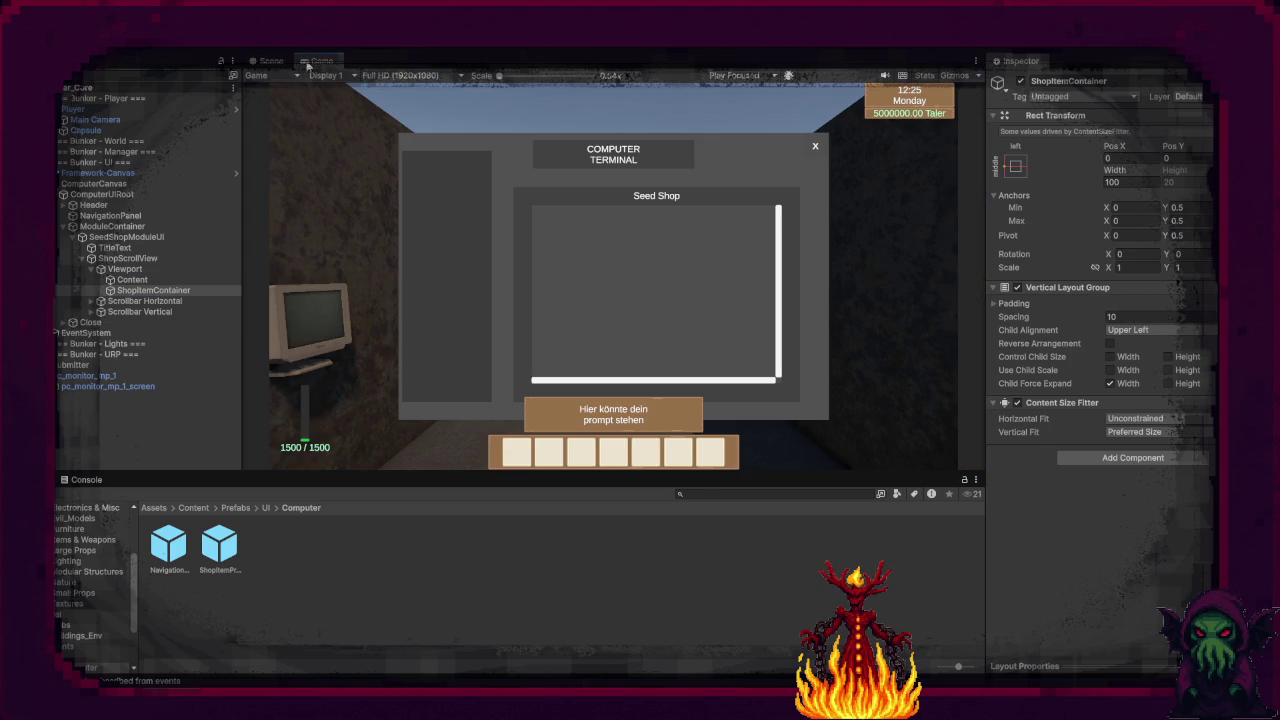
click(270, 61)
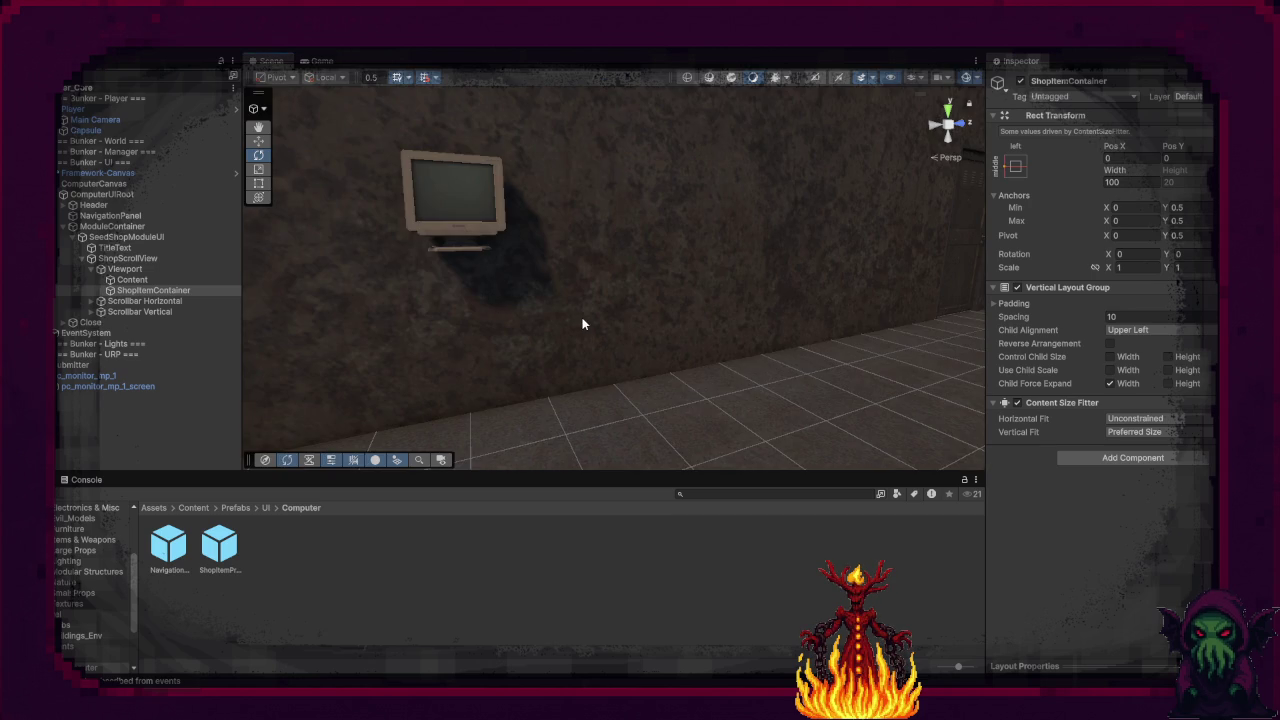
key(f)
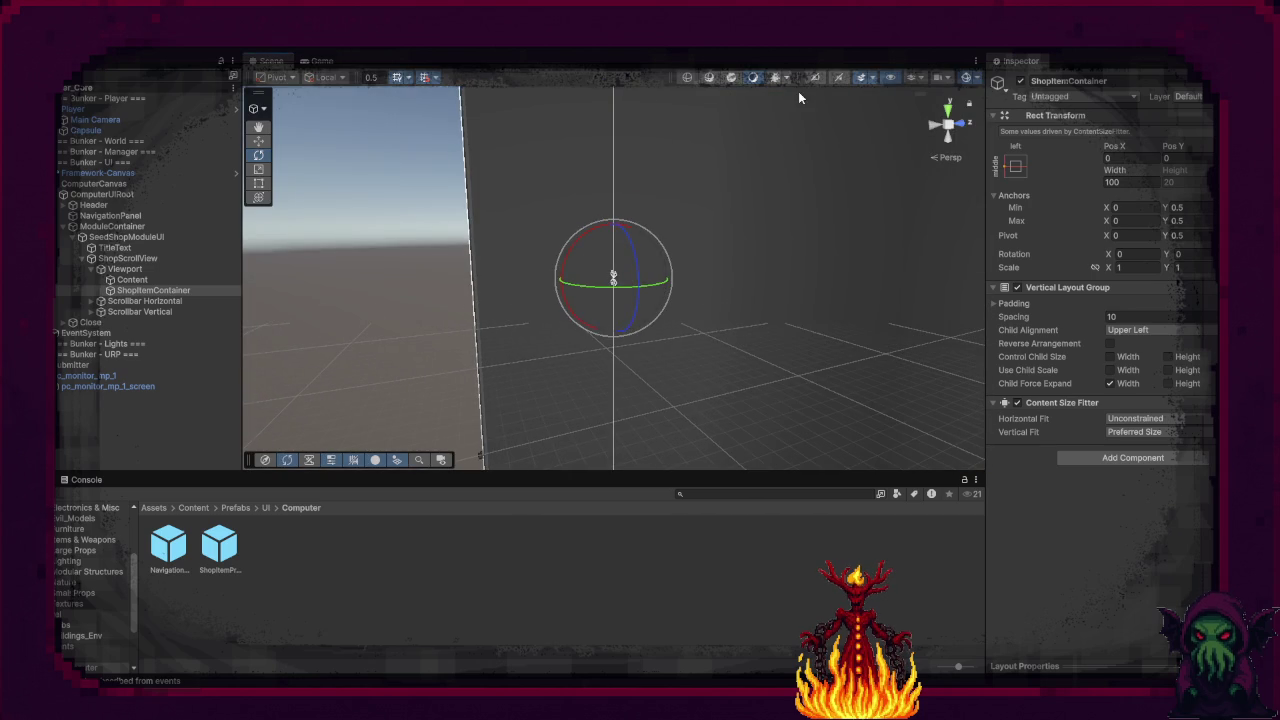
Step: Frame ShopItemContainer in a 2D view and keep its child alignment at upper left
click(814, 78)
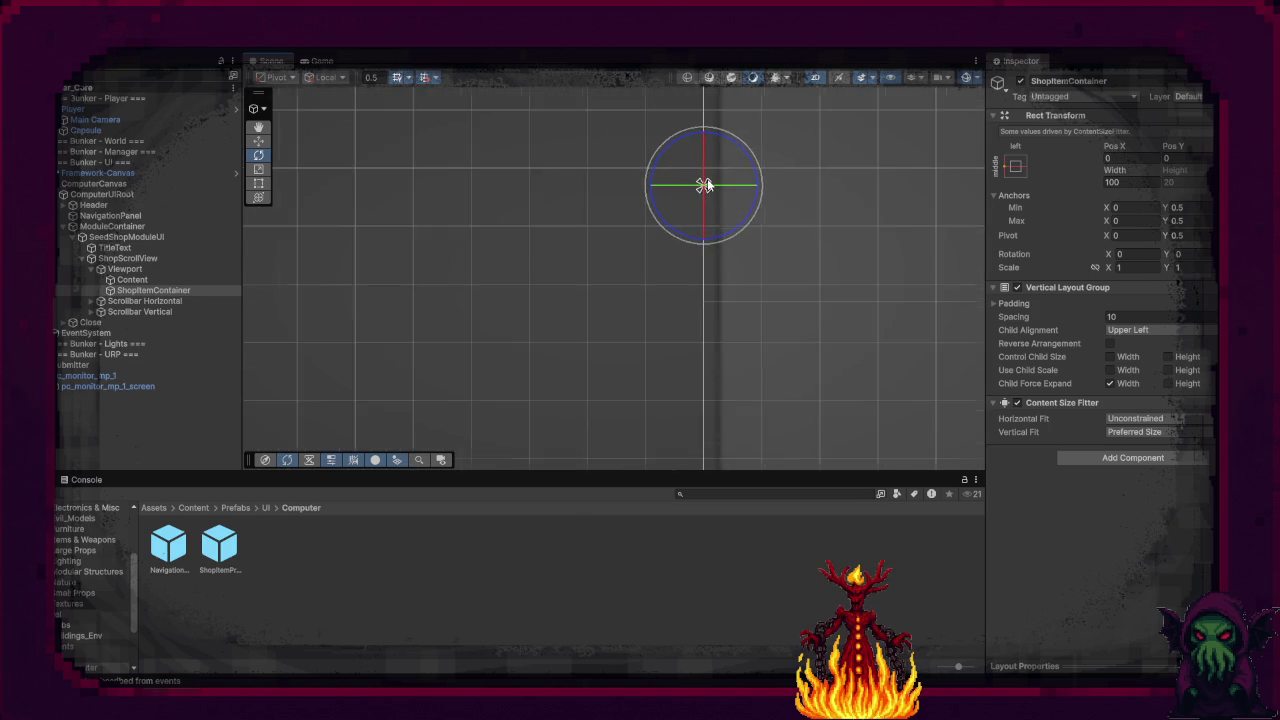
key(f)
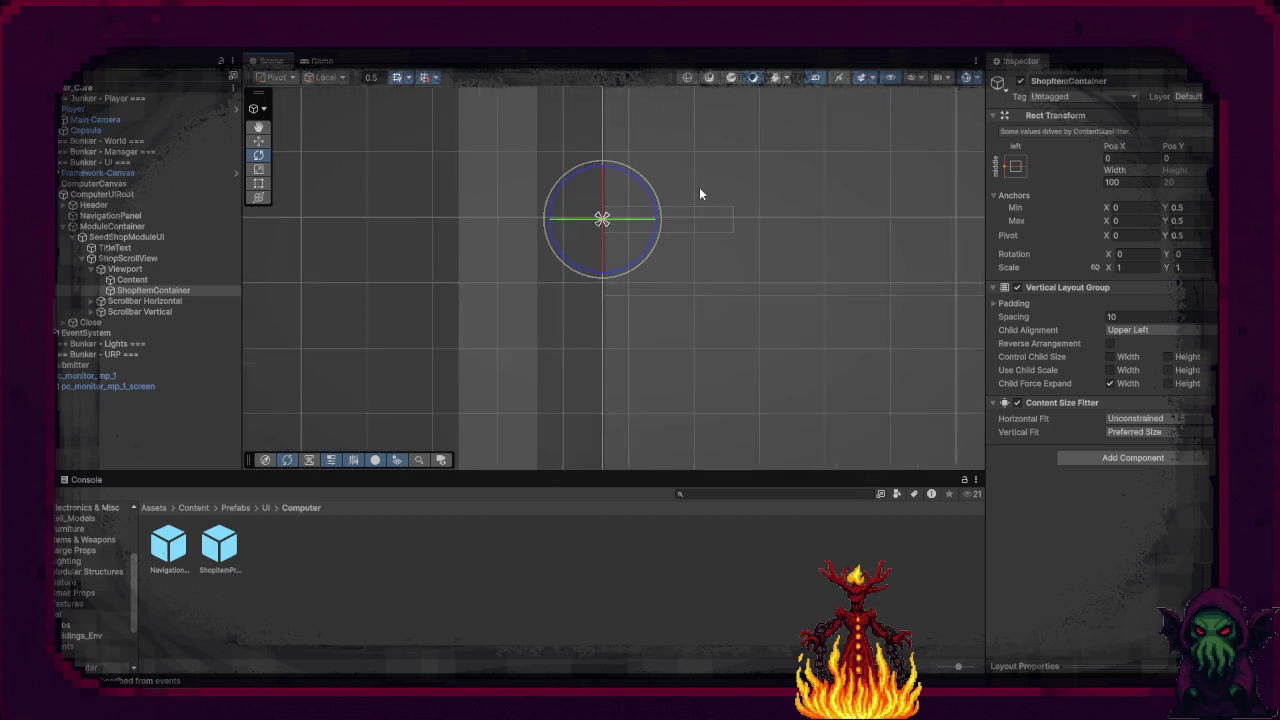
scroll(717, 196, down, 3)
drag(757, 200, 536, 334)
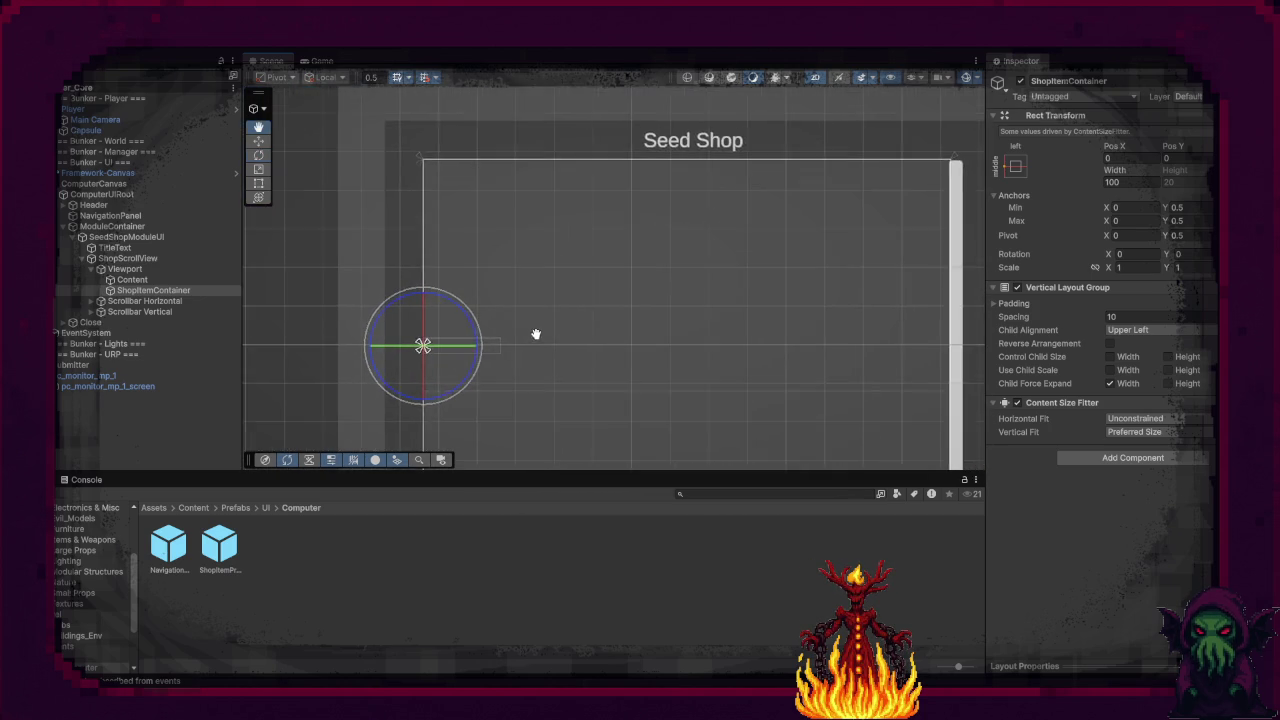
scroll(536, 334, down, 2)
click(1125, 330)
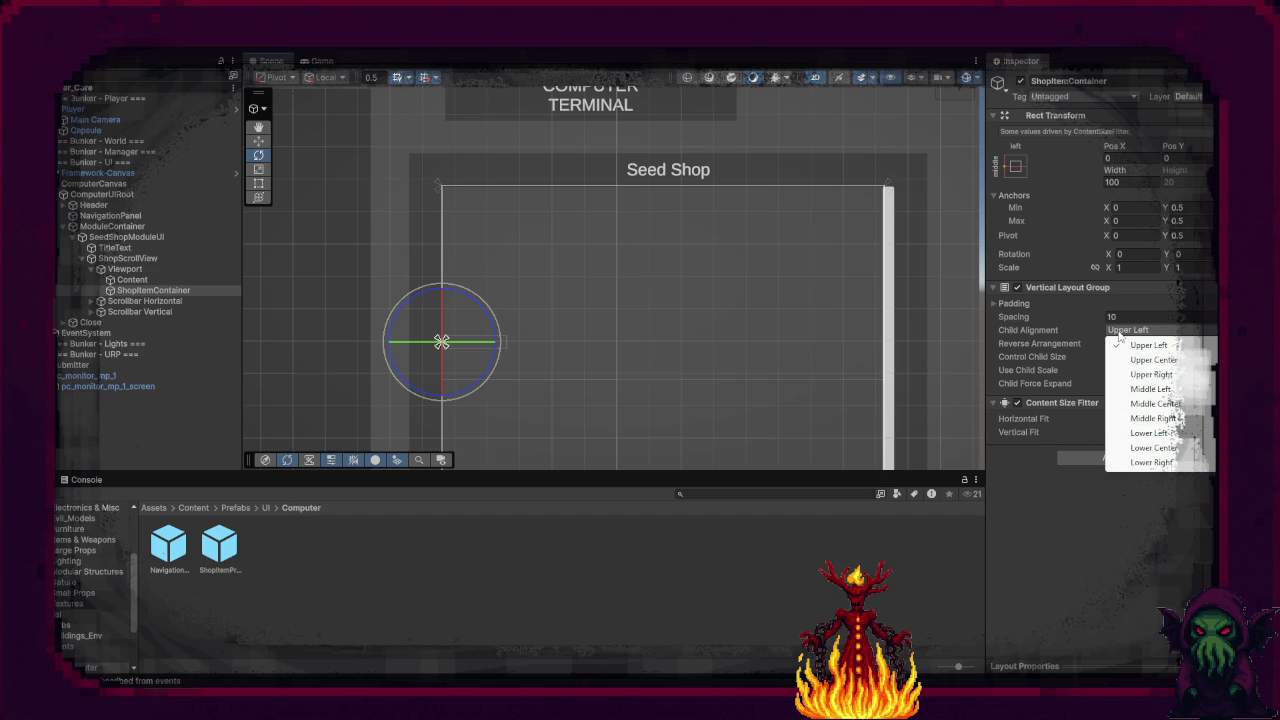
click(1150, 359)
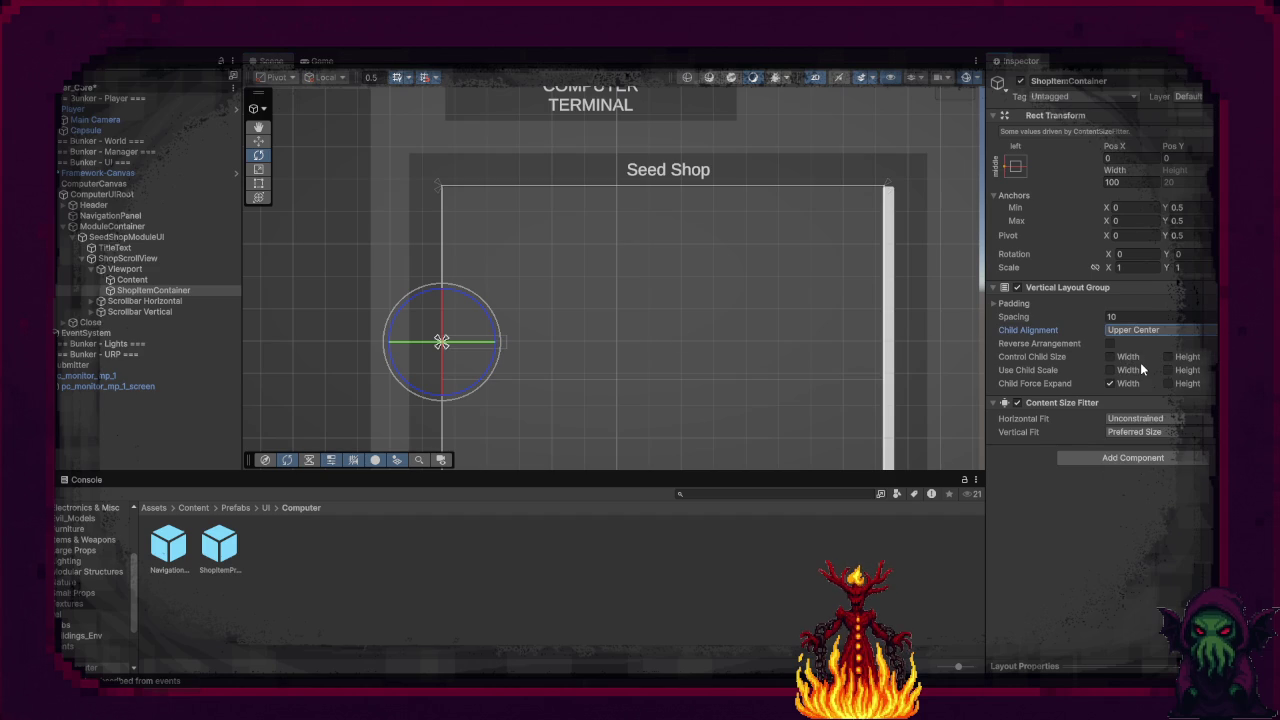
click(1137, 337)
click(1141, 345)
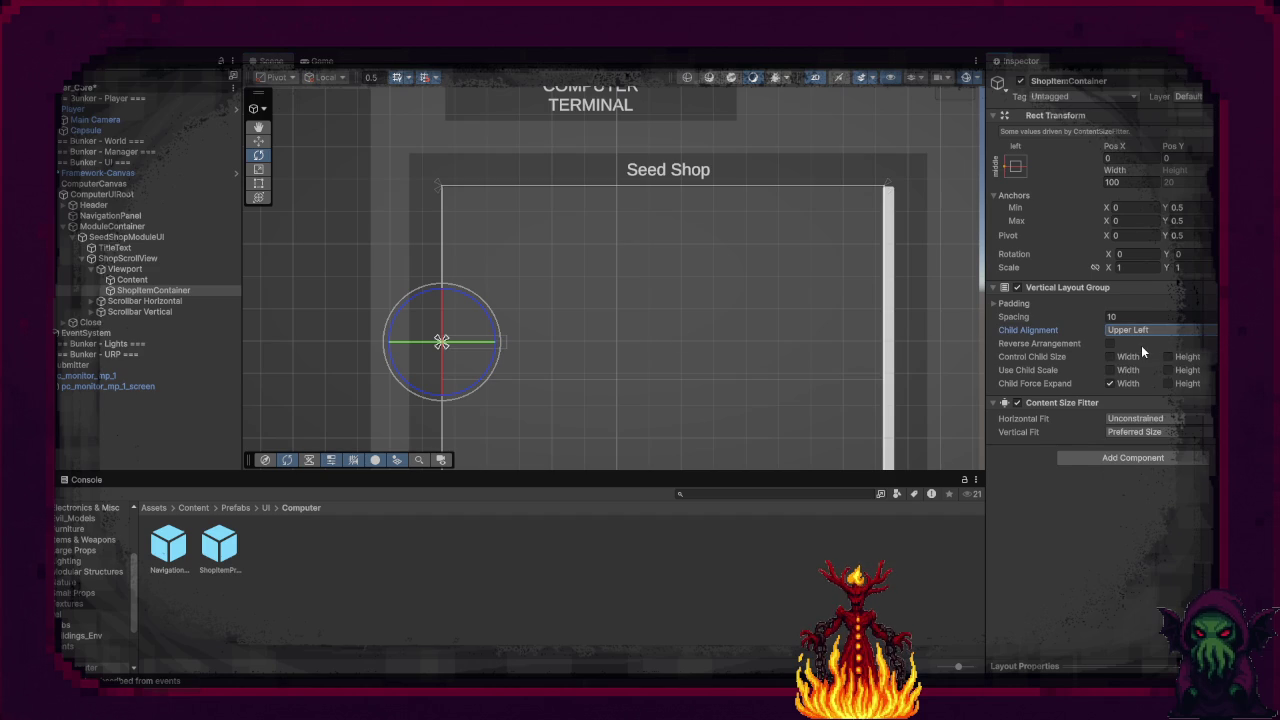
Step: Anchor the container with the top-left preset at Pos Y 0, then open the in-game terminal
click(1016, 166)
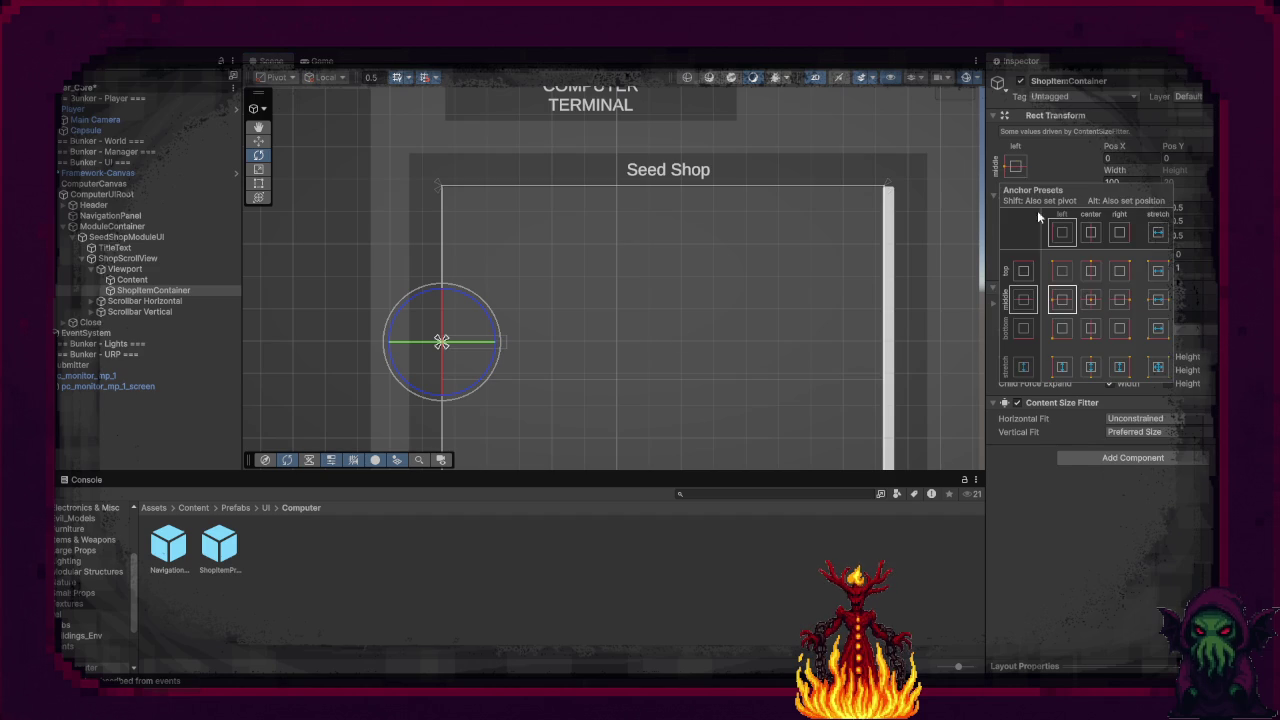
click(1062, 270)
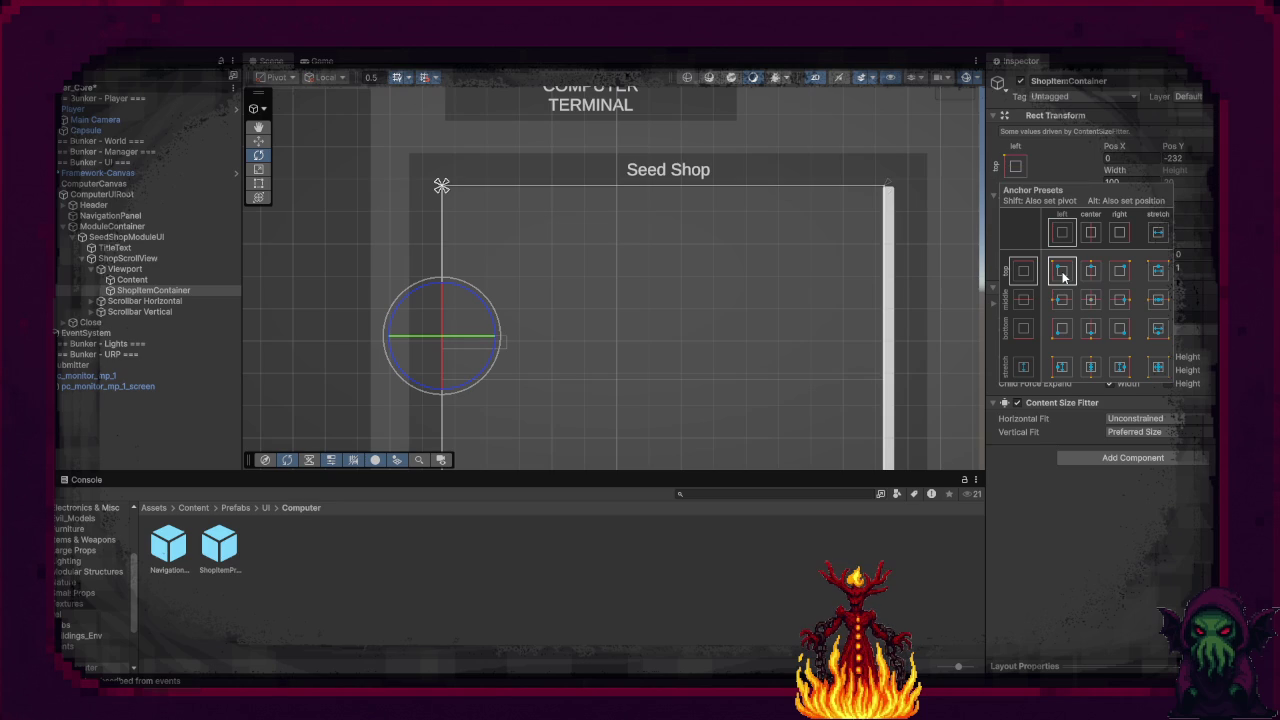
click(1189, 158)
text(0)
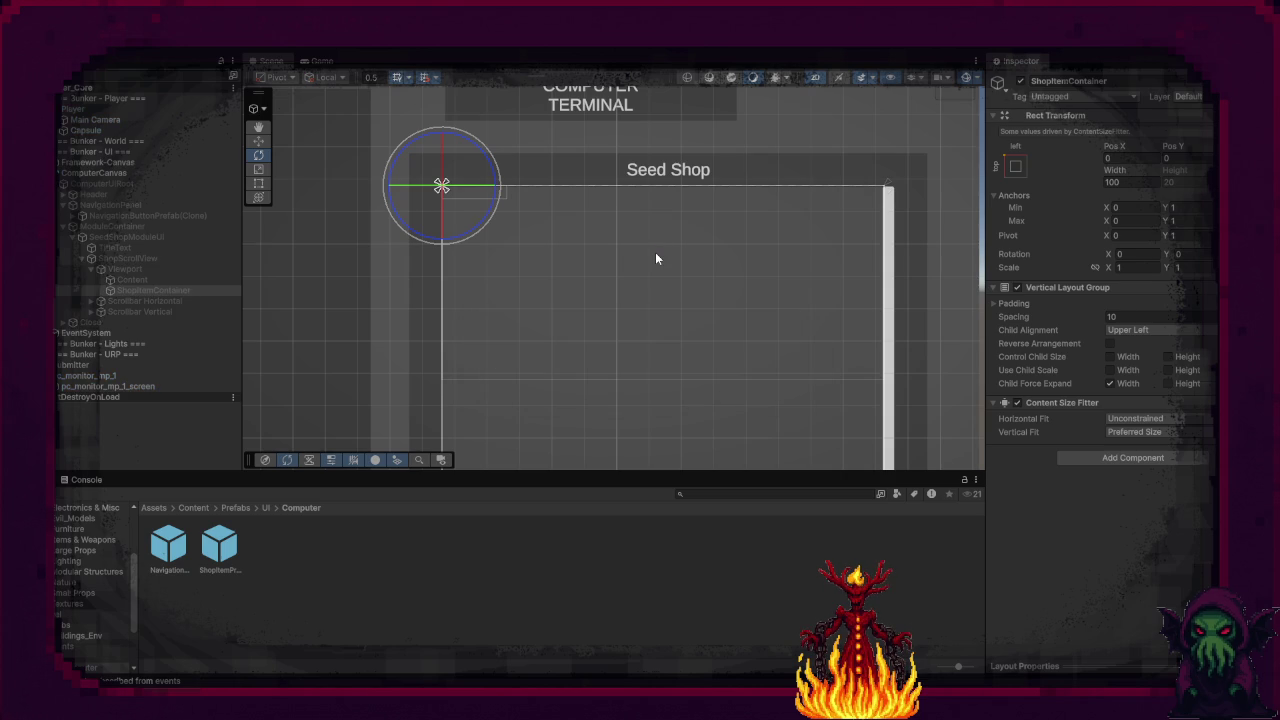
key(e)
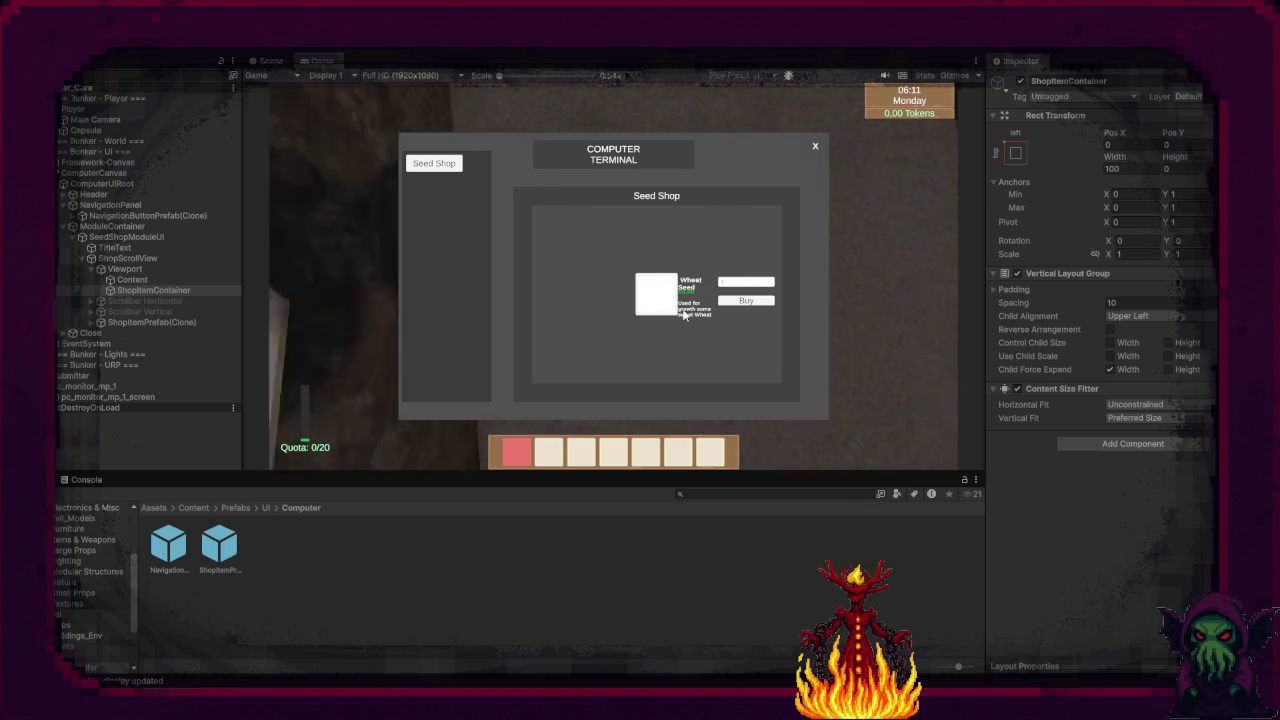
click(815, 147)
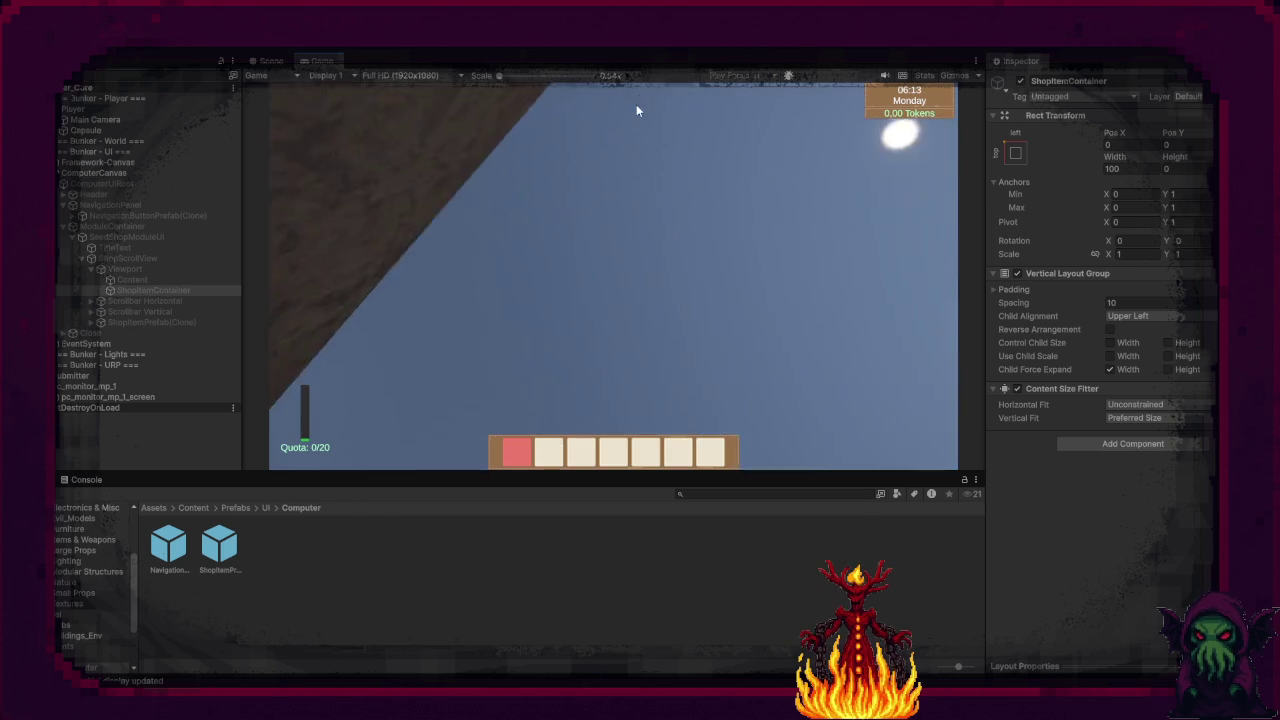
key(ctrl+1)
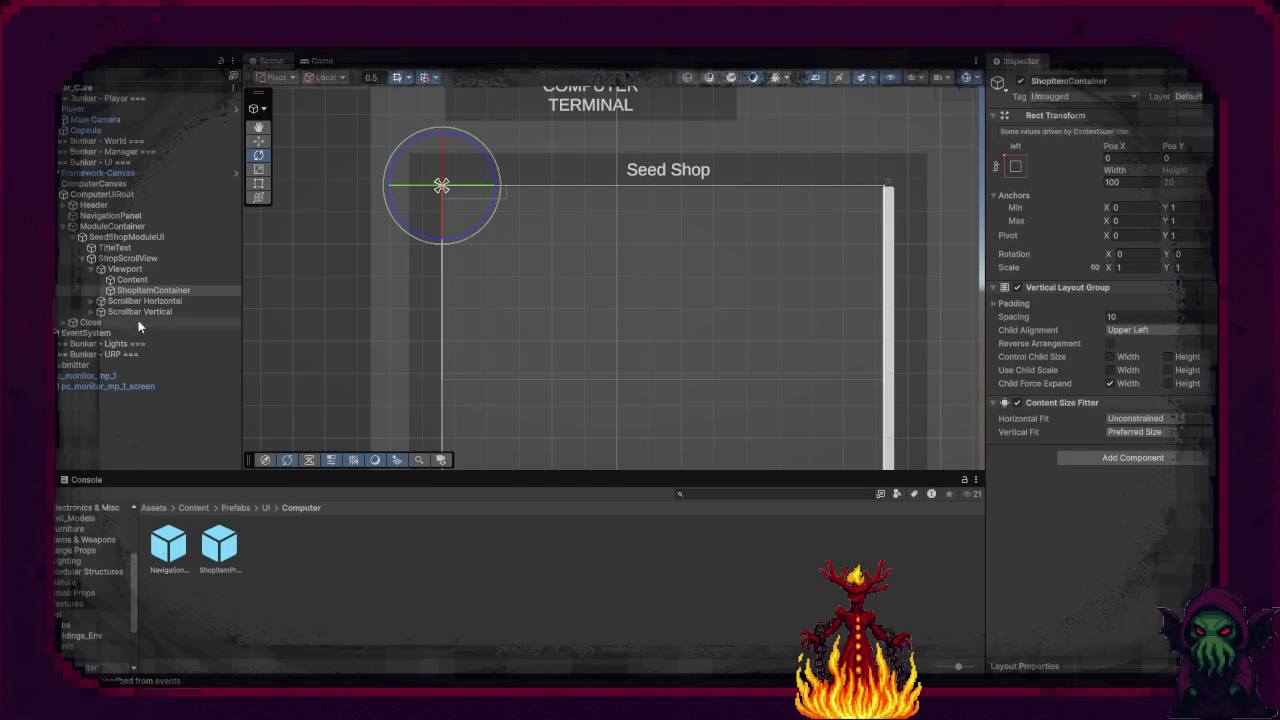
double_click(212, 545)
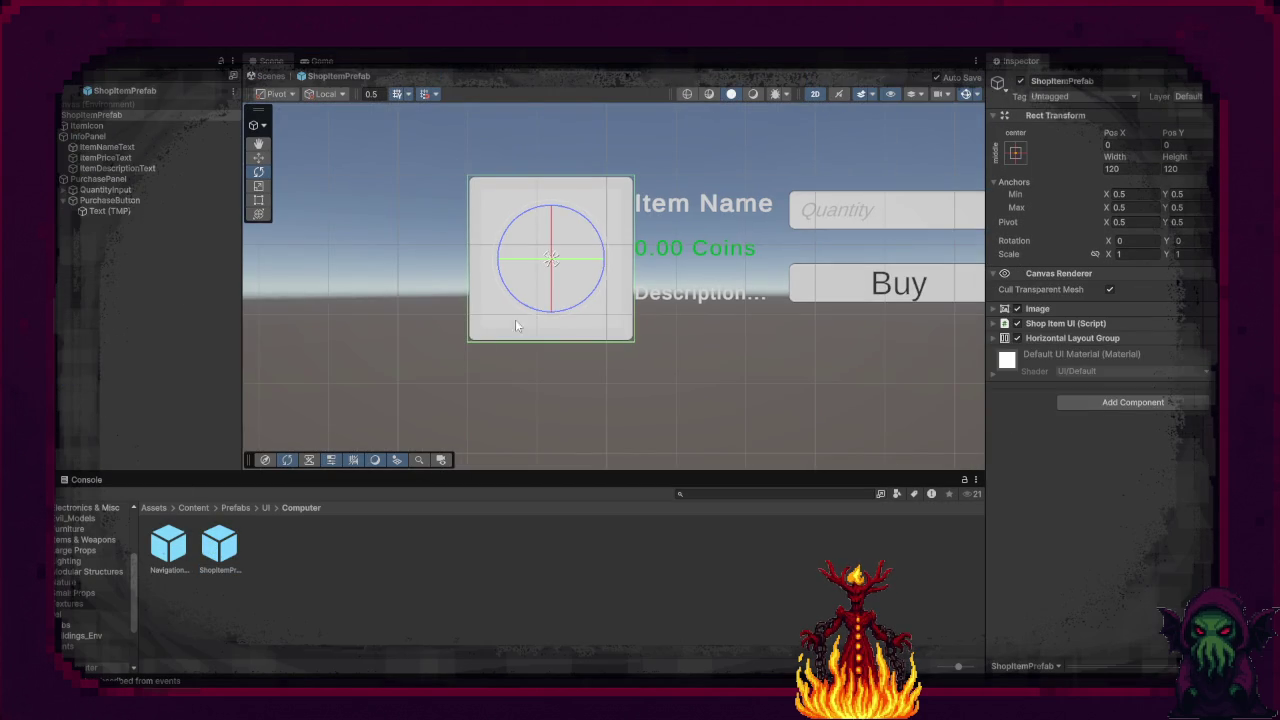
Step: Make the item name, price and description texts 150 wide and reselect the prefab root
click(139, 149)
shift+click(140, 167)
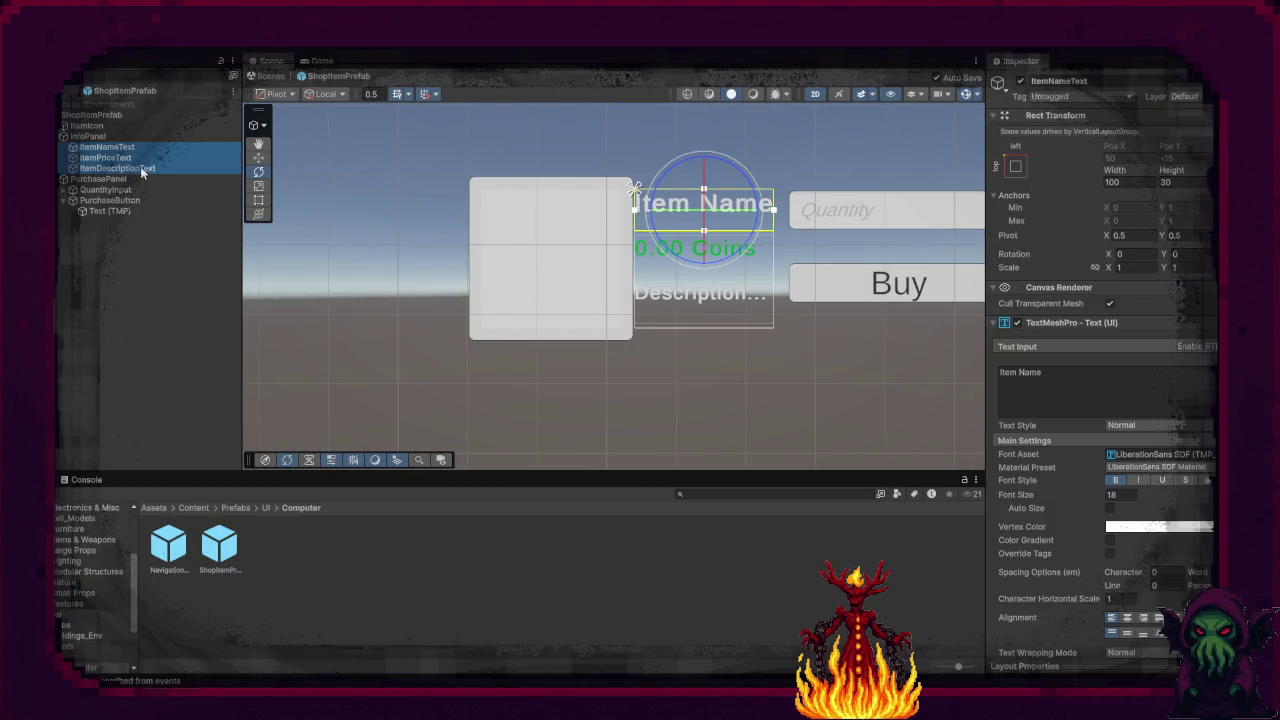
click(1130, 182)
text(1)
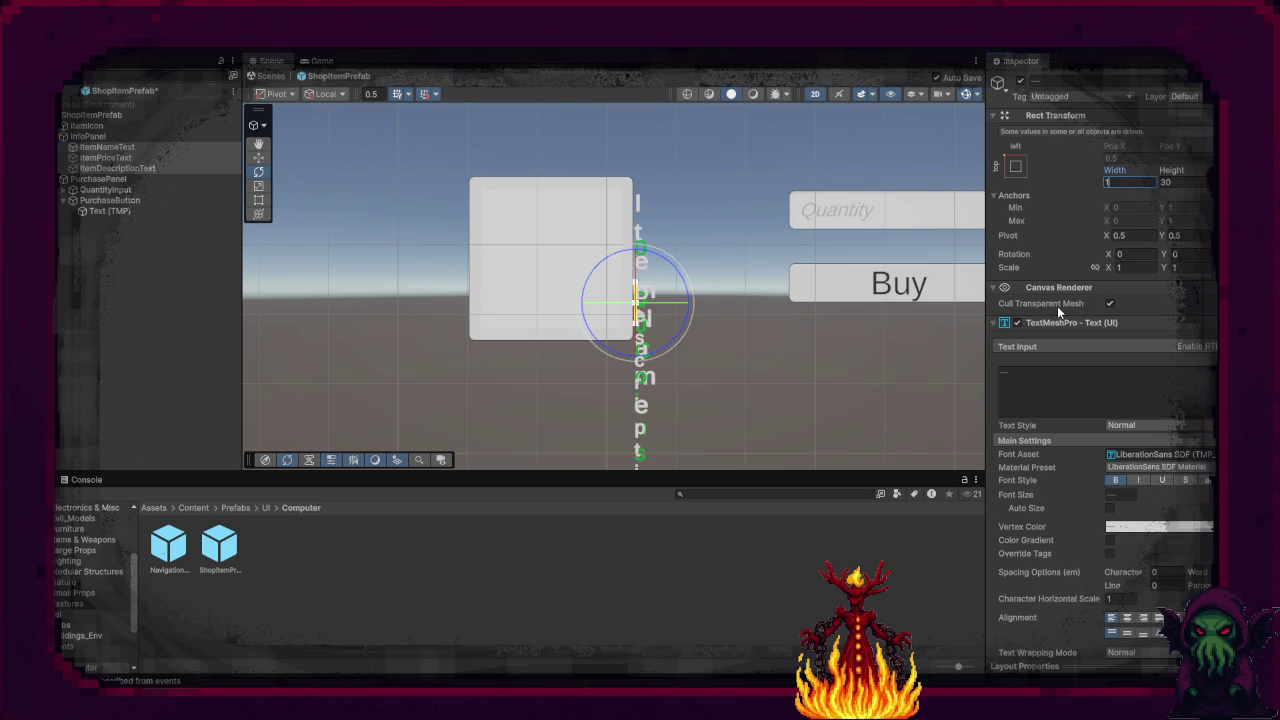
text(50)
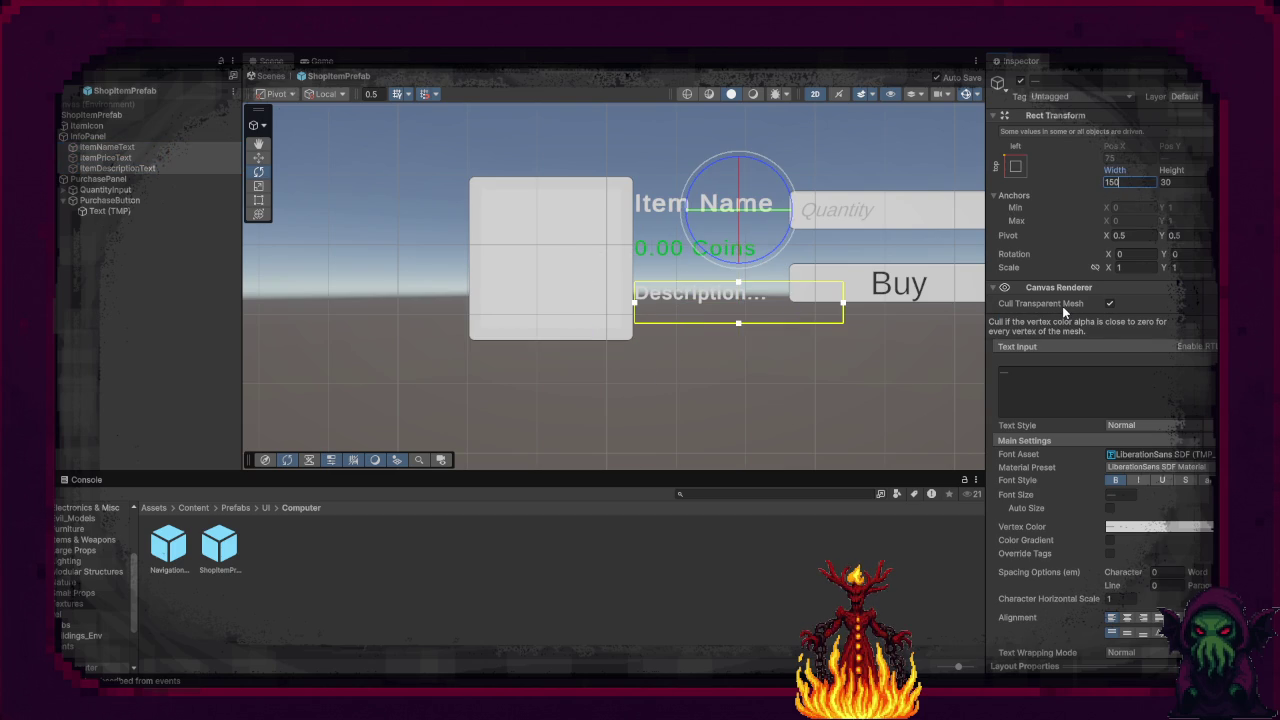
click(857, 545)
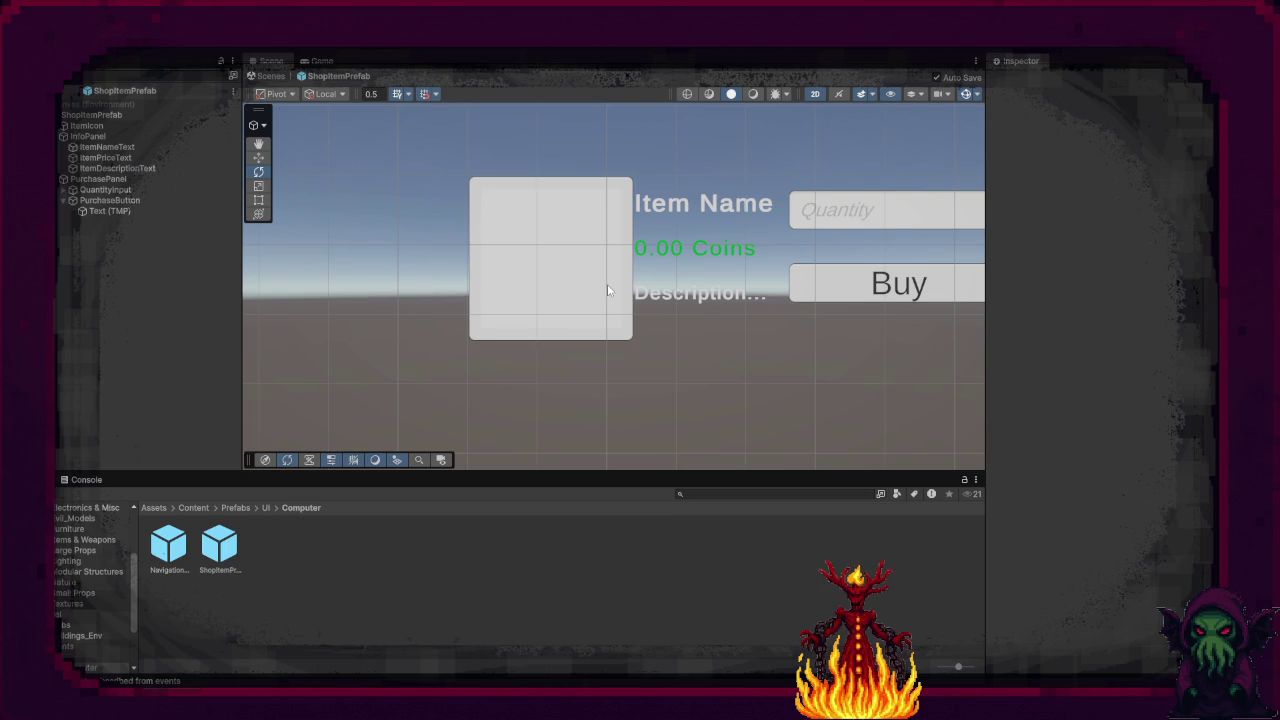
click(93, 137)
click(99, 116)
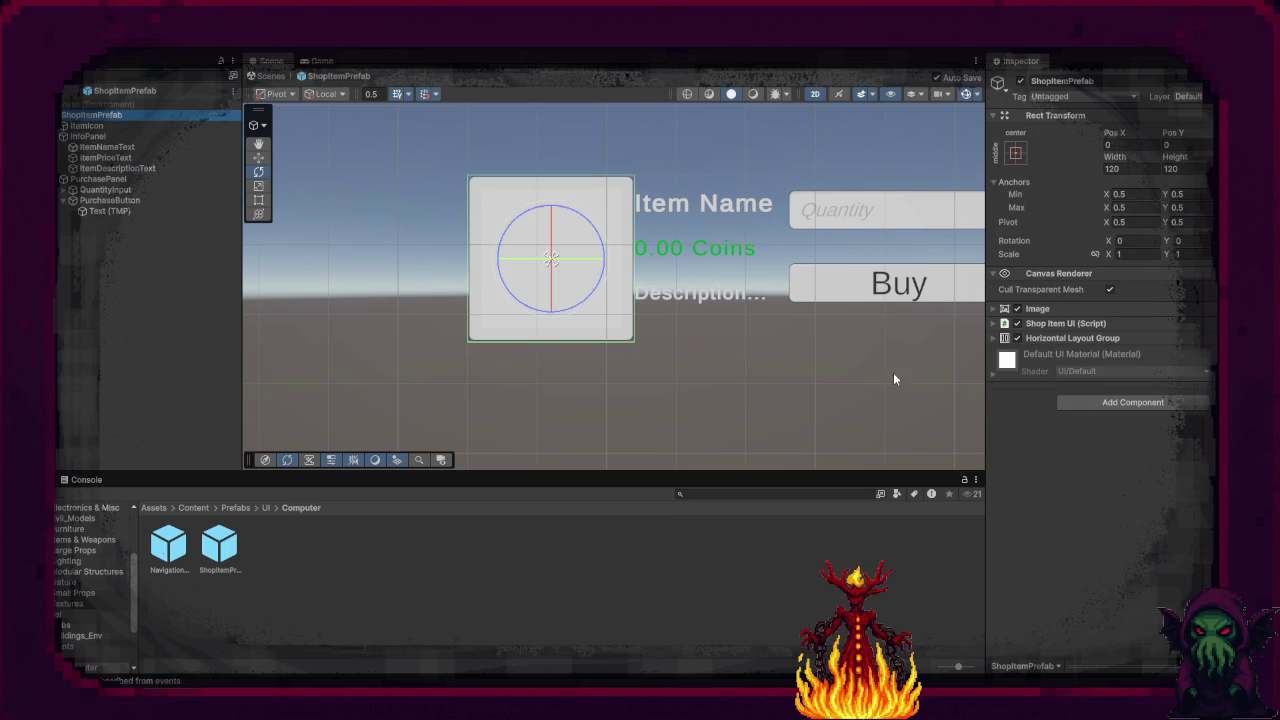
Step: Set the root Horizontal Layout Group spacing to 15, keep upper-left alignment, and force-expand child height
click(992, 337)
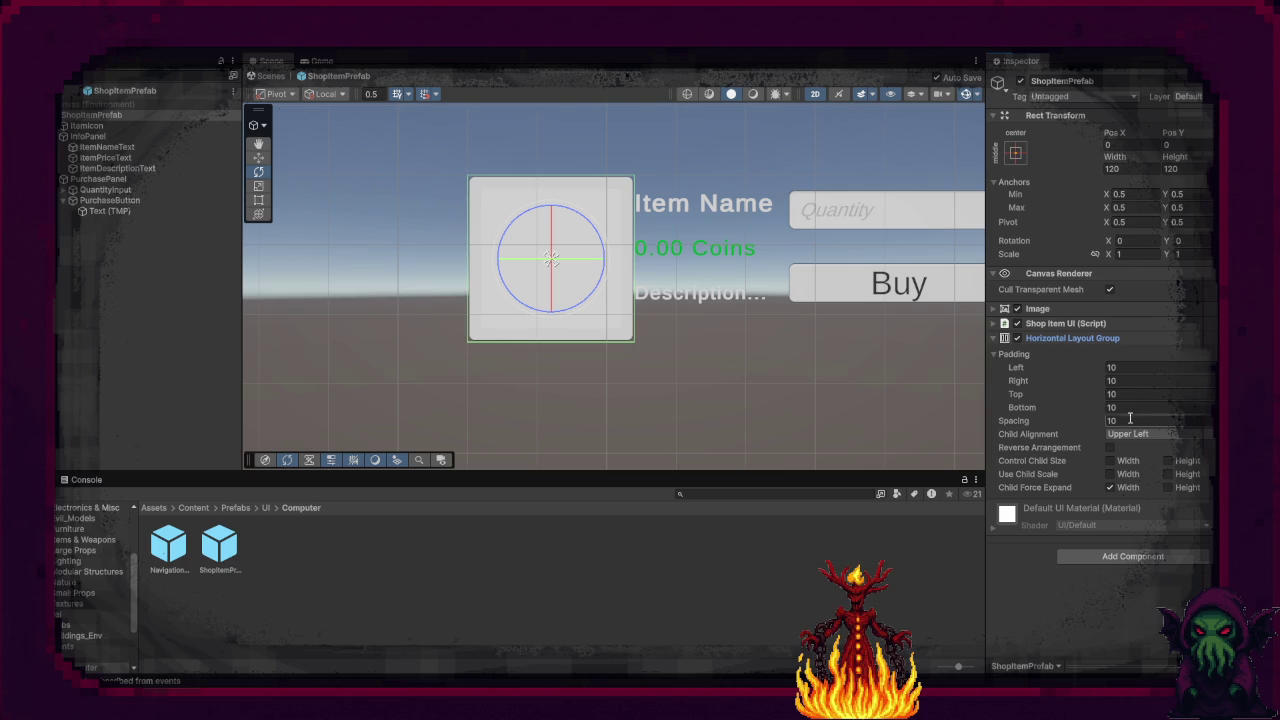
text(15)
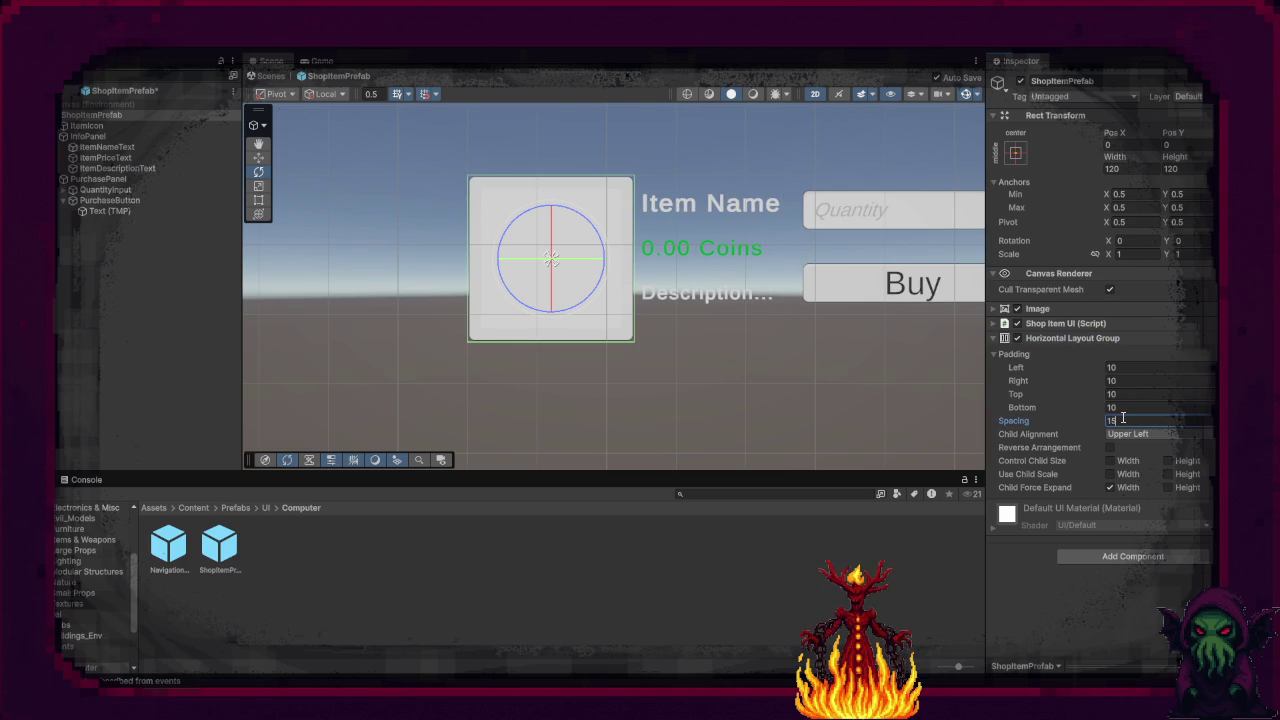
click(1130, 434)
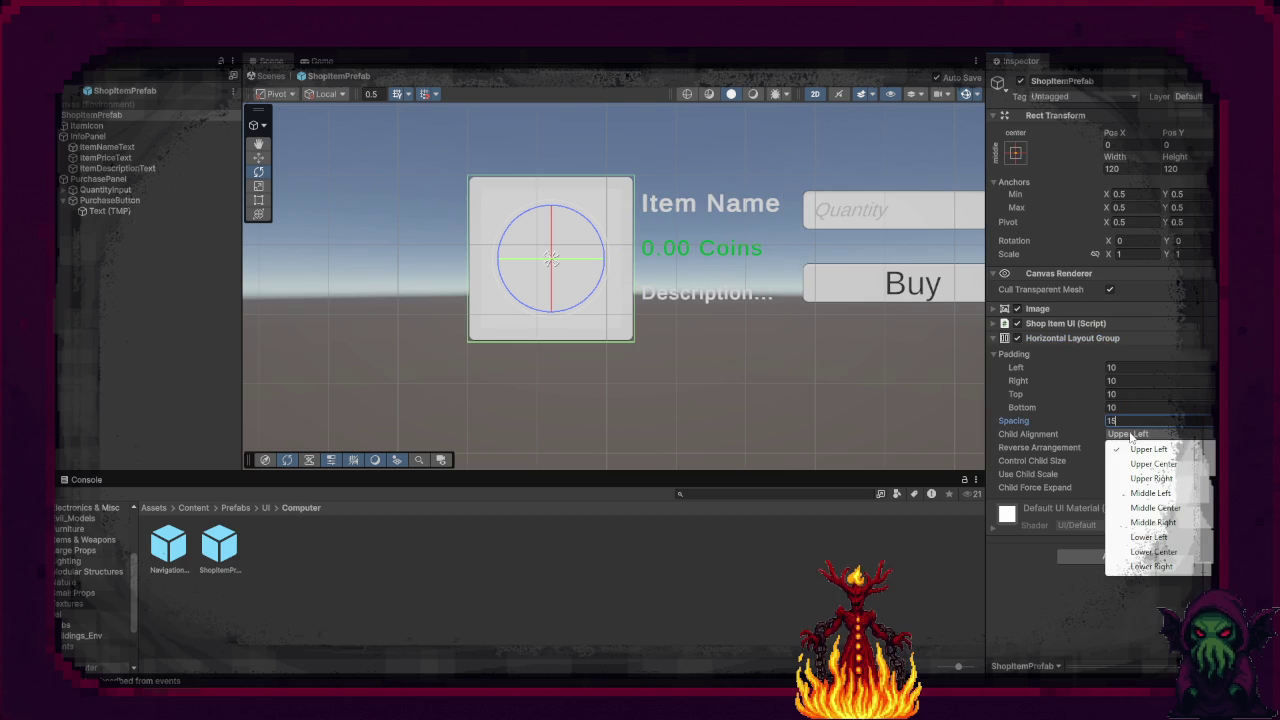
click(1055, 625)
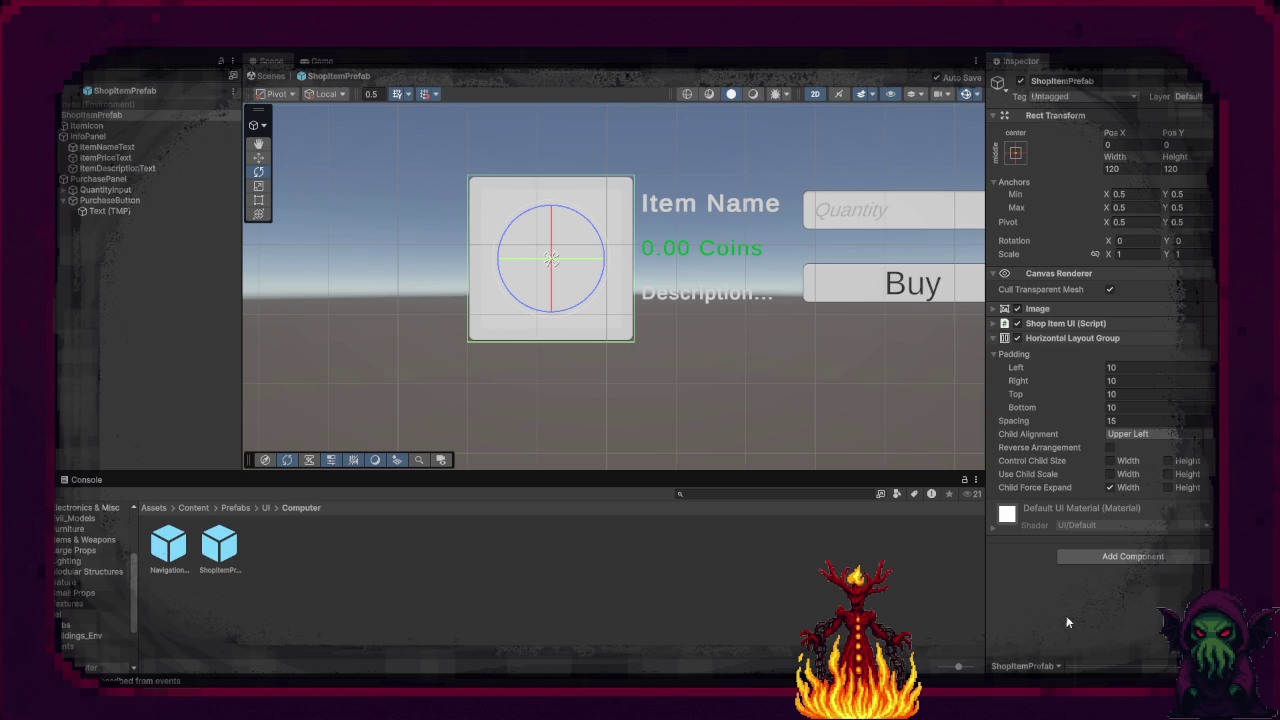
click(1178, 487)
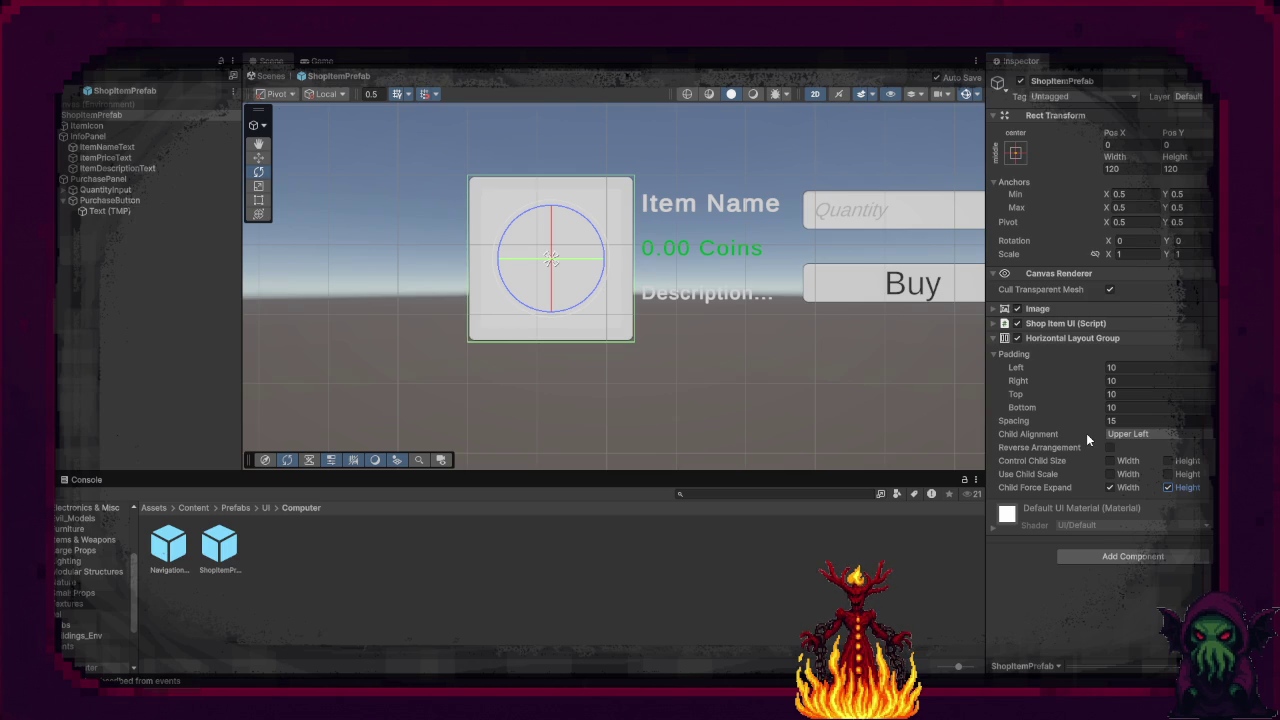
click(89, 136)
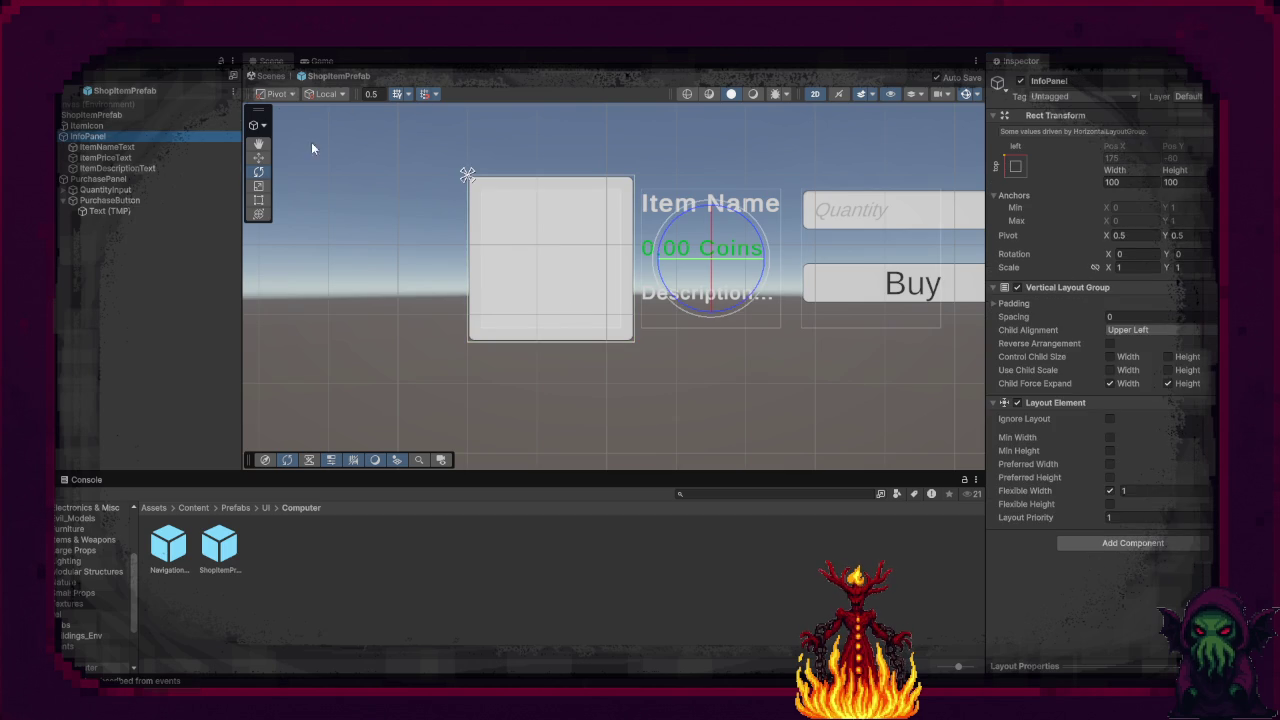
Step: Add an Image component to the InfoPanel
click(1141, 540)
text(Hori)
key(BackSpace)
key(BackSpace)
key(BackSpace)
text(Image)
key(Return)
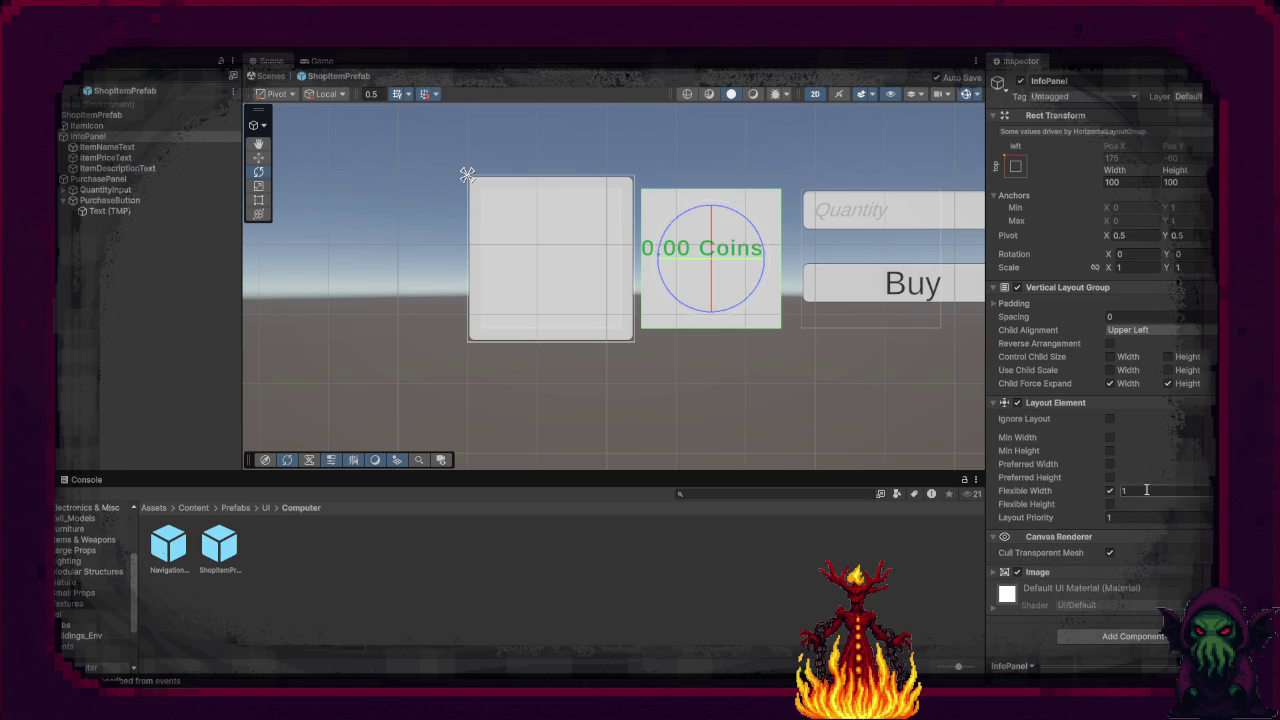
click(1166, 383)
click(1166, 383)
Step: Set the InfoPanel Image colour to a dark grey
click(1058, 570)
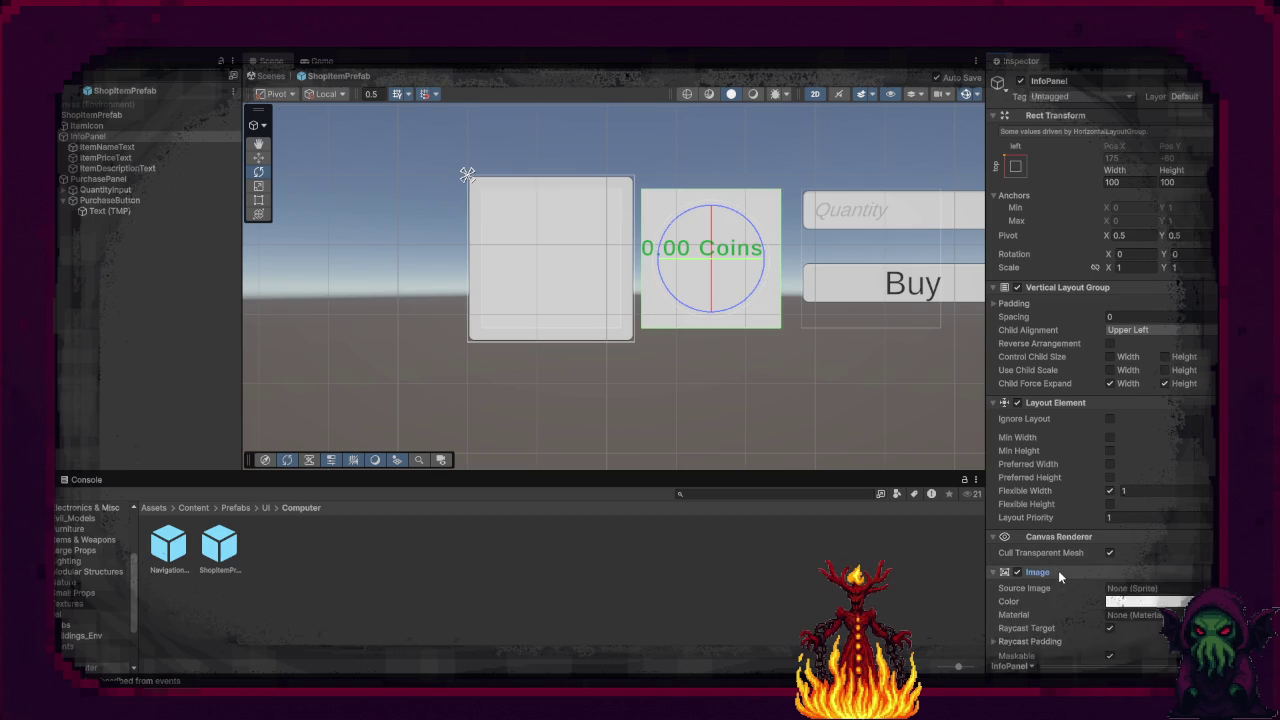
scroll(1100, 555, down, 2)
click(1163, 518)
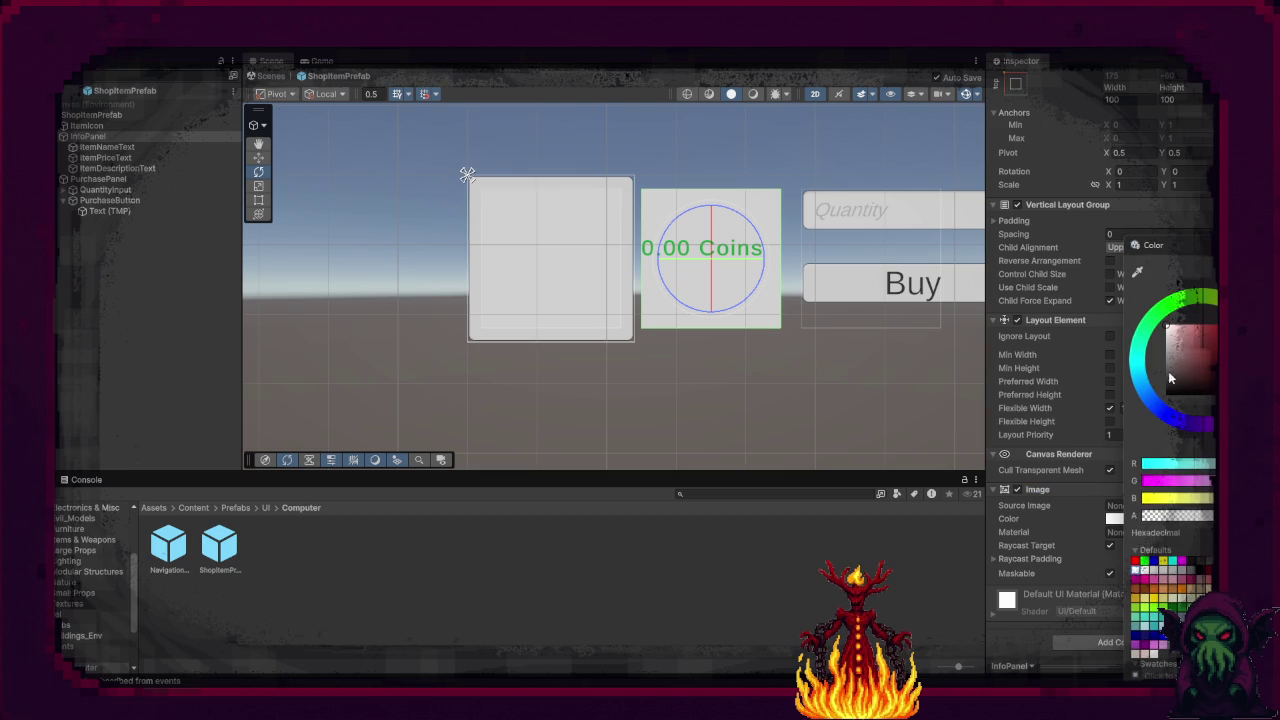
click(1170, 372)
click(1163, 380)
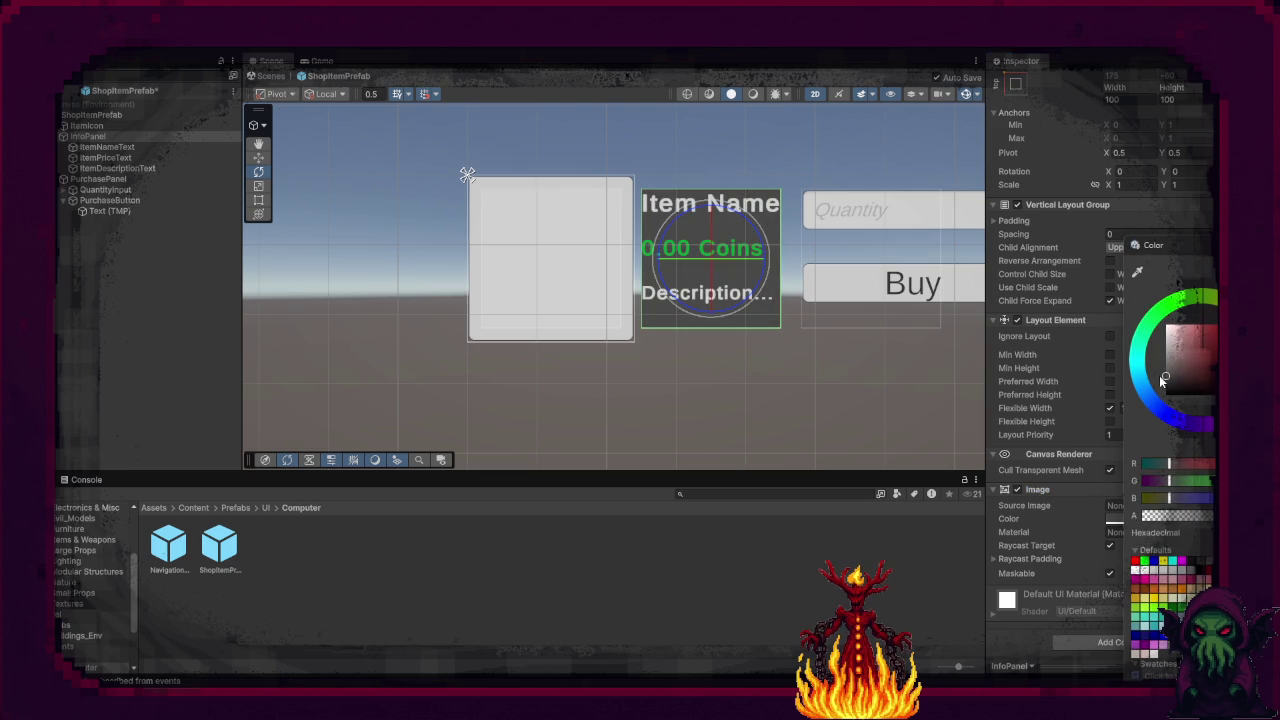
click(1018, 652)
click(100, 180)
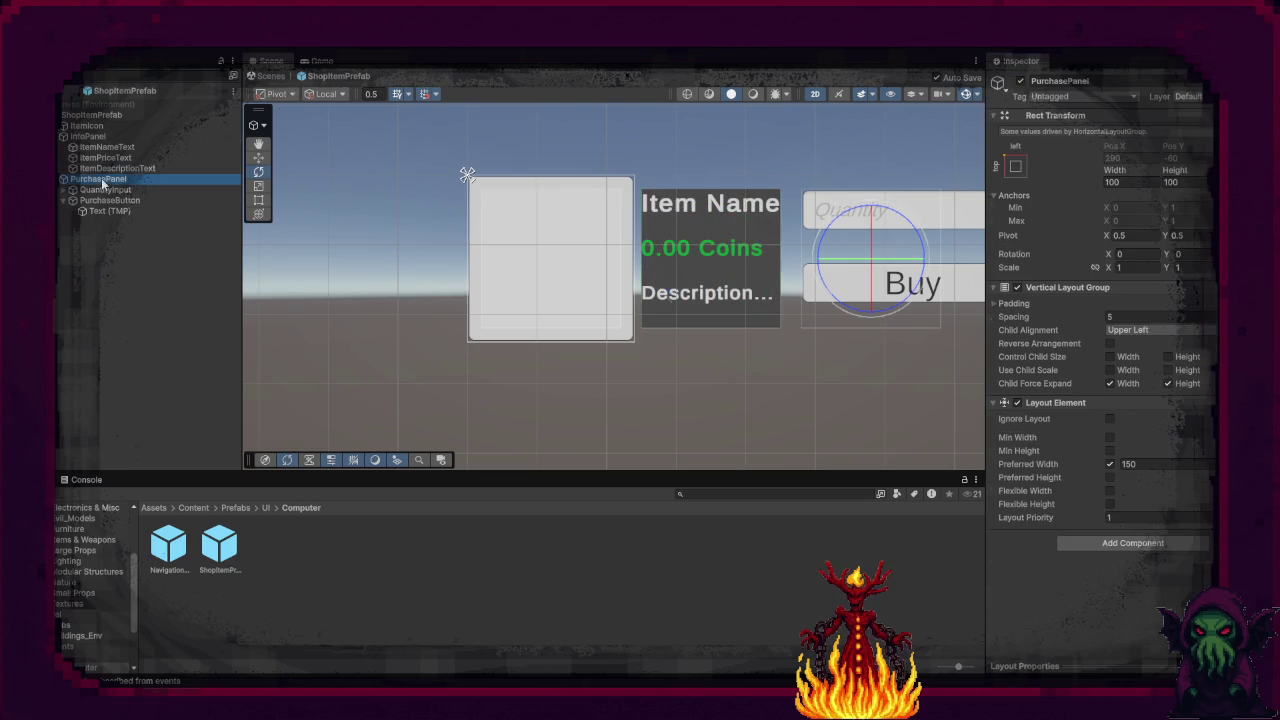
Step: Add an Image component to PurchasePanel
click(1121, 546)
text(Imag)
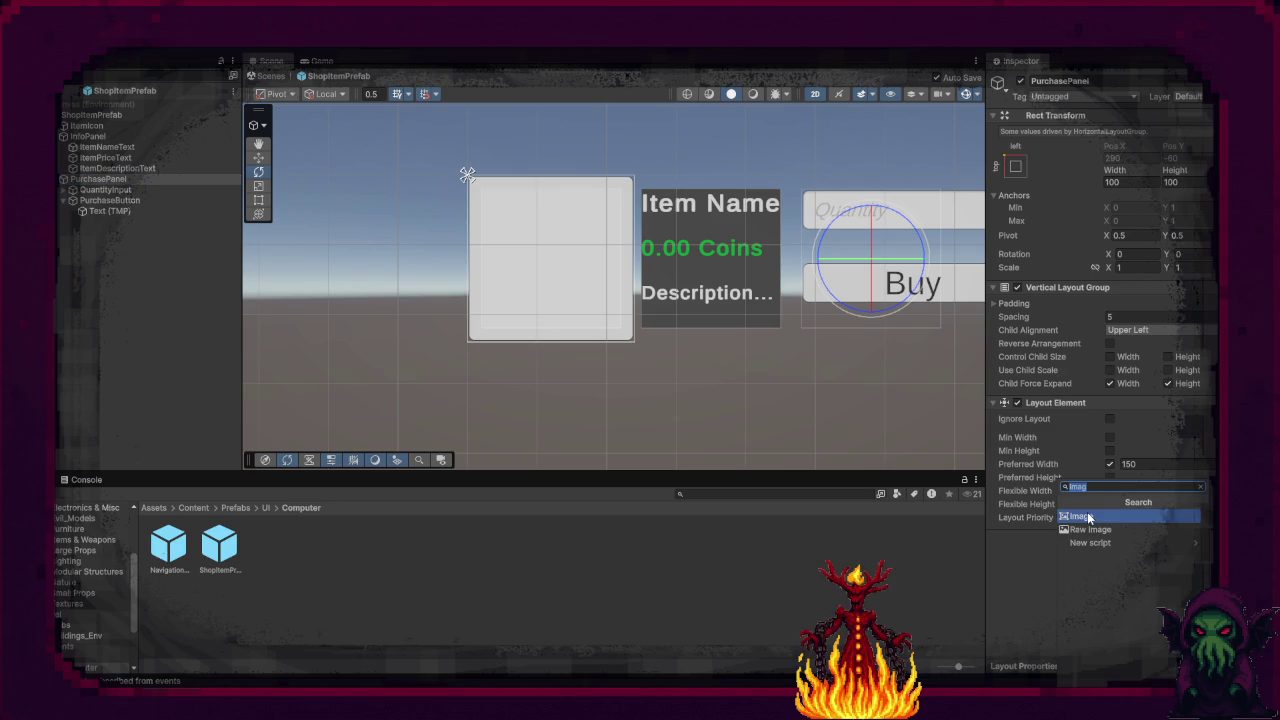
click(1087, 516)
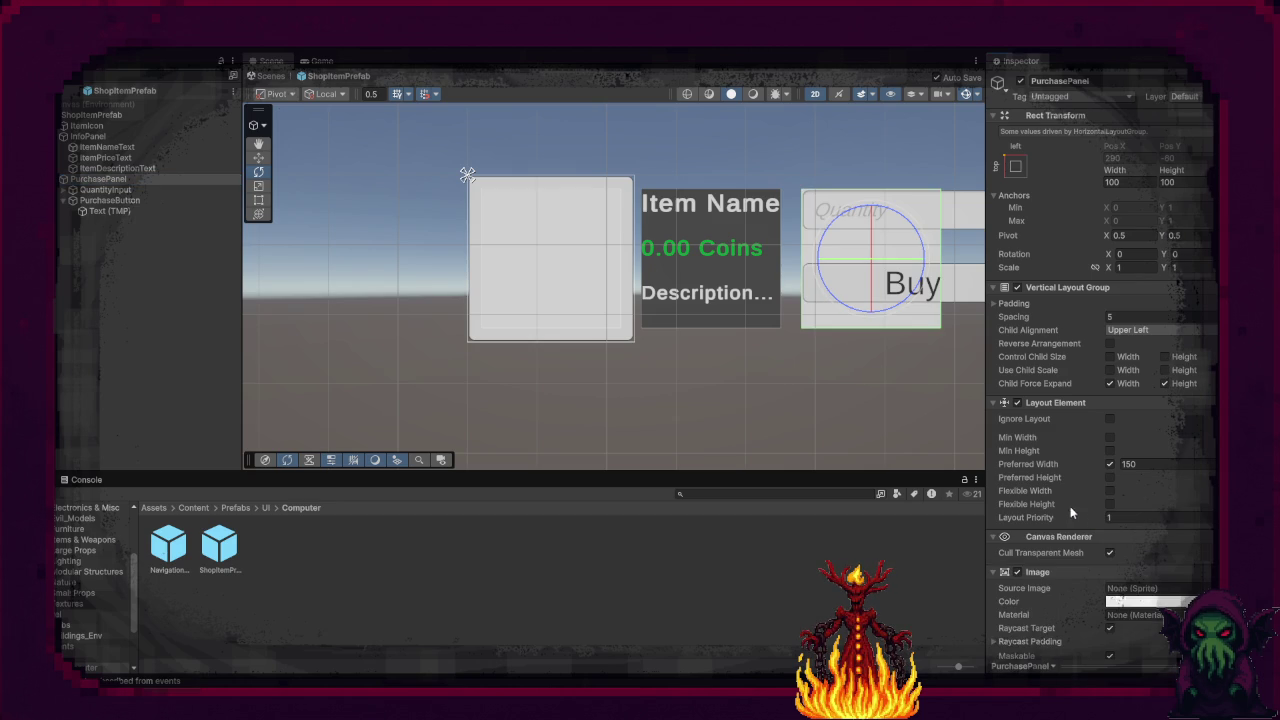
scroll(845, 416, down, 3)
mouse_move(862, 418)
mouse_down()
mouse_move(912, 413)
mouse_move(755, 399)
mouse_up()
scroll(755, 399, up, 5)
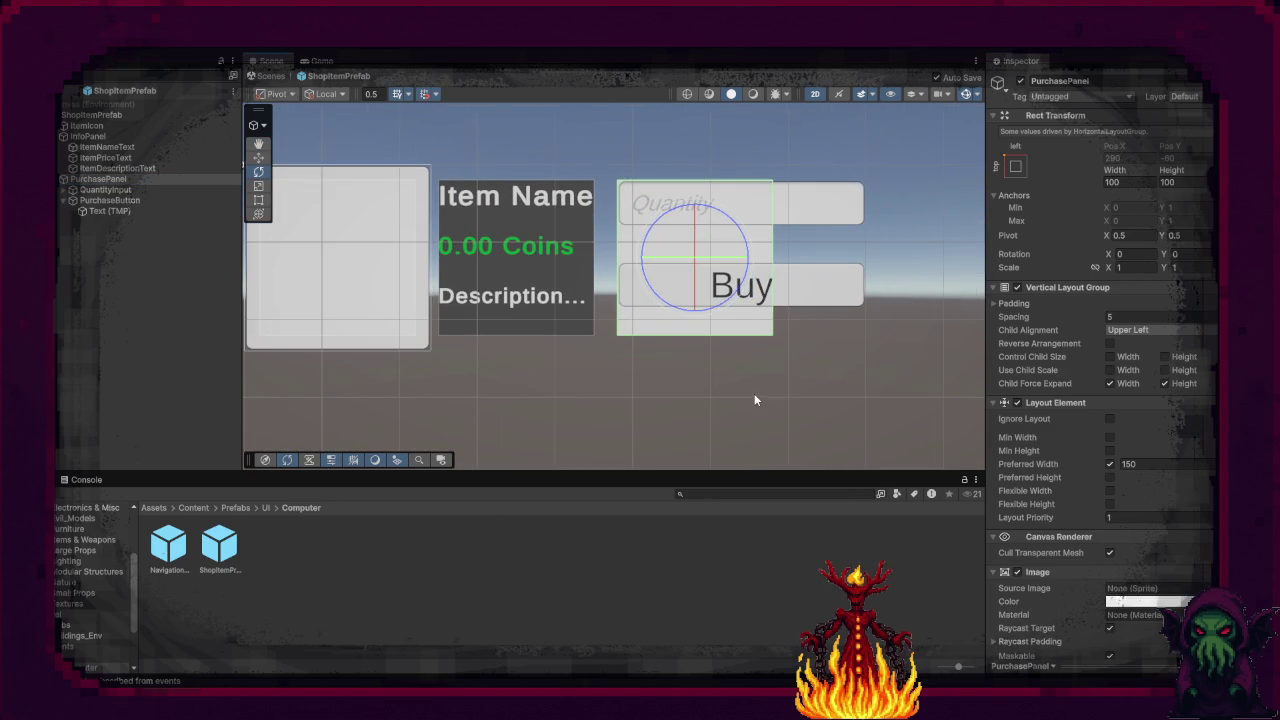
Step: Set PurchasePanel's width to 160
click(1140, 186)
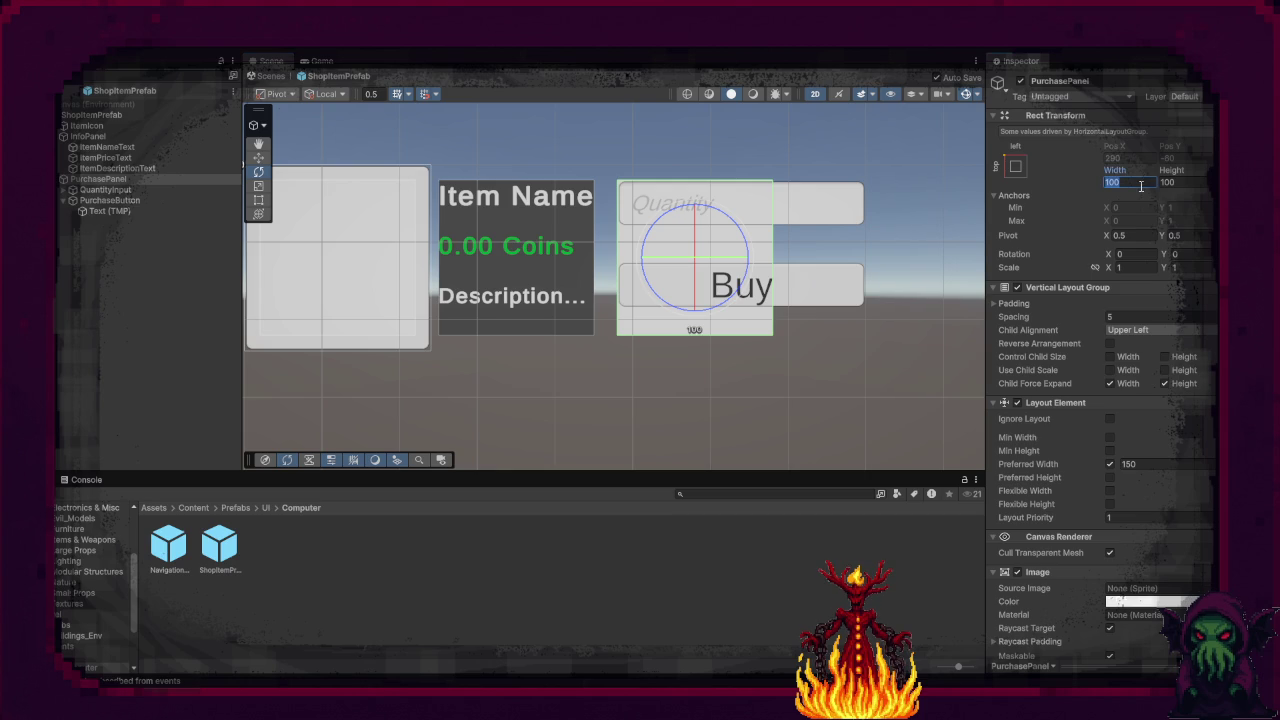
text(200)
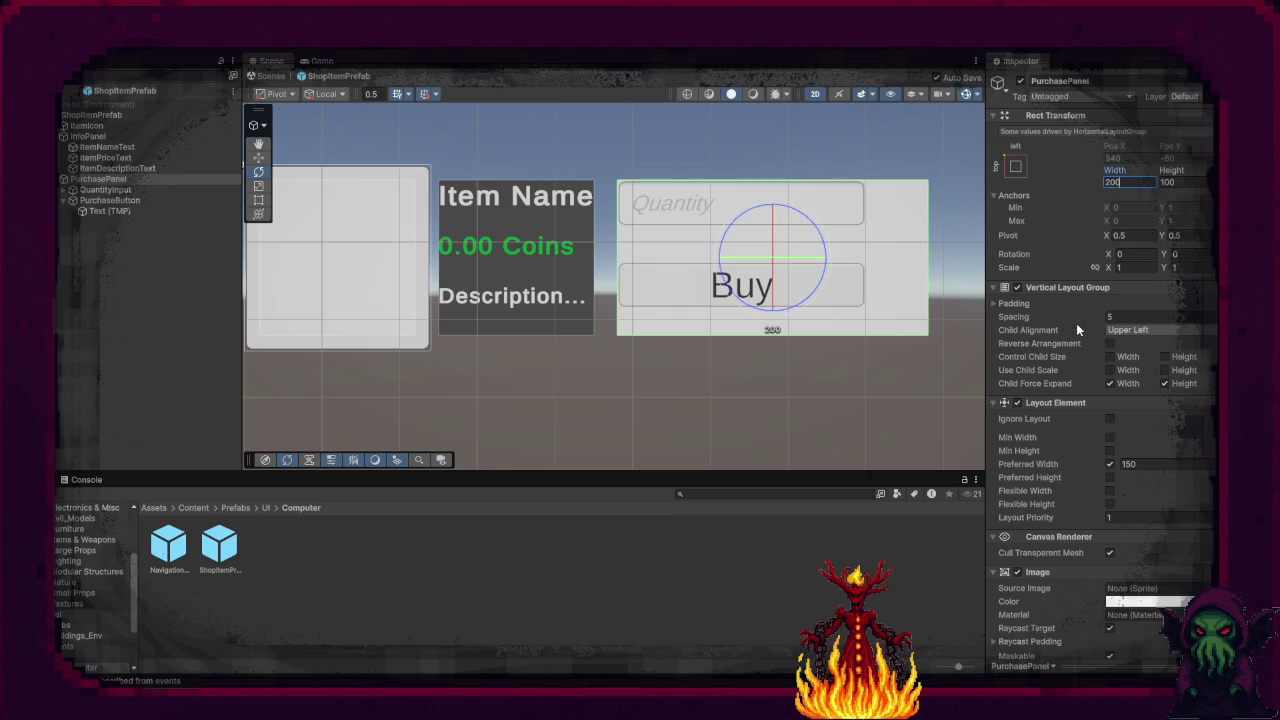
key(BackSpace)
key(BackSpace)
key(BackSpace)
text(1)
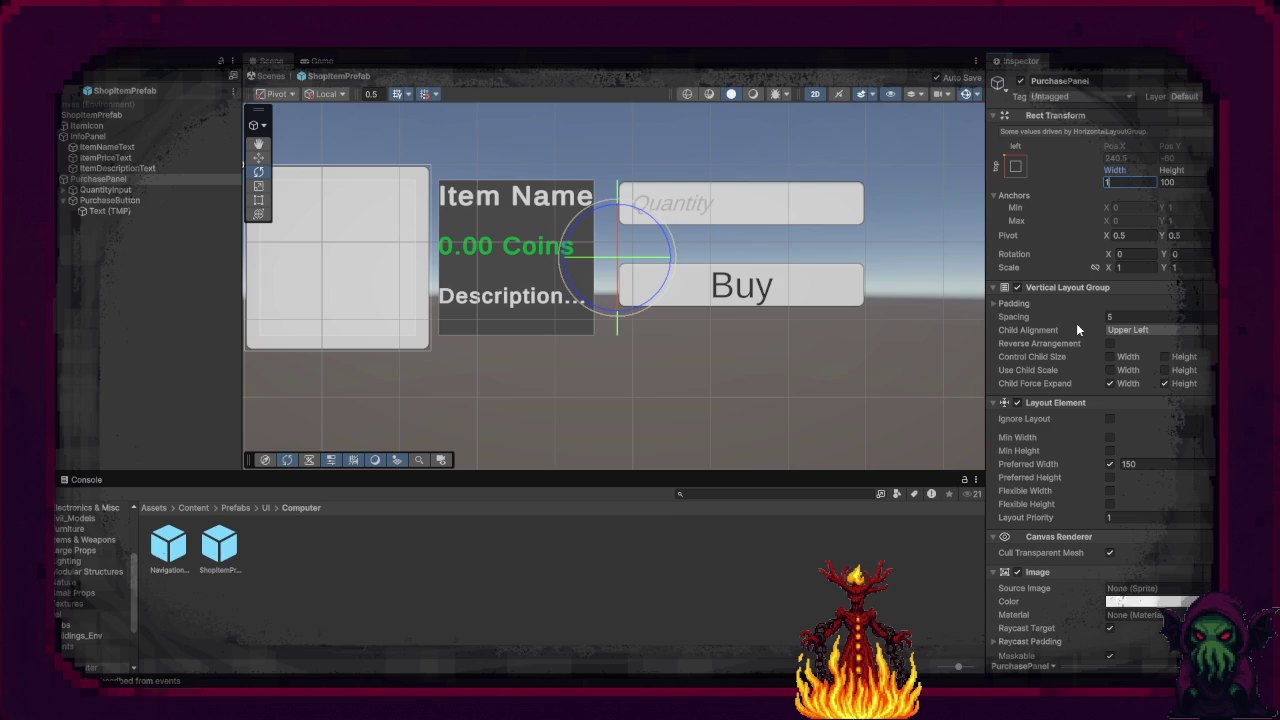
text(80)
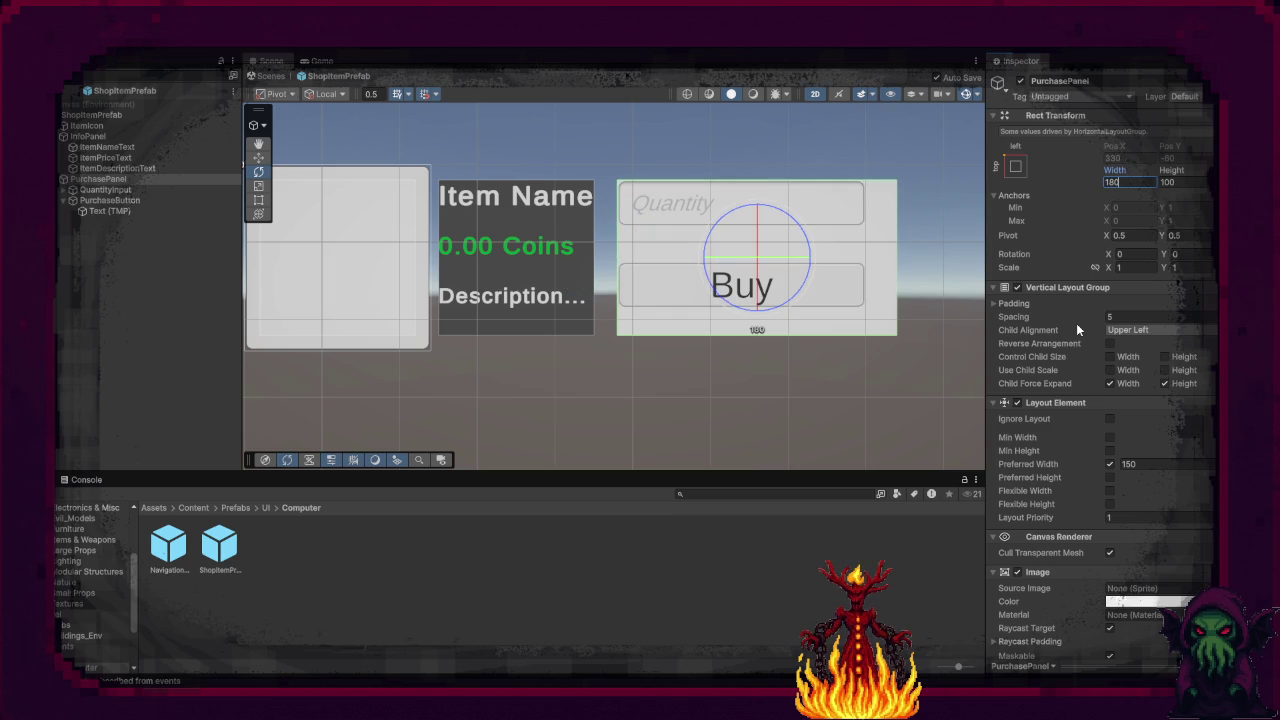
key(BackSpace)
key(BackSpace)
text(70)
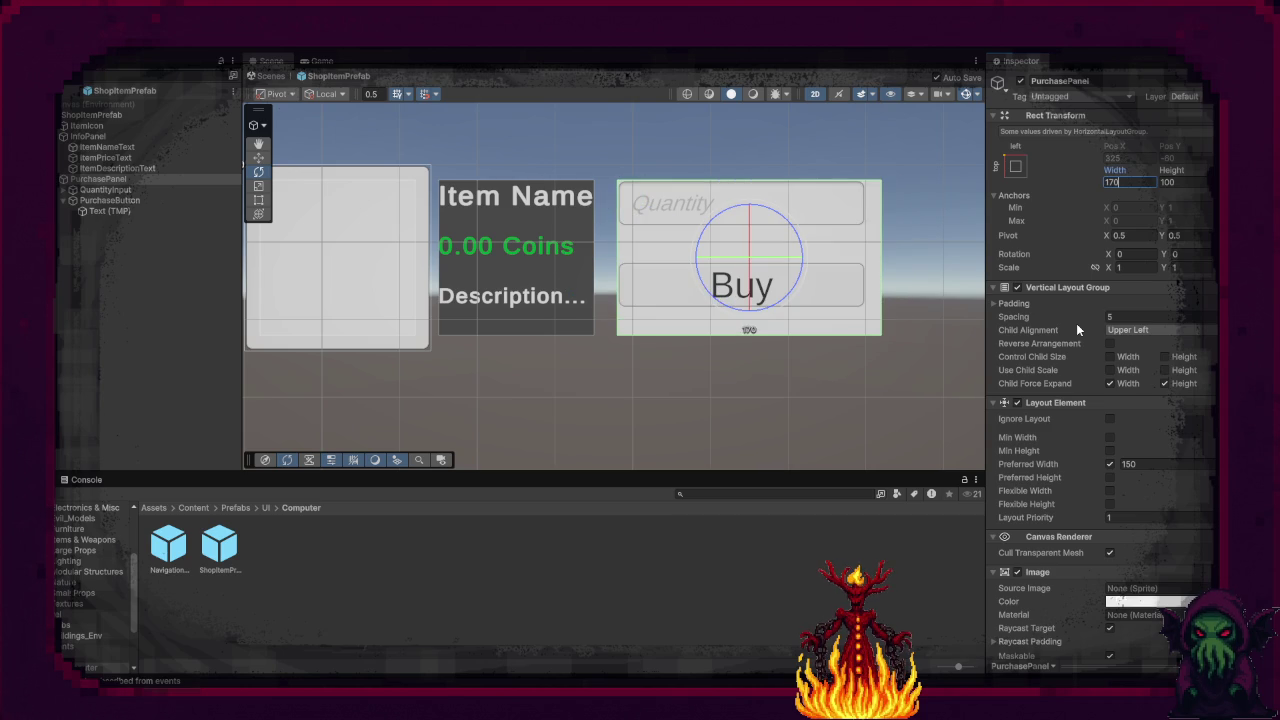
key(BackSpace)
key(BackSpace)
text(5)
key(BackSpace)
key(Return)
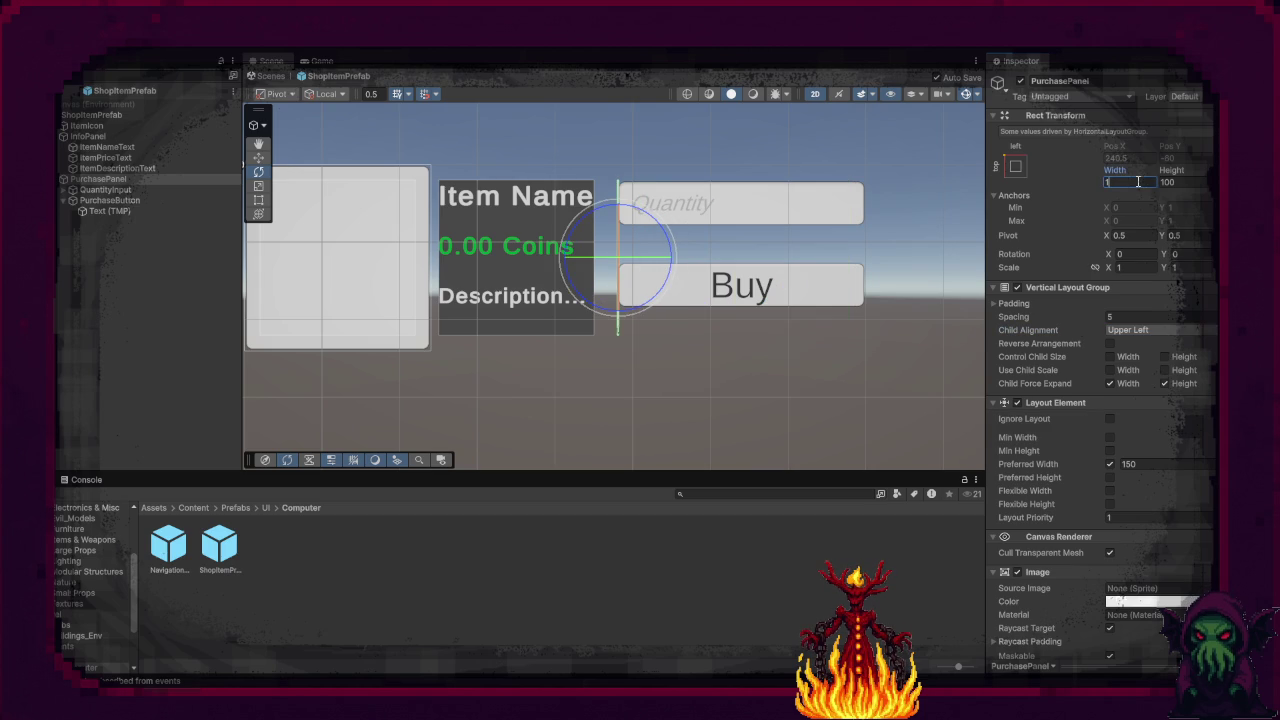
text(60)
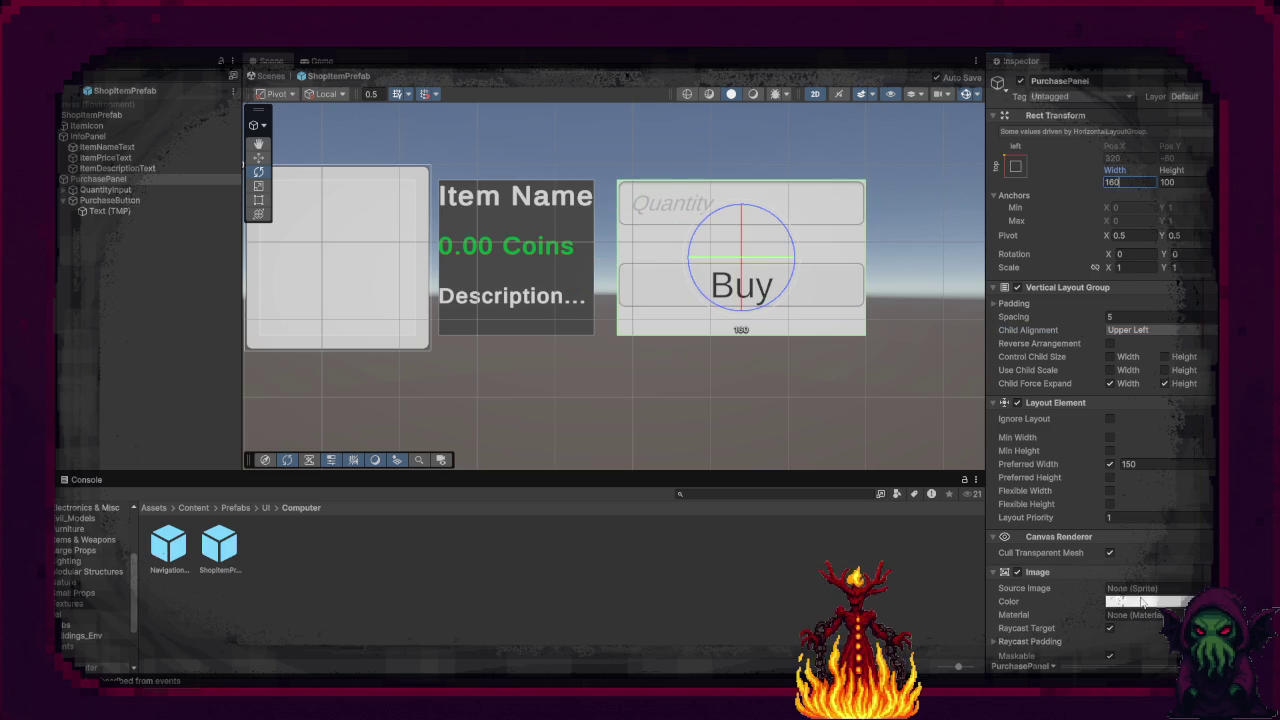
Step: Darken PurchasePanel's Image colour to dark grey
click(1138, 602)
drag(1154, 384, 1158, 375)
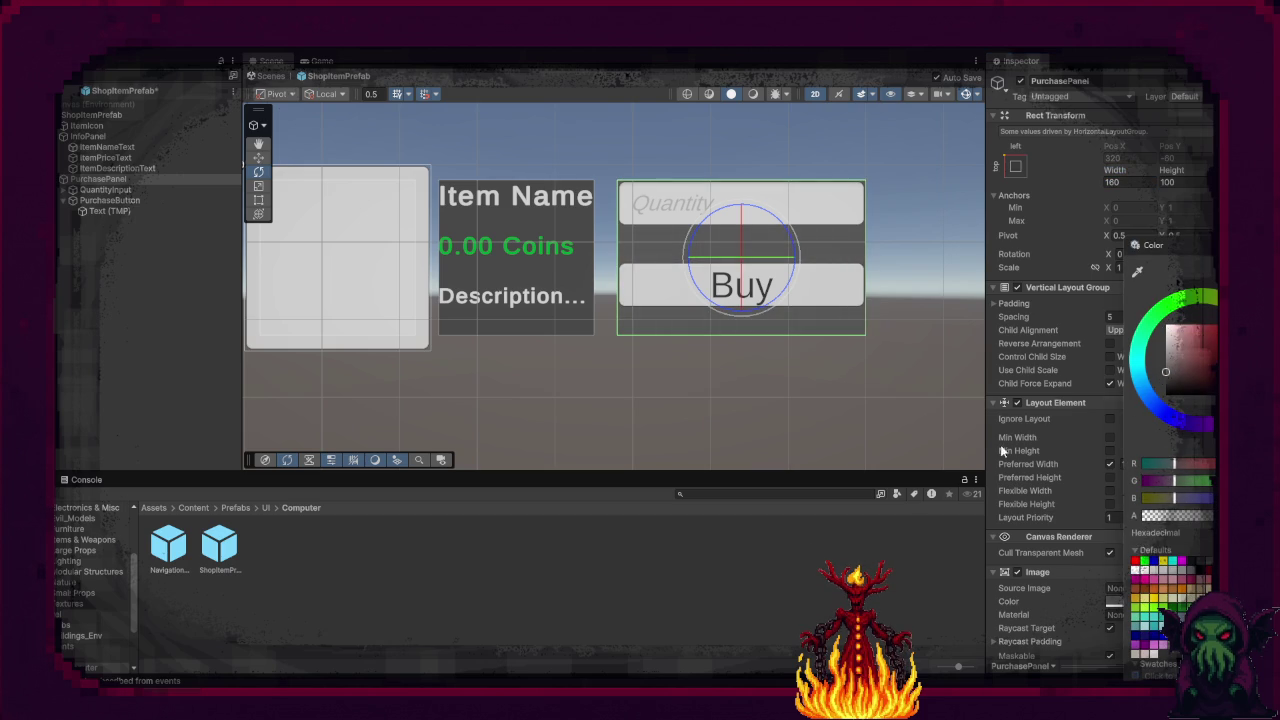
click(416, 339)
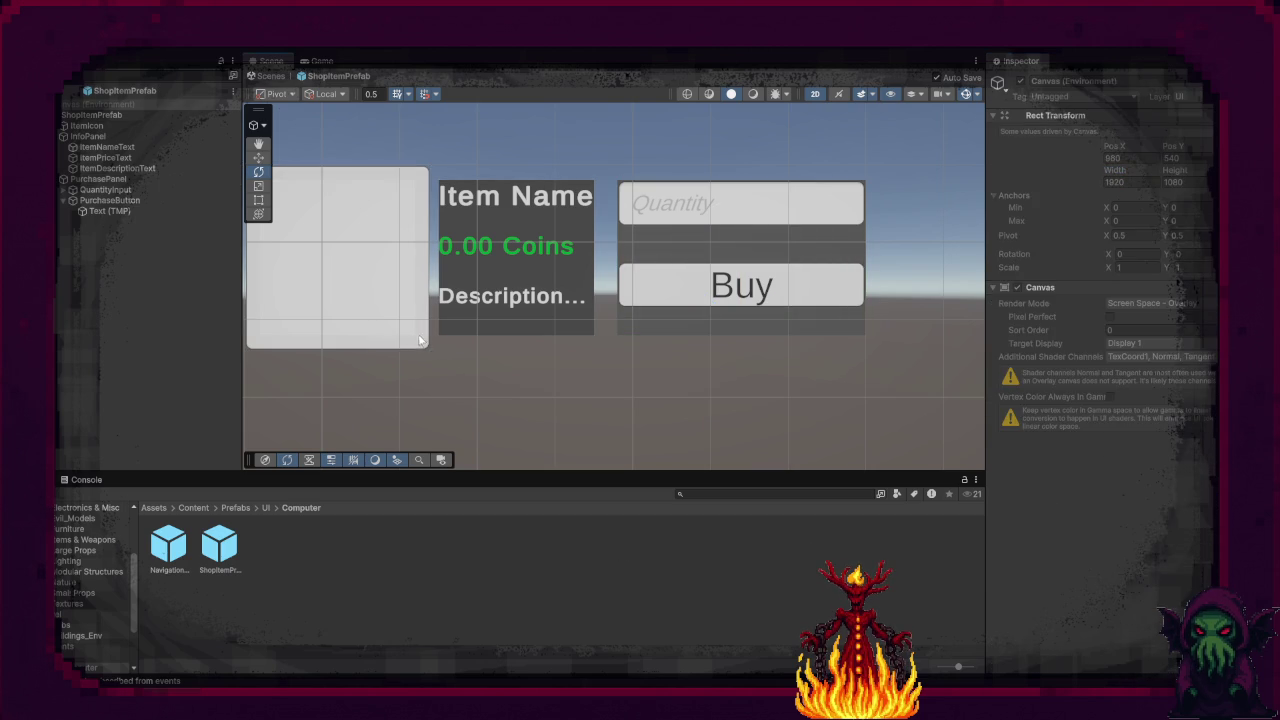
Step: Darken ShopItemPrefab's background Image colour to grey, matching the InfoPanel
click(338, 257)
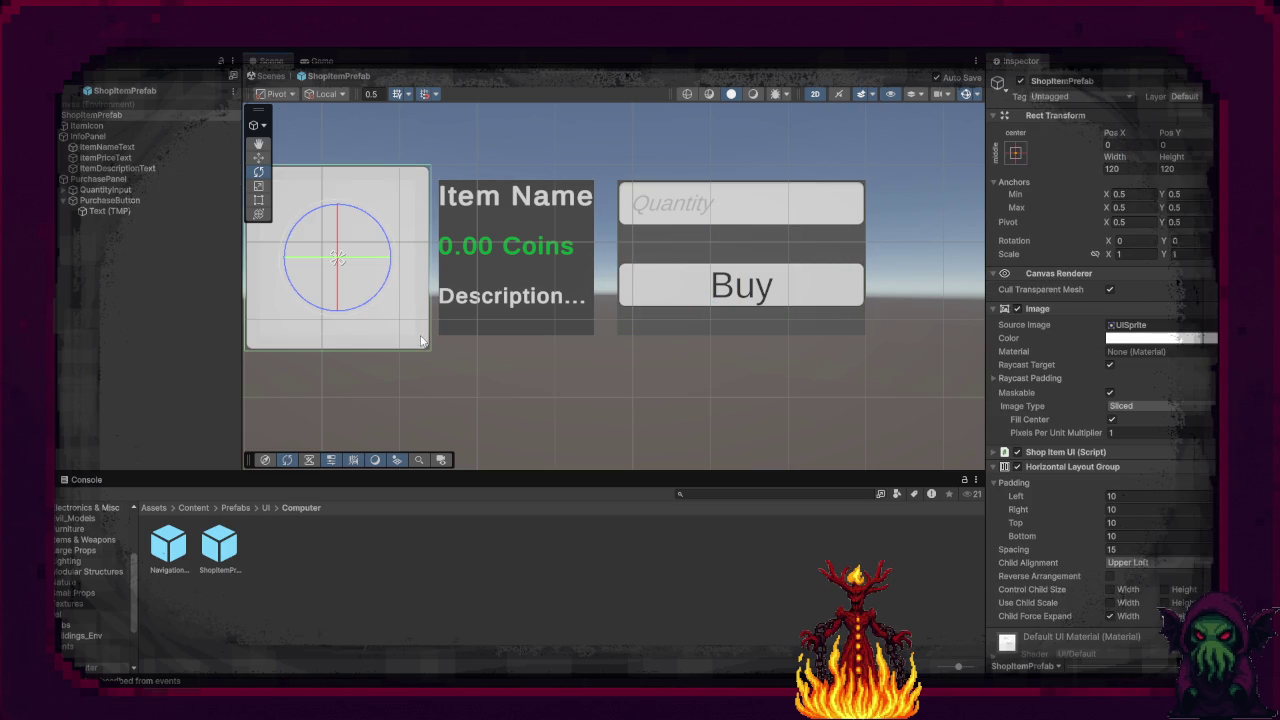
click(1005, 467)
click(1160, 338)
mouse_move(1151, 351)
mouse_down()
mouse_move(1173, 351)
mouse_move(1155, 373)
mouse_up()
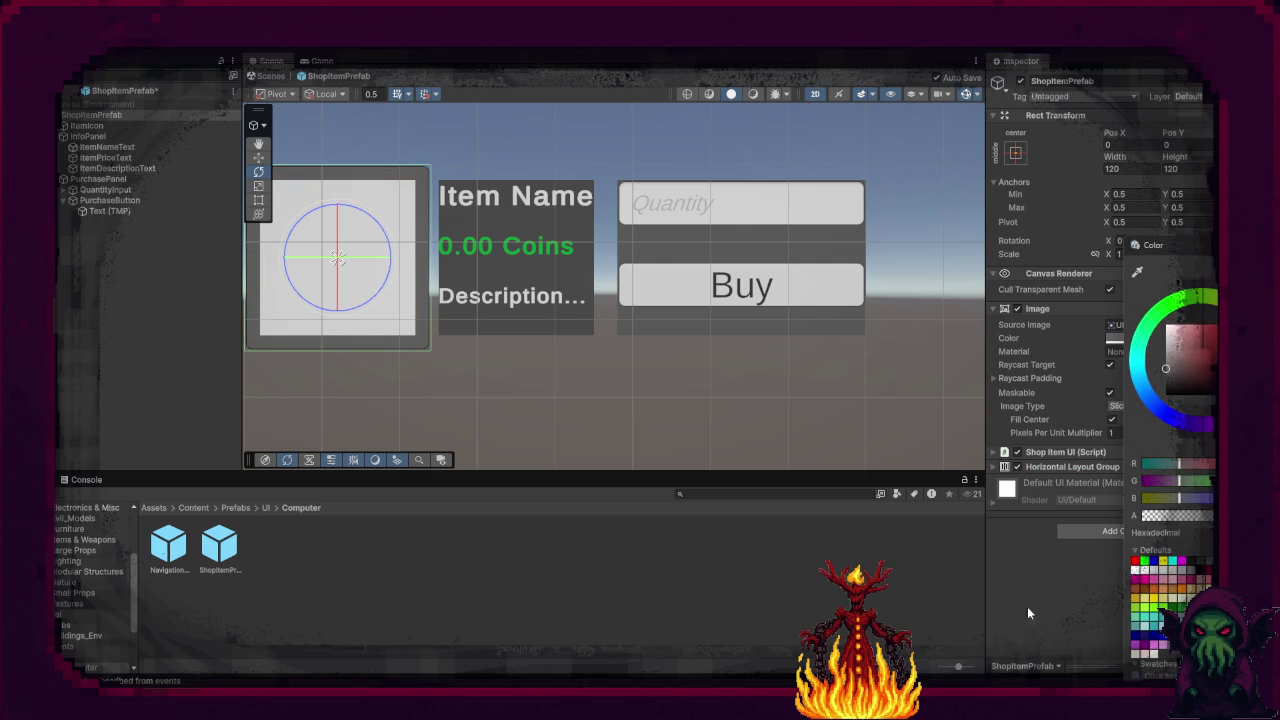
click(586, 288)
click(586, 288)
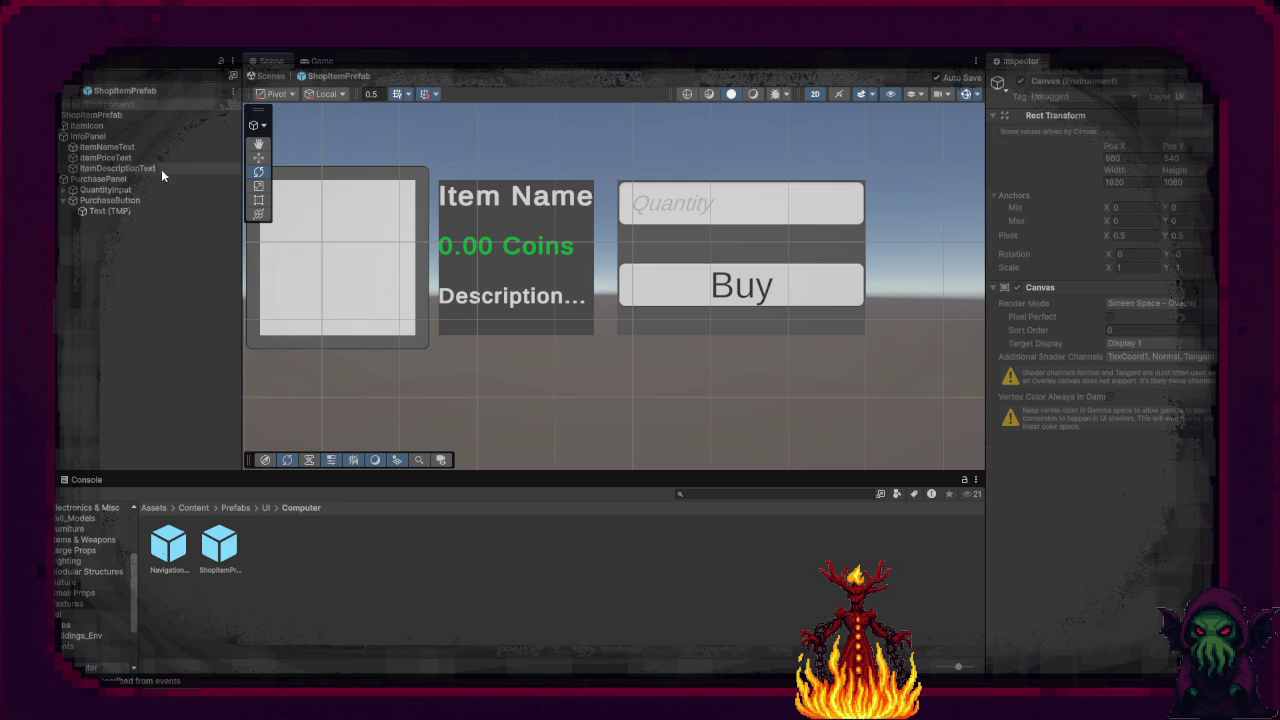
Step: Resize InfoPanel to 200 wide and 150 tall
click(107, 138)
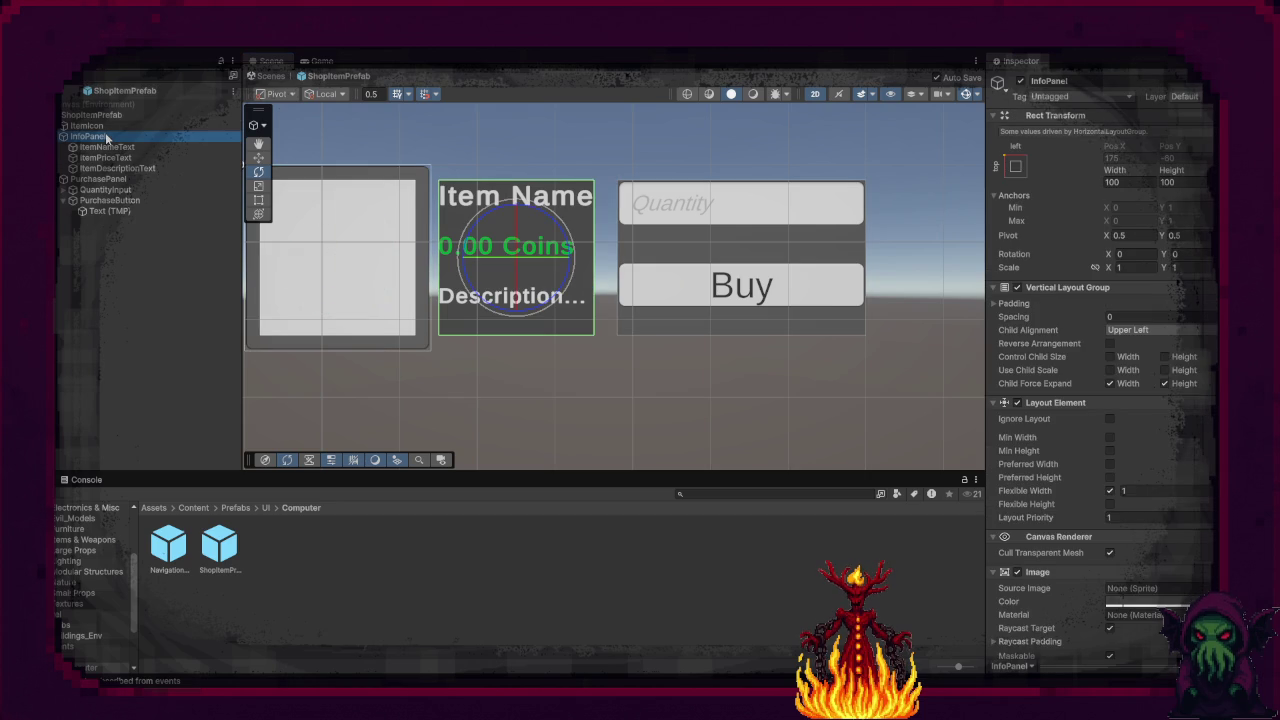
click(1124, 183)
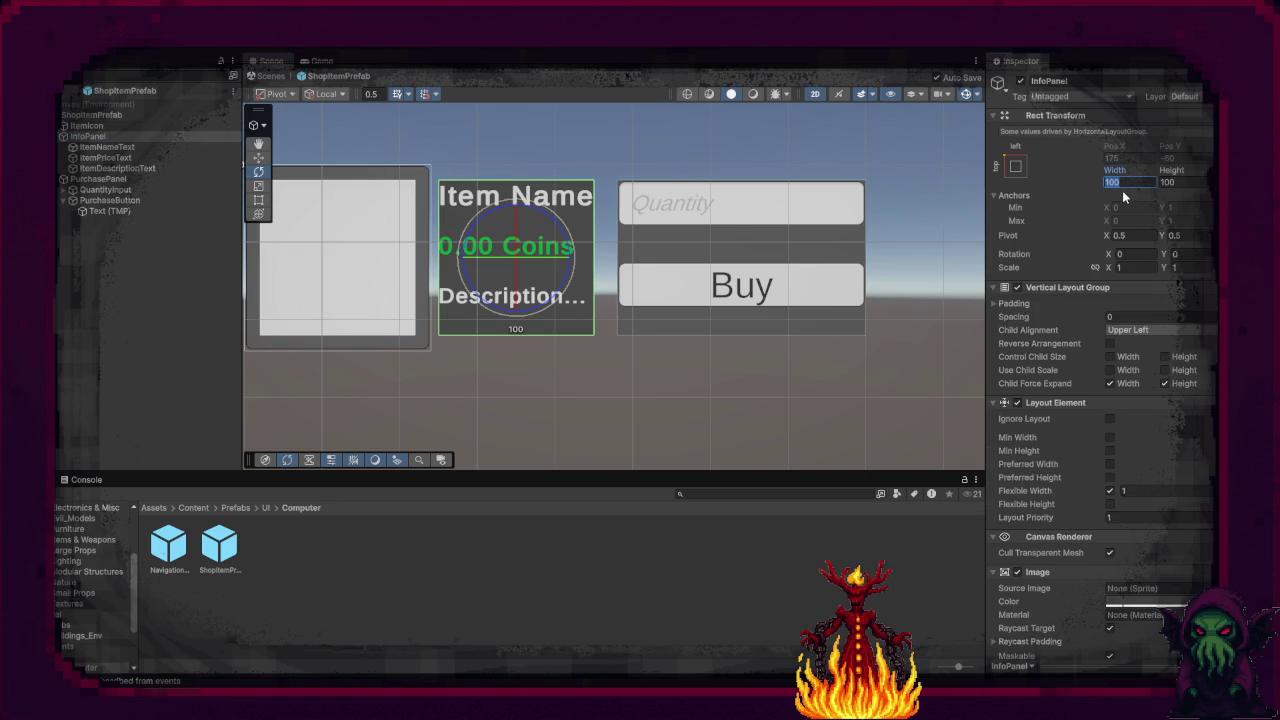
text(200)
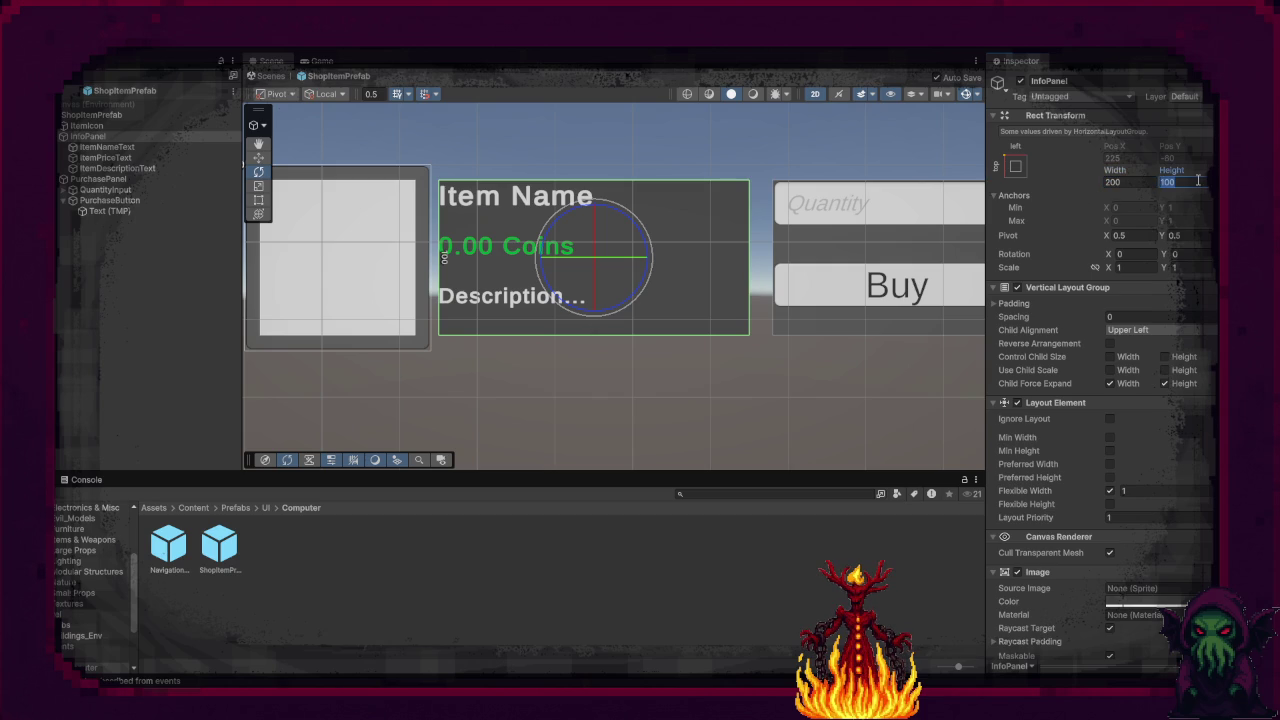
text(2)
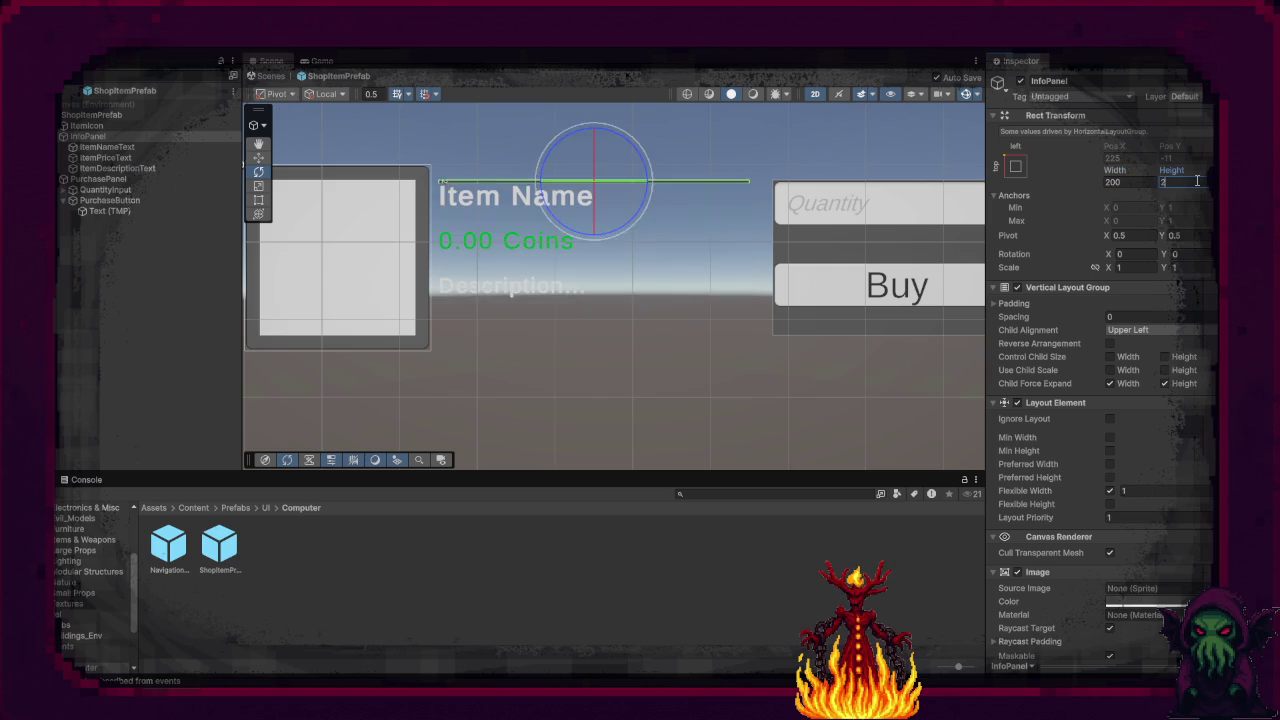
text(00)
key(BackSpace)
key(BackSpace)
key(BackSpace)
text(1)
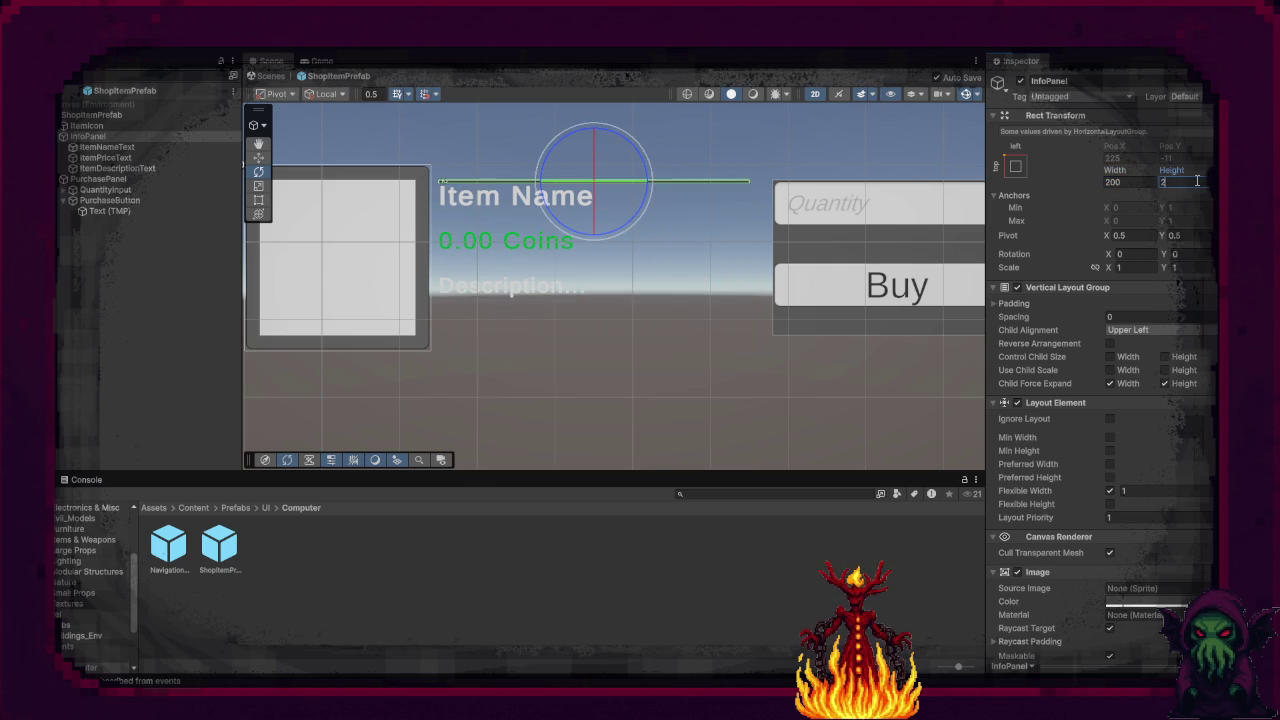
text(50)
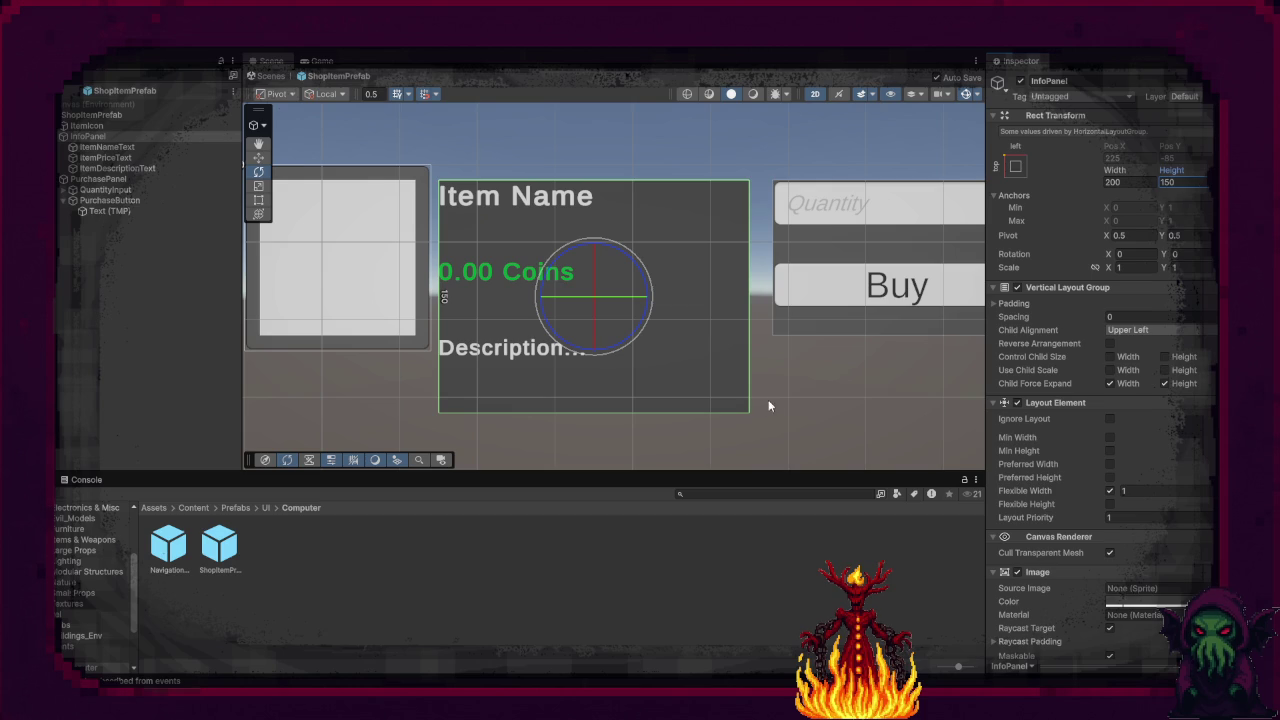
Step: Set PurchasePanel's height to 150
click(814, 322)
double_click(1172, 181)
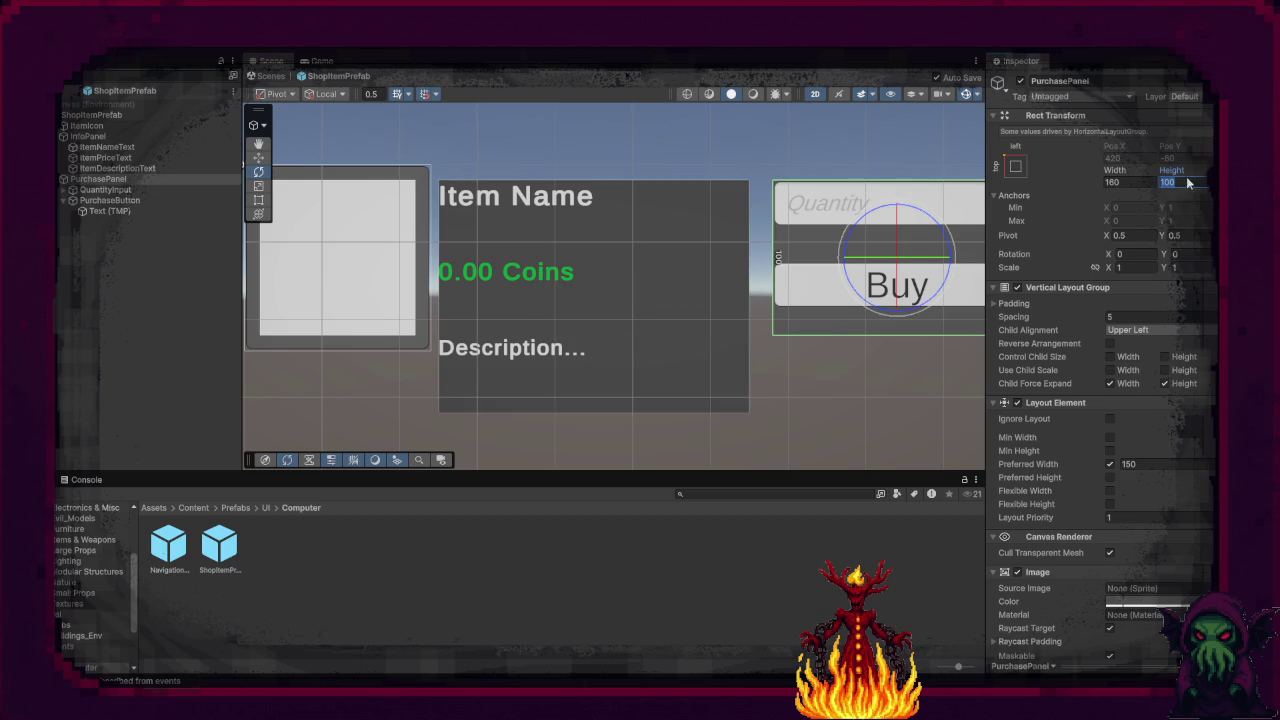
text(150)
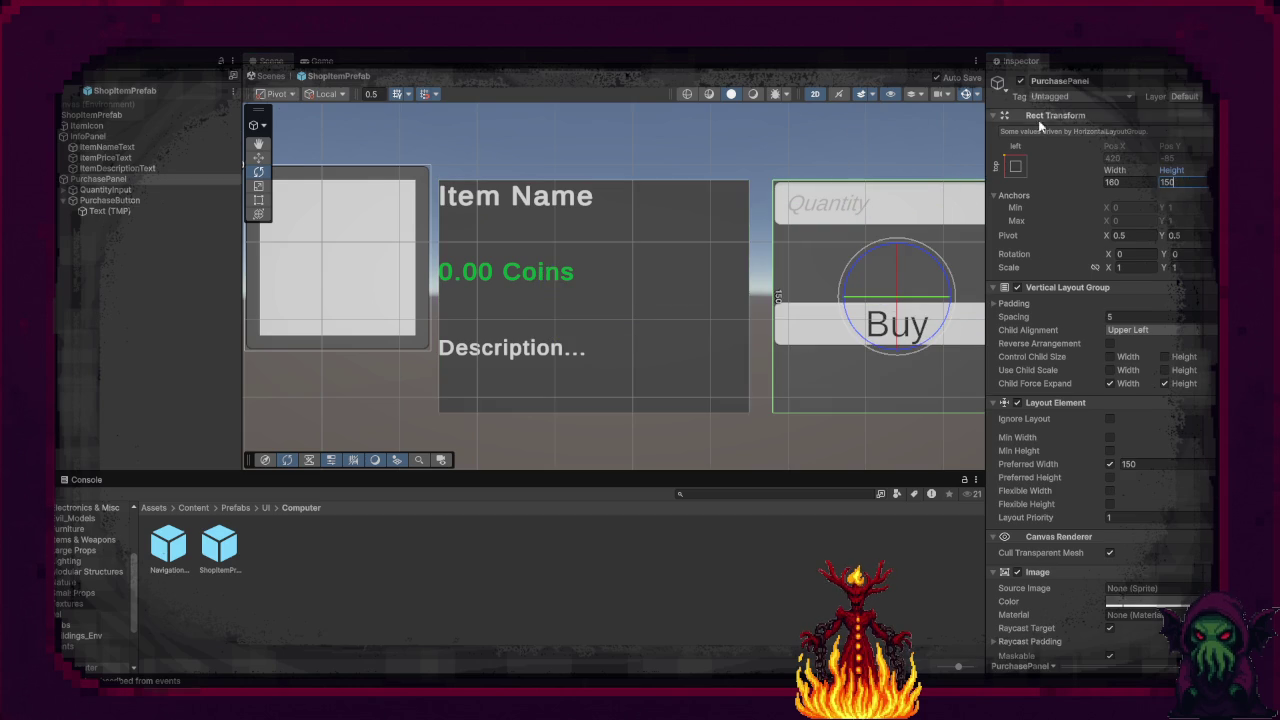
click(427, 326)
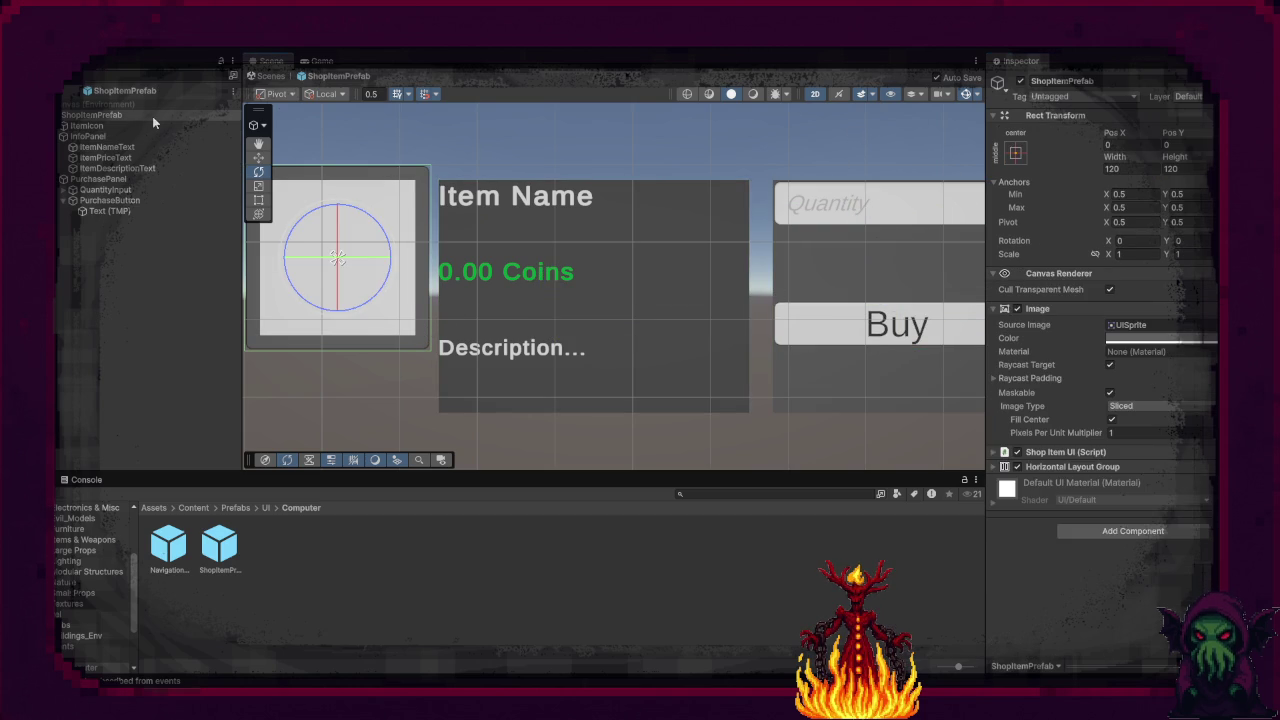
Step: Set the shop item's height to 150 and its layout top padding to 0
double_click(1168, 169)
text(150)
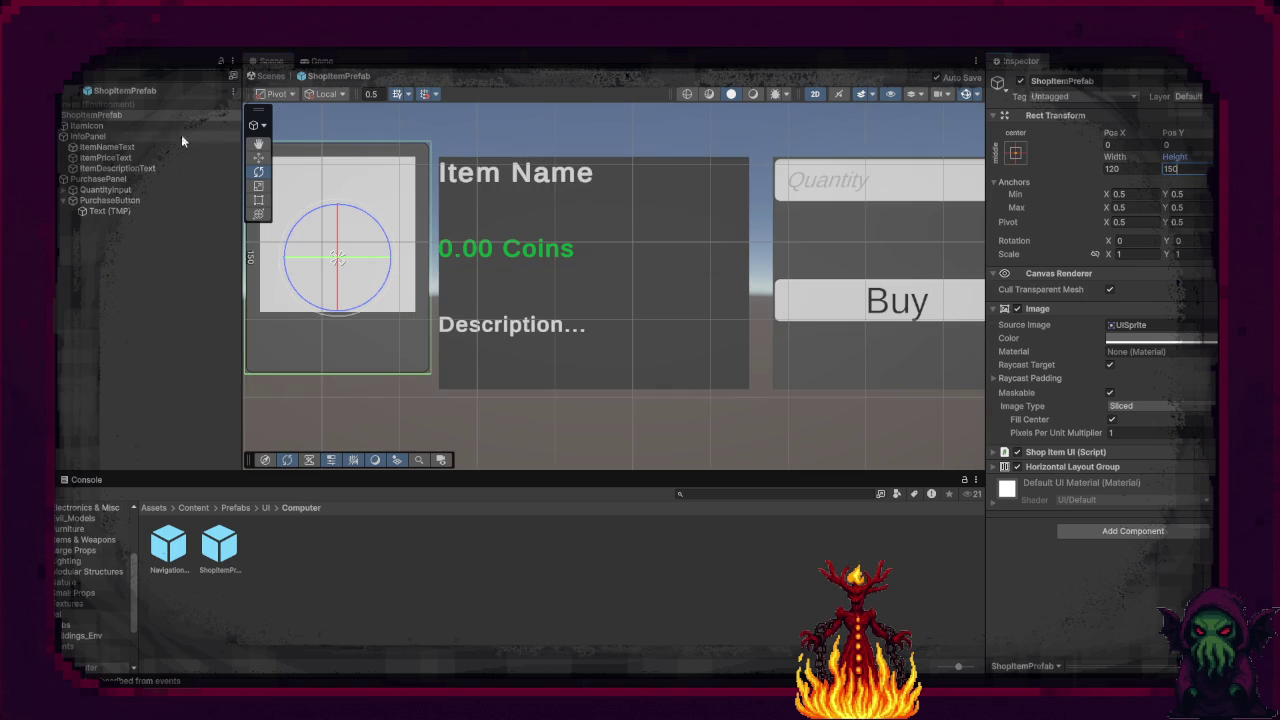
click(993, 466)
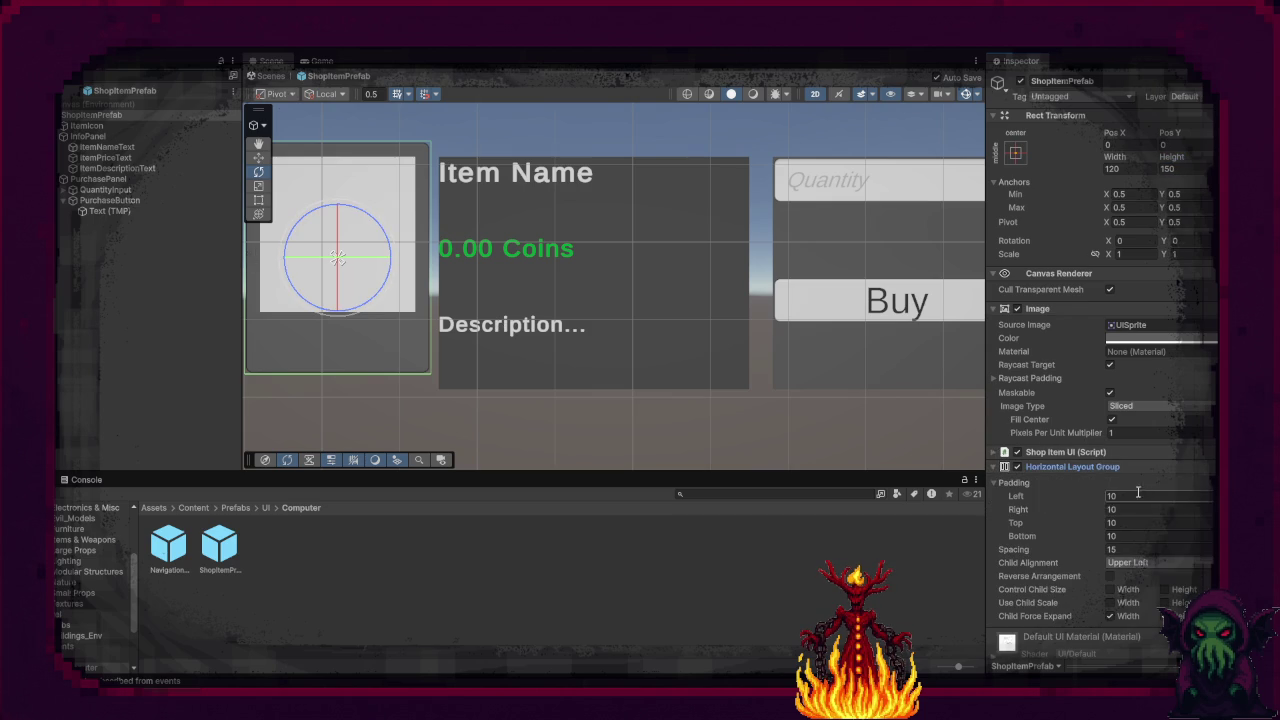
click(1145, 522)
text(0)
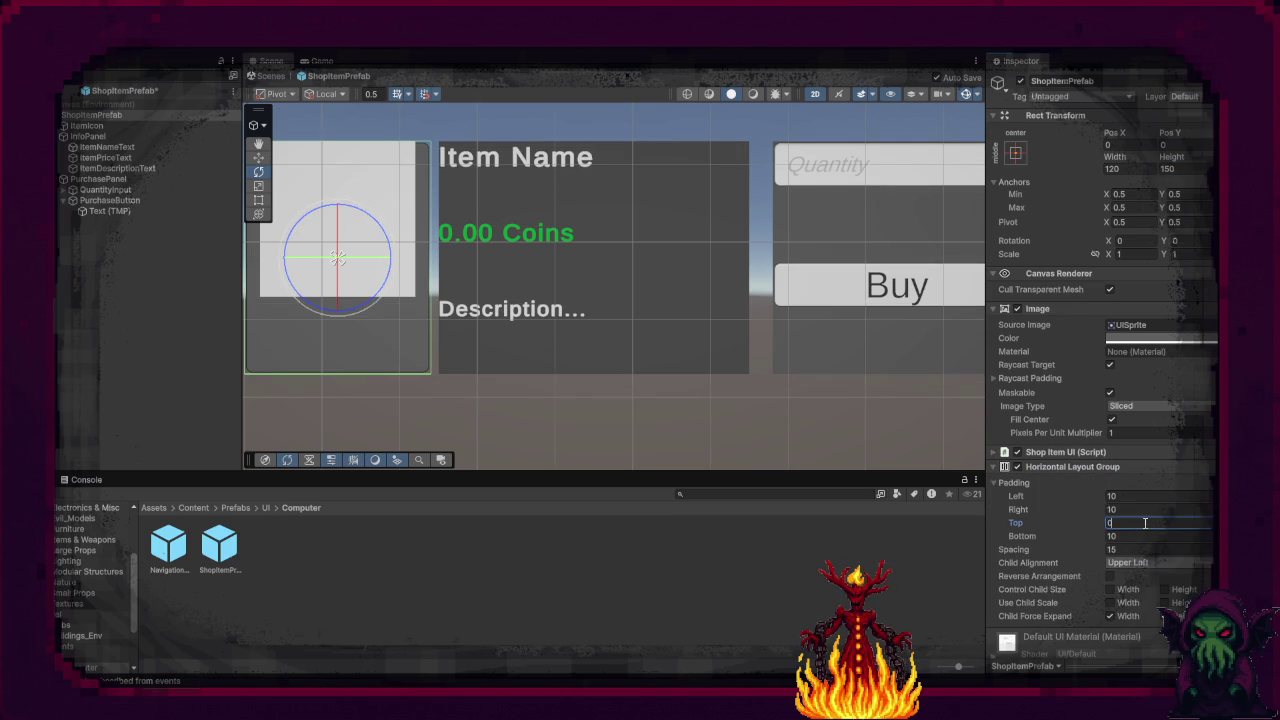
Step: Review the ItemIcon and InfoPanel settings, then adjust the prefab's top padding
click(120, 127)
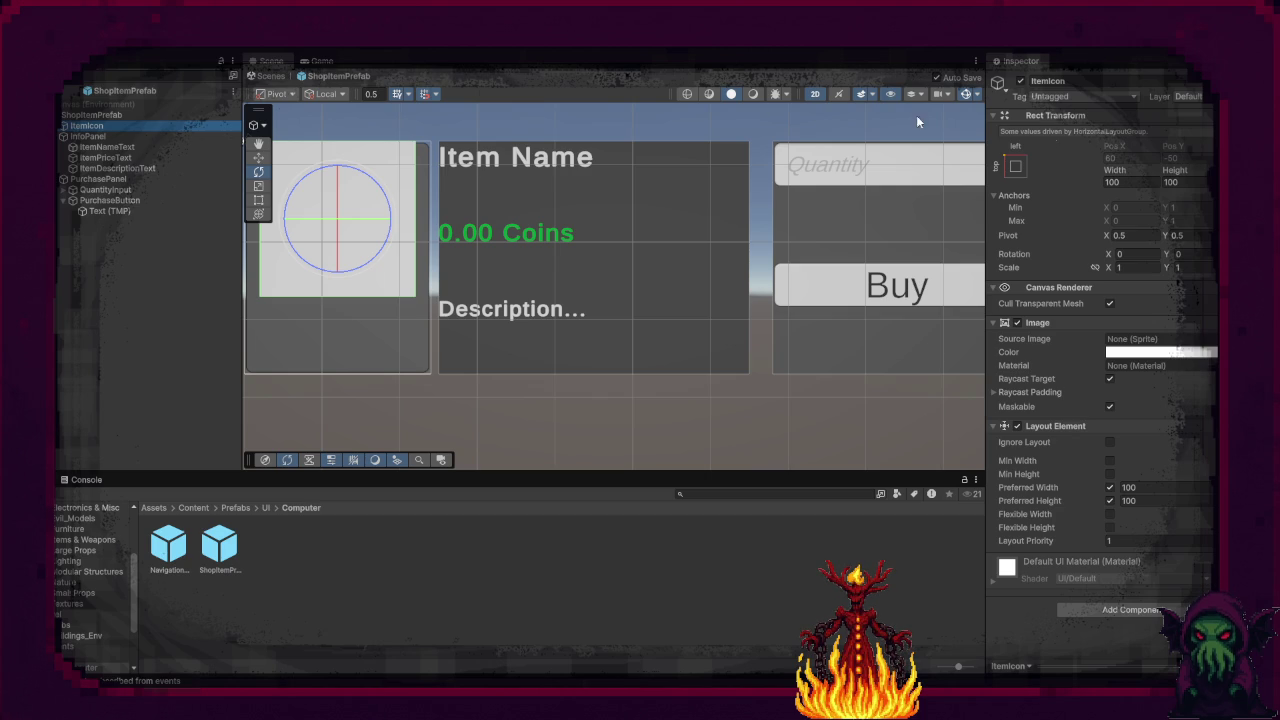
click(100, 137)
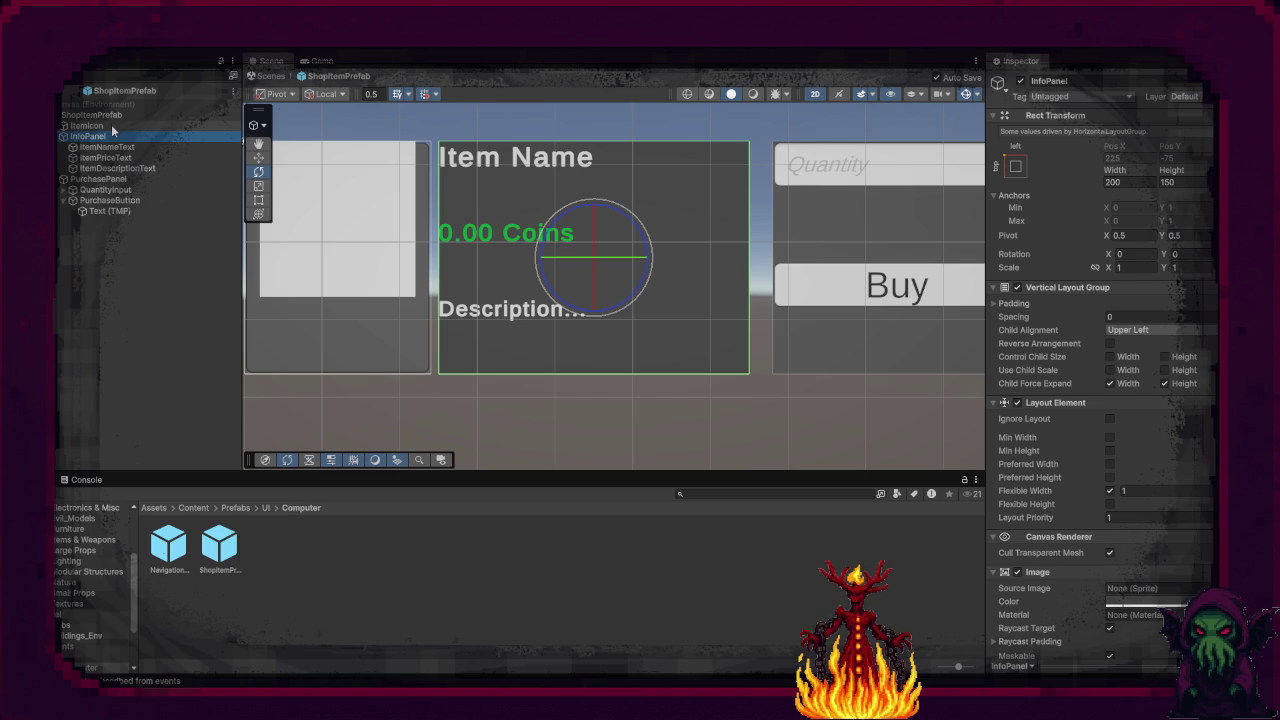
click(117, 114)
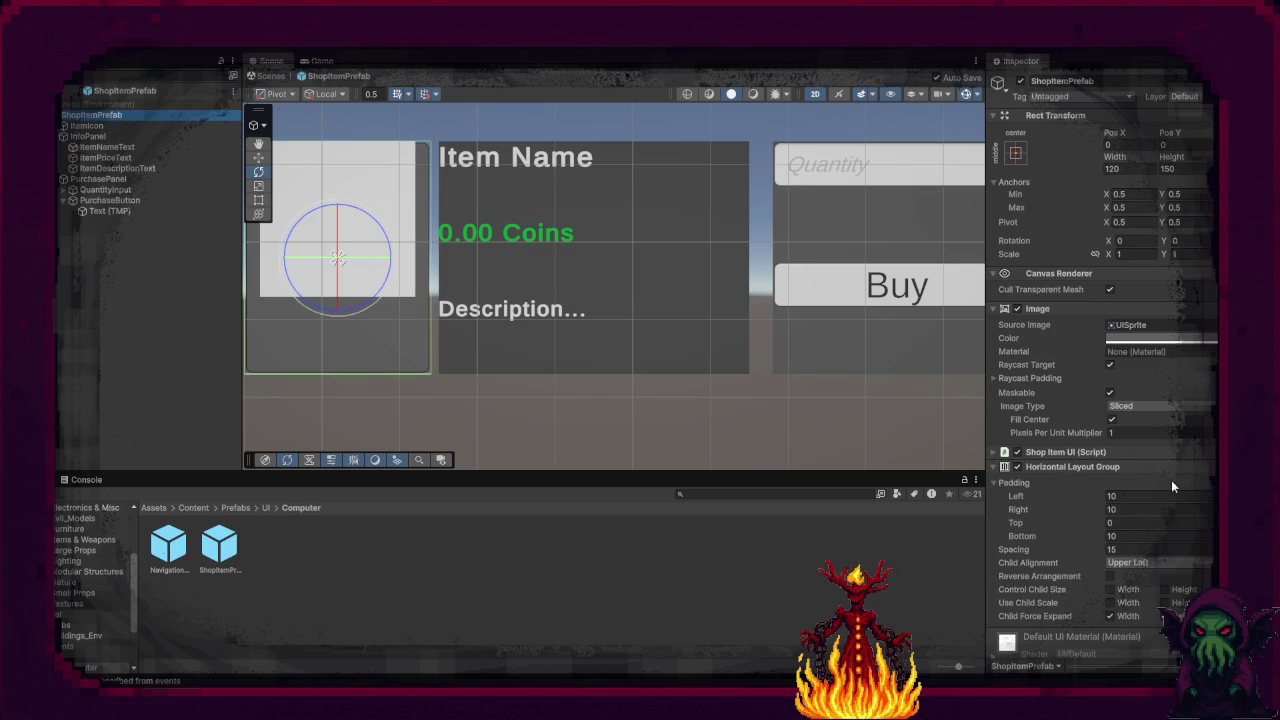
click(1144, 523)
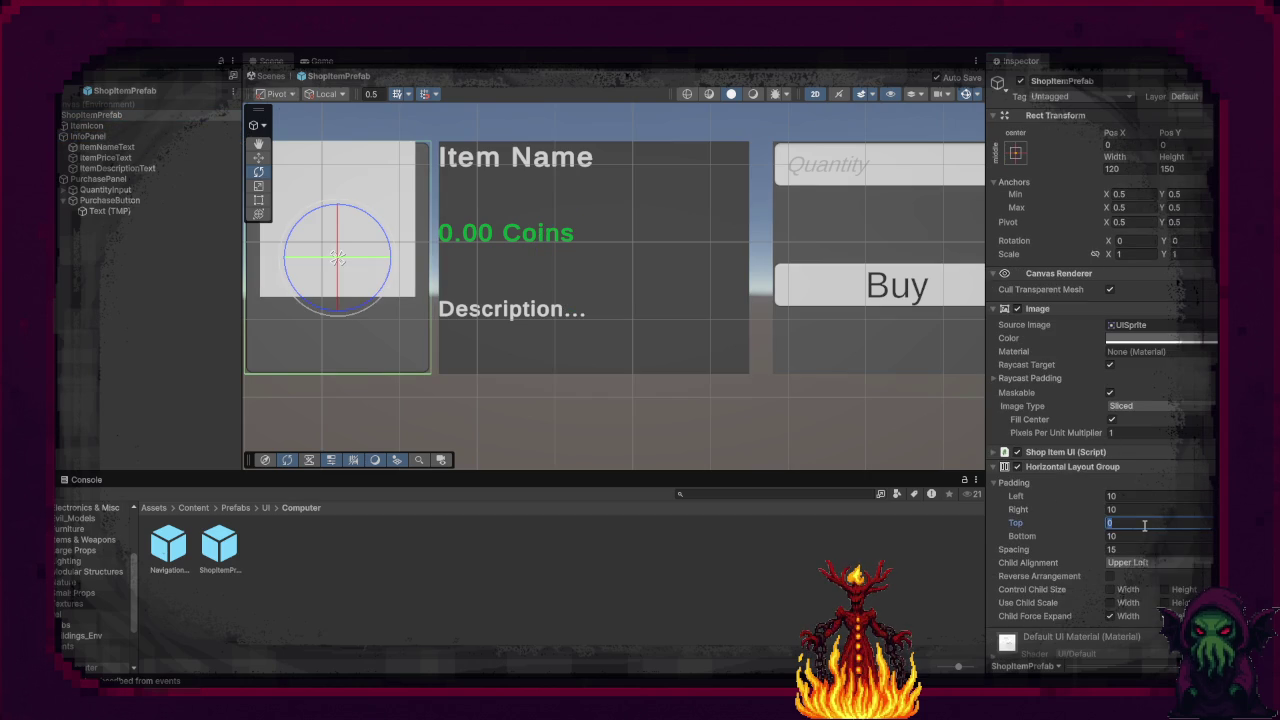
text(1)
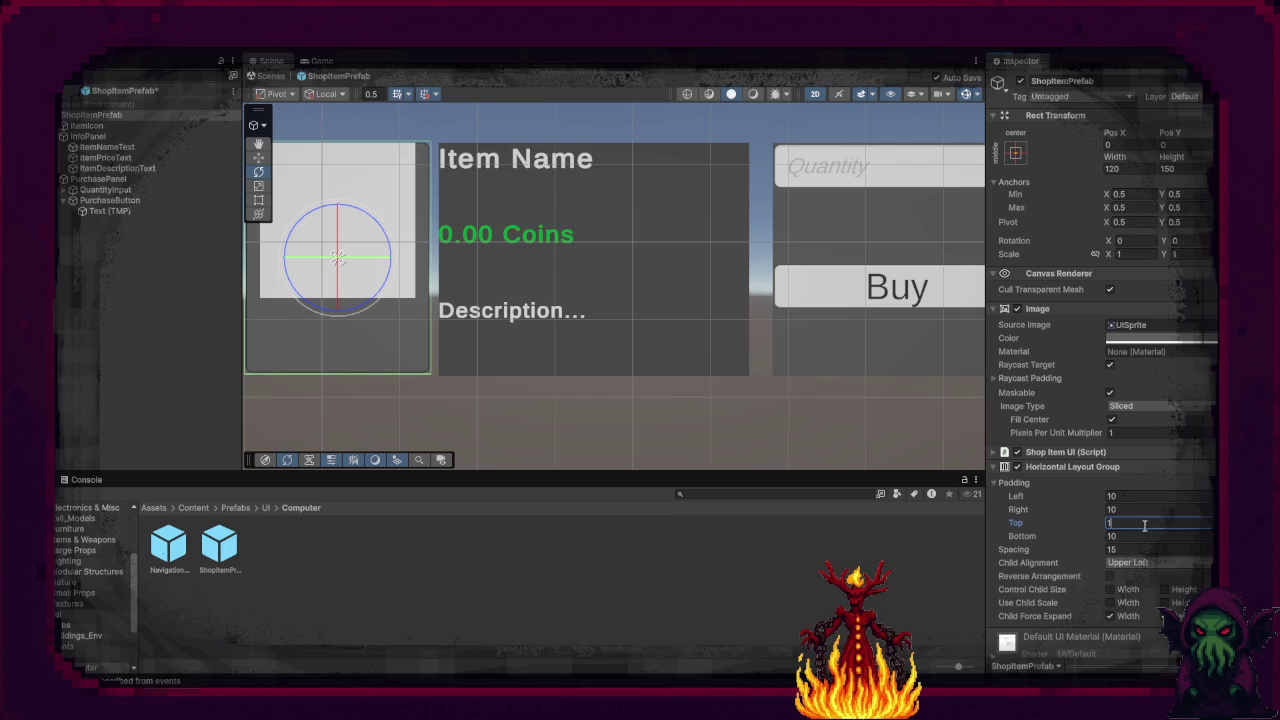
Step: Try Upper Center child alignment on the prefab, then settle back on Middle Center
click(1191, 564)
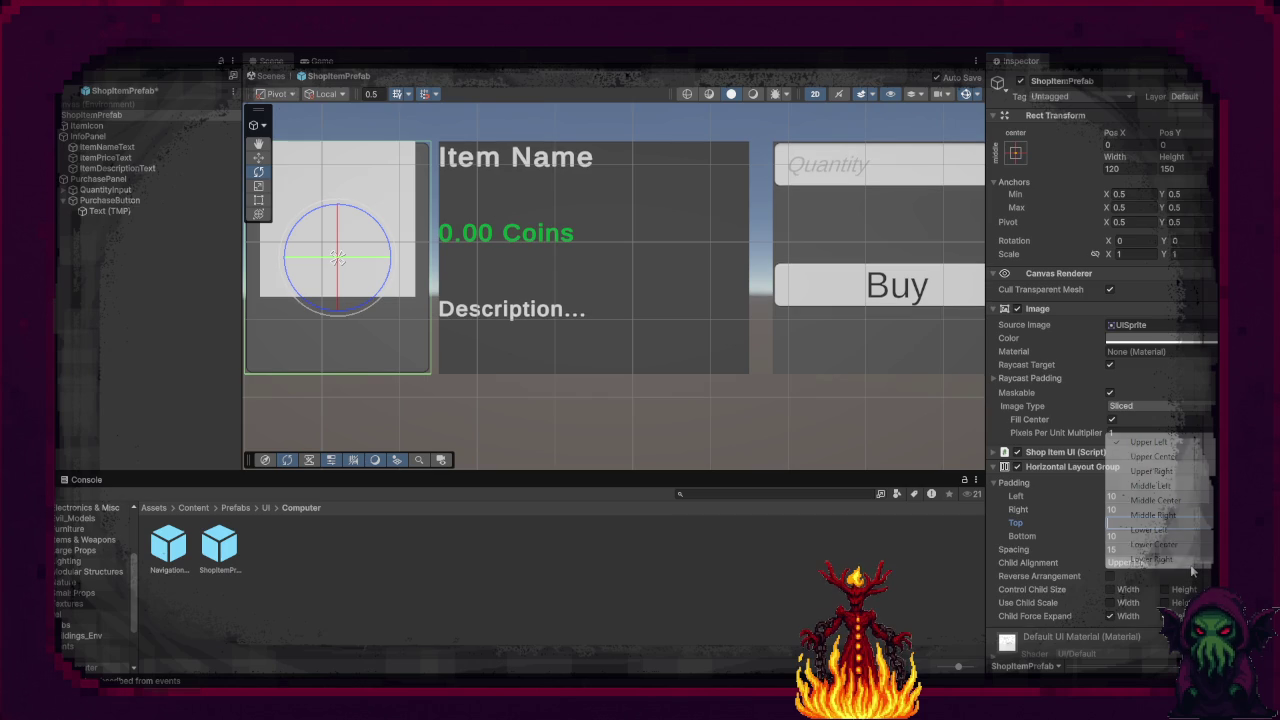
click(1176, 500)
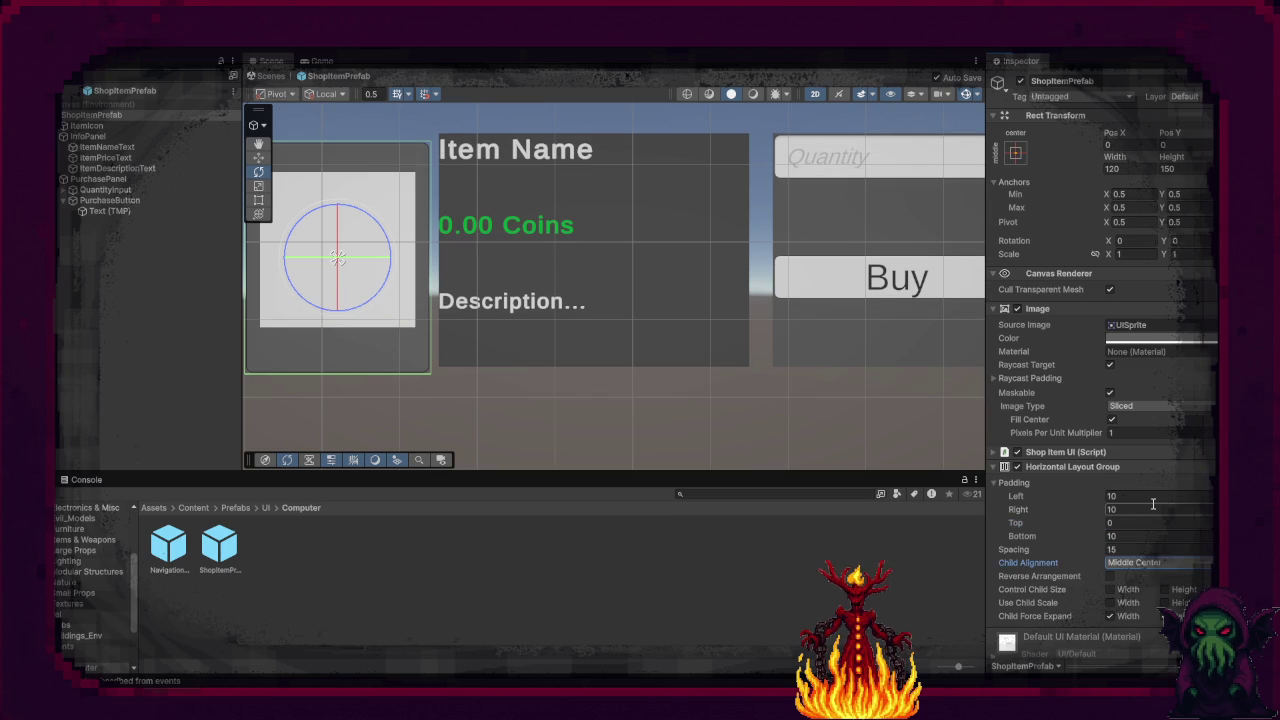
click(1134, 563)
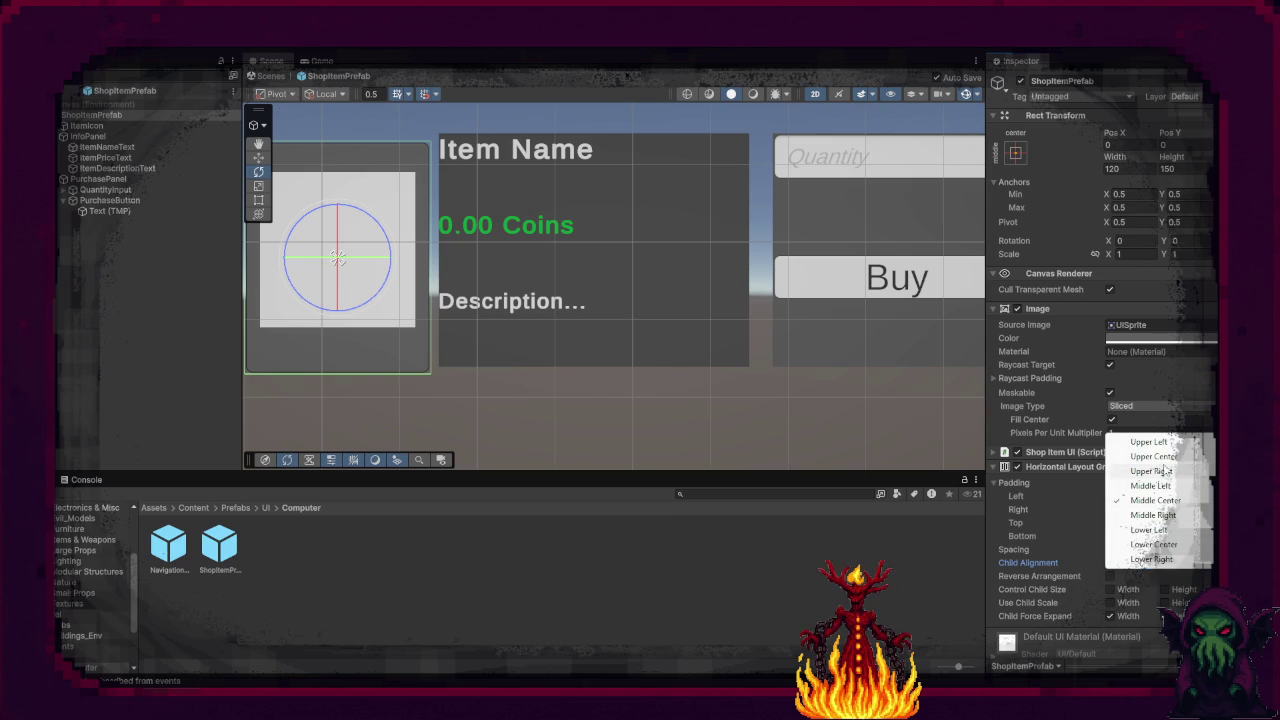
click(1160, 456)
click(1165, 562)
click(1168, 499)
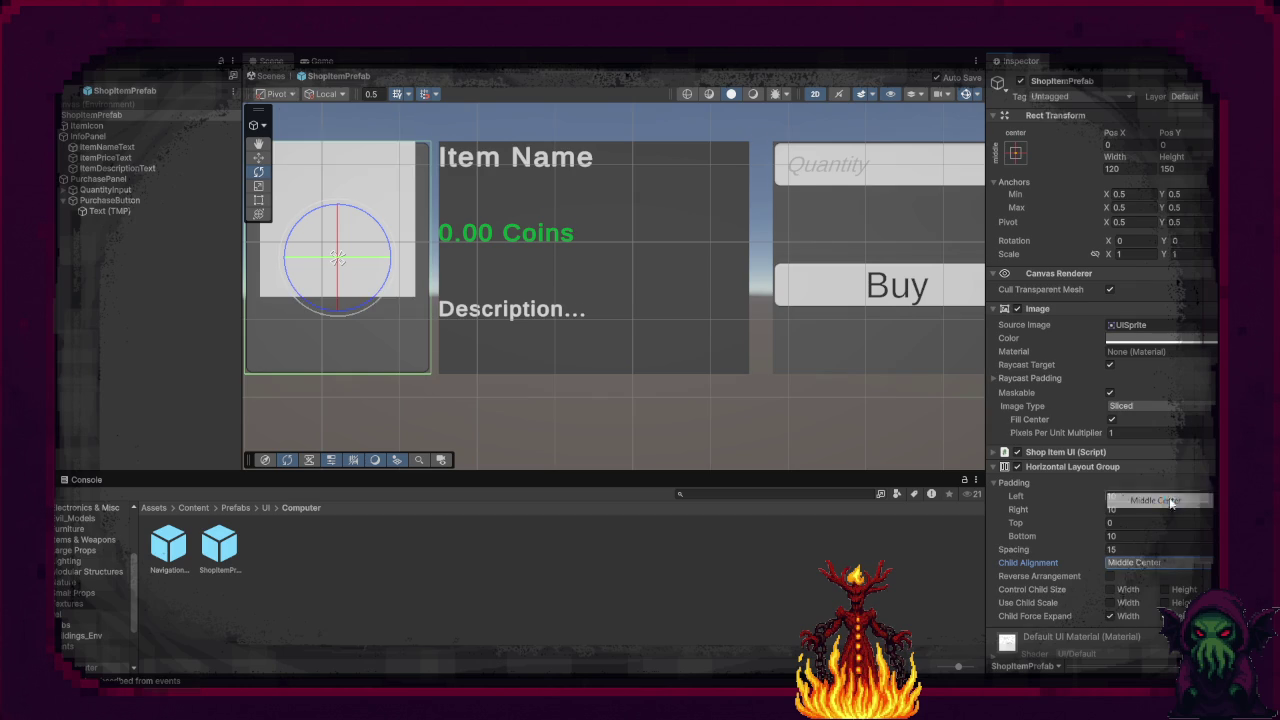
click(703, 572)
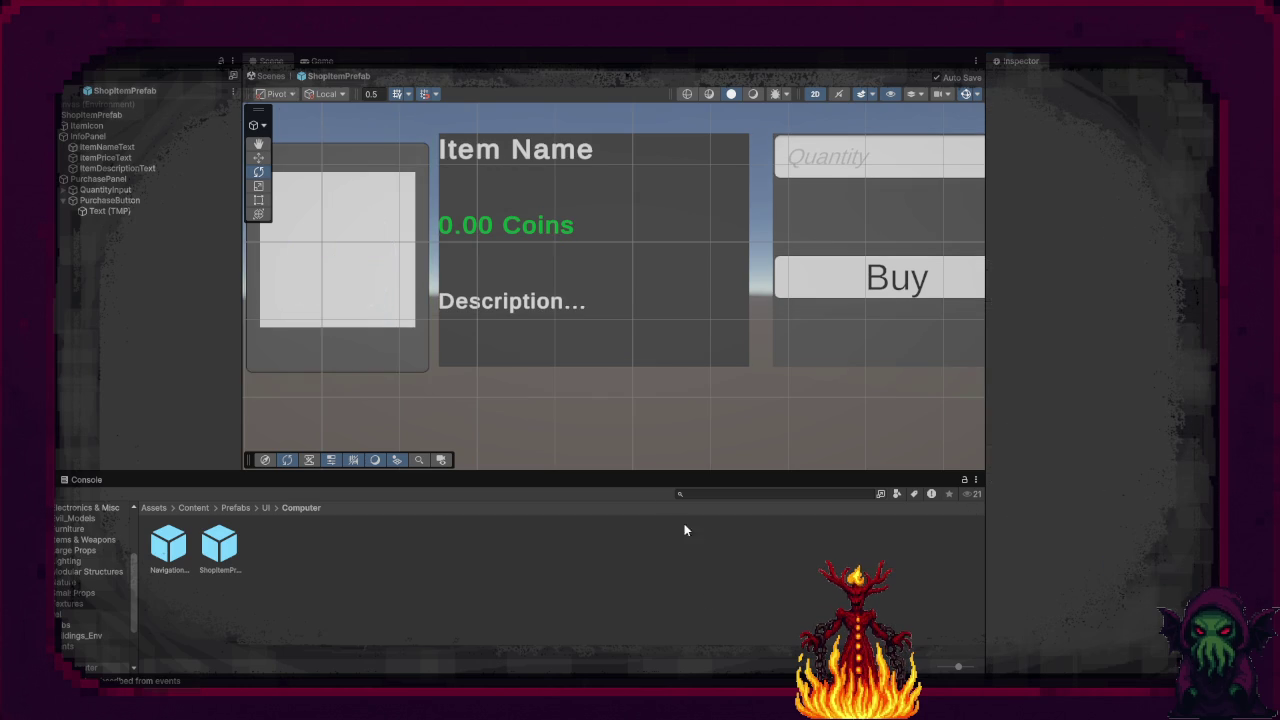
Step: Set InfoPanel's Image source to the rounded UISprite
scroll(620, 385, down, 3)
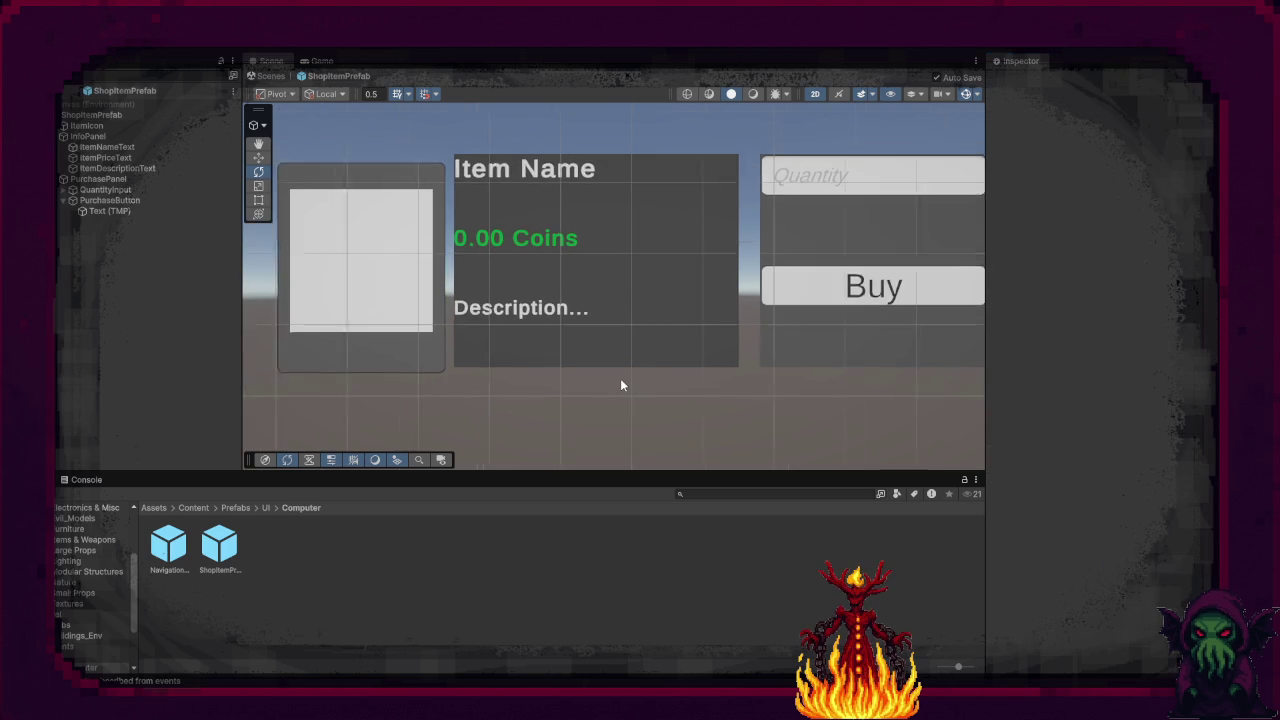
click(658, 340)
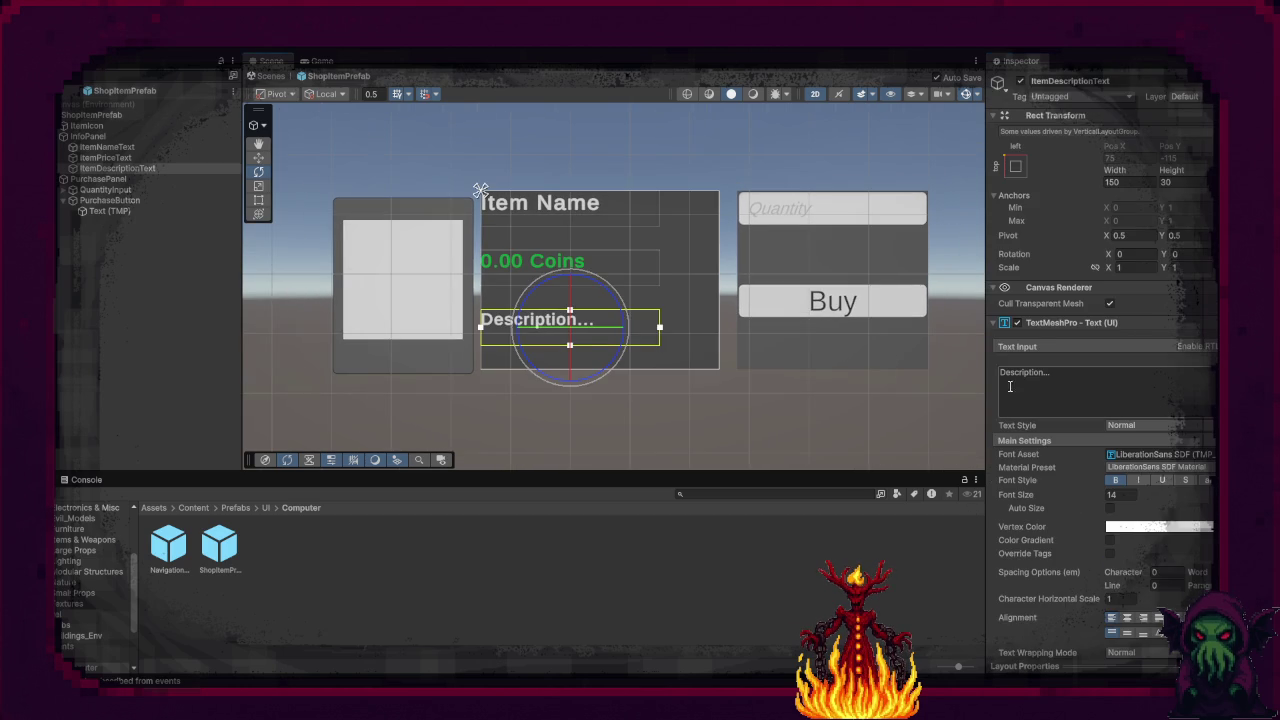
click(994, 323)
click(704, 245)
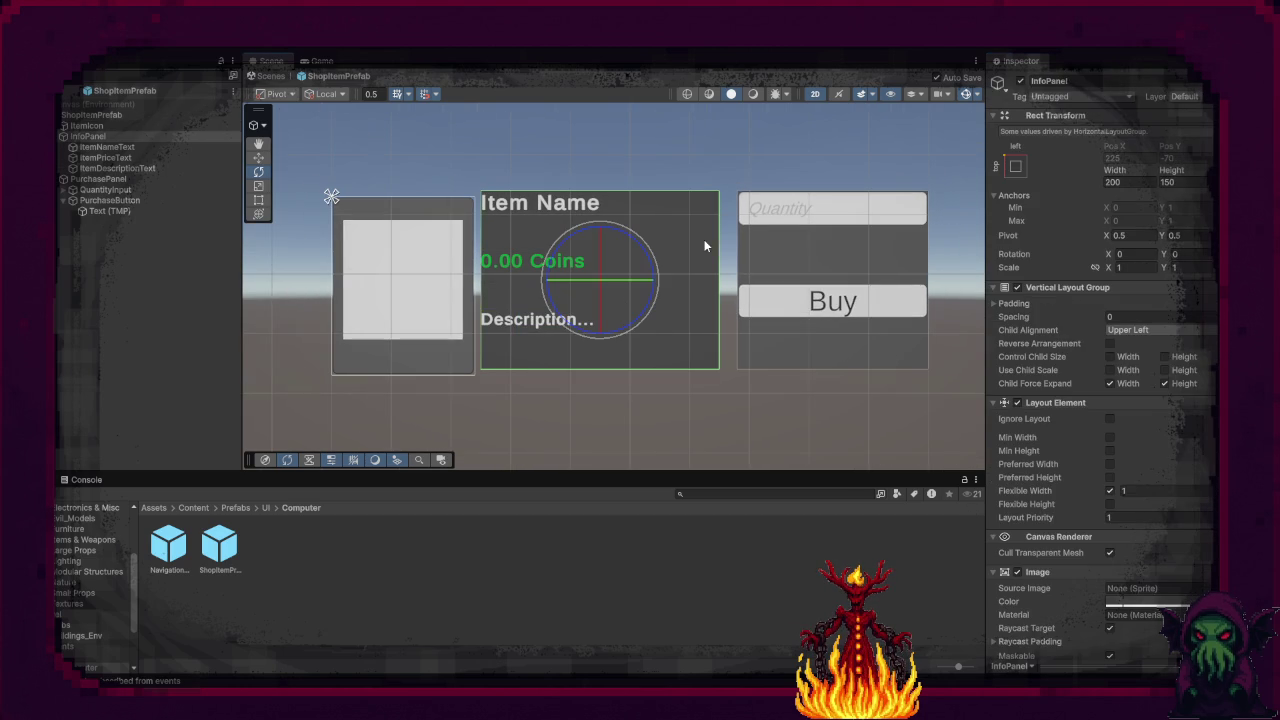
scroll(1070, 425, down, 2)
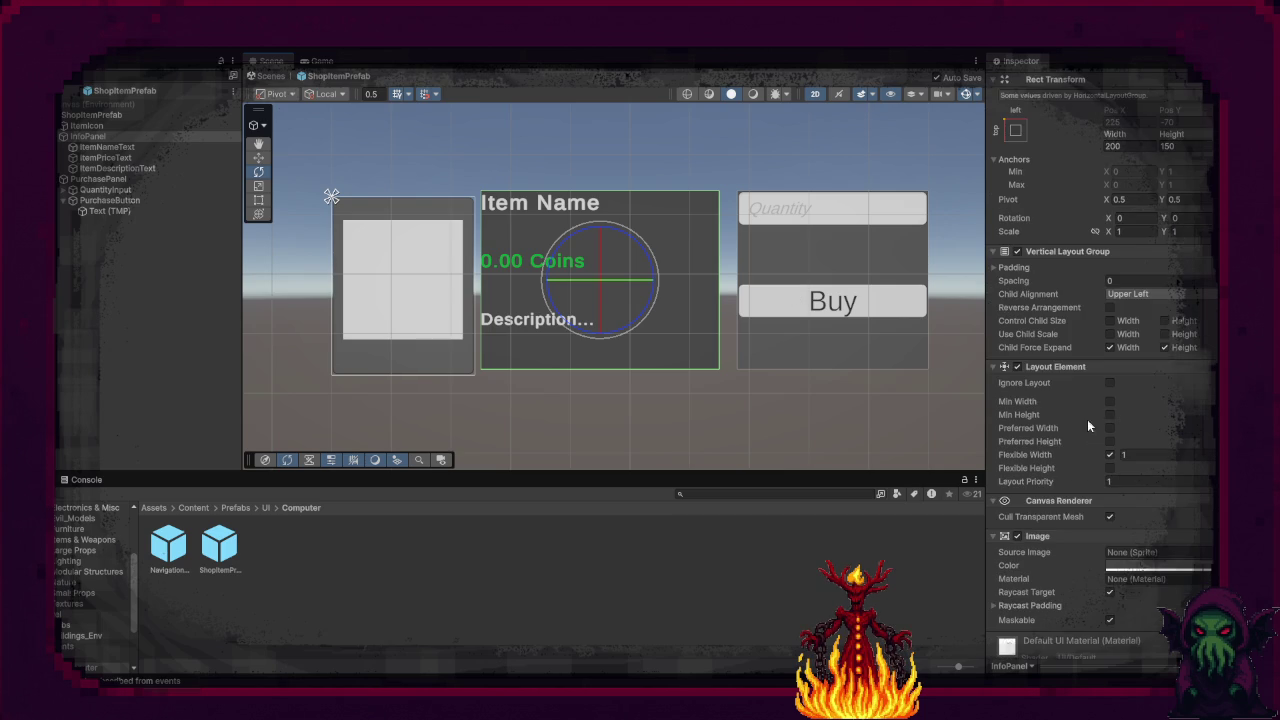
click(990, 366)
click(993, 287)
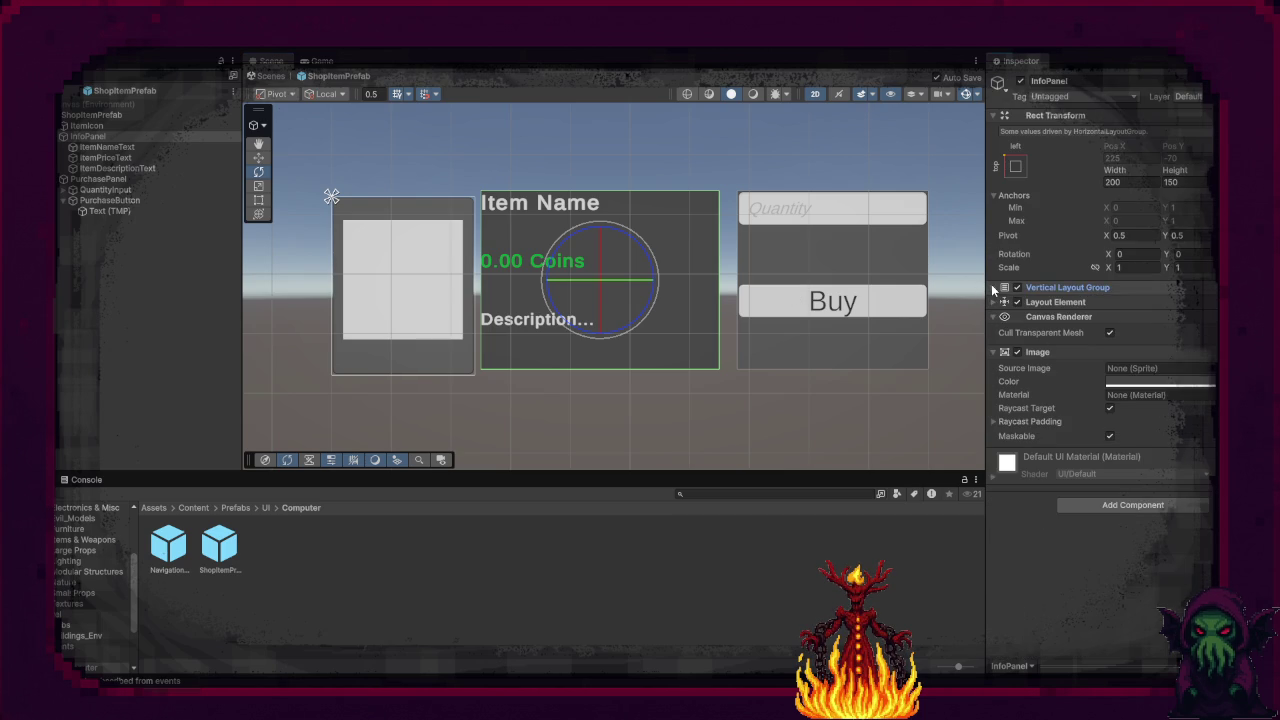
click(1158, 382)
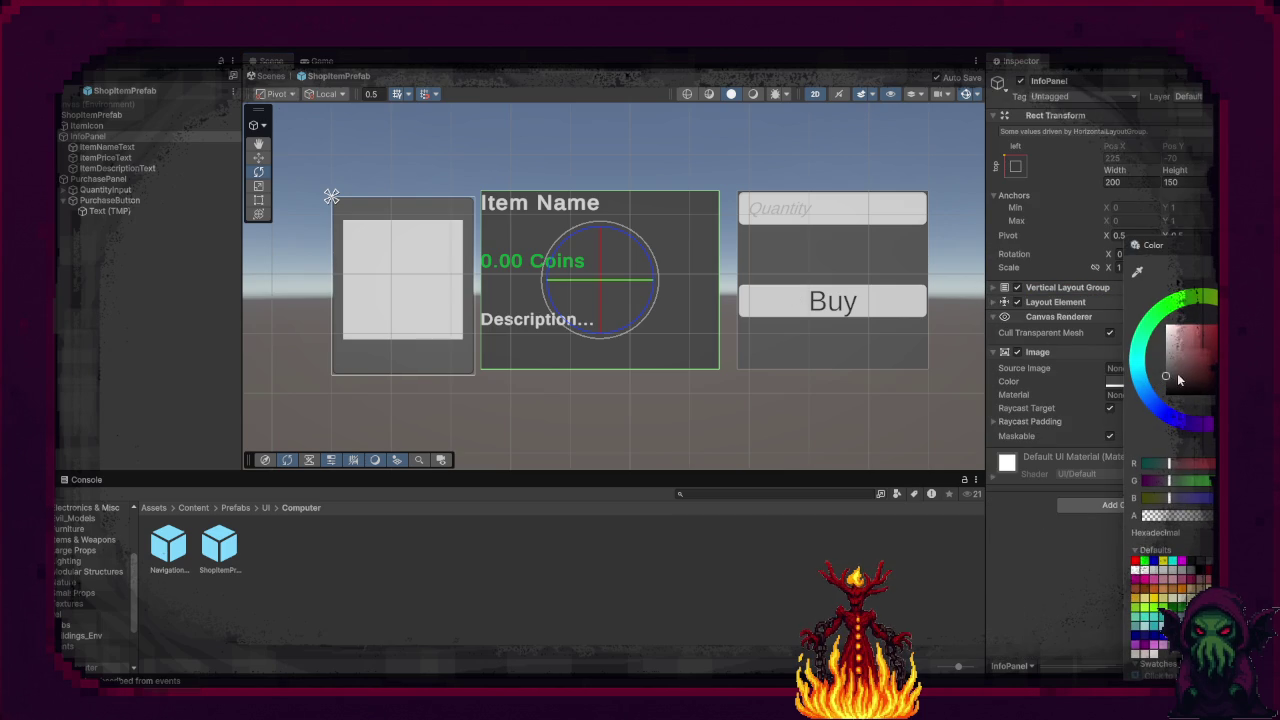
click(1016, 599)
click(1210, 368)
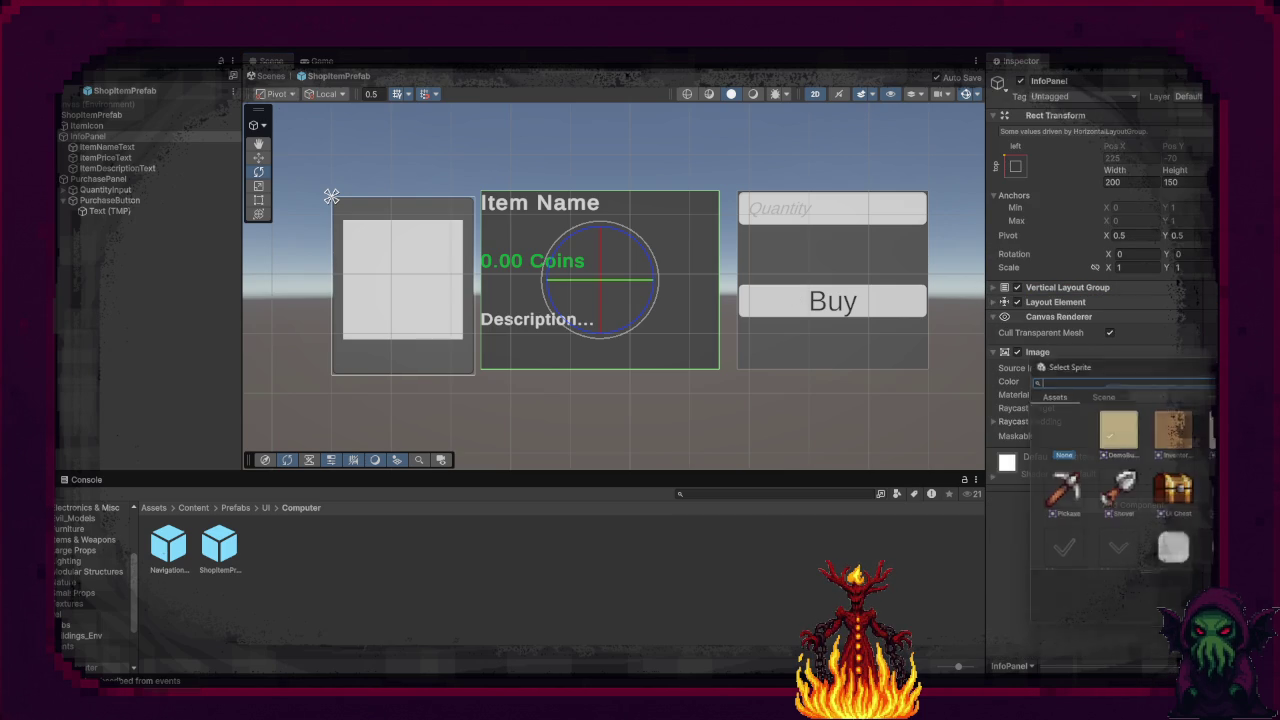
click(1128, 536)
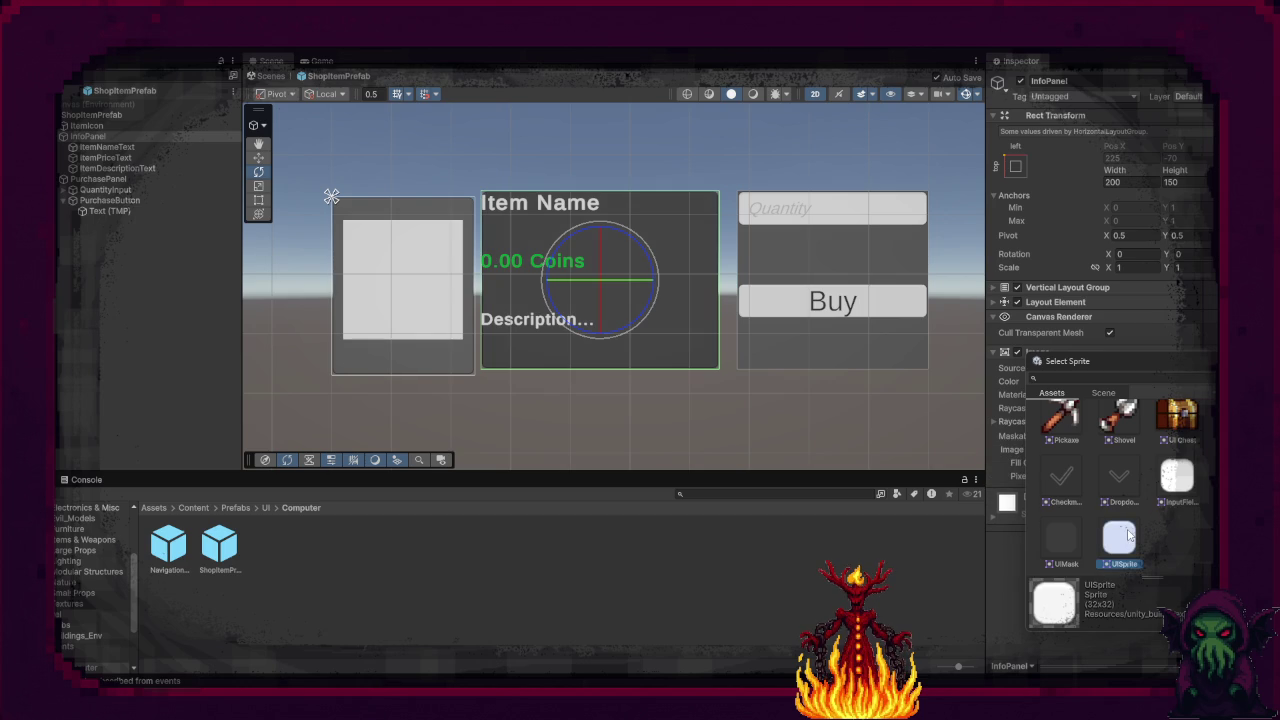
click(1006, 571)
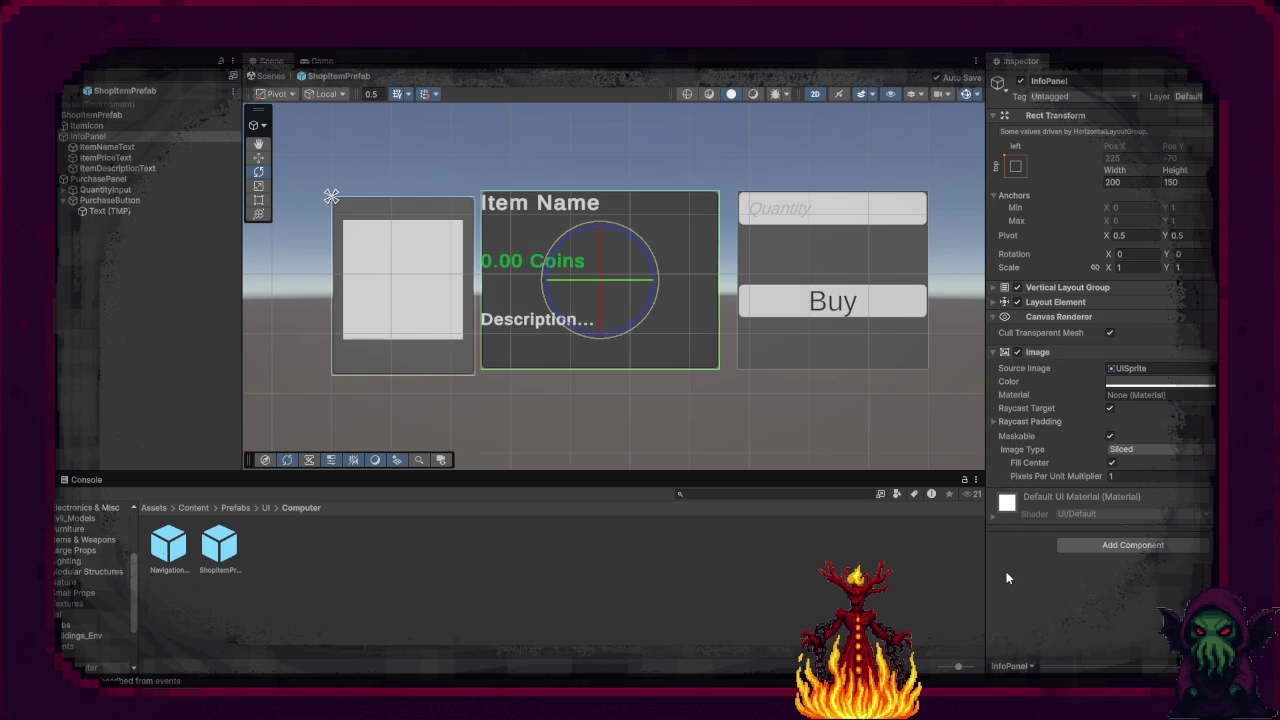
Step: Give InfoPanel's Vertical Layout Group spacing 5 and top, bottom, left padding 5
click(995, 317)
click(995, 332)
click(995, 287)
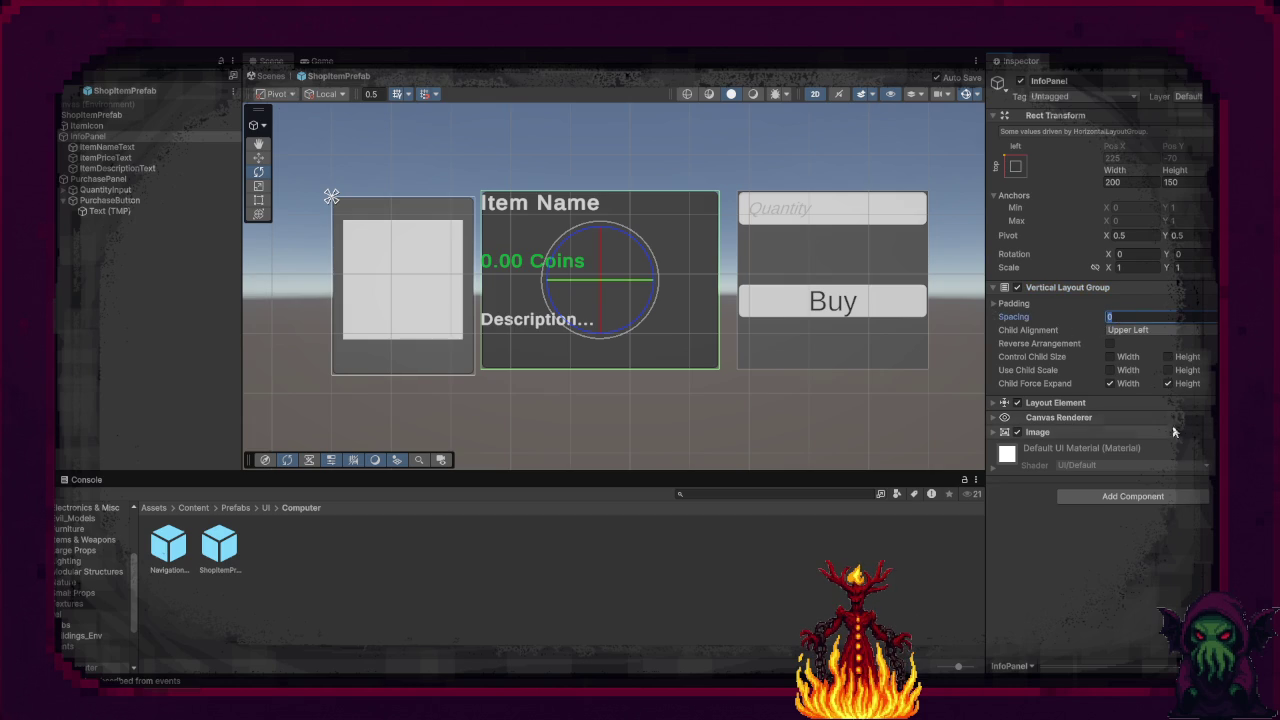
text(5)
click(998, 303)
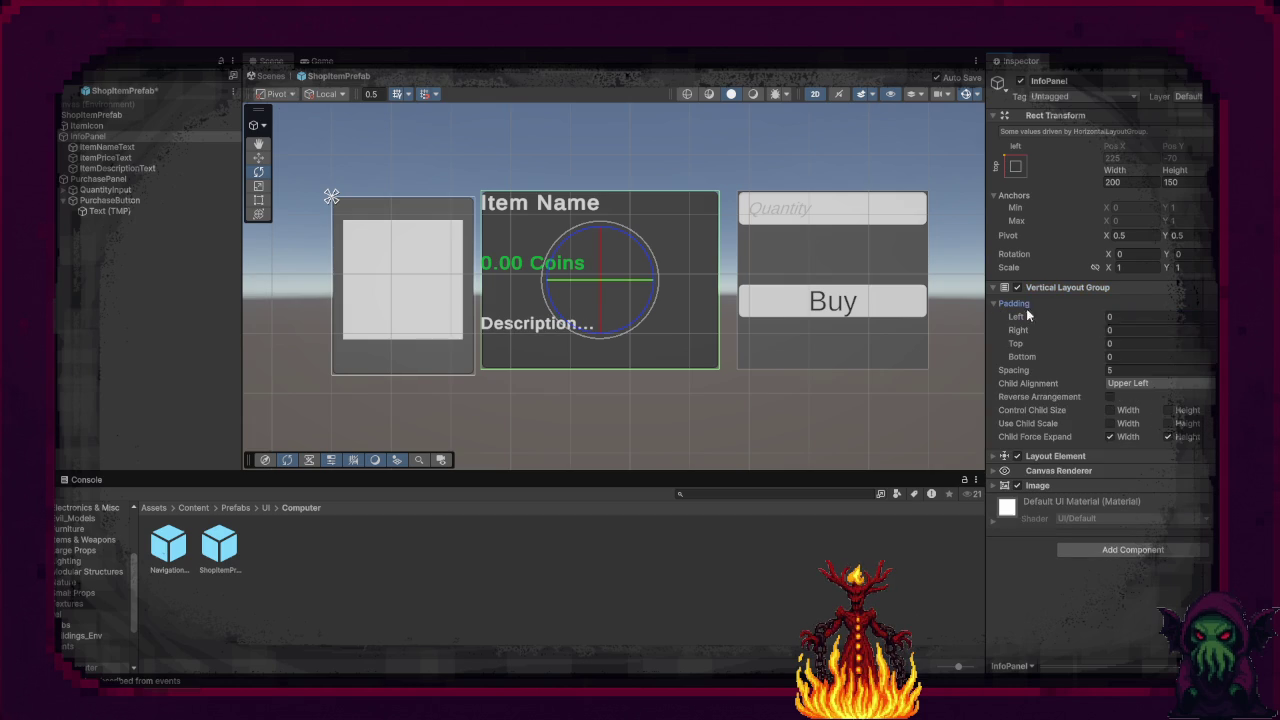
click(1125, 342)
text(5)
click(1127, 357)
text(5)
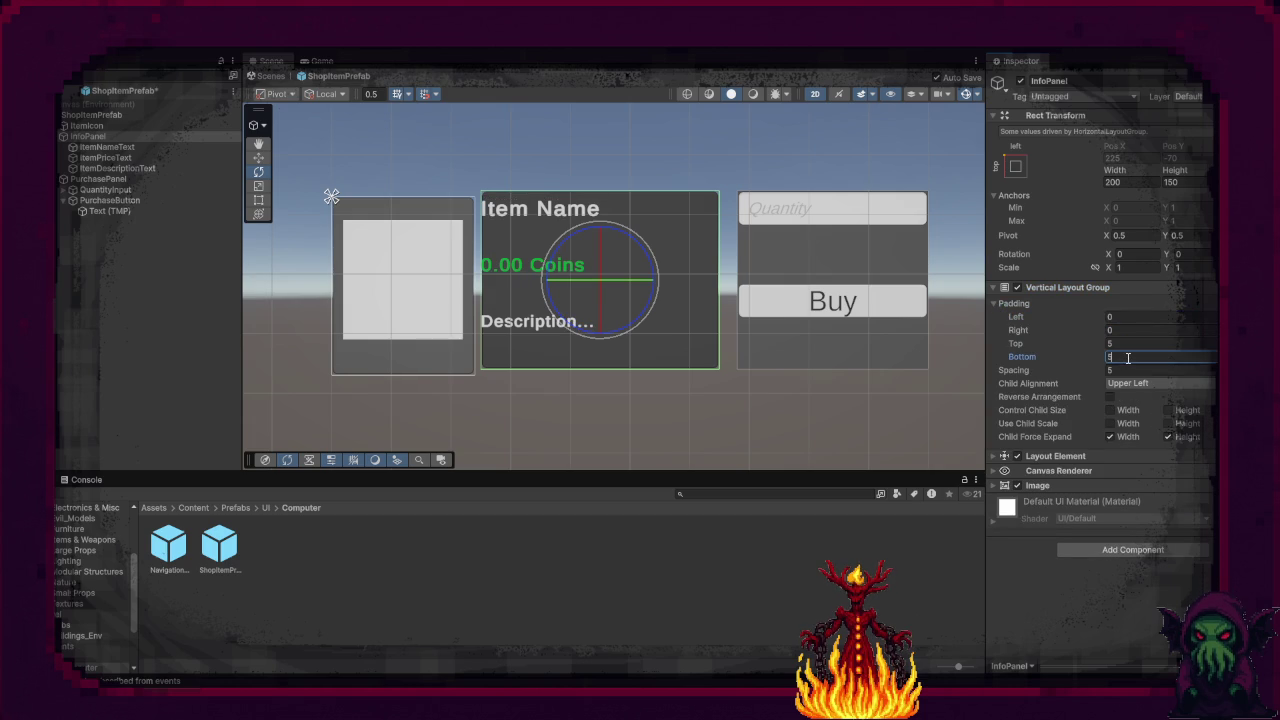
click(1125, 317)
text(5)
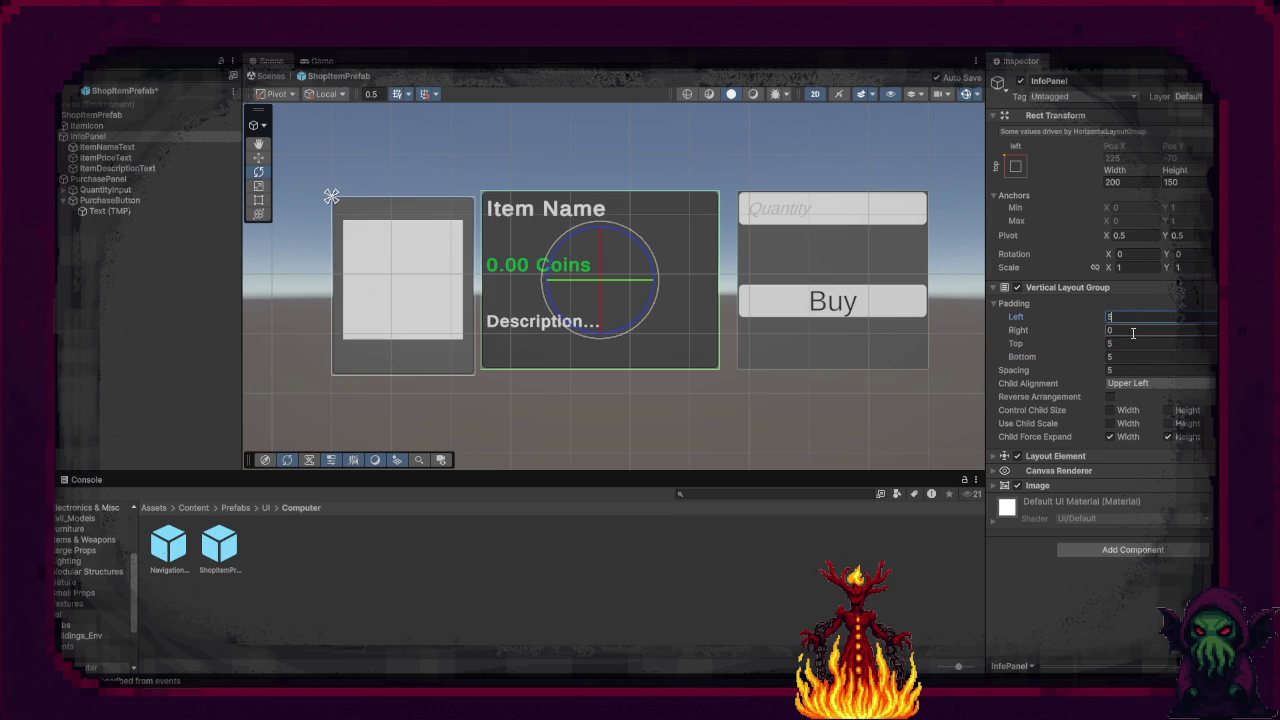
Step: Select PurchasePanel and begin editing its padding and height
click(100, 181)
click(1120, 318)
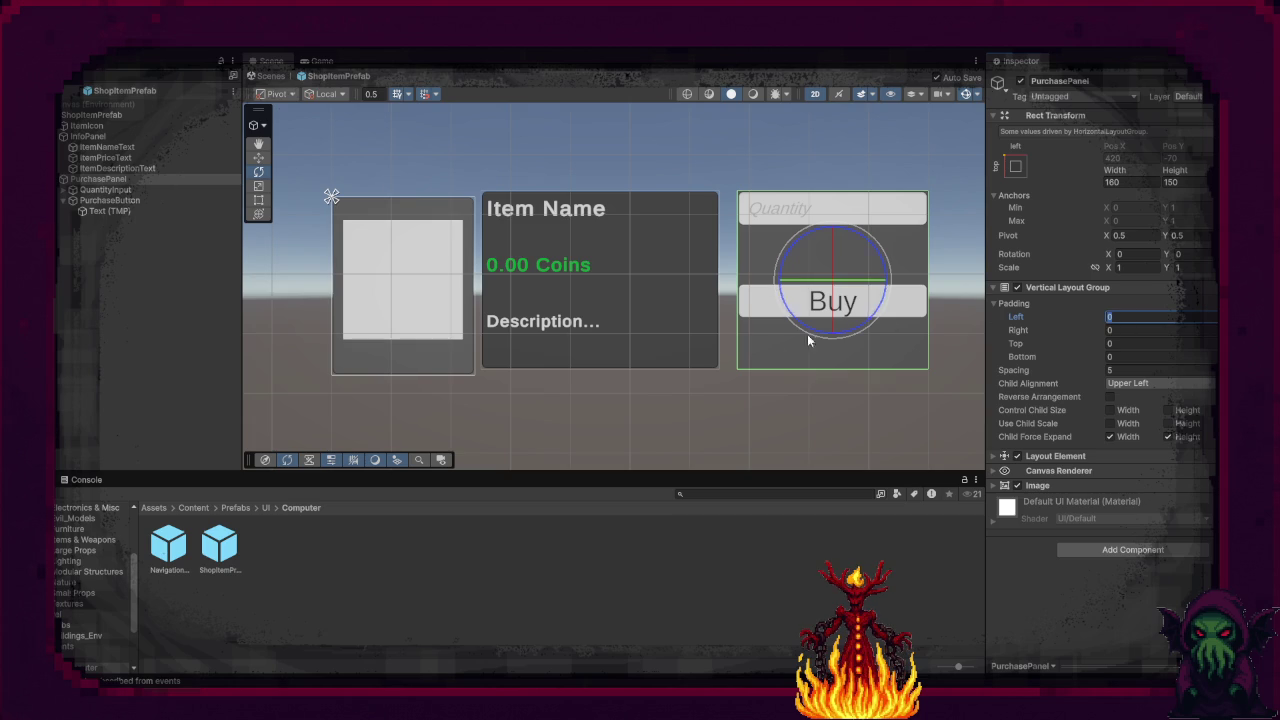
click(1188, 184)
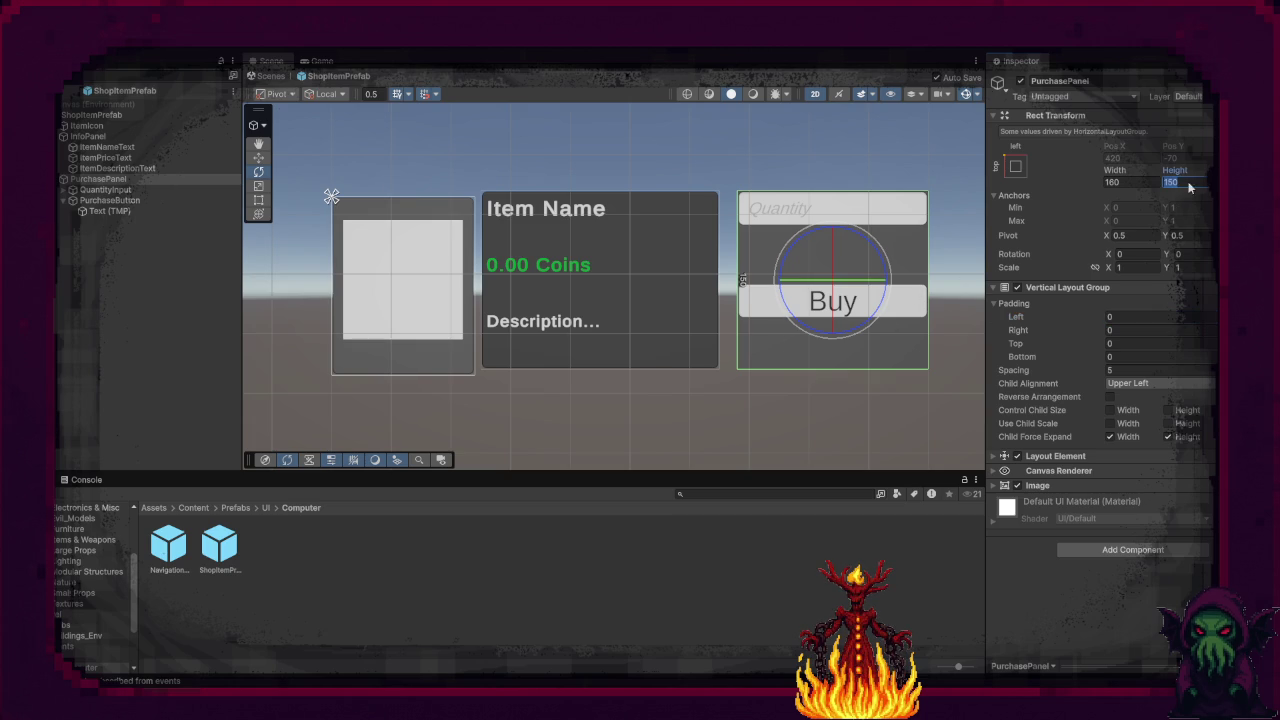
Step: Set PurchasePanel width to 170, padding to 5 and spacing to 0
click(1130, 181)
text(1)
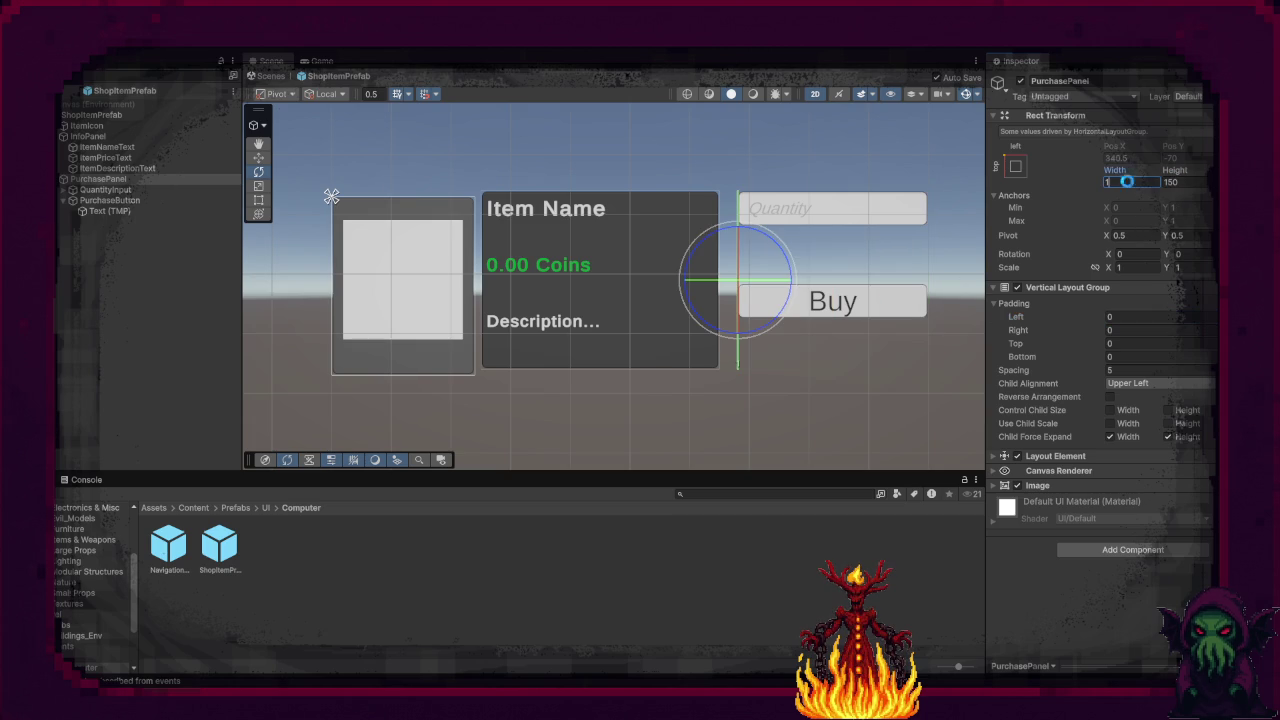
text(70)
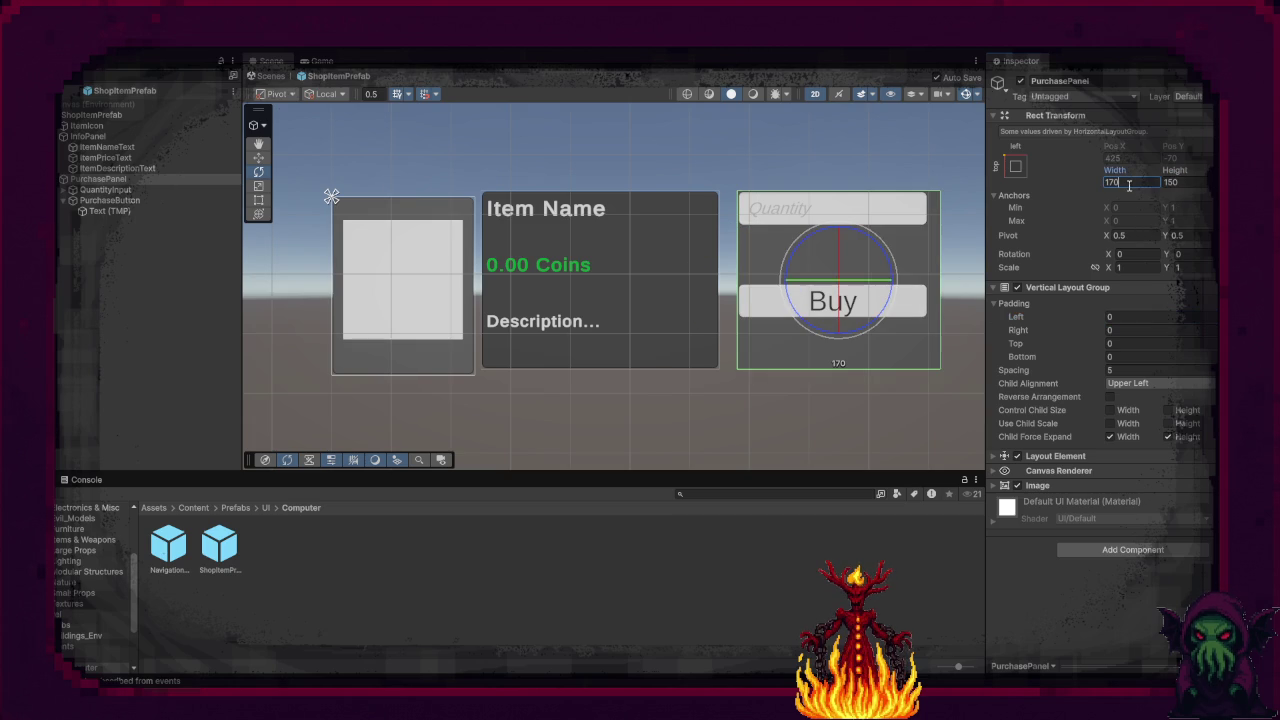
click(1150, 316)
text(5)
click(1147, 329)
text(5)
click(1145, 344)
text(55)
click(1149, 370)
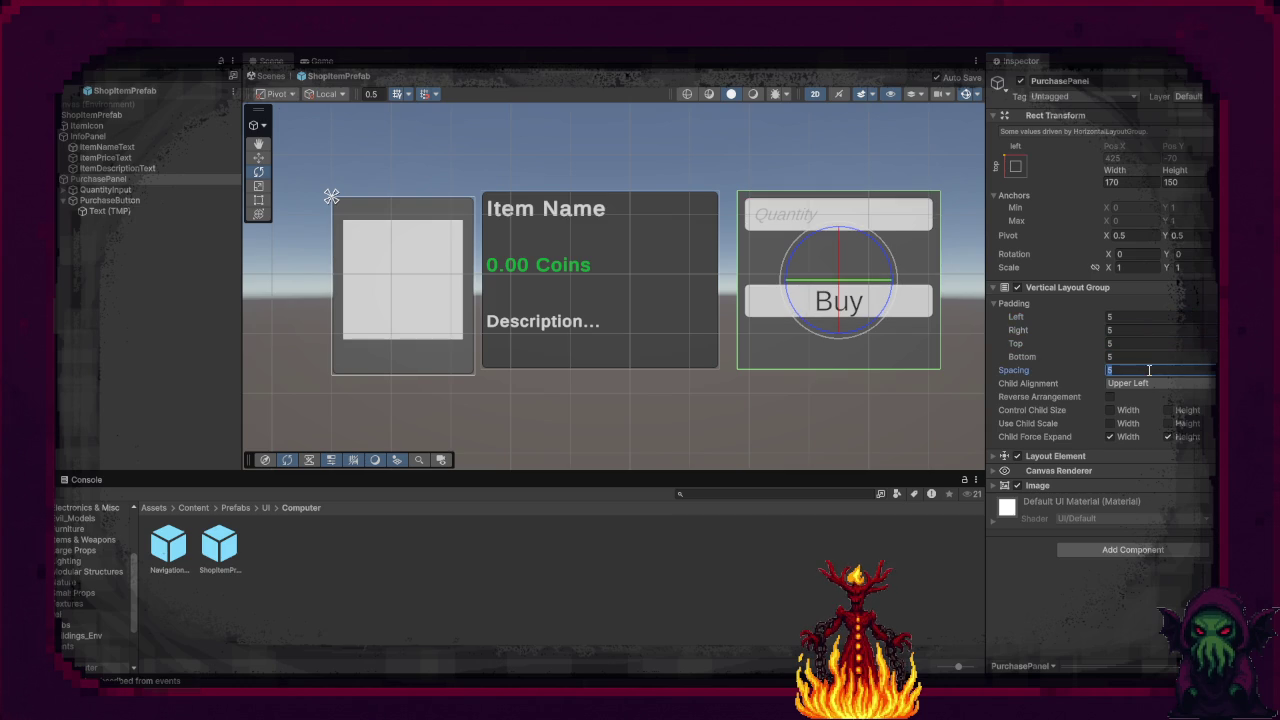
text(0)
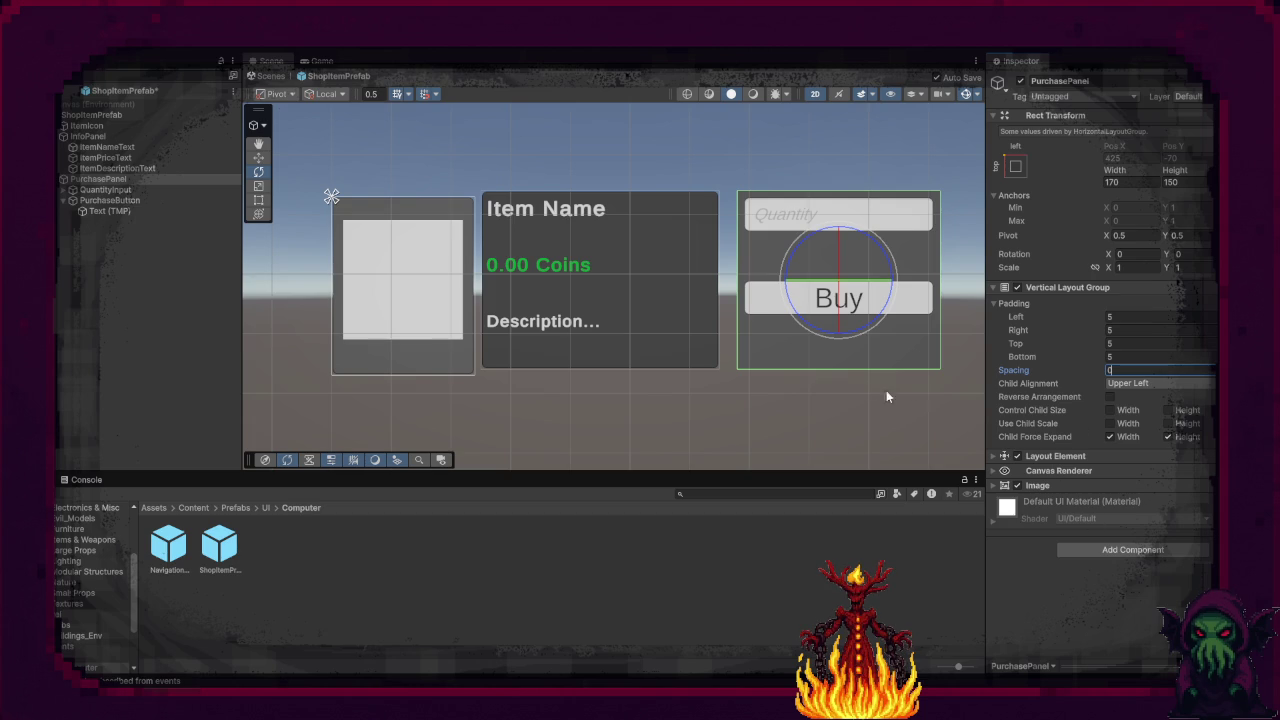
Step: Darken PurchasePanel's Image colour and set its source image to UISprite
click(996, 489)
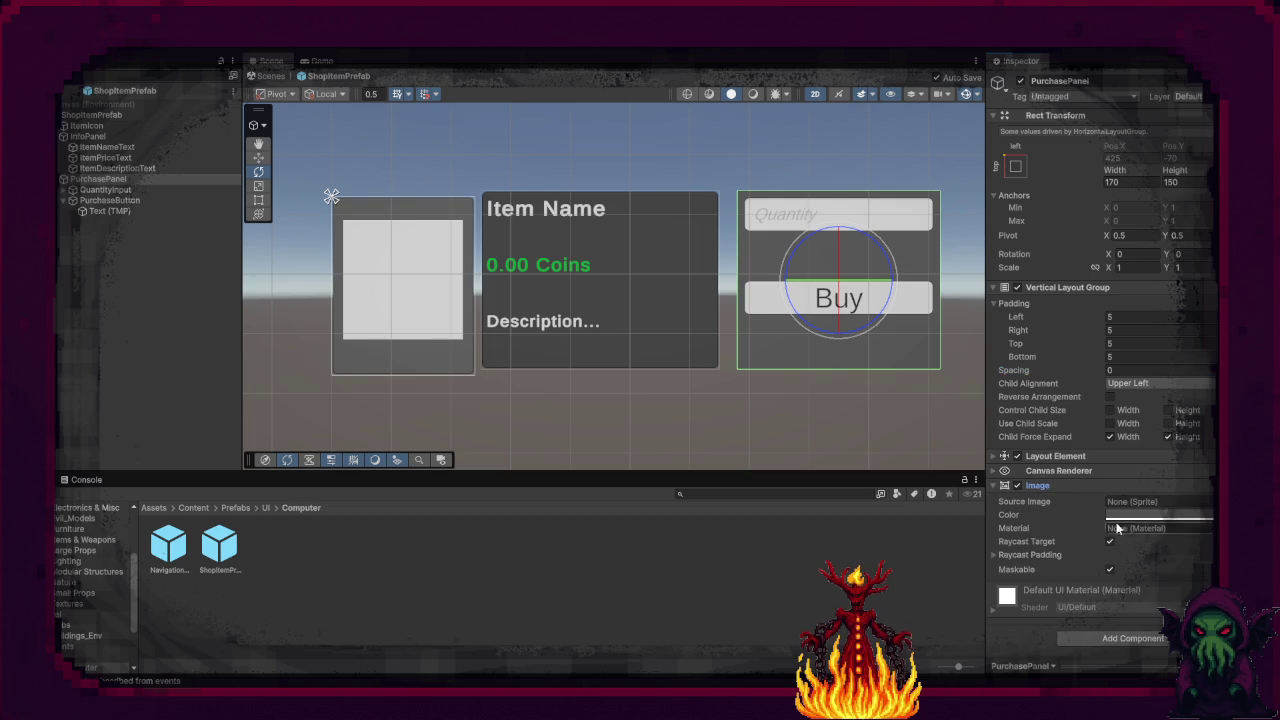
click(1122, 514)
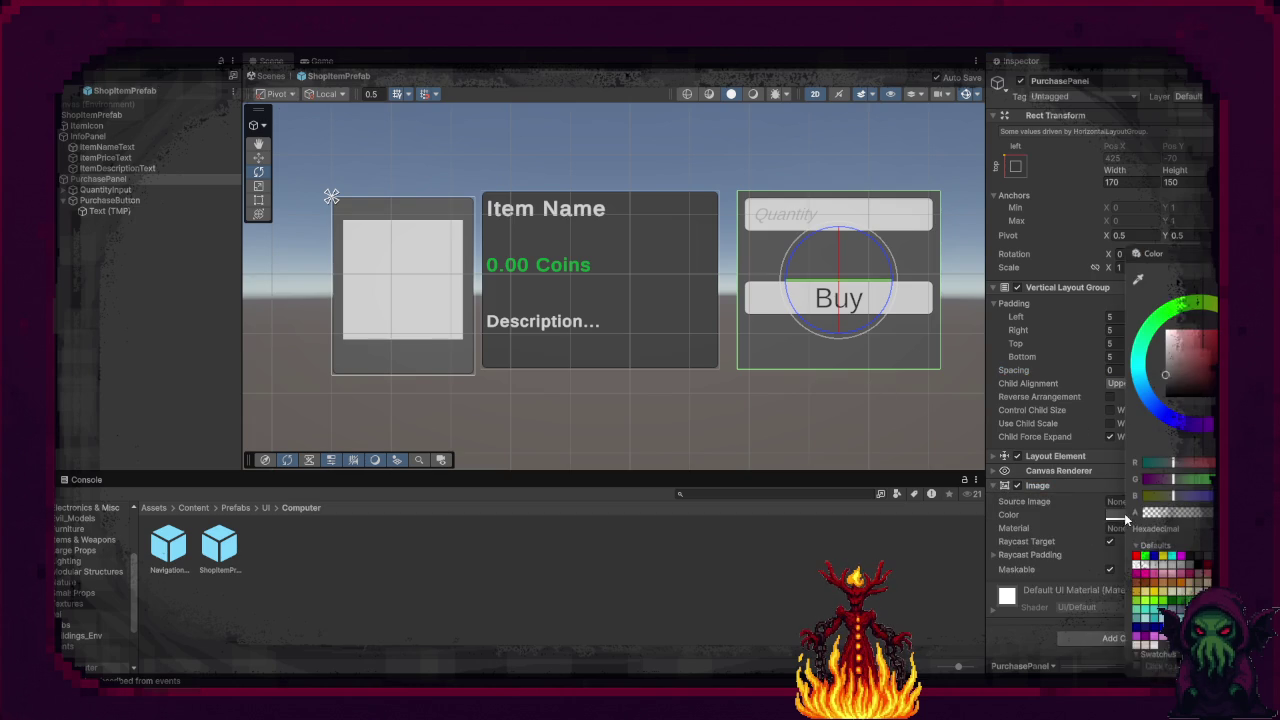
click(1172, 383)
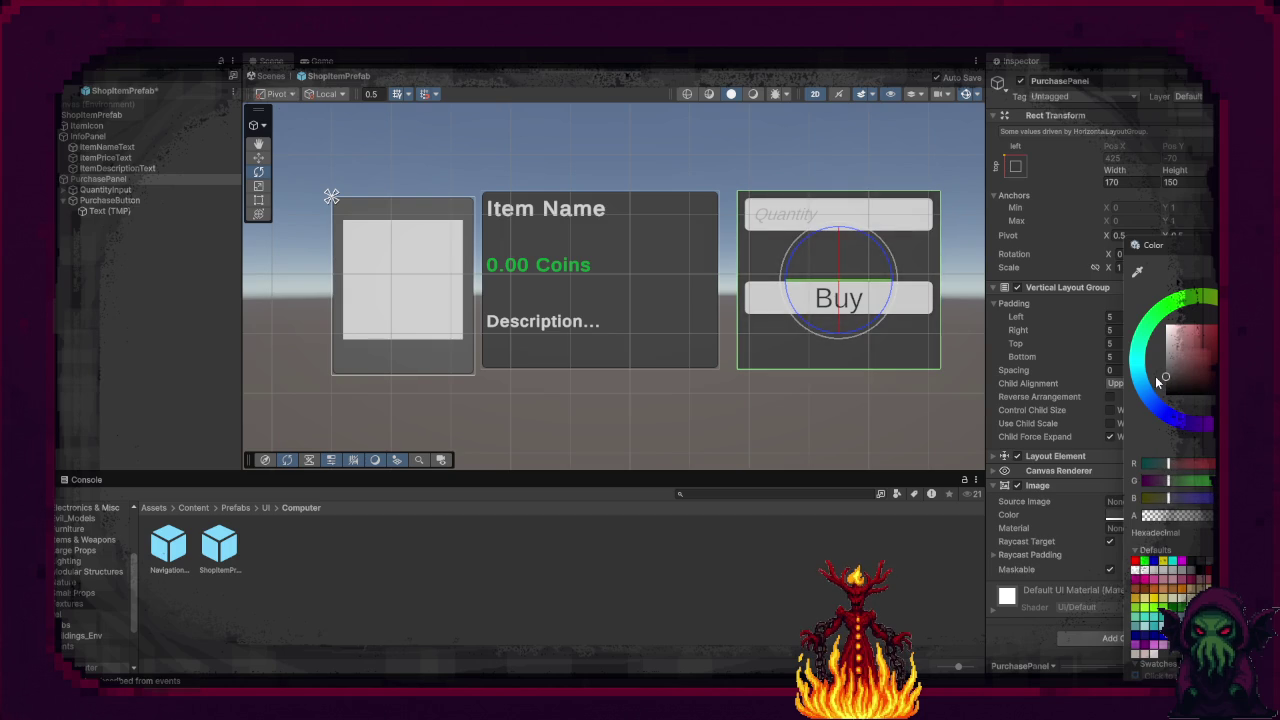
drag(1172, 383, 1157, 377)
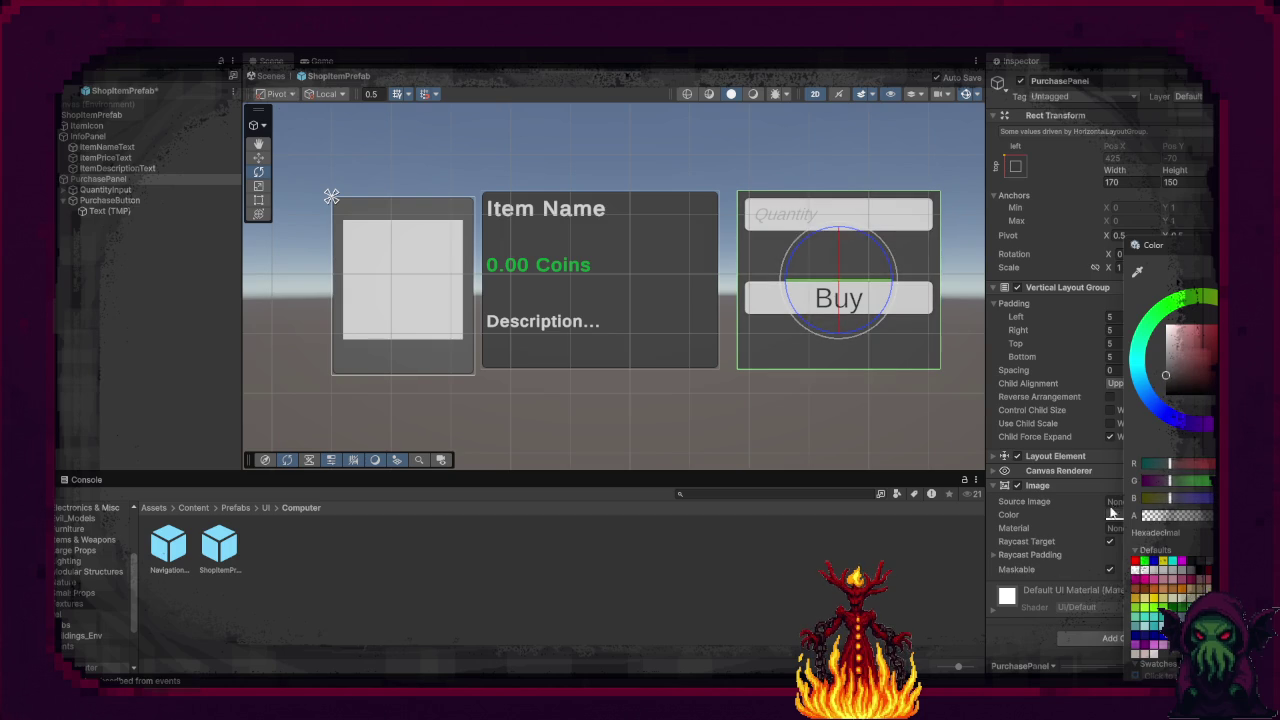
click(1150, 501)
click(1209, 501)
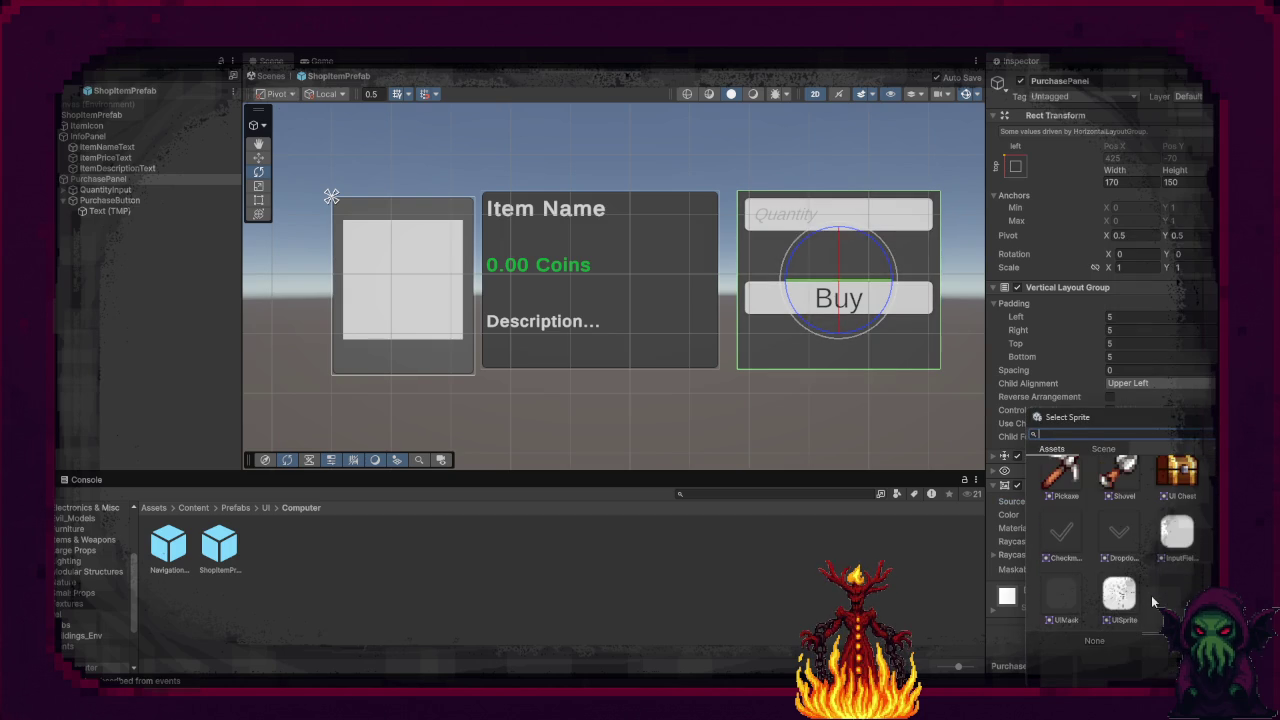
click(1119, 596)
click(533, 443)
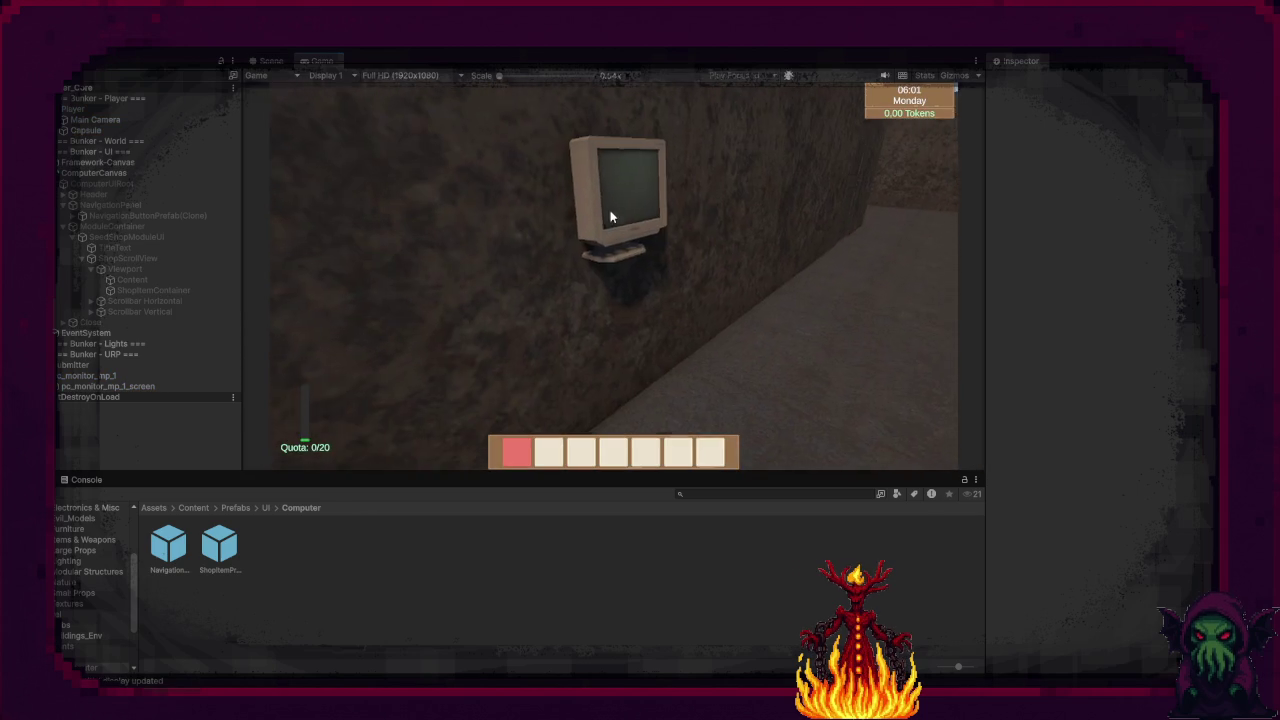
Step: Open the in-game terminal, select ShopItemContainer, and view the Seed Shop in the Scene
key(e)
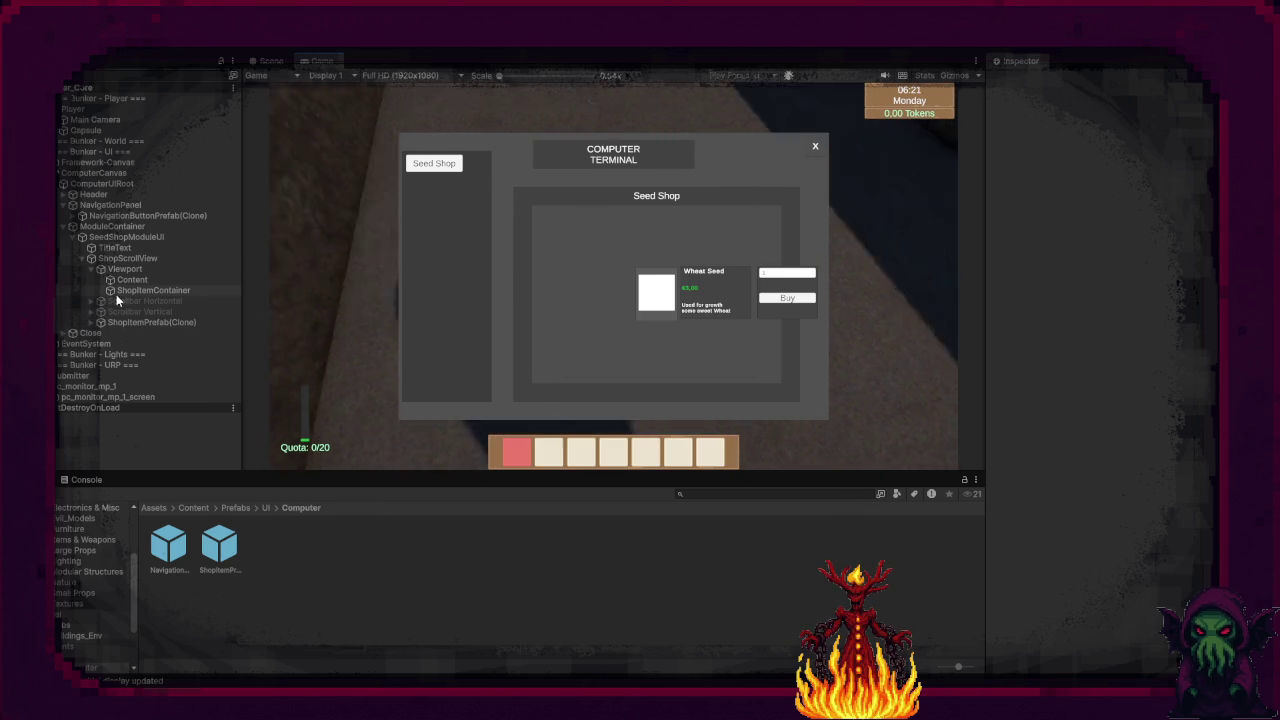
click(142, 288)
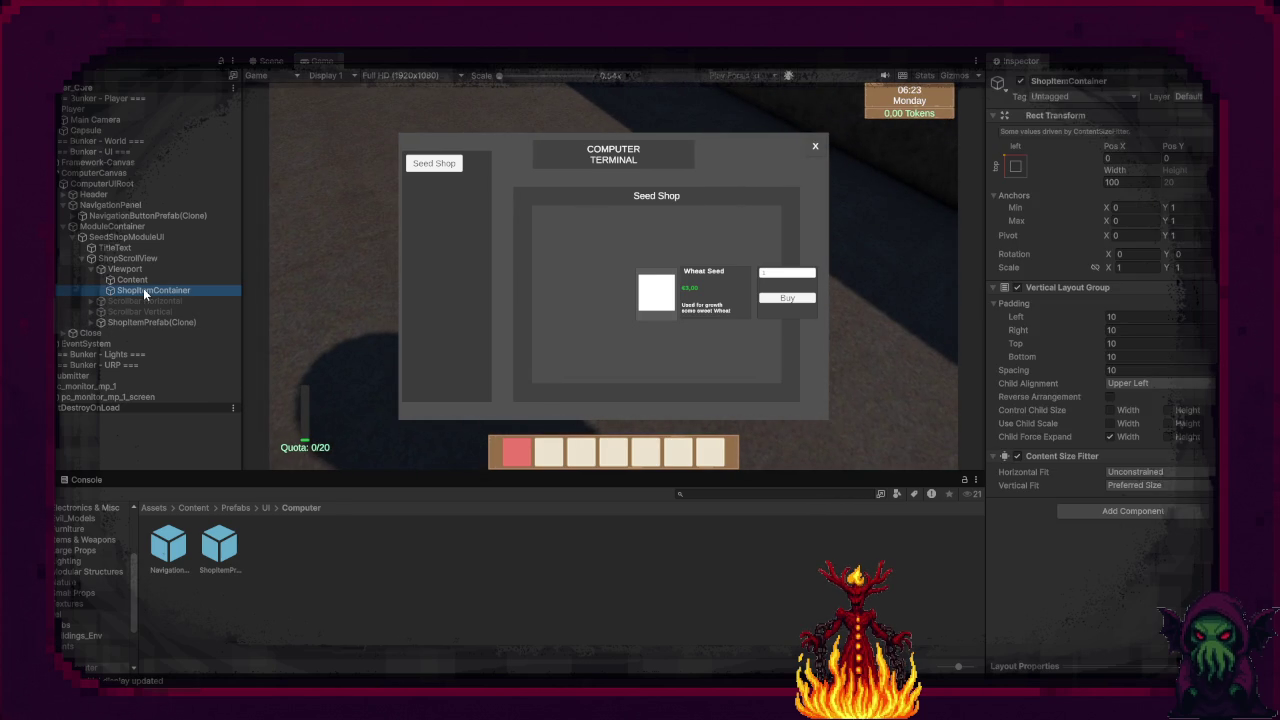
click(272, 61)
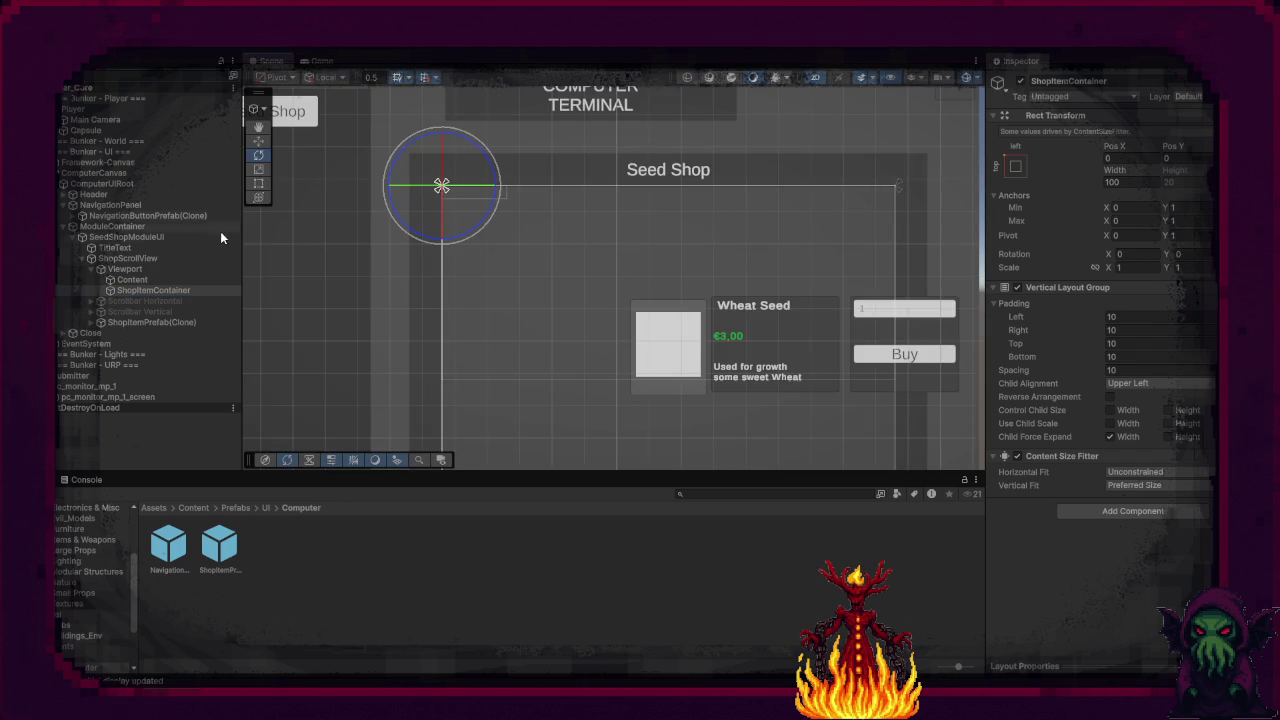
Step: Zero the layout group's left padding and nest ShopItemPrefab(Clone) under ShopItemContainer
scroll(318, 278, down, 2)
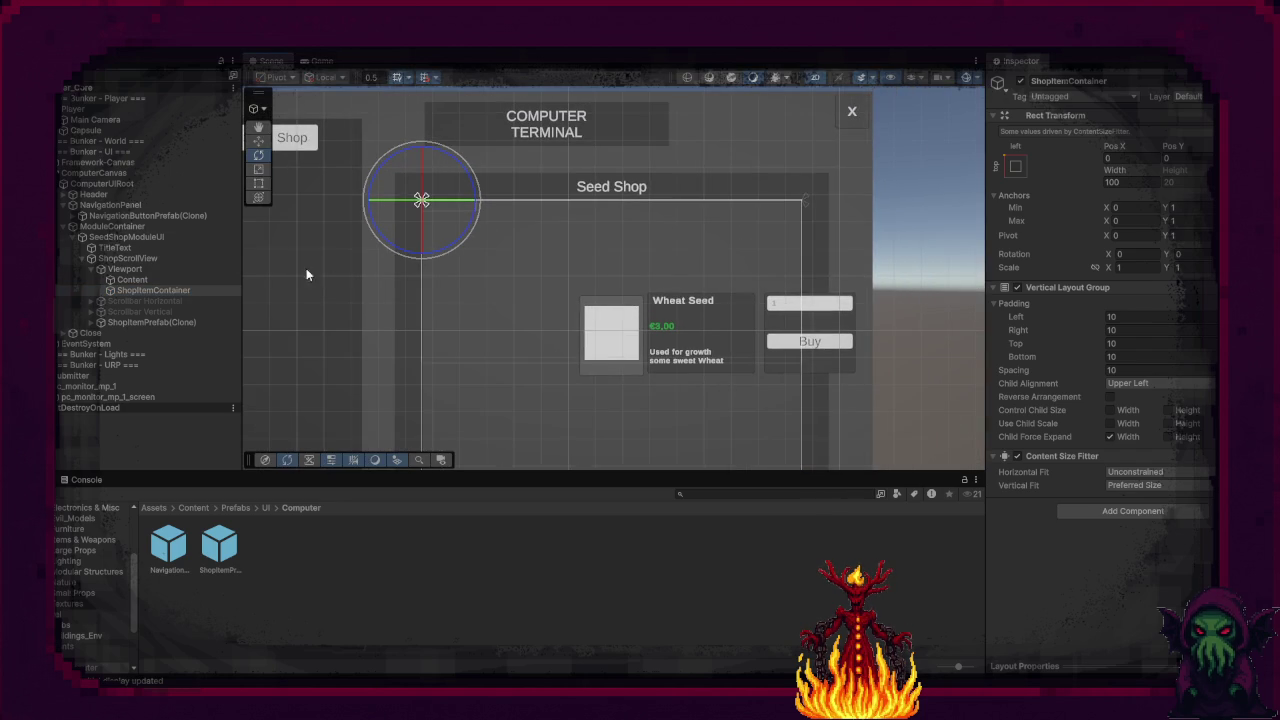
click(1130, 317)
text(0)
click(139, 320)
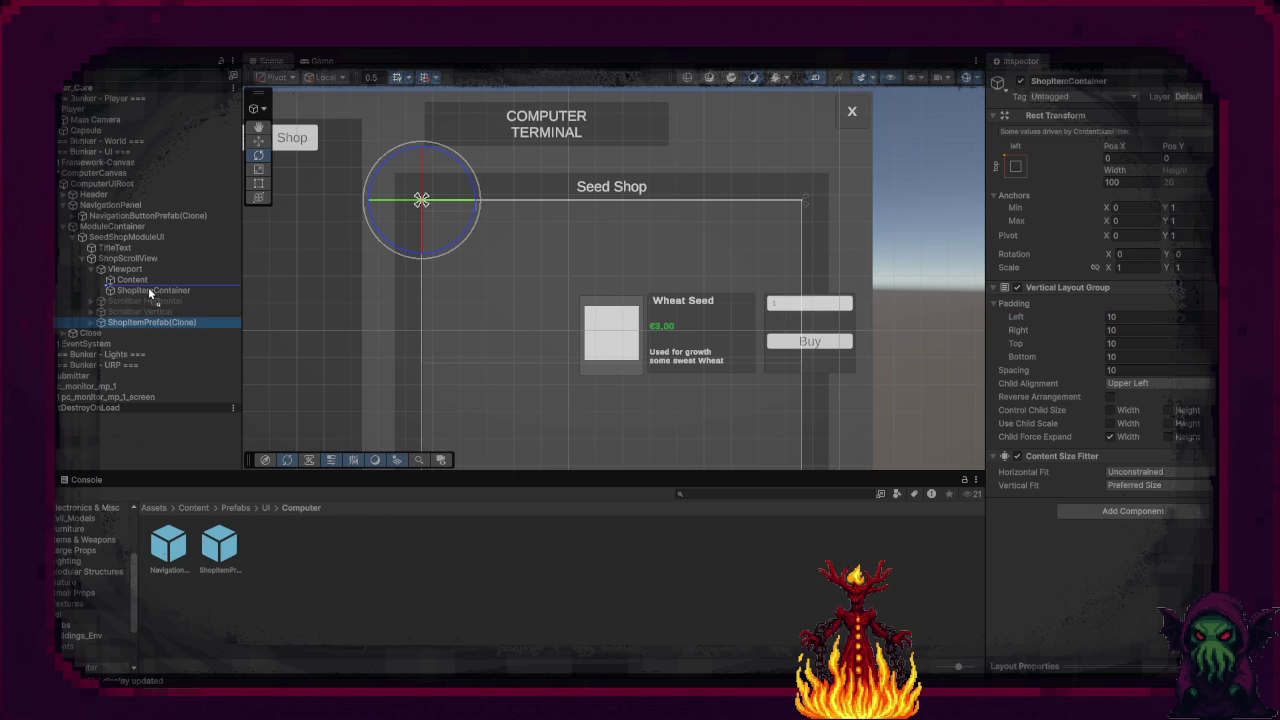
drag(152, 289, 155, 290)
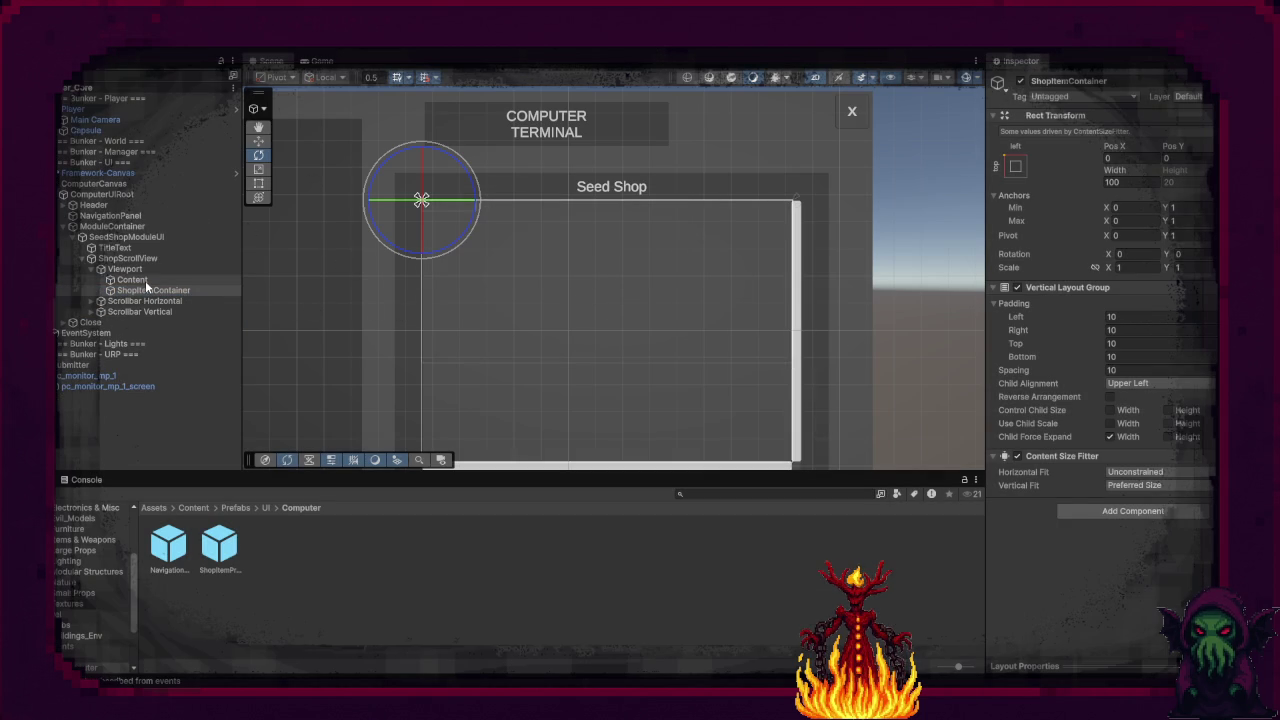
Step: Assign ShopItemContainer to SeedShopModuleUI's Shop Item Container field
click(144, 260)
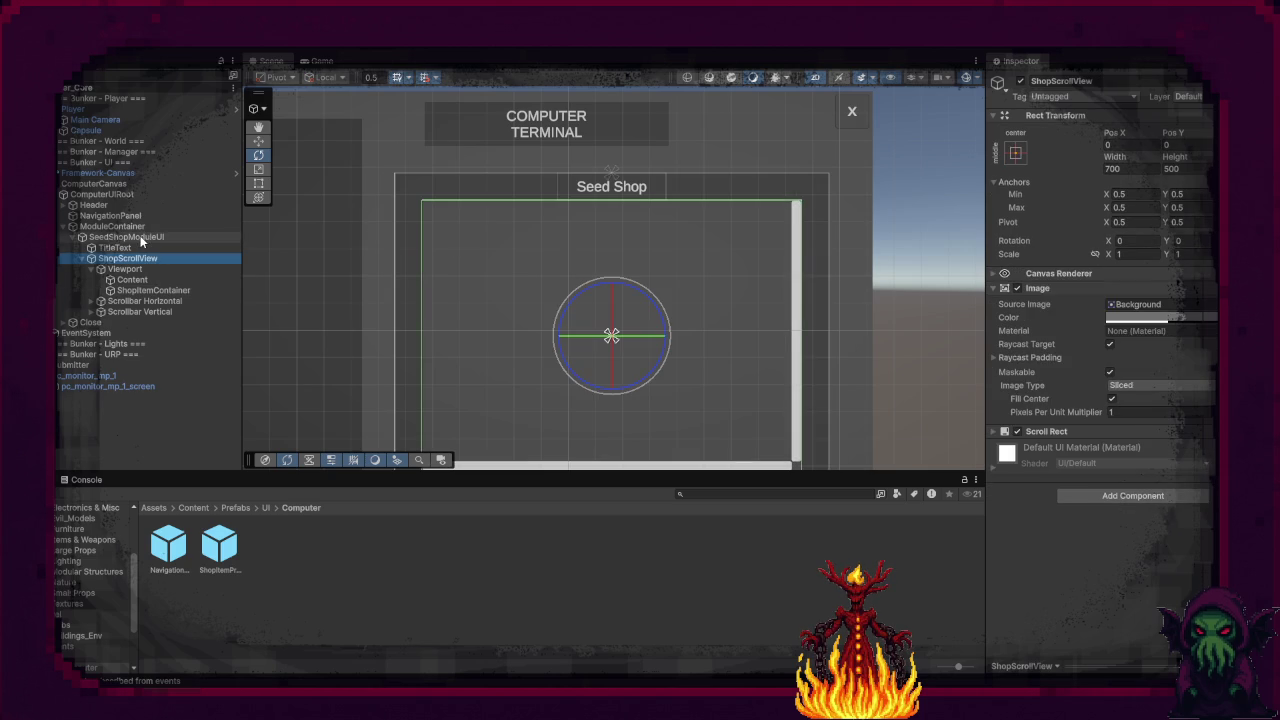
click(141, 238)
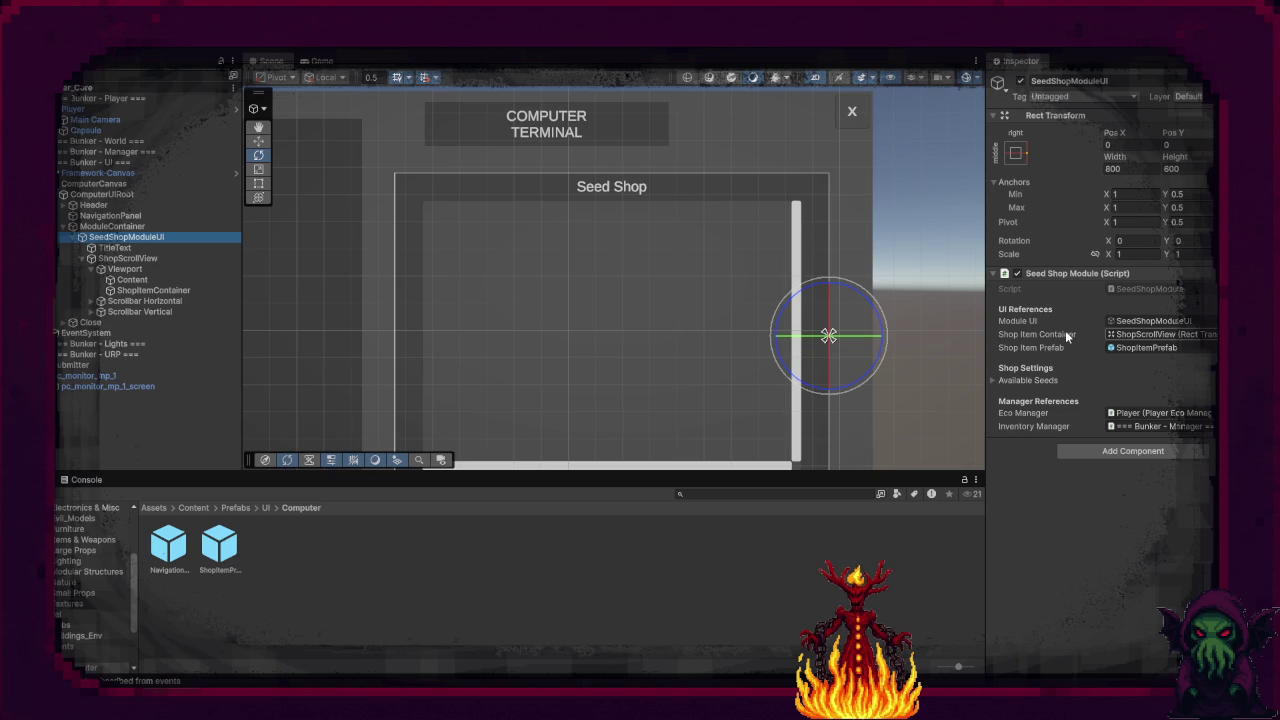
click(1126, 337)
drag(1126, 337, 1138, 335)
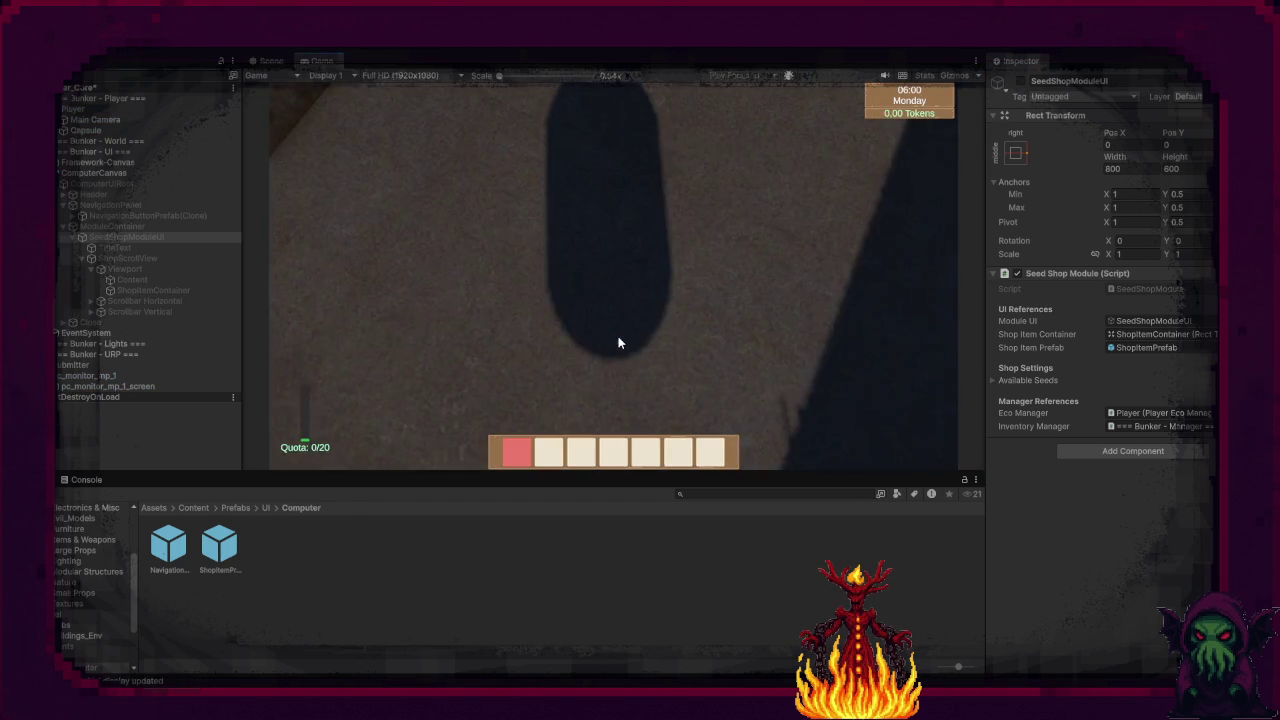
Step: Walk to the computer, open the Seed Shop terminal, and select ShopItemContainer
key(w)
key(e)
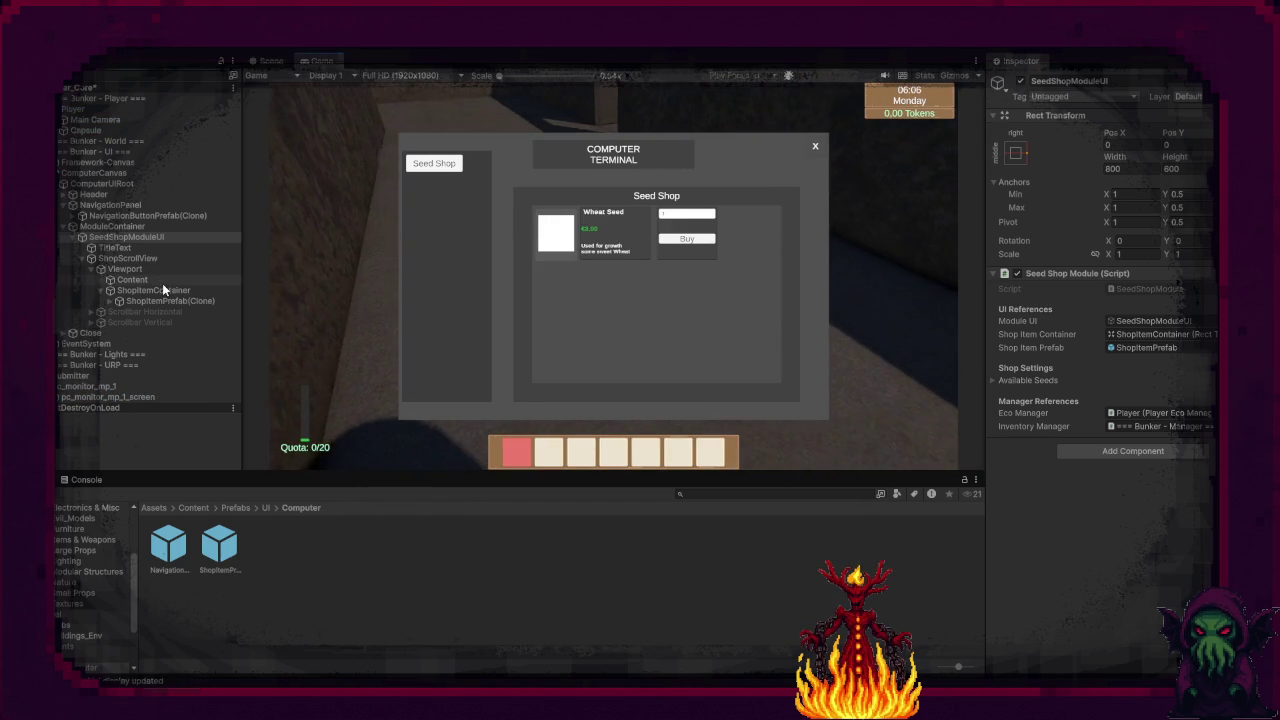
click(165, 290)
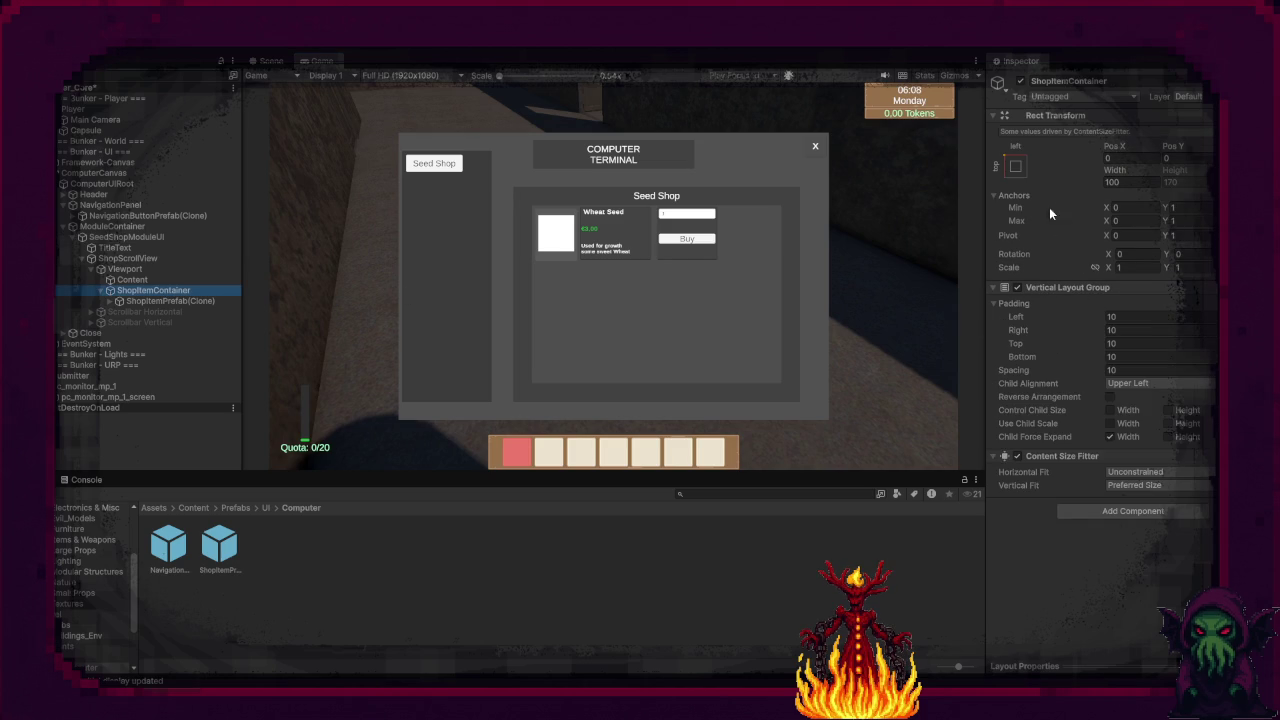
Step: Try Upper Center, Middle Center and Upper Right child alignment, ending on Upper Left
click(1140, 383)
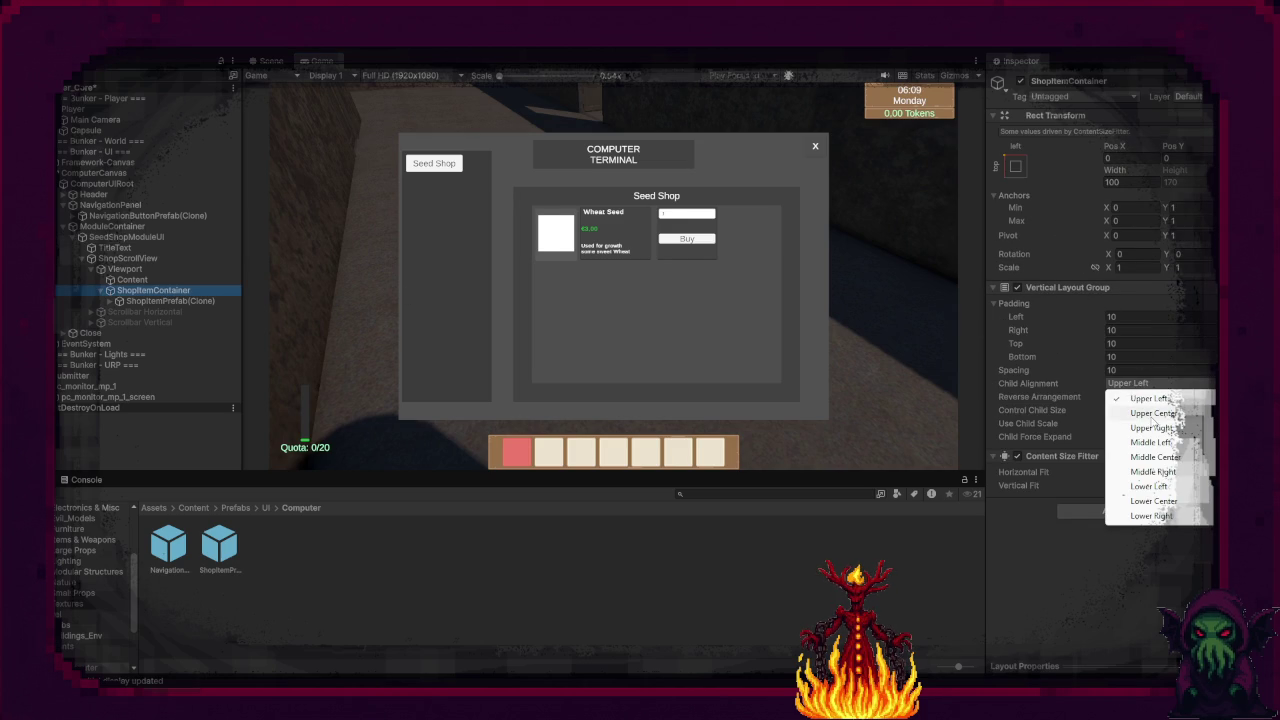
click(1152, 413)
click(1160, 388)
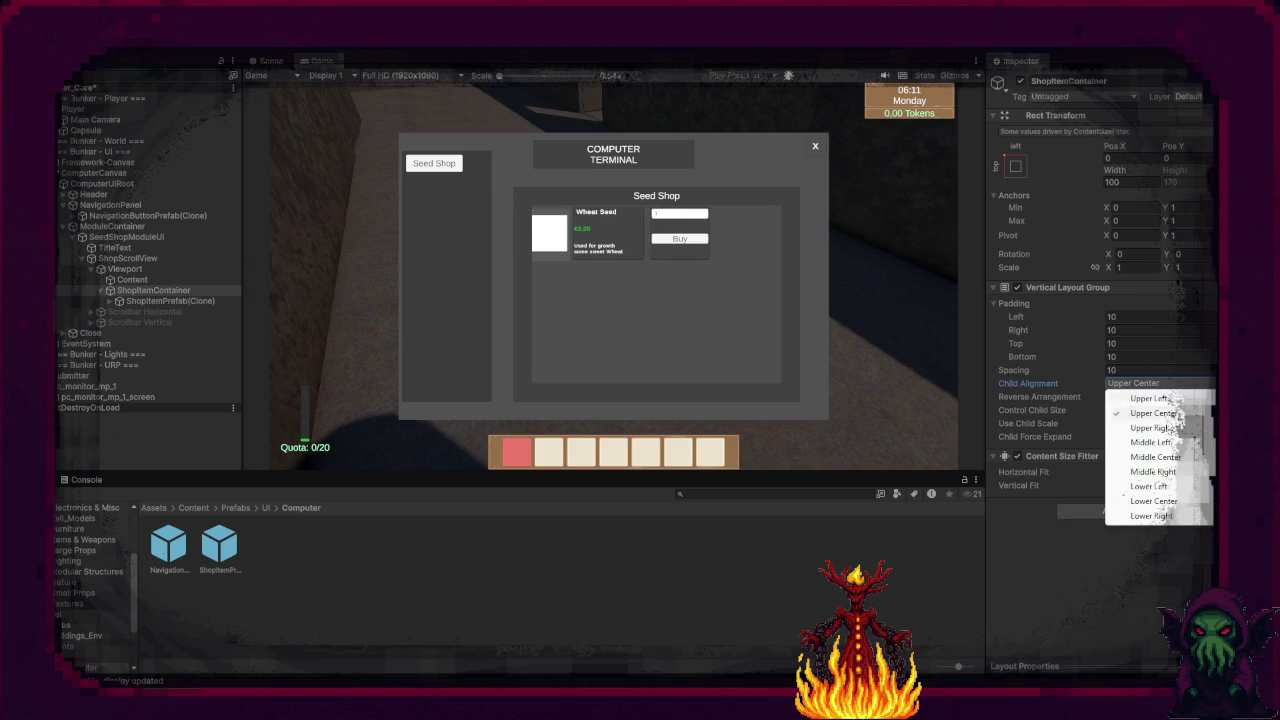
click(1170, 456)
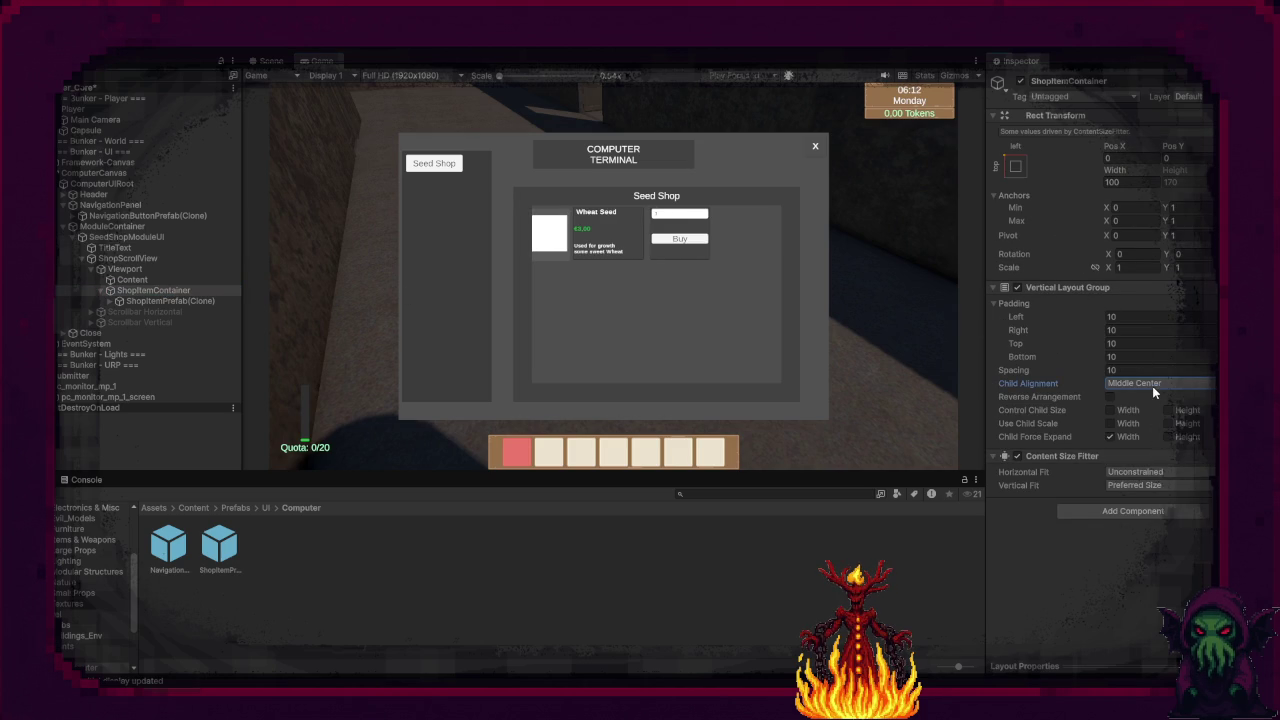
click(1153, 388)
click(1178, 428)
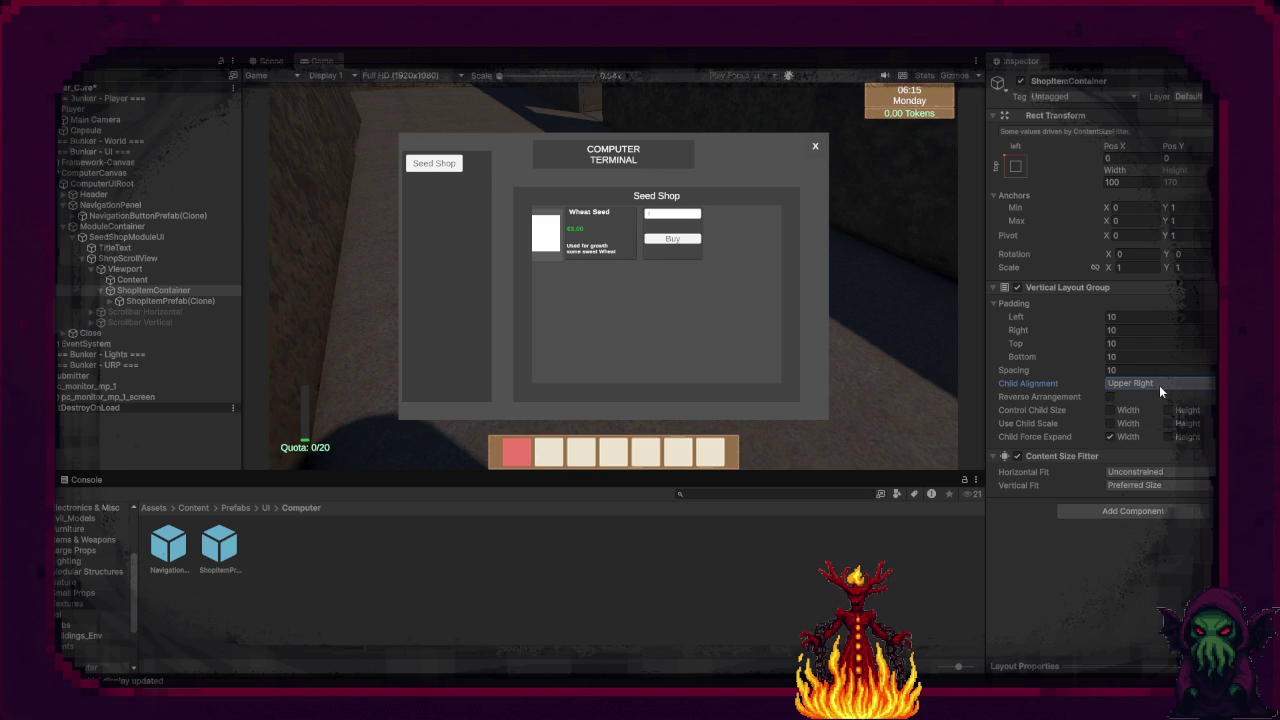
click(1159, 385)
click(1158, 397)
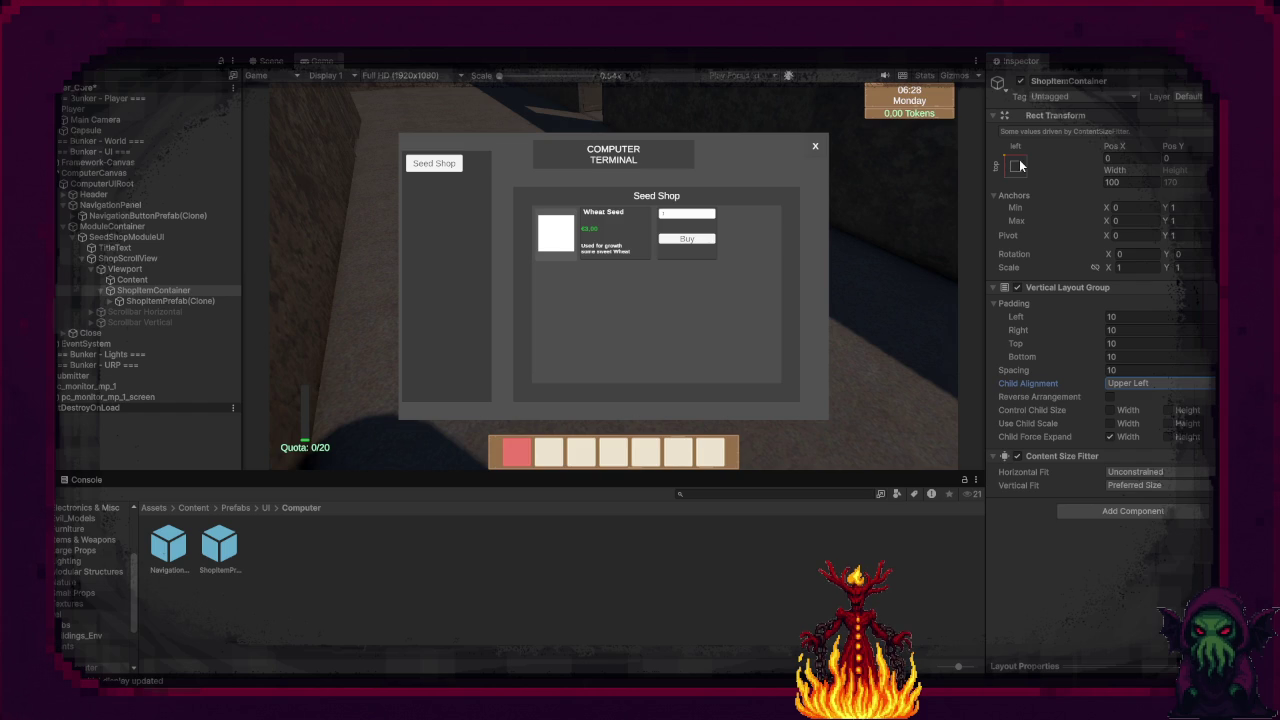
Step: Buy Wheat Seeds, adding 15 to the hotbar, and close the terminal
key(5)
click(688, 238)
click(815, 146)
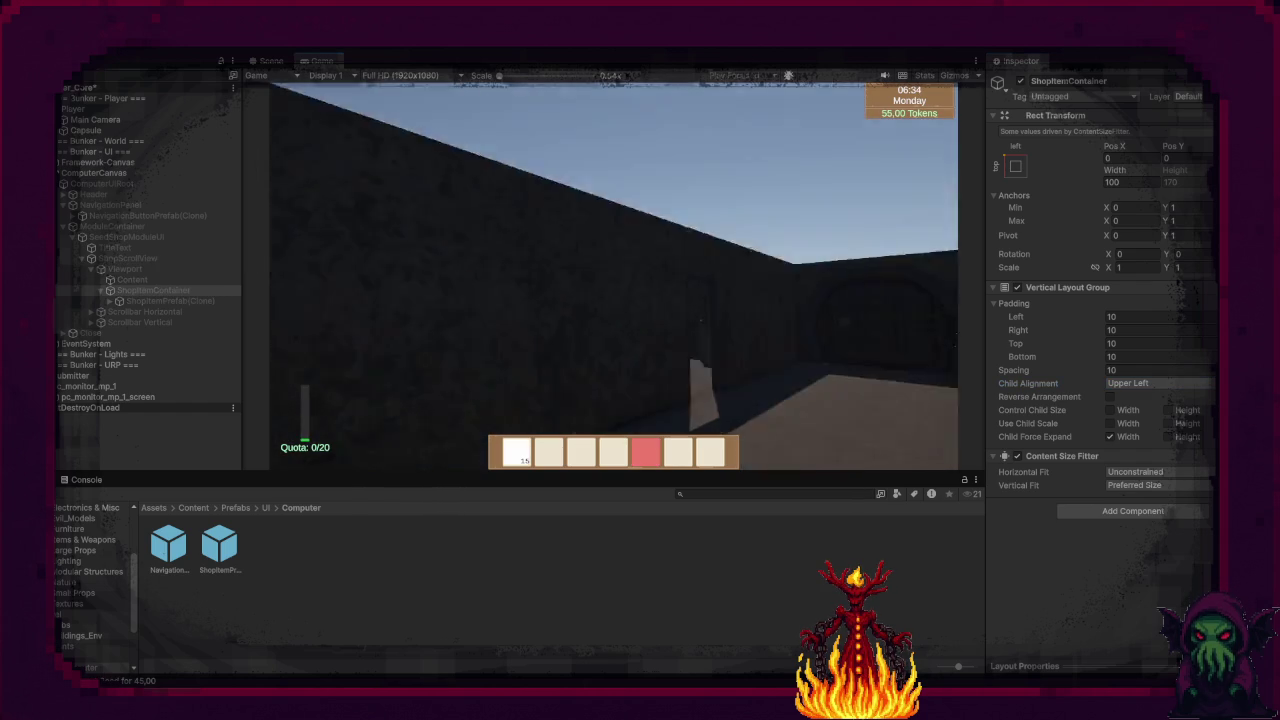
Step: Select the seed slot, walk to the planter and plant a seed
key(1)
key(w)
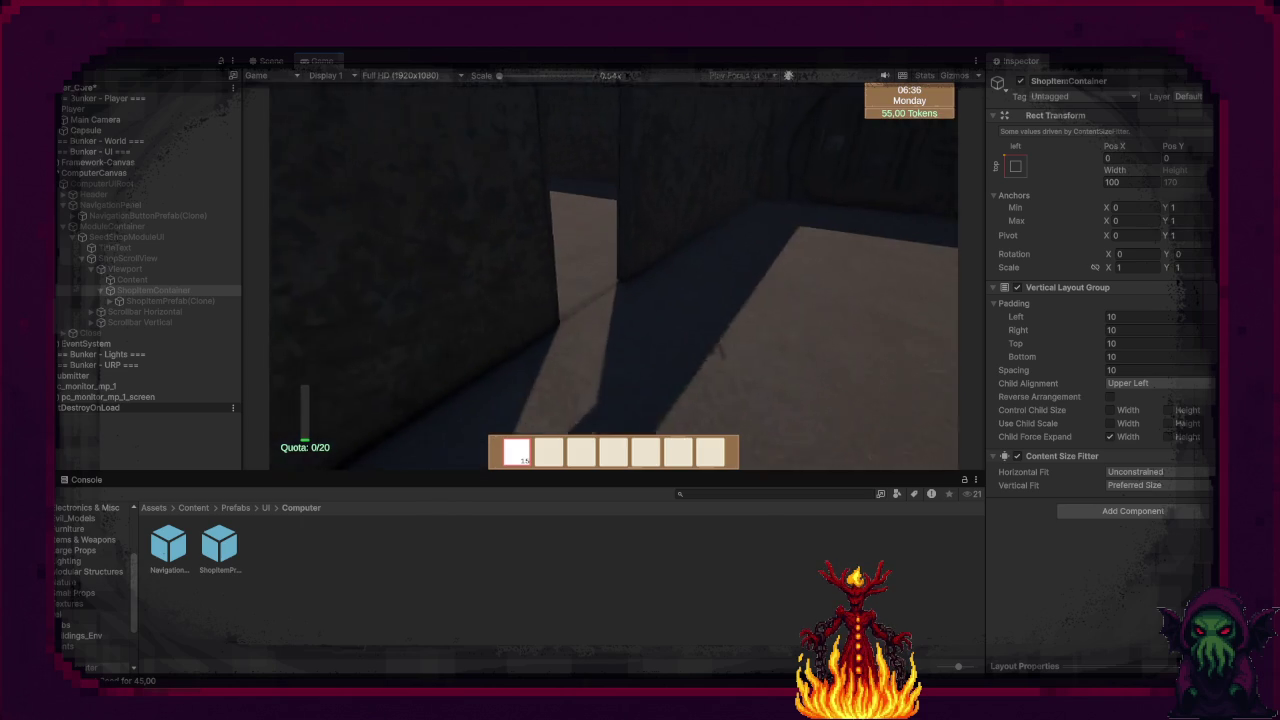
key(w)
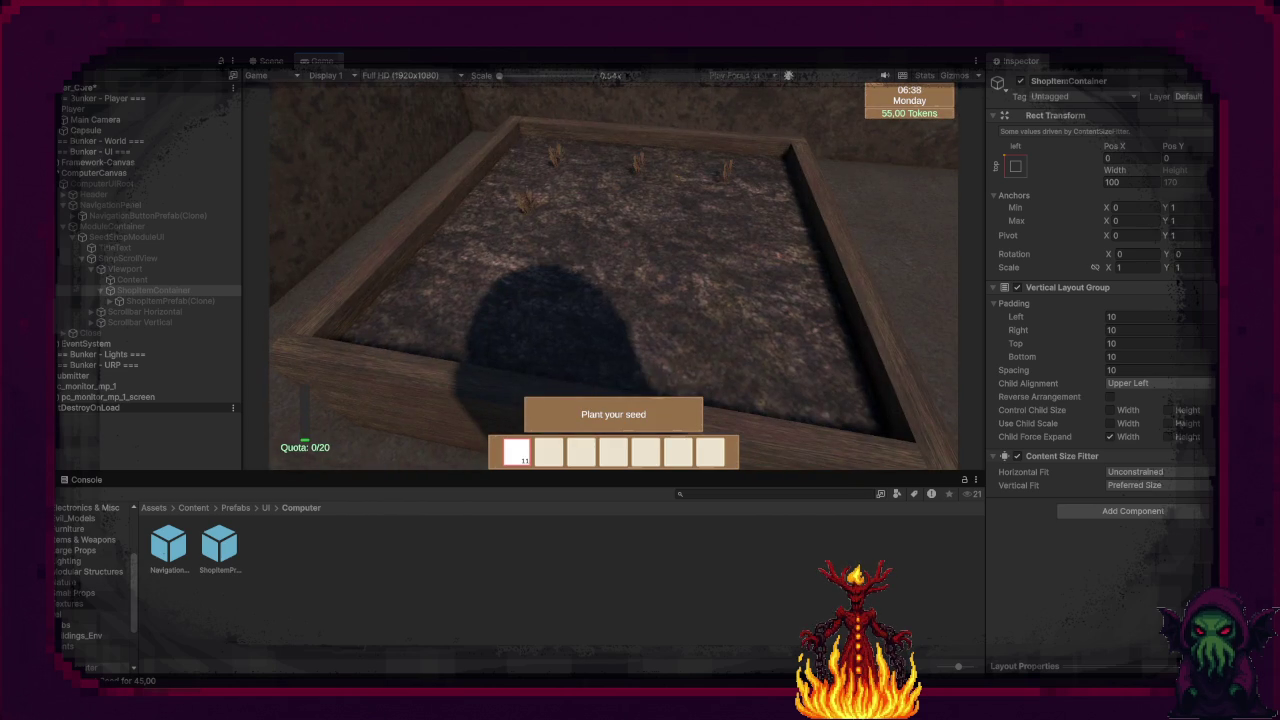
click(600, 276)
Step: Walk back to reopen and close the terminal, then look at the planted field
key(w)
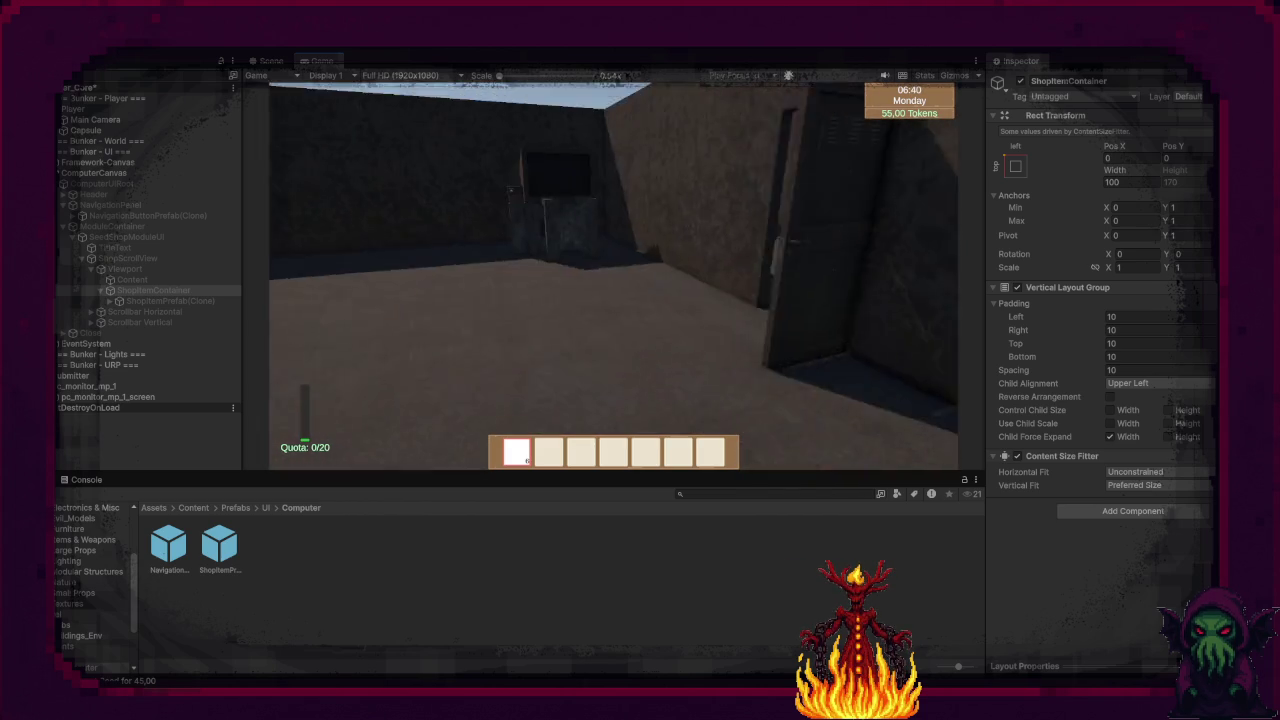
key(w)
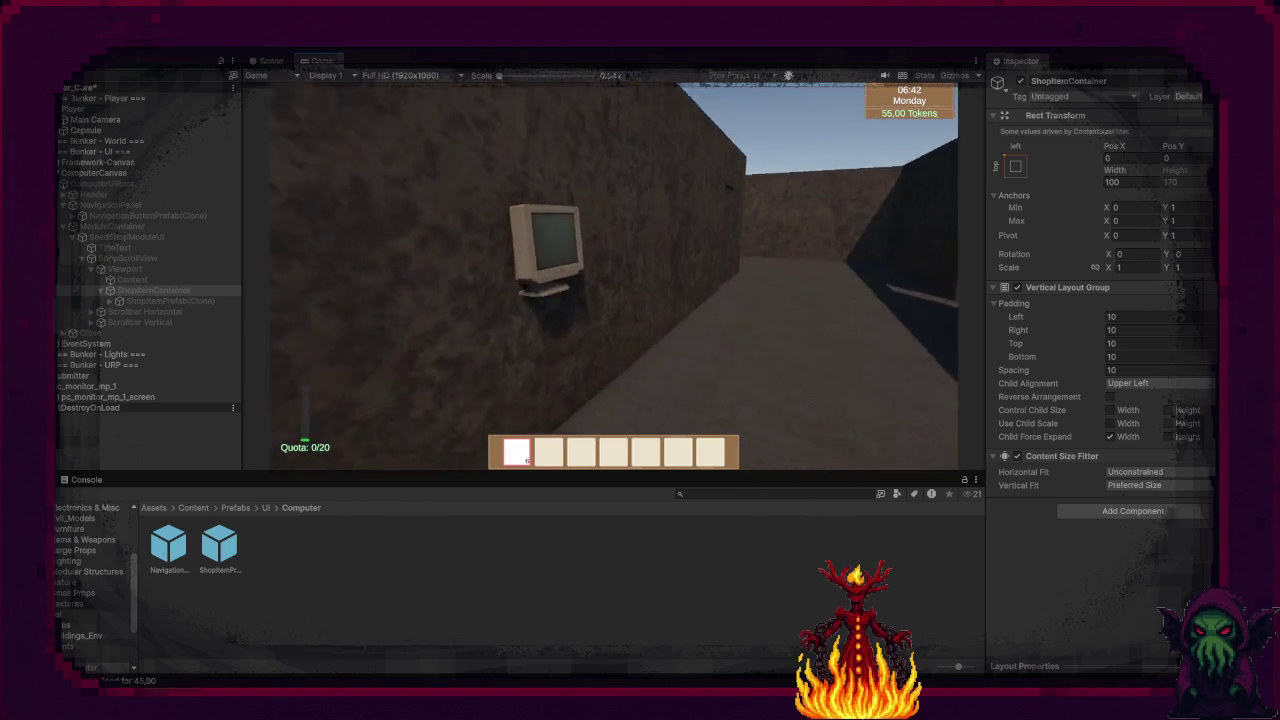
key(e)
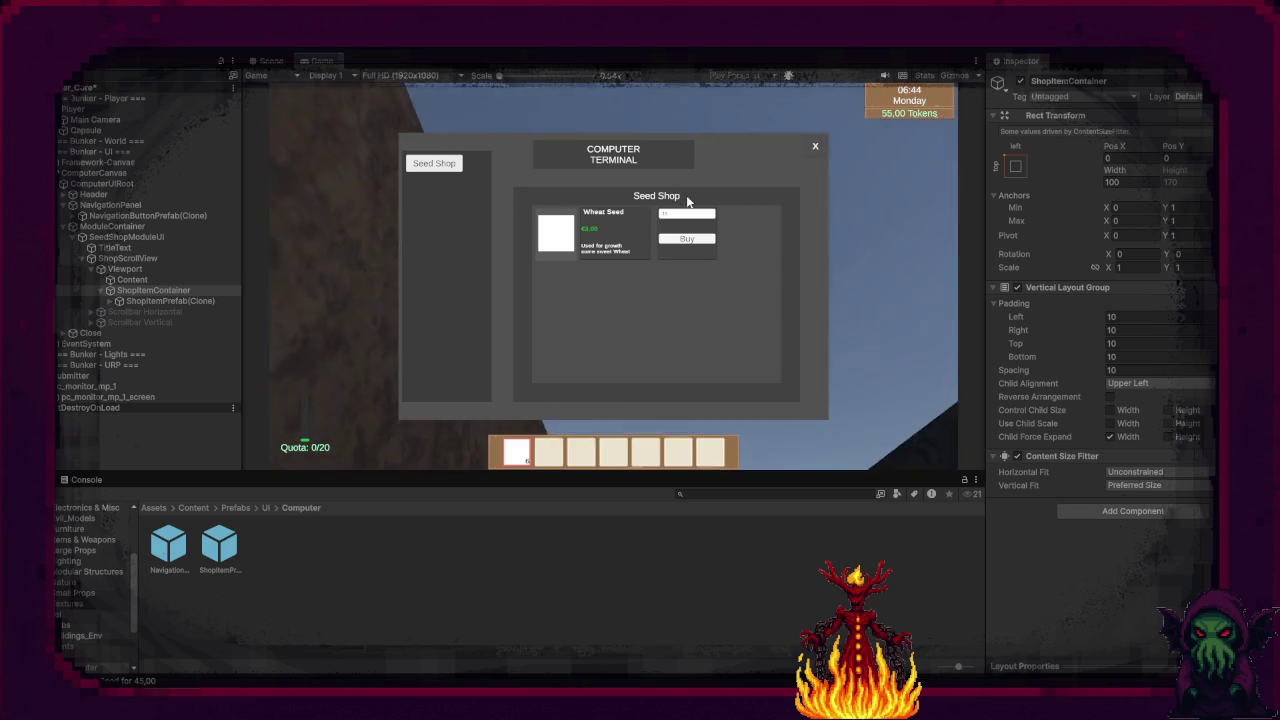
click(815, 146)
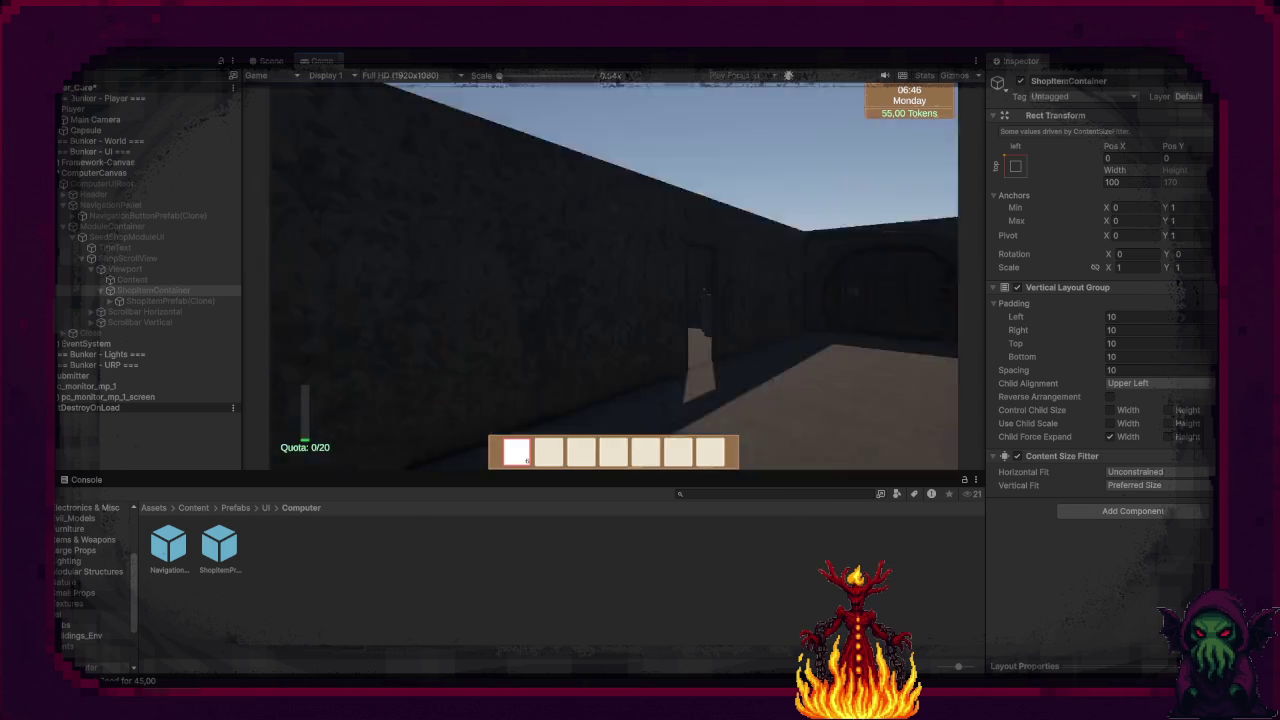
key(w)
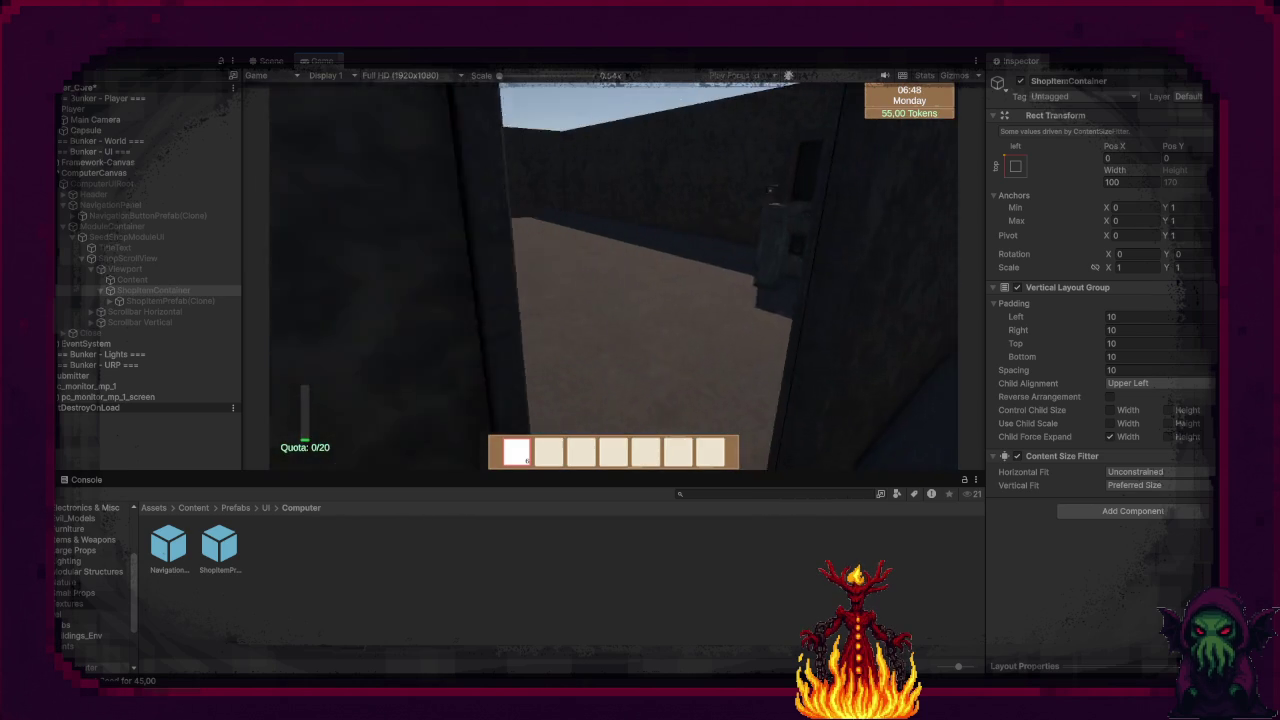
key(e)
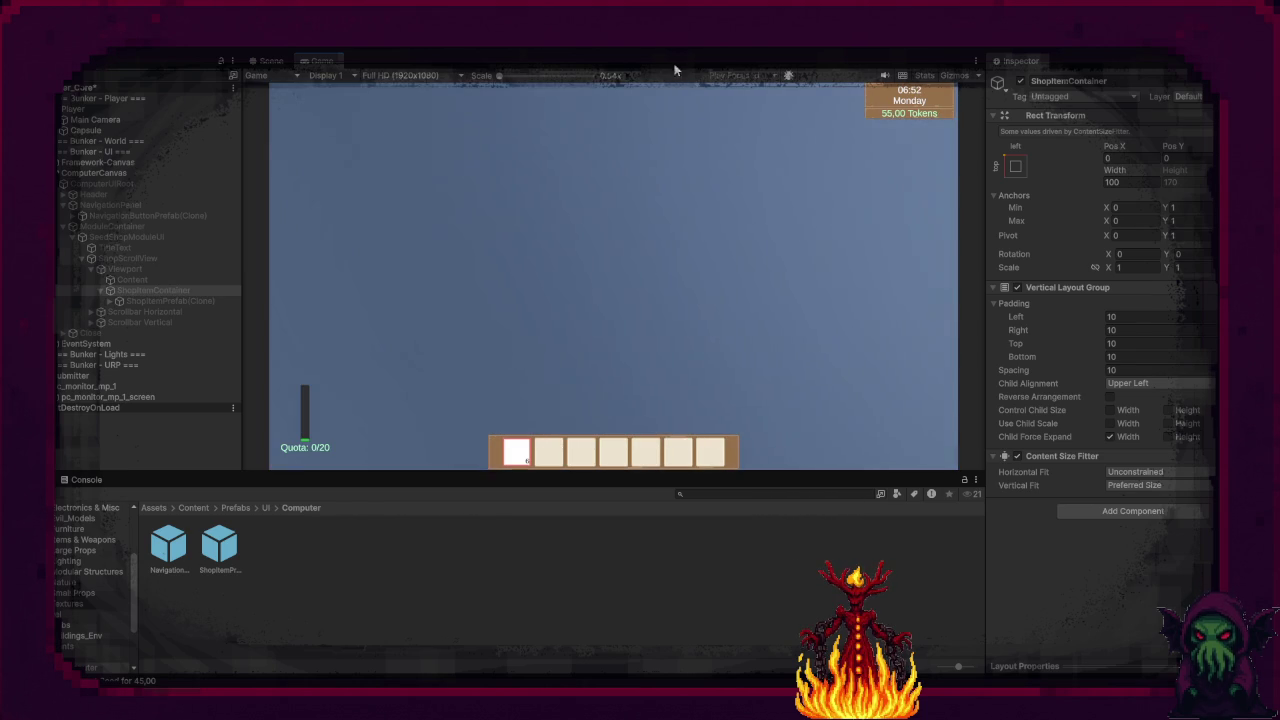
Step: Stop the game and clear the selection in the Scene view
click(636, 42)
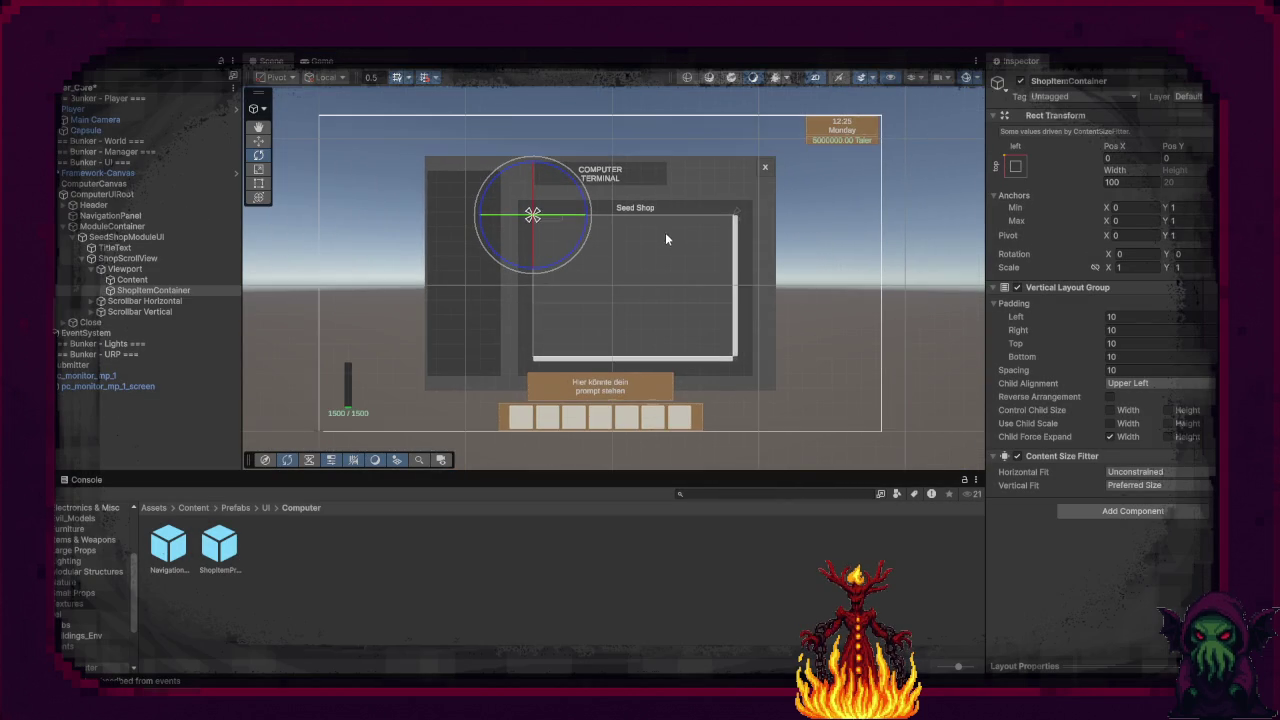
click(825, 280)
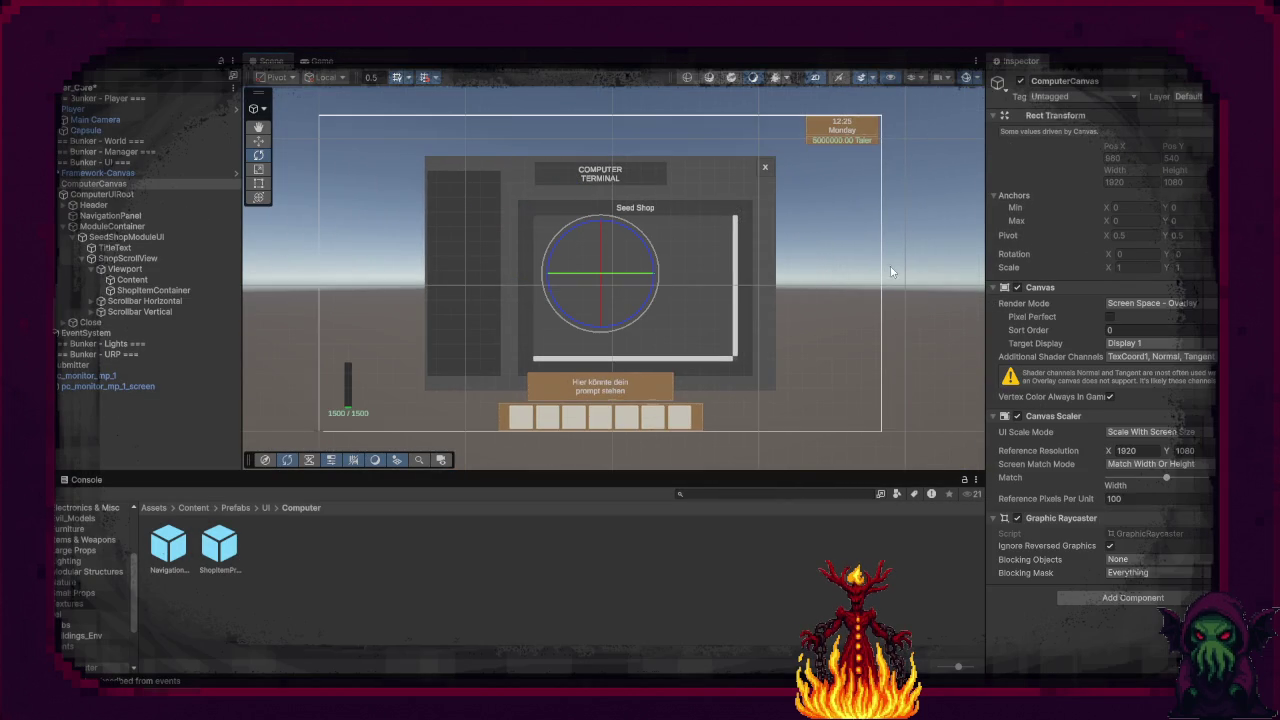
click(925, 258)
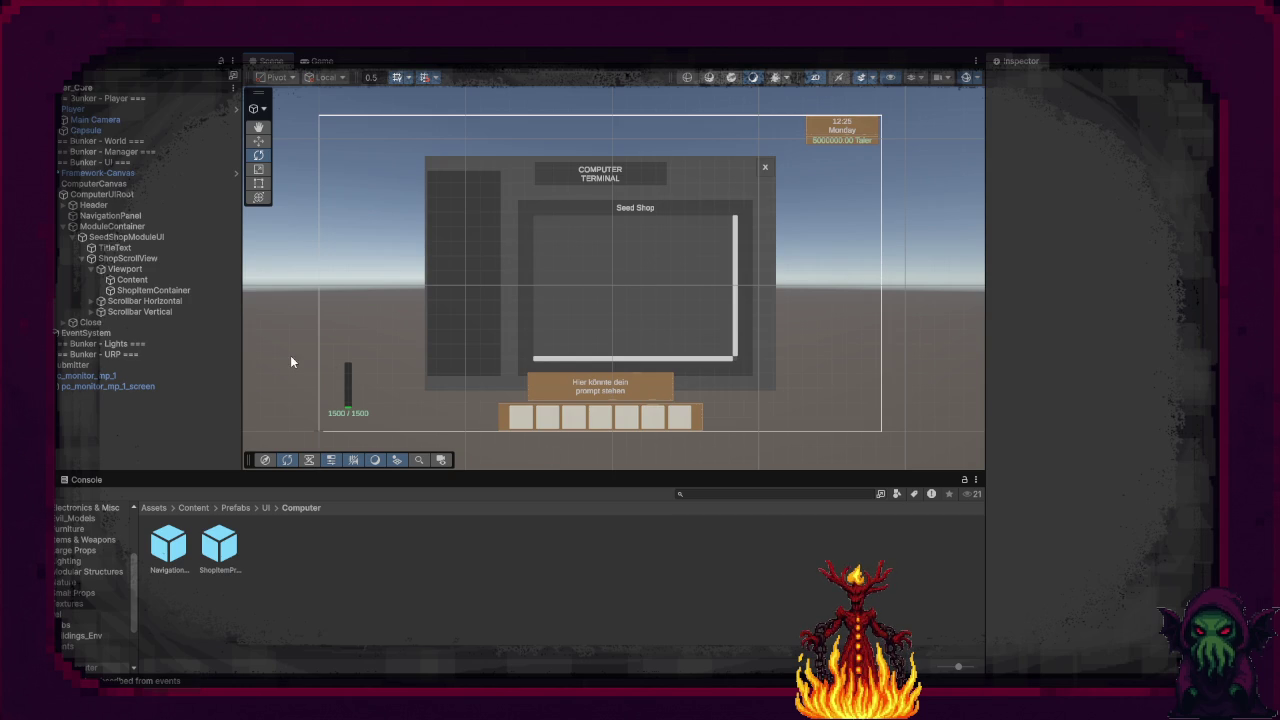
Step: Collapse SeedShopModuleUI, ModuleContainer, Header and ComputerUIRoot in the Hierarchy, then switch to Visual Studio
click(76, 238)
click(100, 226)
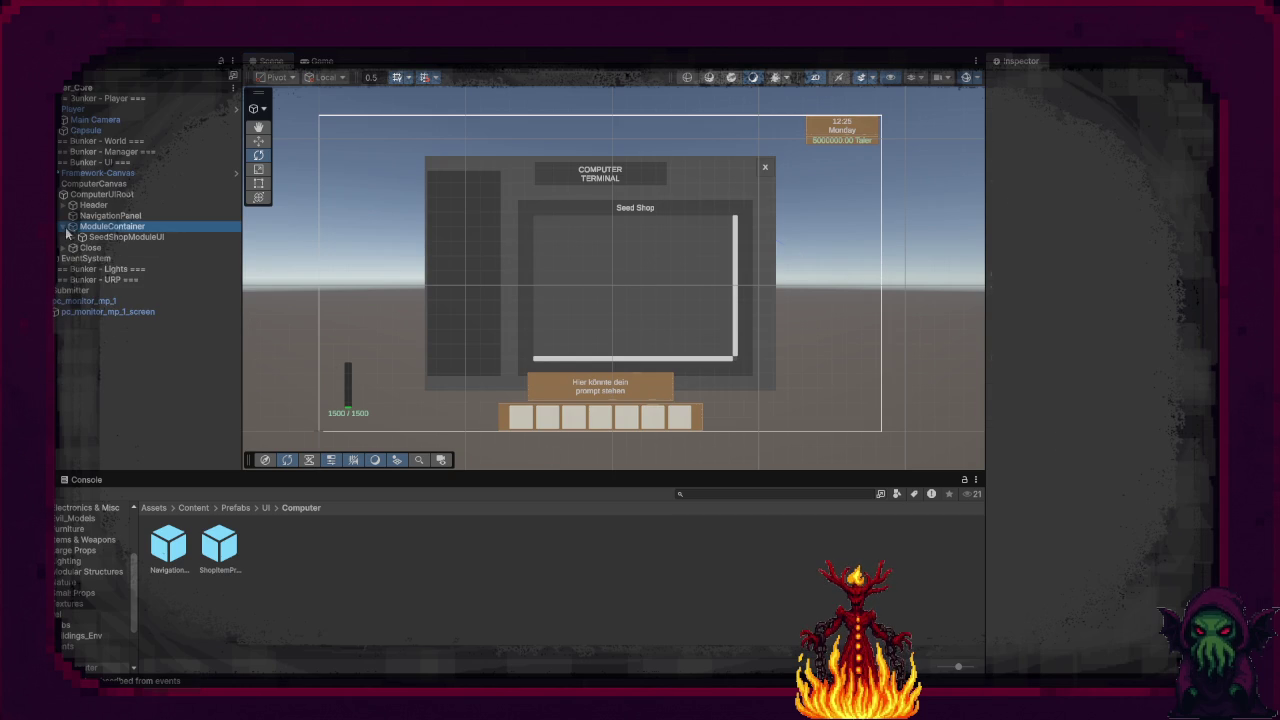
click(64, 226)
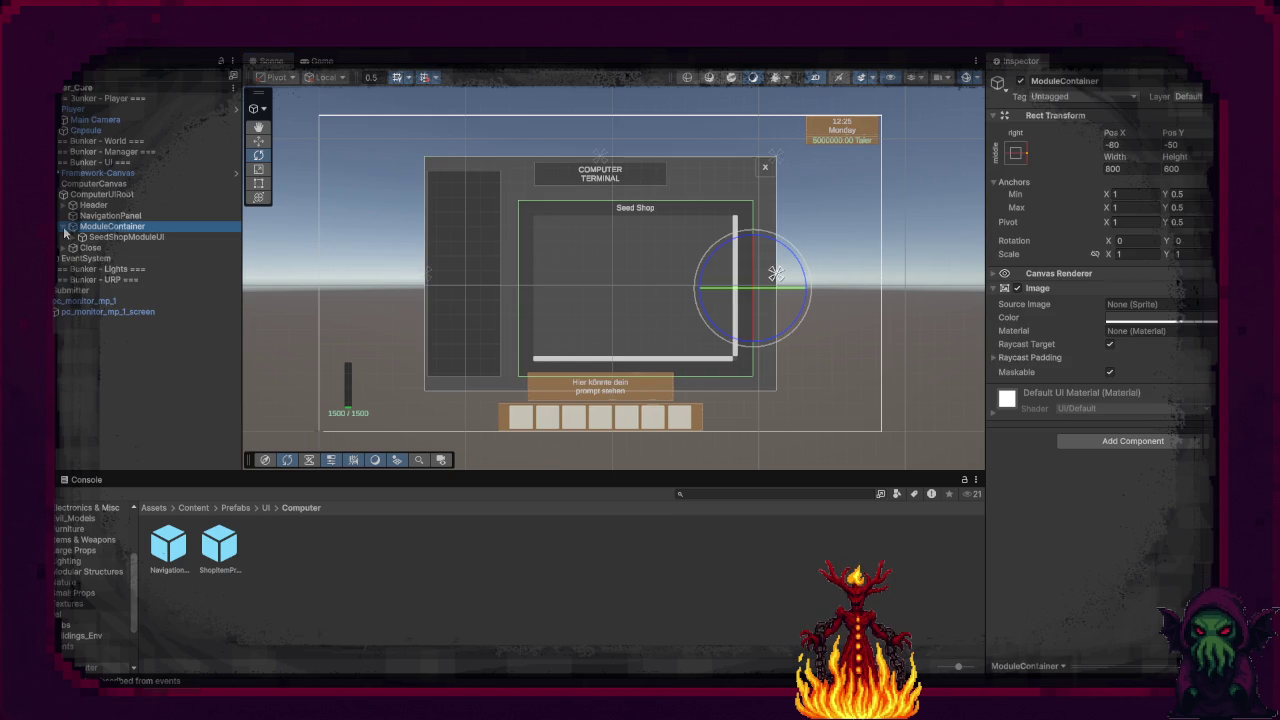
click(64, 205)
click(64, 205)
click(64, 194)
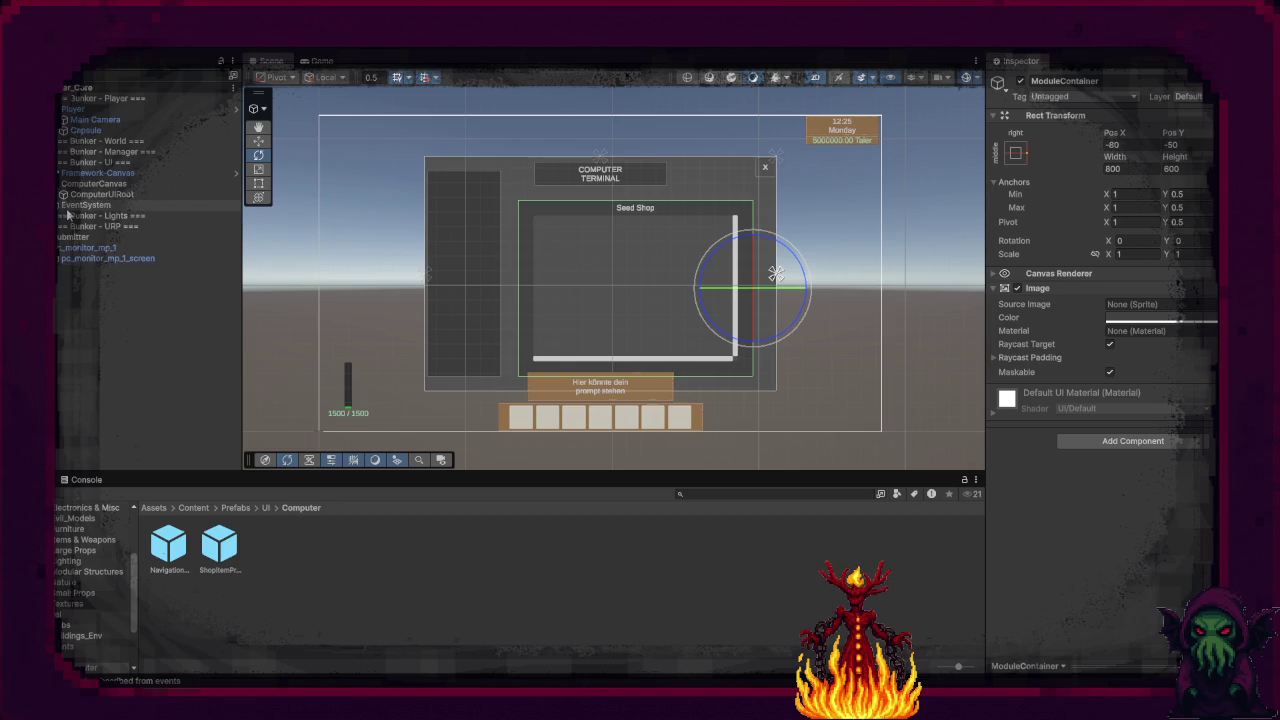
key(alt+Tab)
Step: Build the solution and jump to the Field.cs error in the Error List
scroll(370, 408, up, 7)
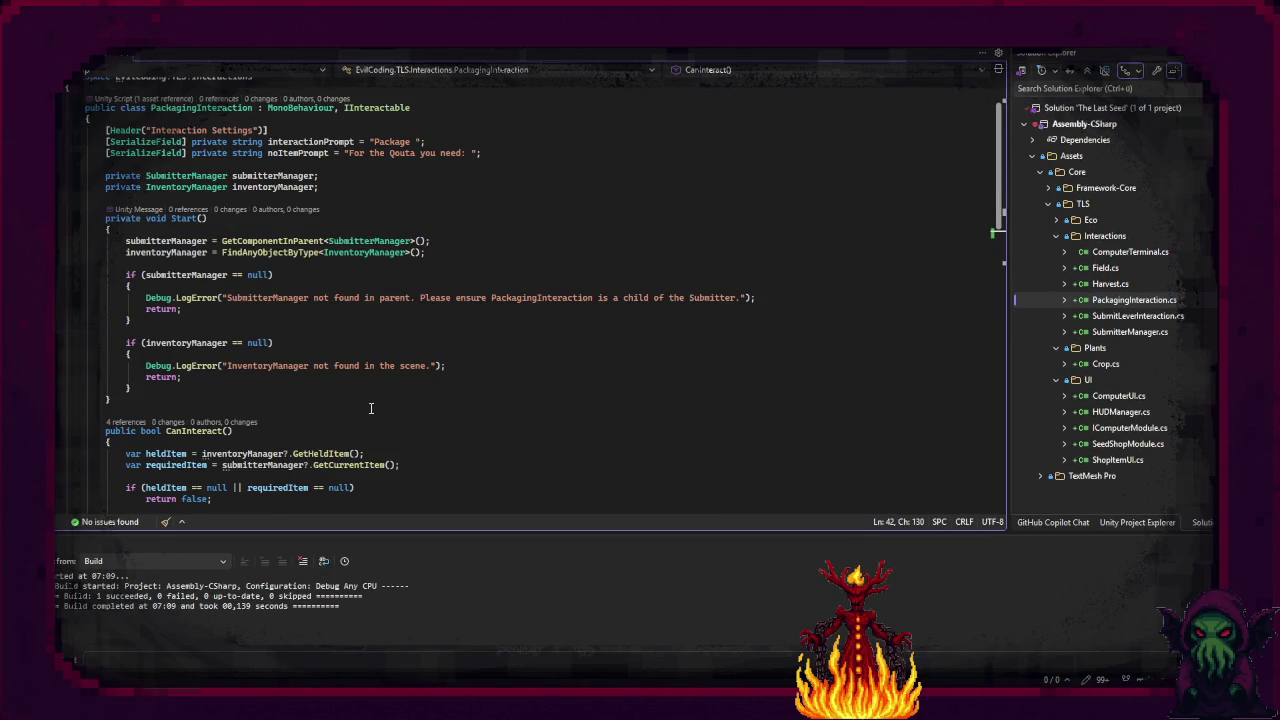
scroll(370, 408, up, 2)
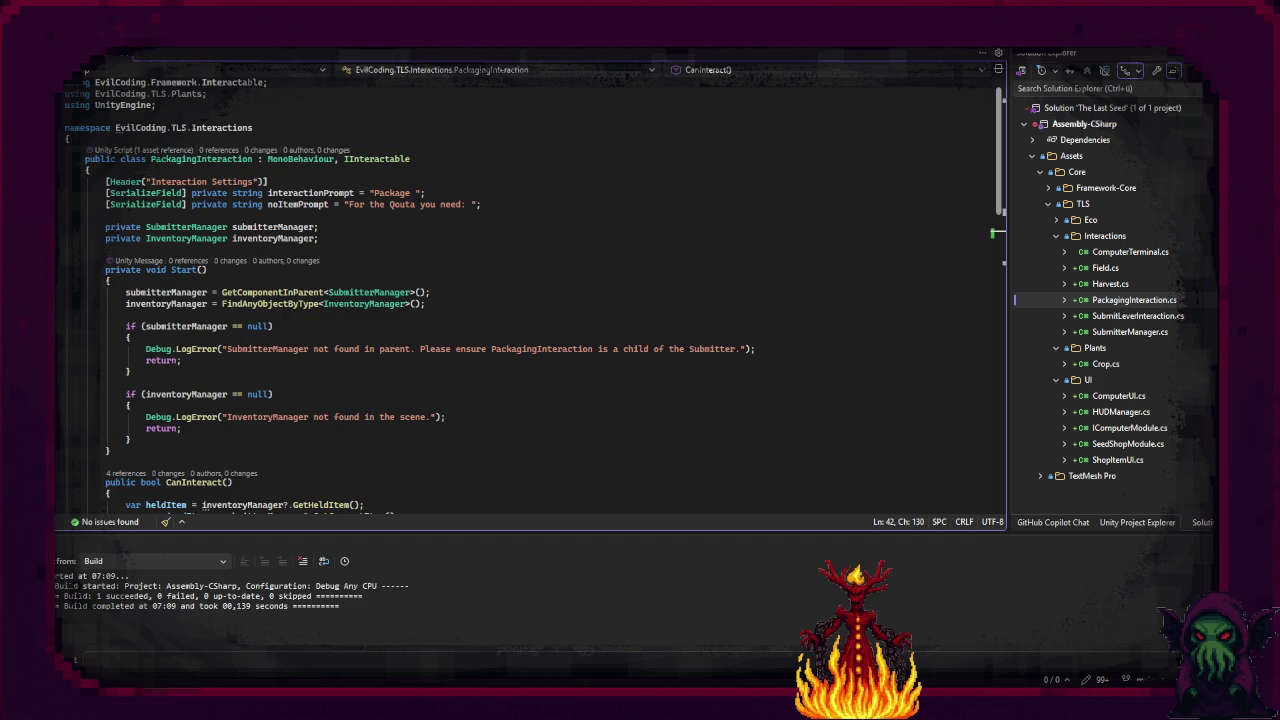
key(ctrl+shift+b)
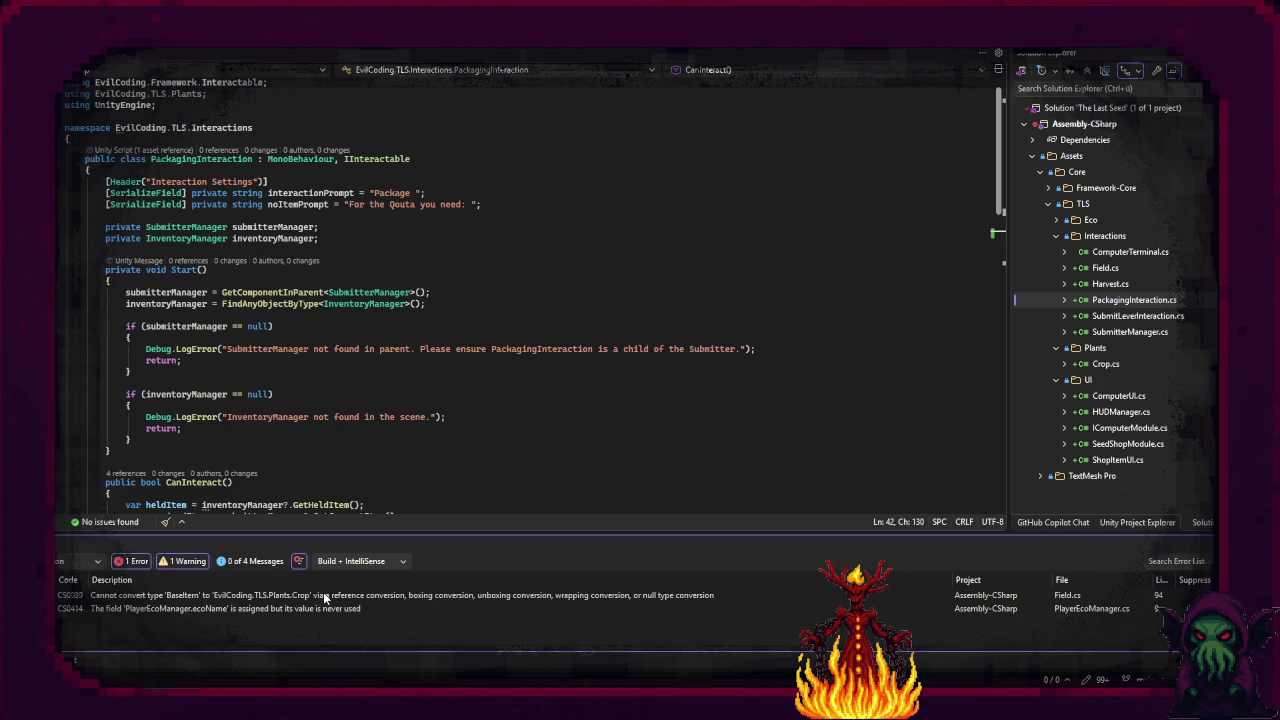
double_click(323, 595)
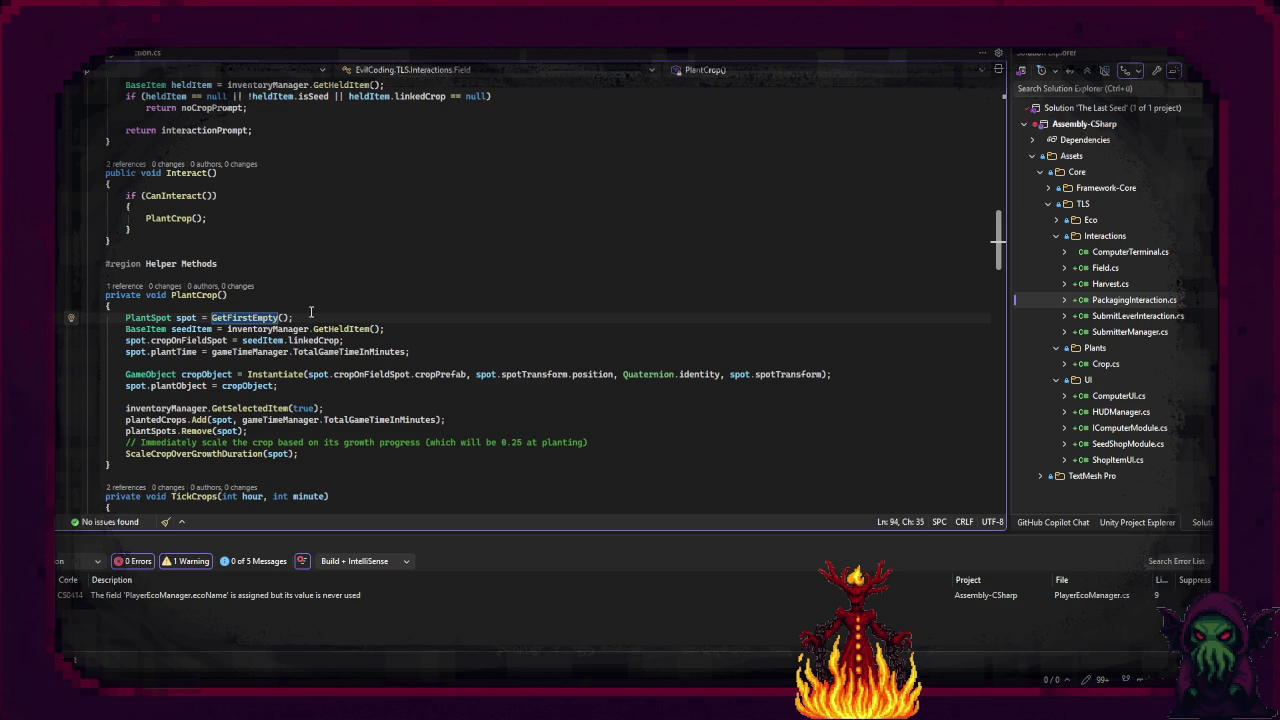
Step: Jump to the PlayerEcoManager ecoName warning, then open ComputerUI.cs
scroll(310, 313, up, 9)
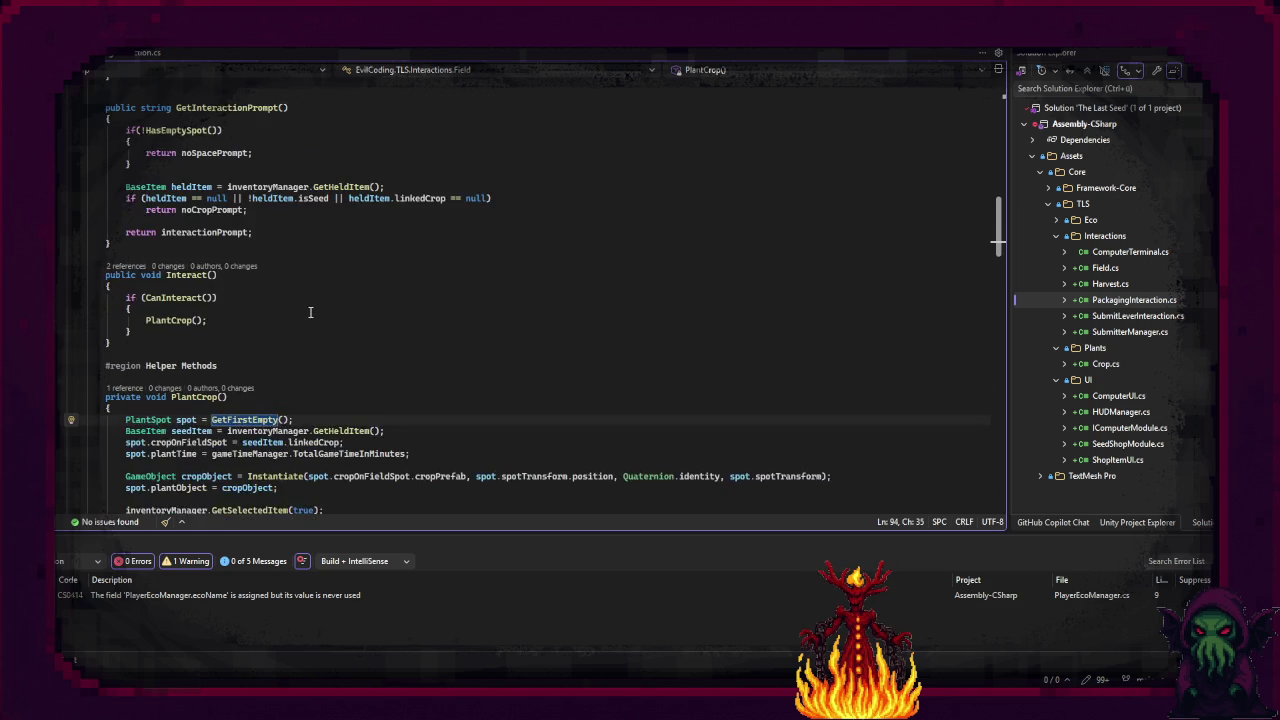
double_click(283, 595)
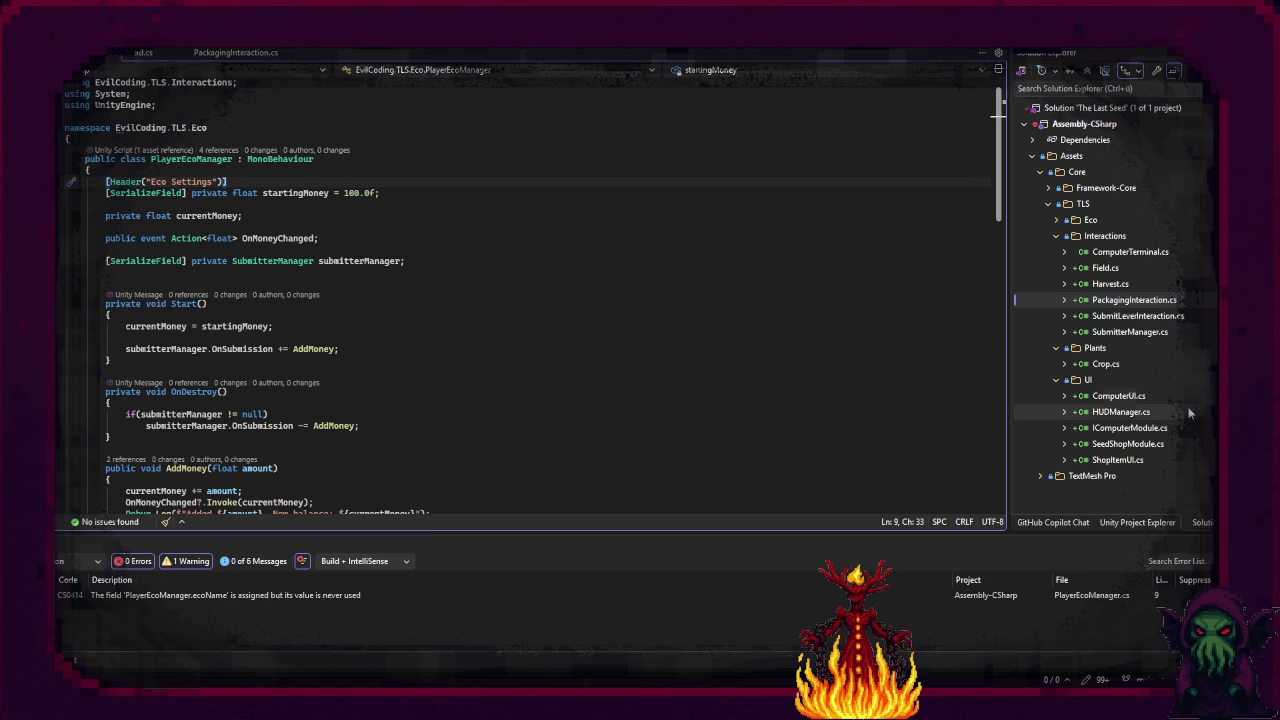
double_click(1118, 395)
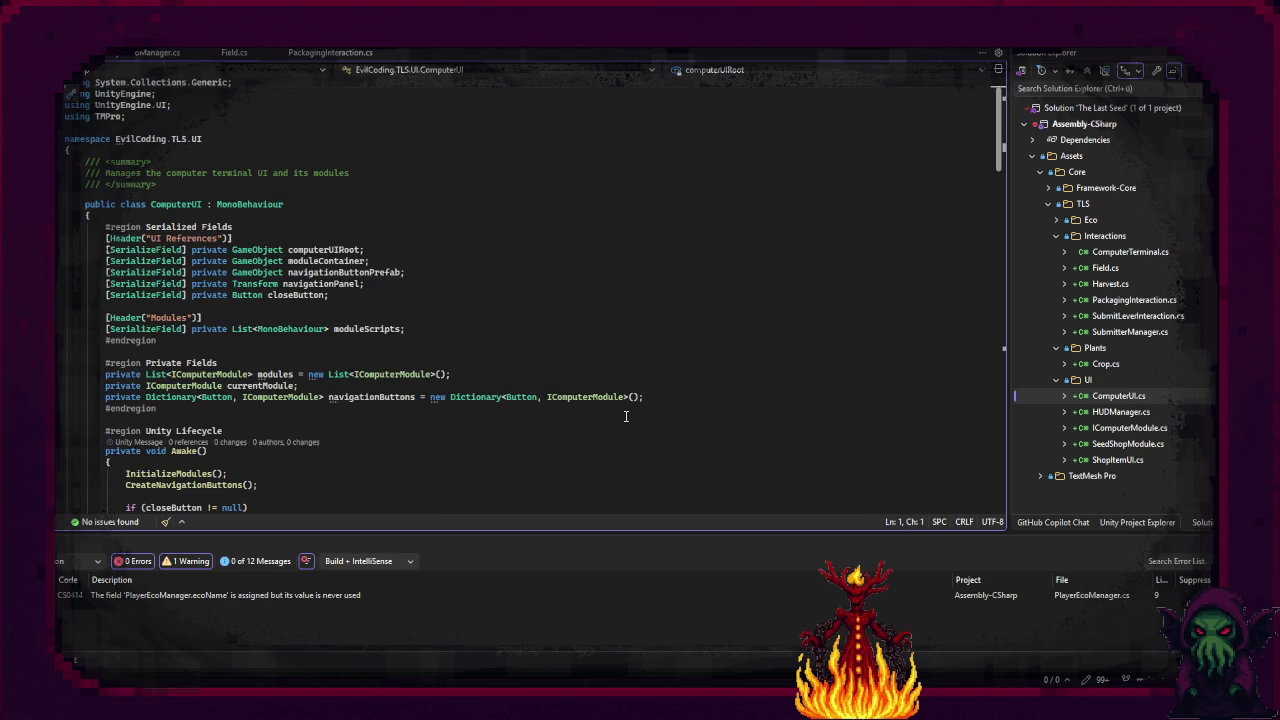
Step: Scroll through ComputerUI.cs reviewing its fields, Awake, OnDestroy, InitializeModules and CreateNavigationButtons
scroll(626, 416, down, 1)
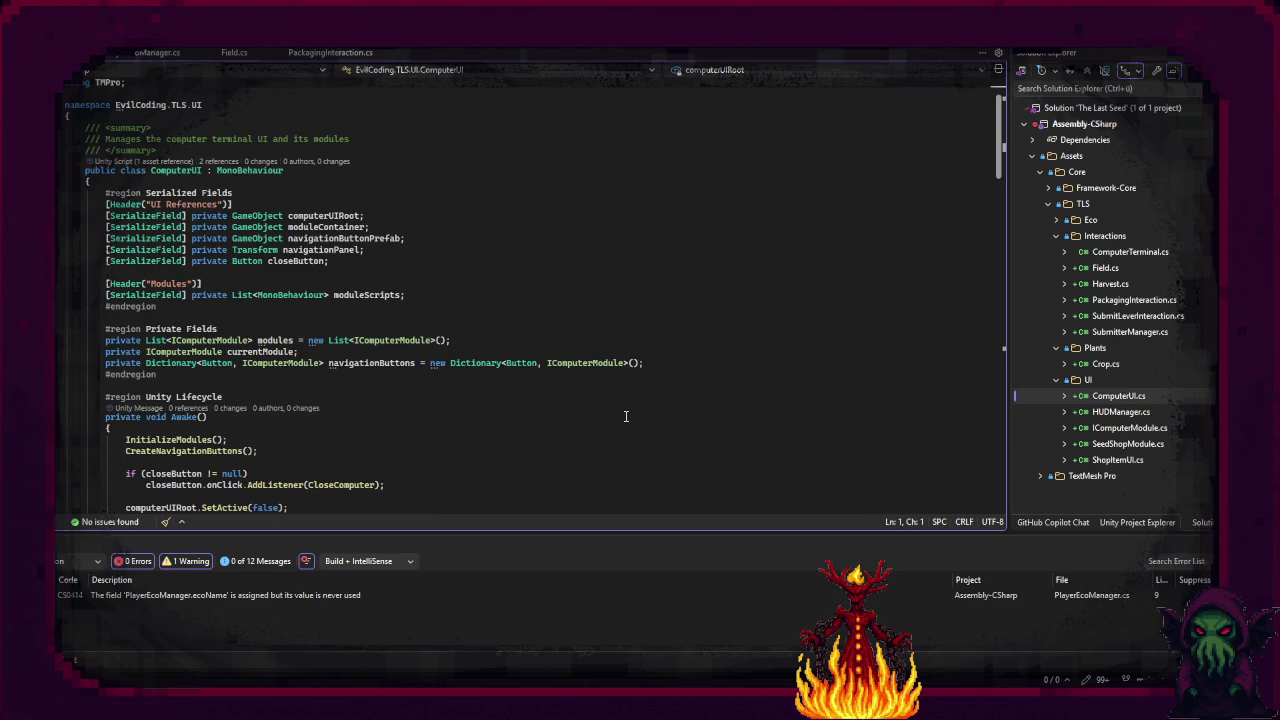
scroll(626, 416, down, 1)
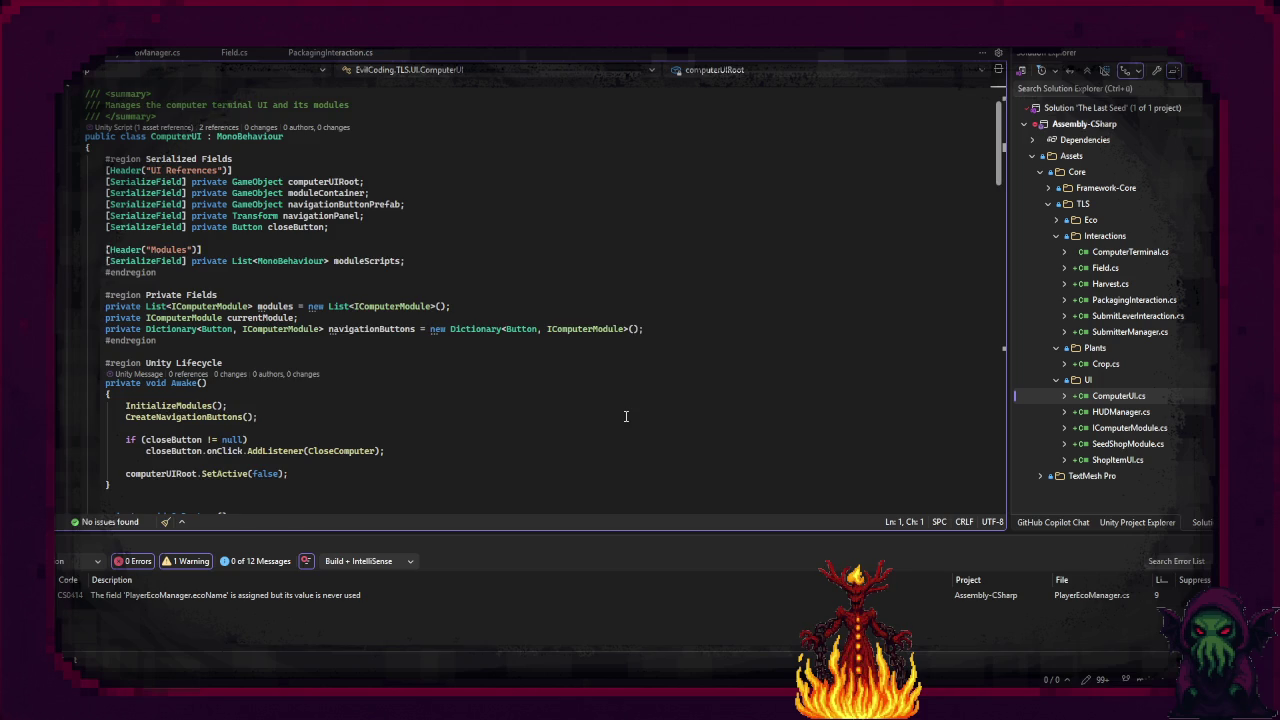
scroll(626, 416, down, 1)
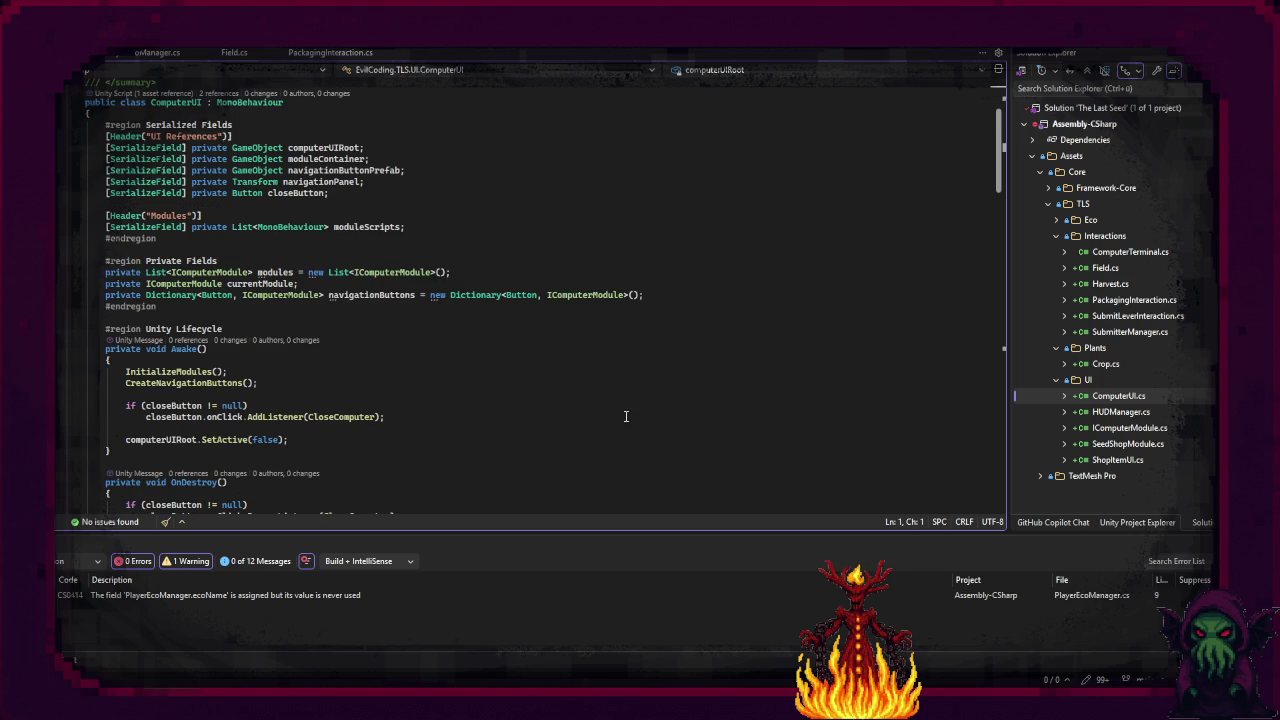
scroll(626, 416, down, 1)
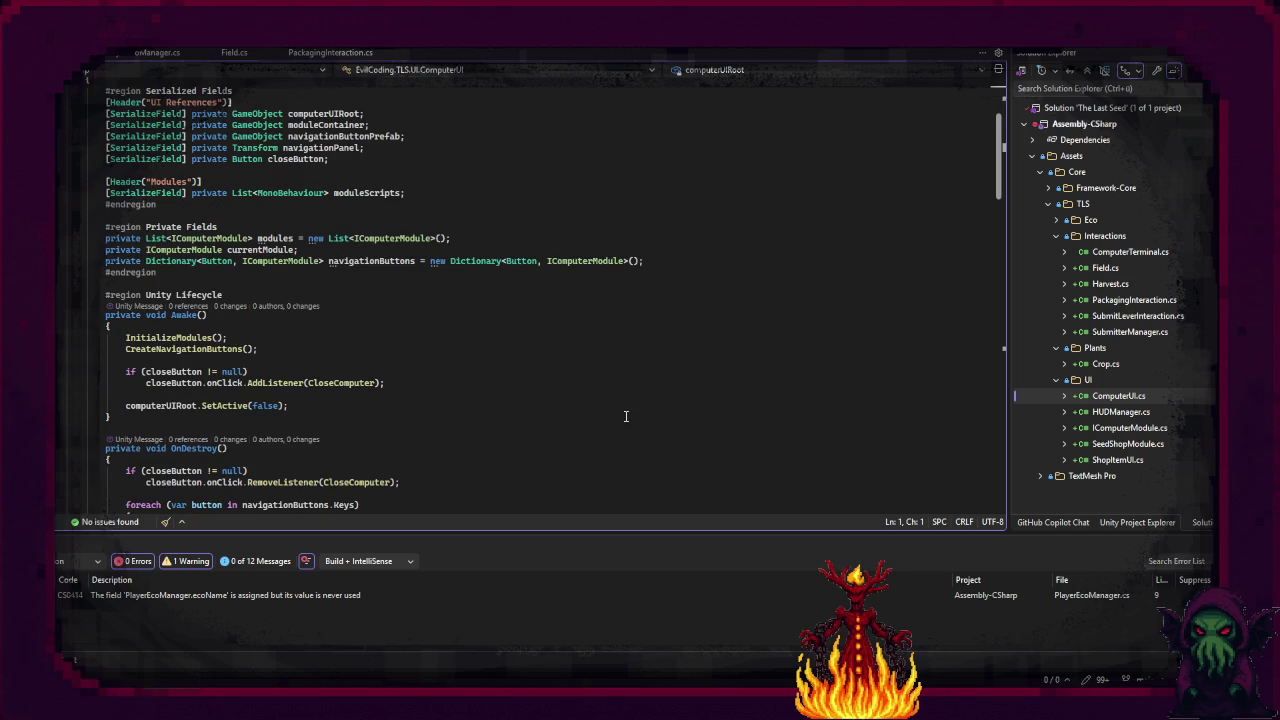
scroll(626, 416, down, 1)
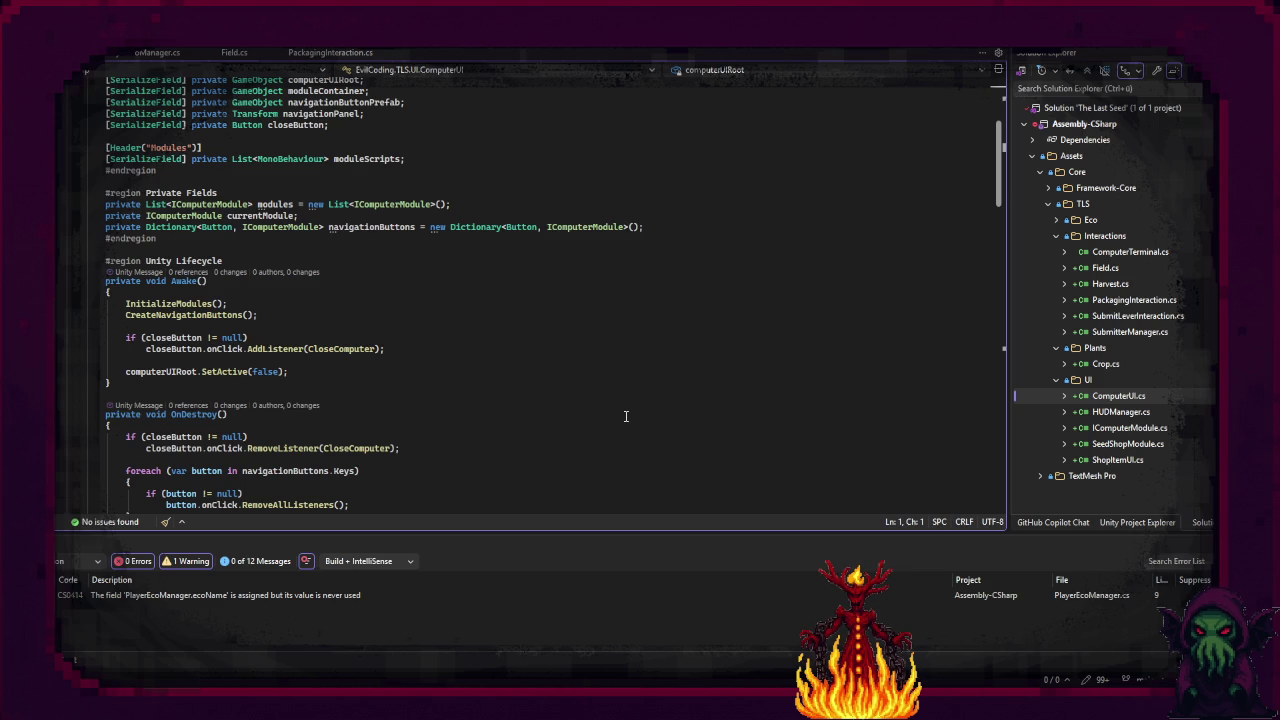
scroll(626, 416, down, 1)
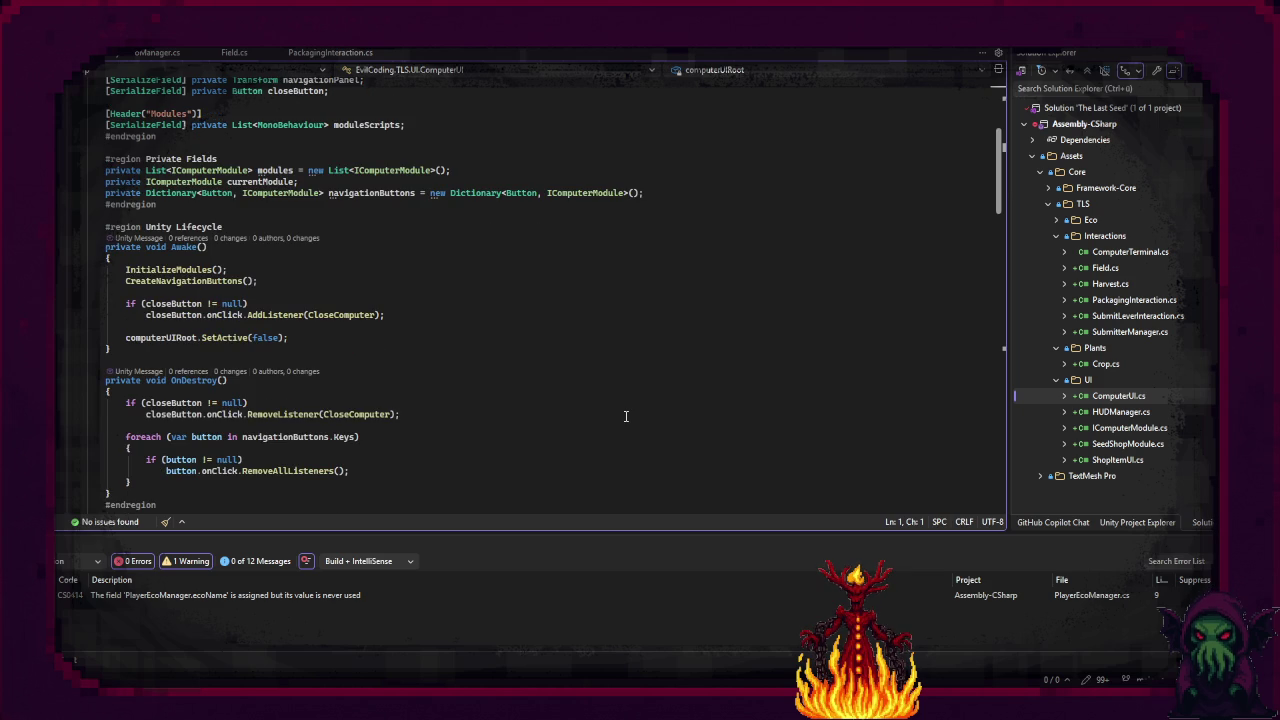
scroll(626, 416, down, 3)
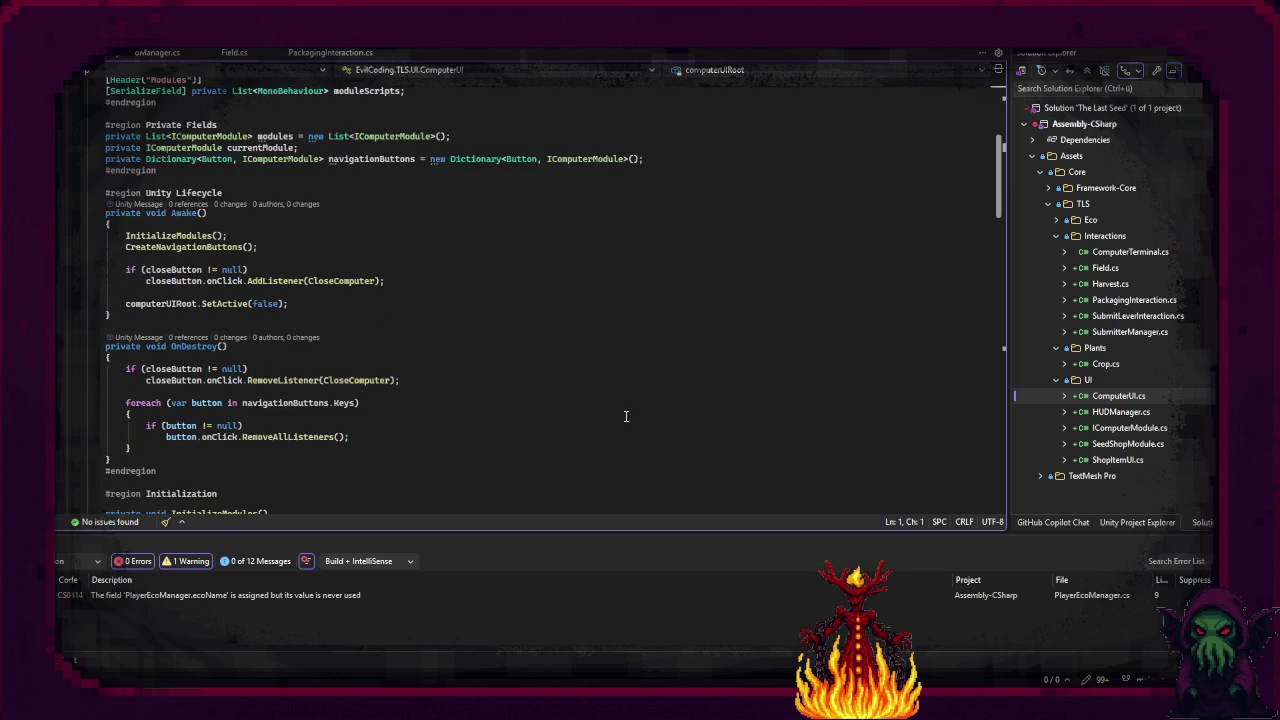
scroll(626, 416, down, 4)
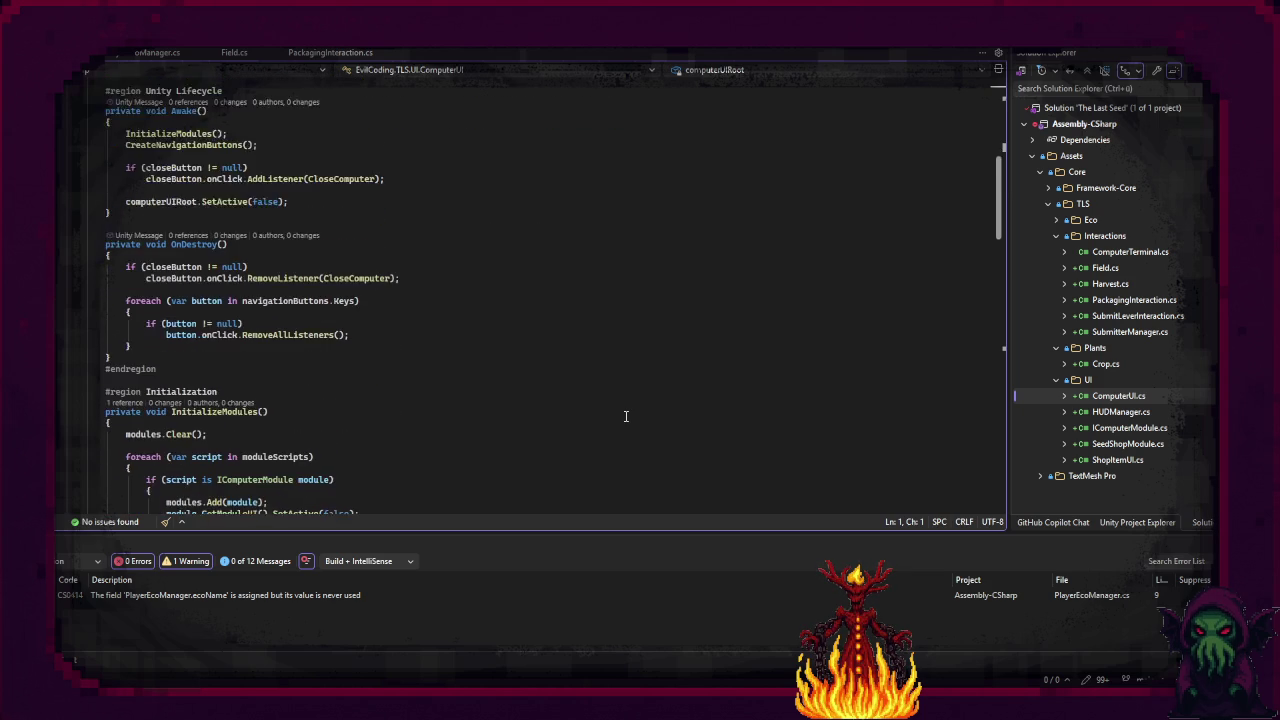
scroll(626, 416, down, 3)
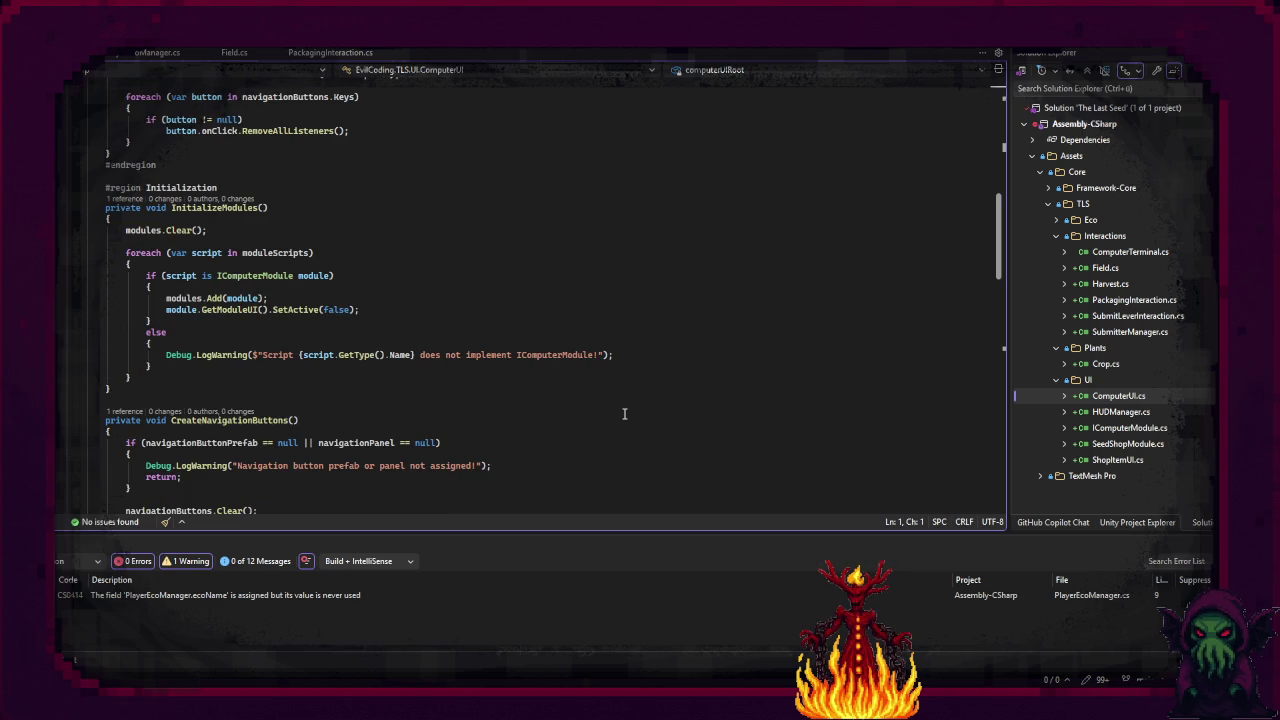
scroll(325, 230, up, 13)
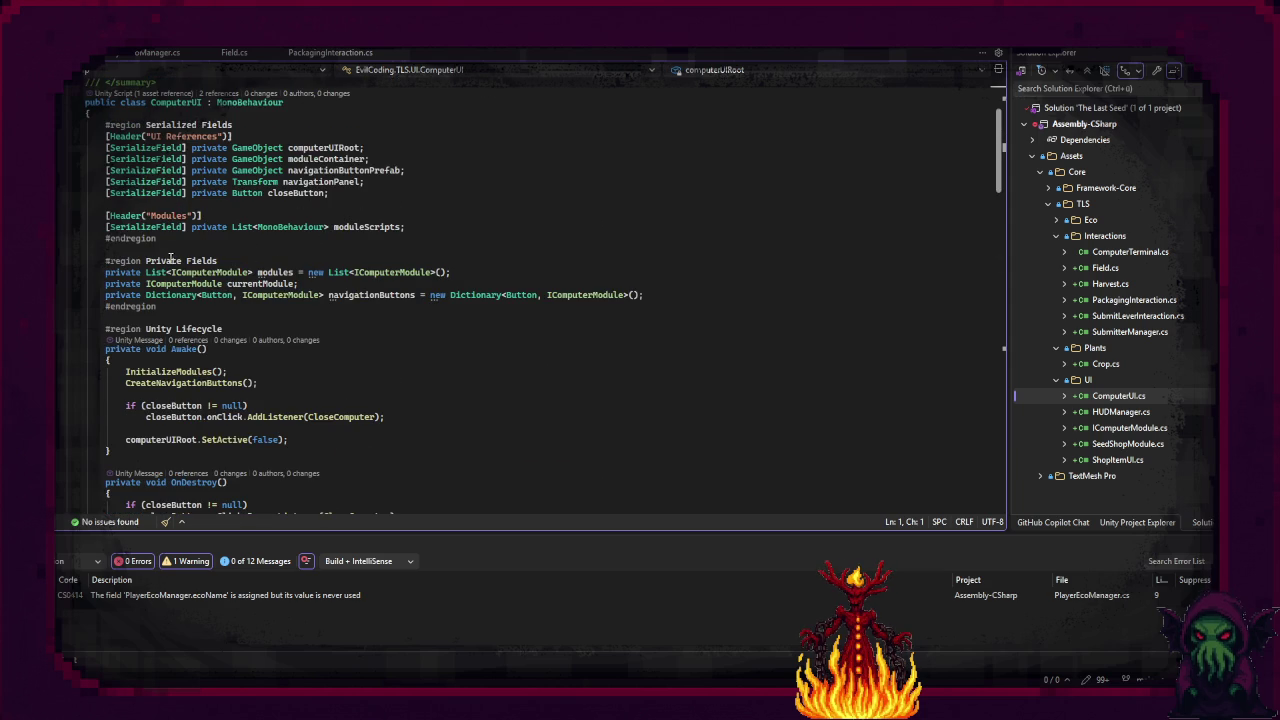
Step: Declare 'private InputManager inputManager;' below the navigationButtons field, then scroll down to OpenComputer
click(711, 295)
key(Return)
text(priv)
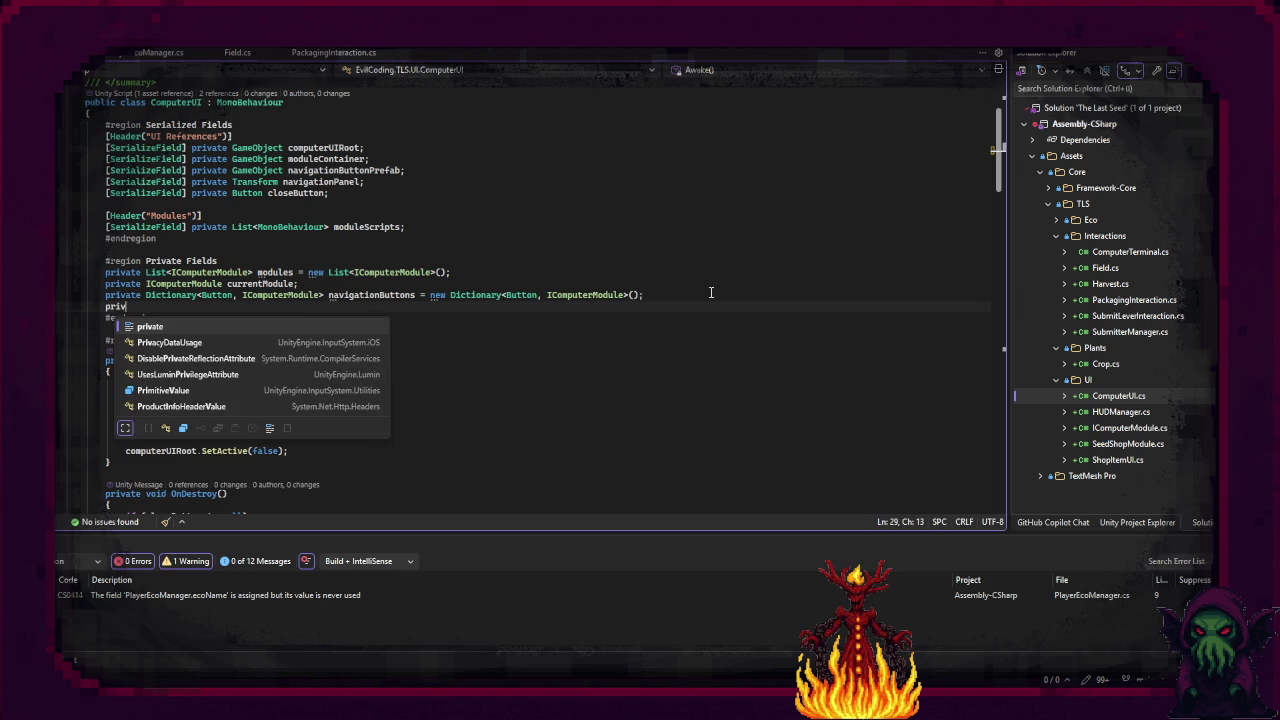
text(ate InputMana)
key(Tab)
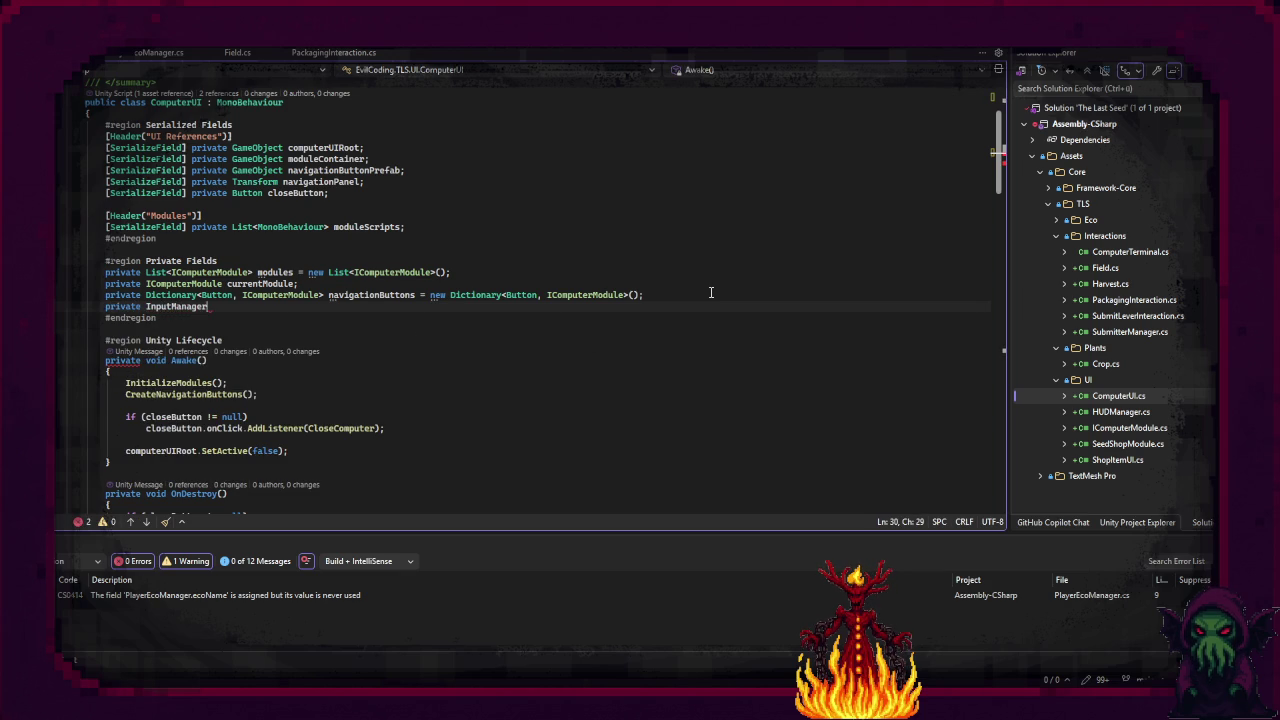
key(Tab)
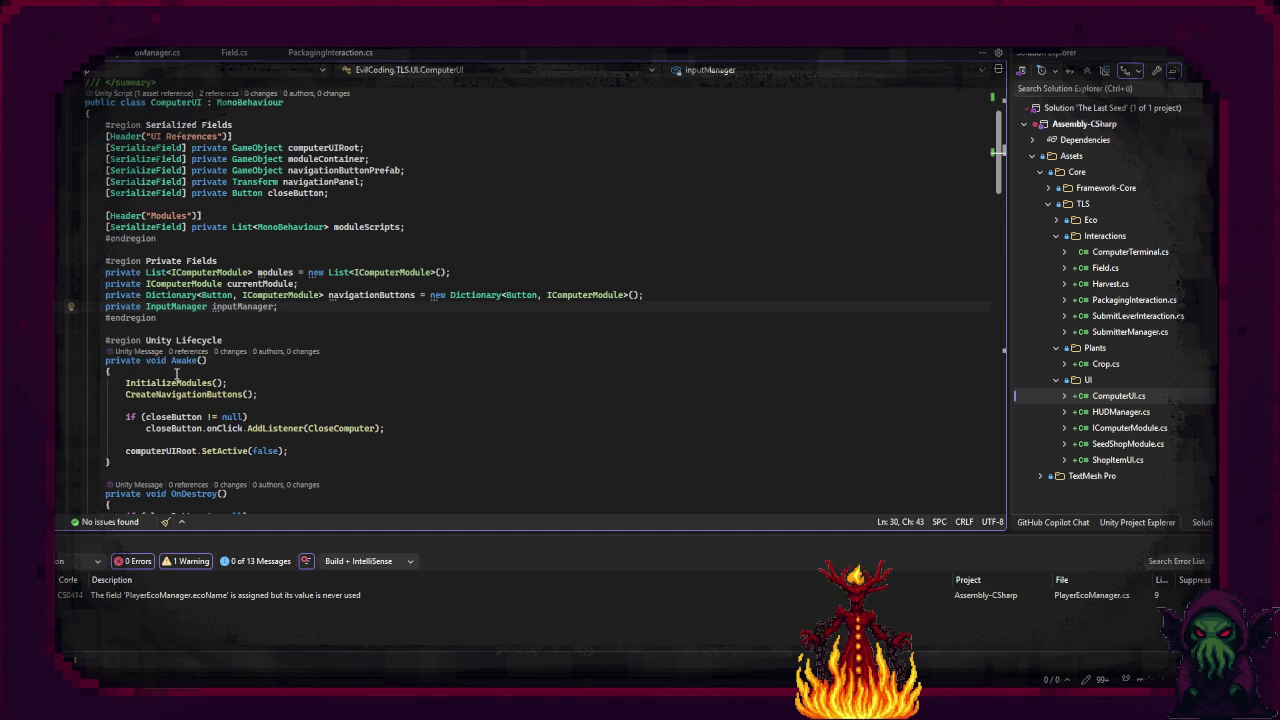
scroll(180, 350, down, 3)
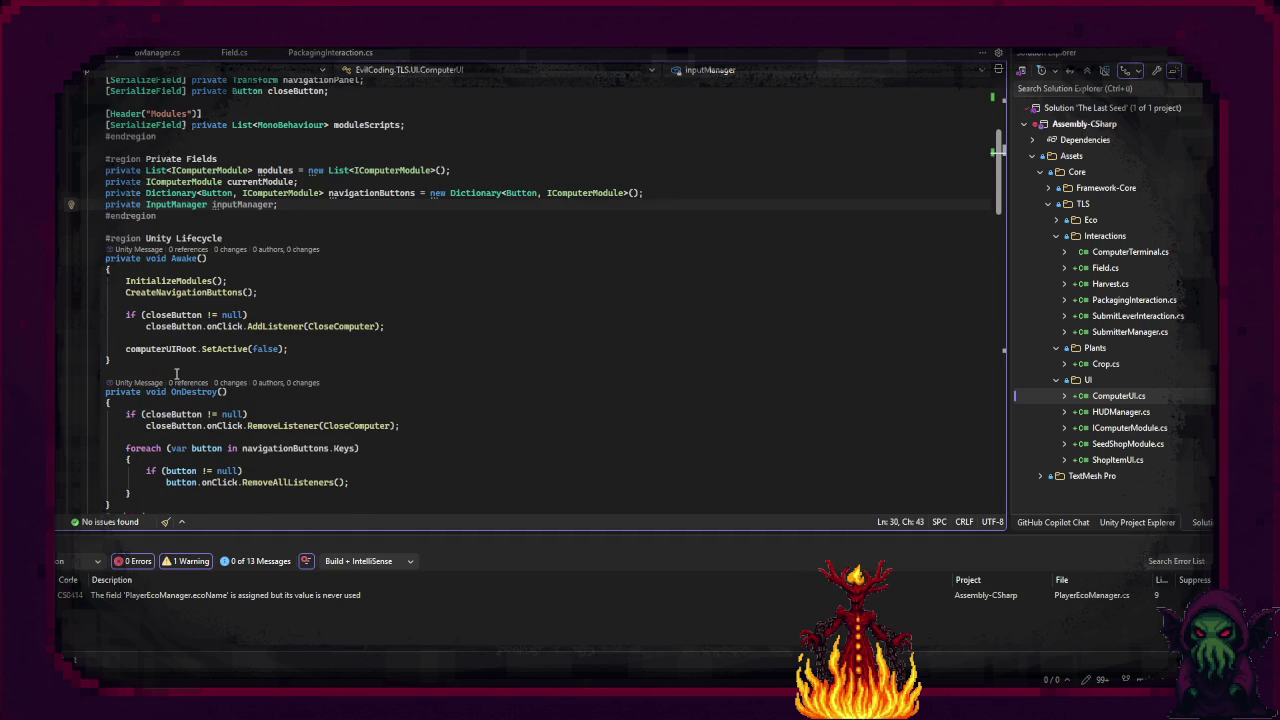
scroll(176, 373, down, 5)
scroll(177, 373, down, 7)
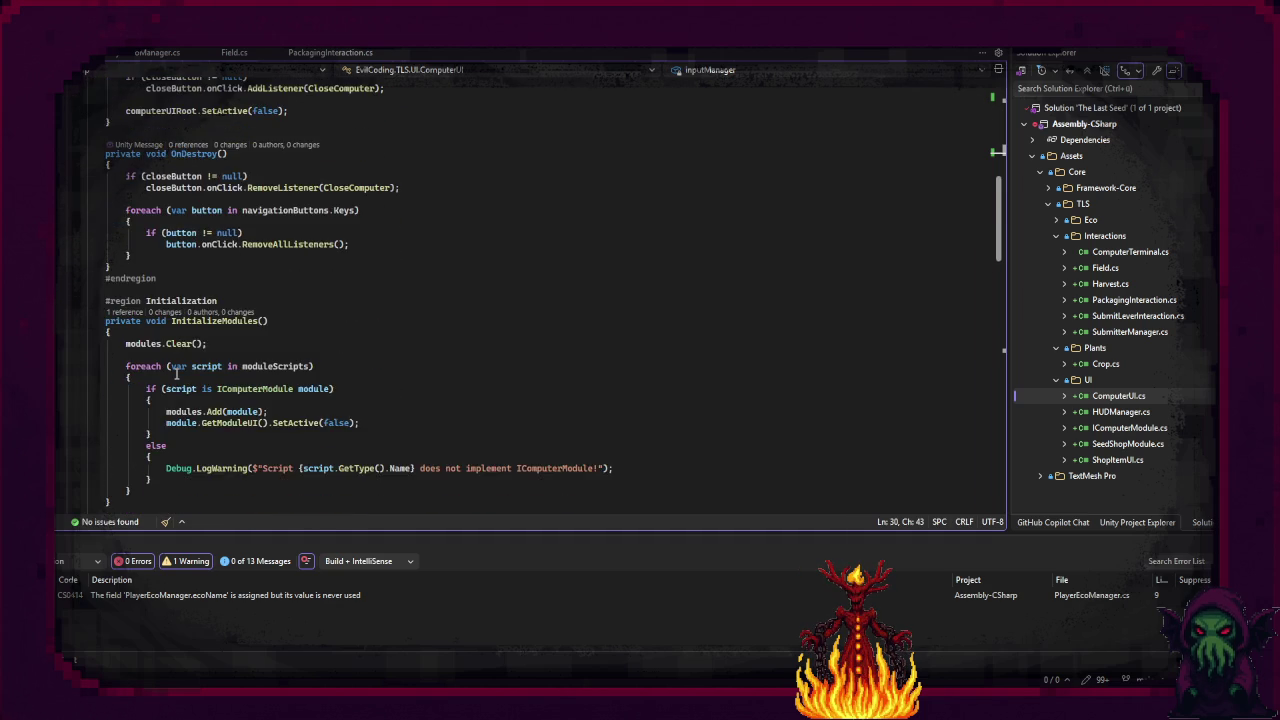
scroll(177, 373, down, 5)
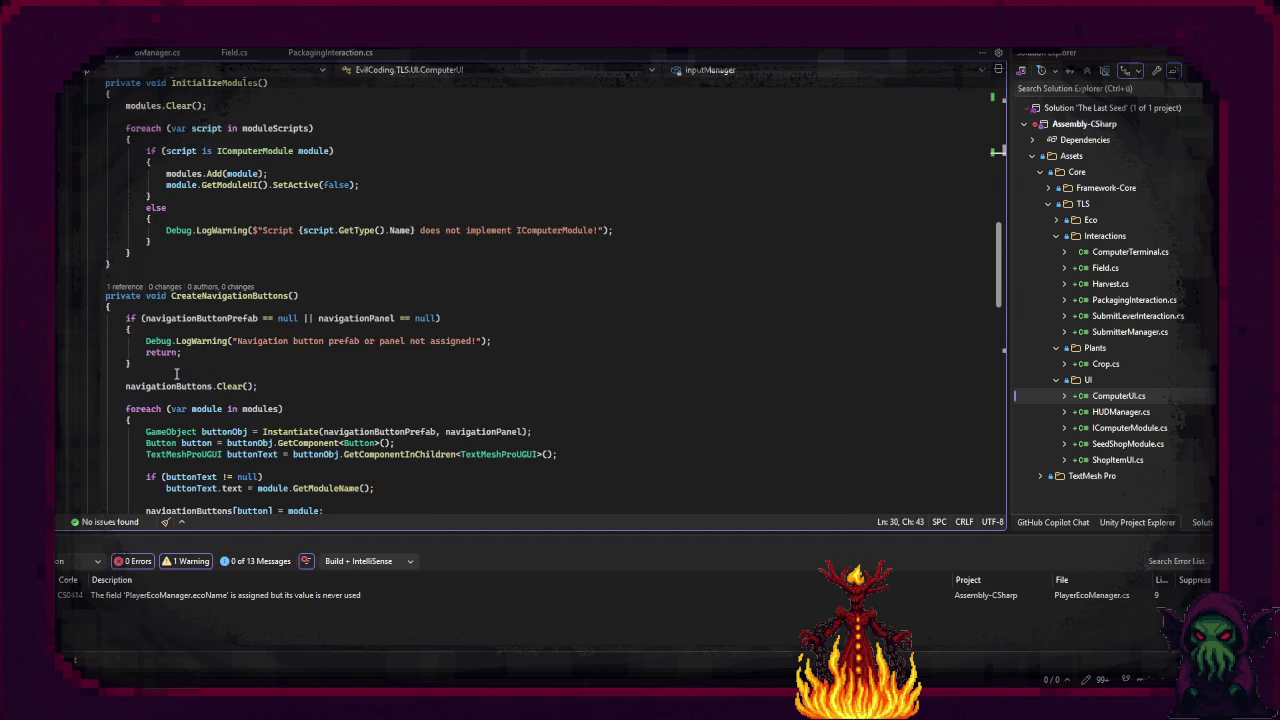
scroll(176, 373, down, 5)
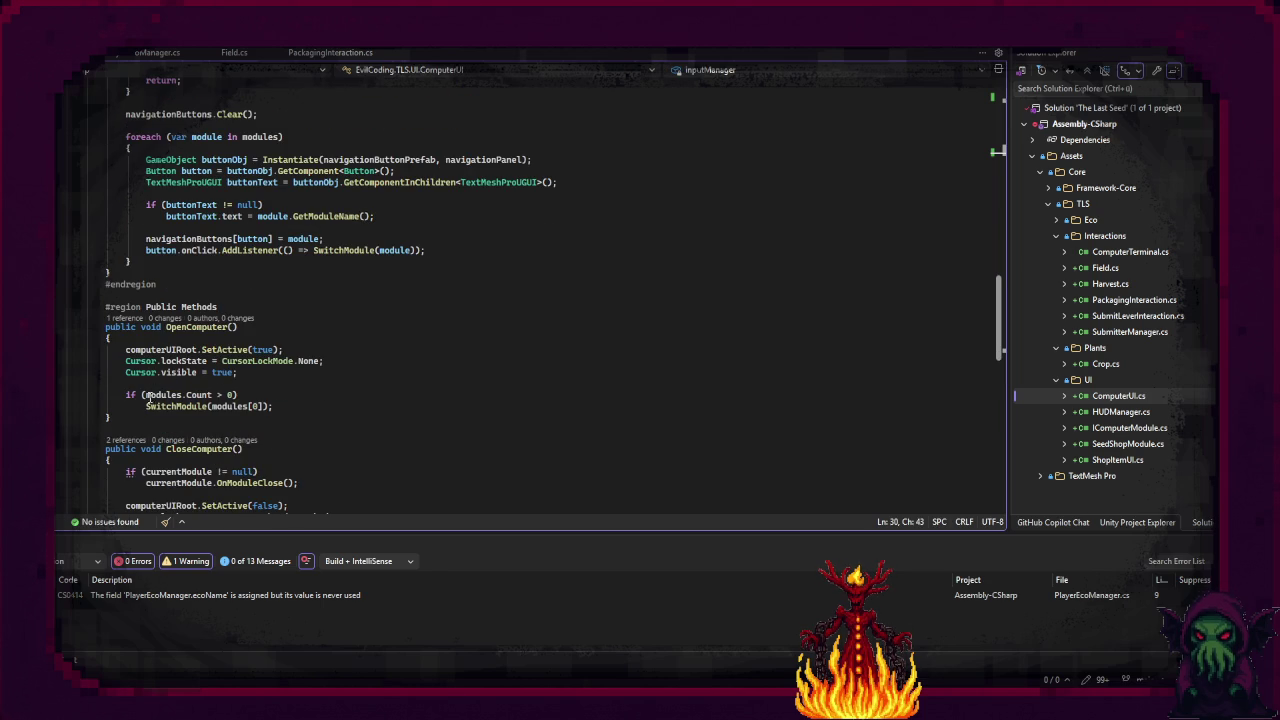
Step: Start a new line after SwitchModule in OpenComputer, typing then removing an InputManager class reference
click(290, 405)
key(Return)
key(Return)
text(input)
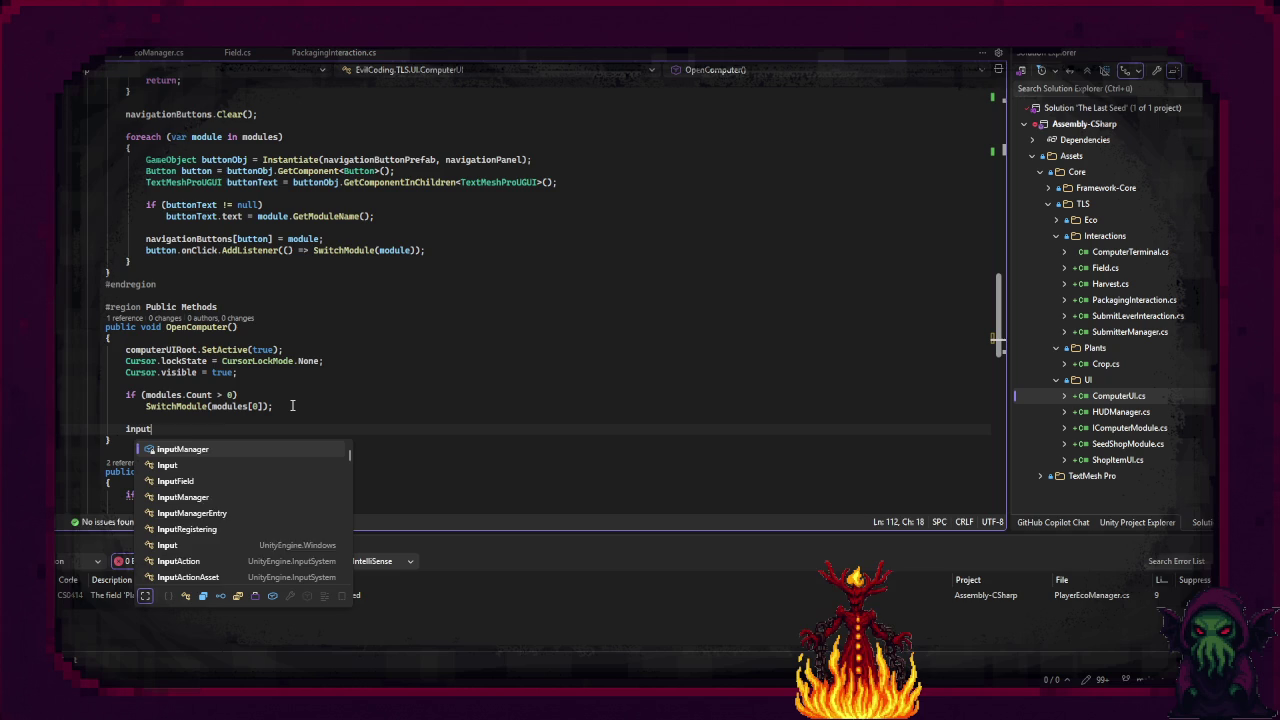
text(Manager.)
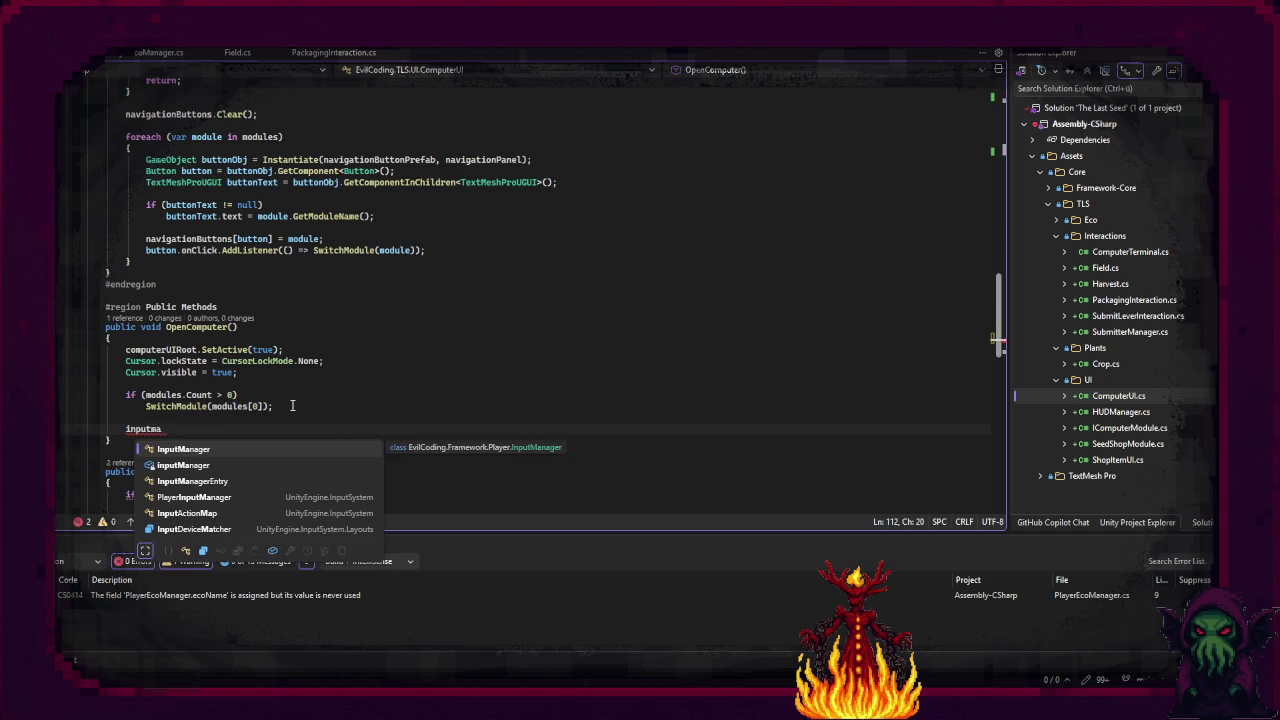
key(Tab)
text(.)
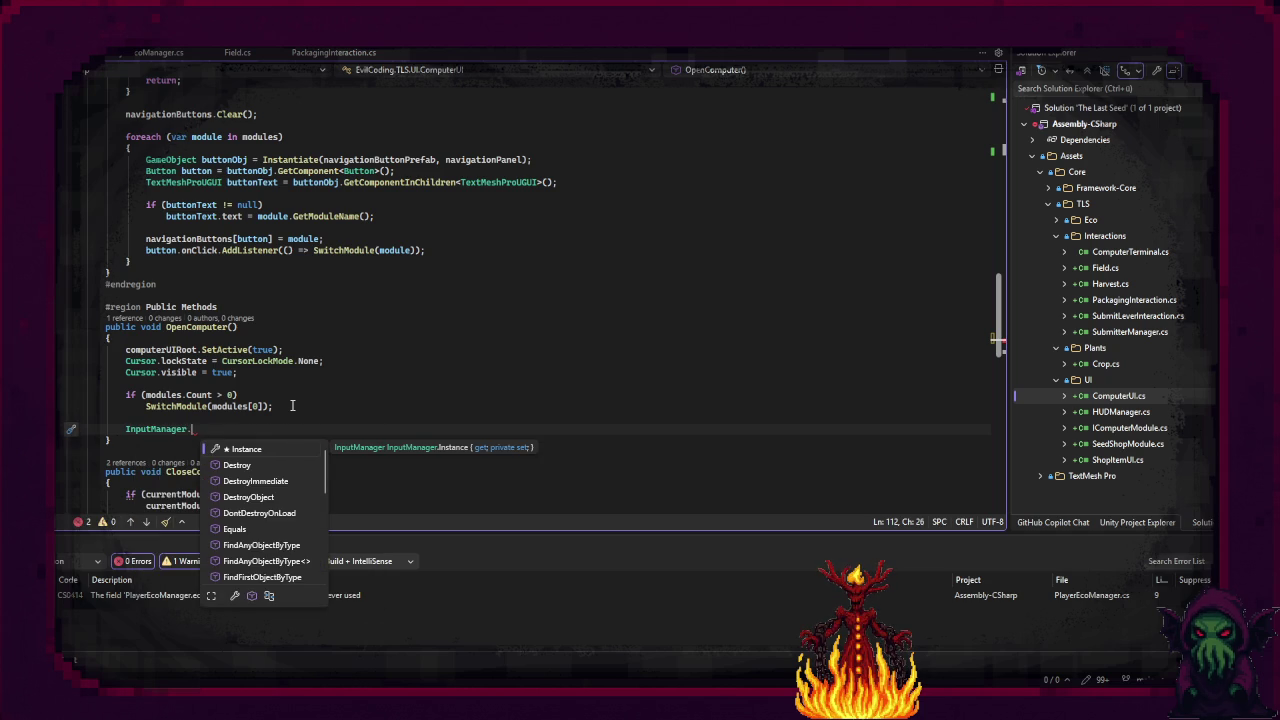
key(BackSpace)
key(ctrl+BackSpace)
Step: Write the inputManager field followed by a dot and browse its member list
text(inputma)
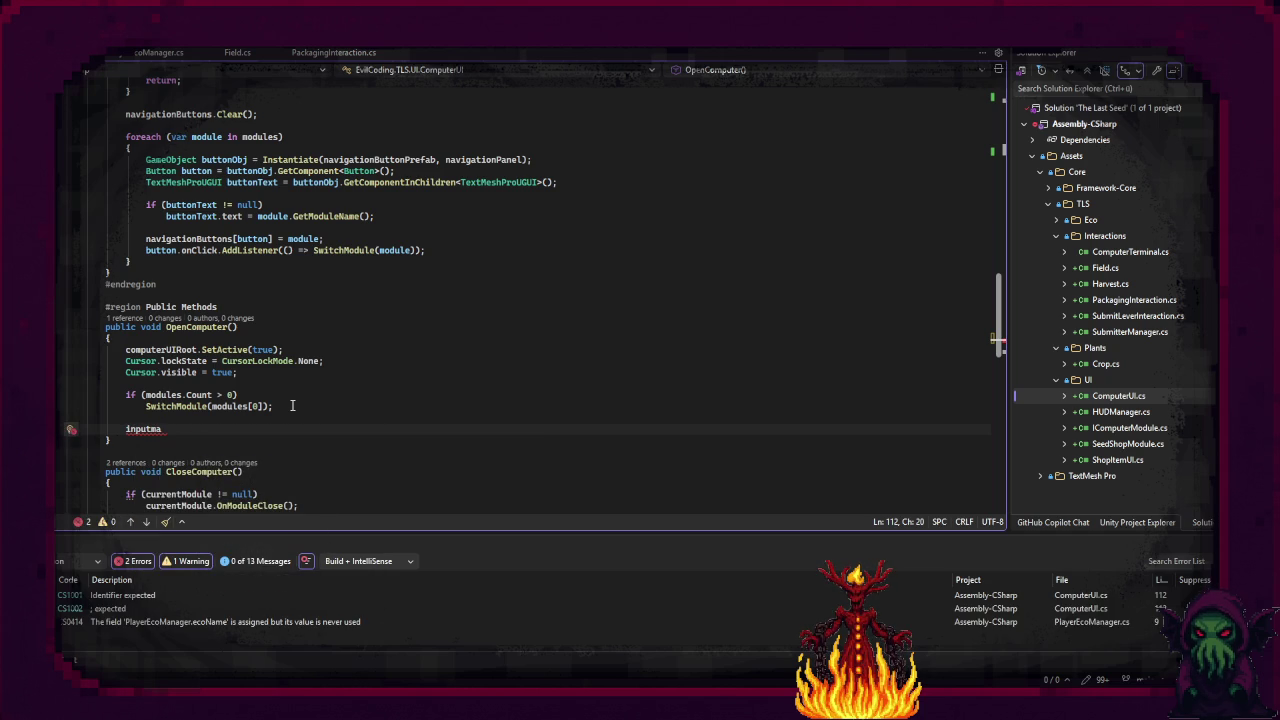
key(ctrl+space)
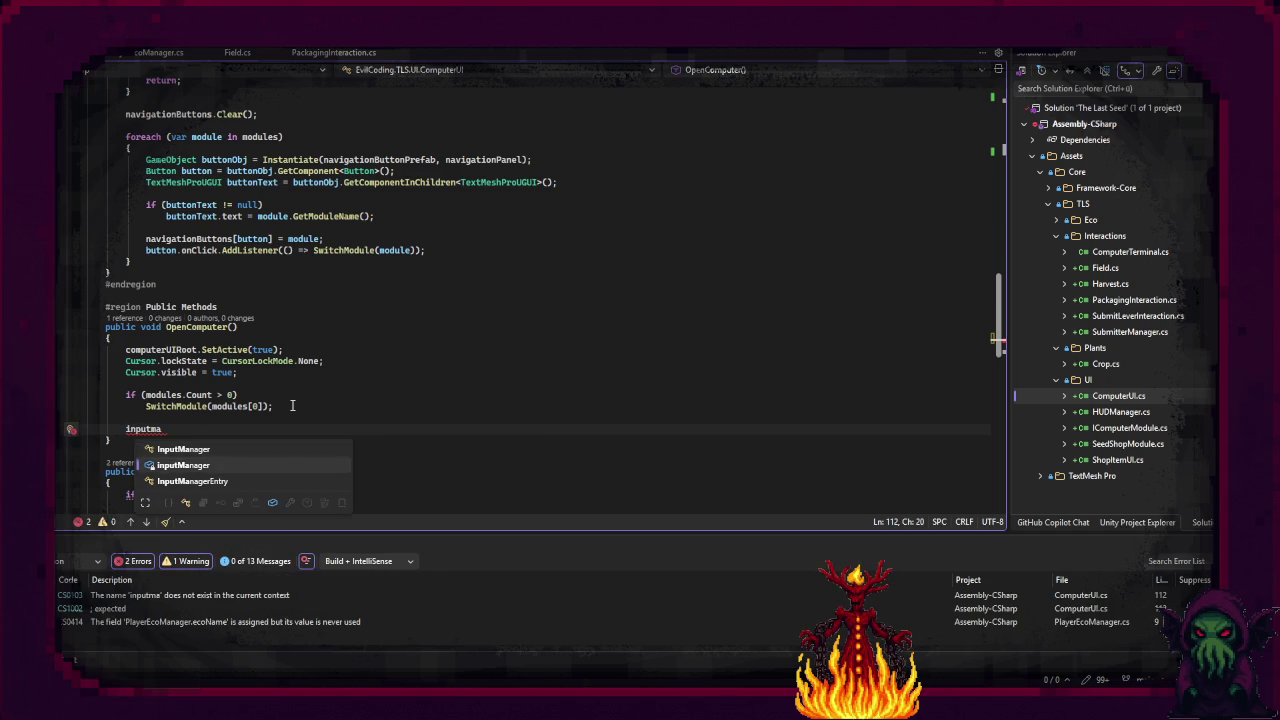
key(Tab)
text(.)
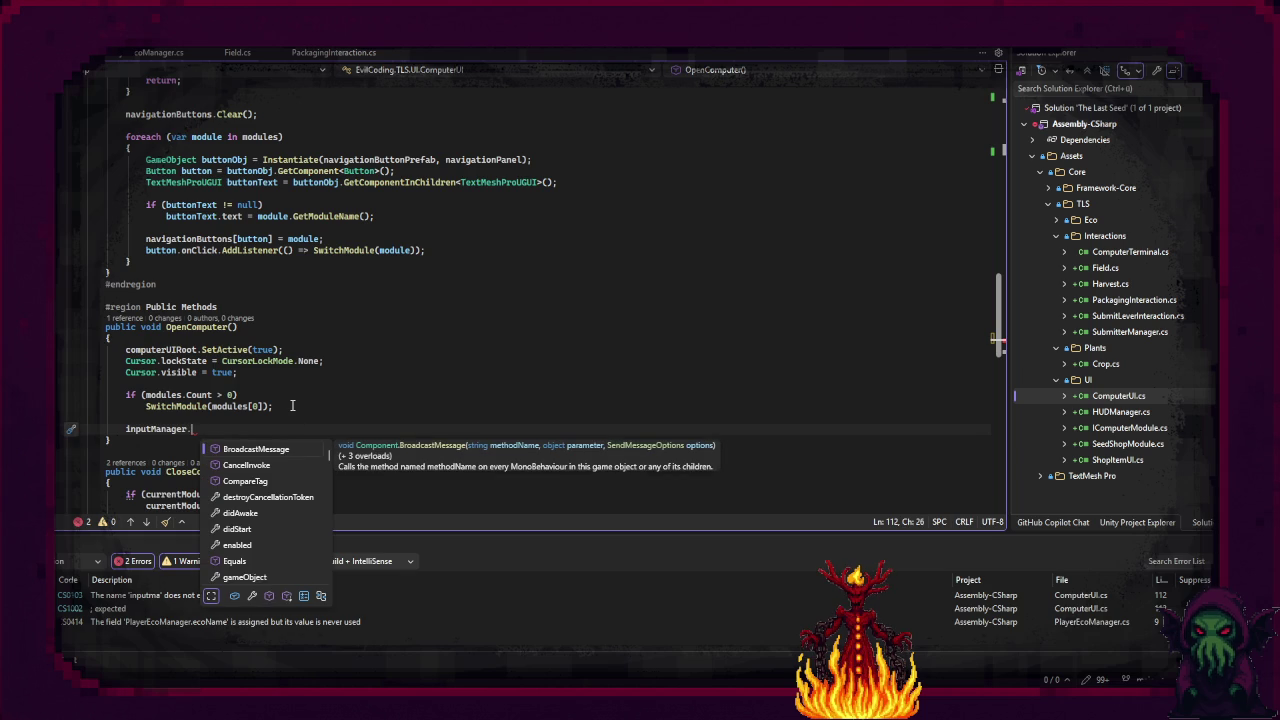
text(S)
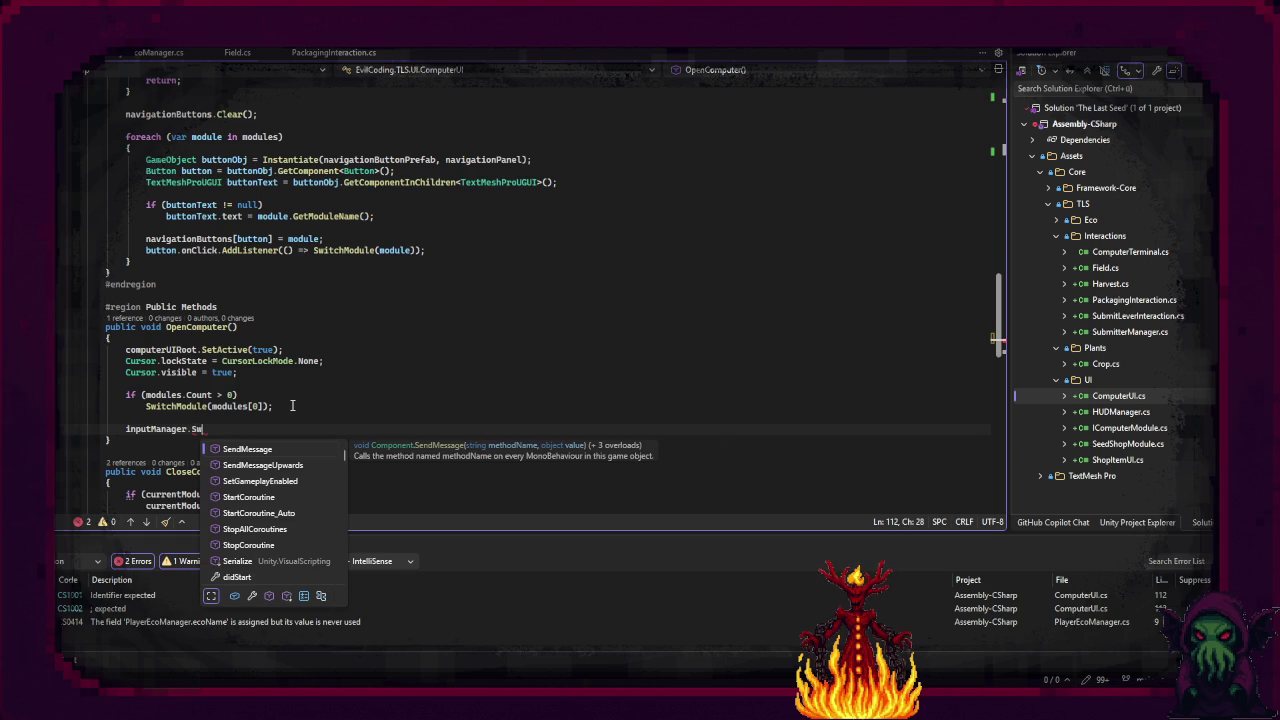
key(BackSpace)
text(Han)
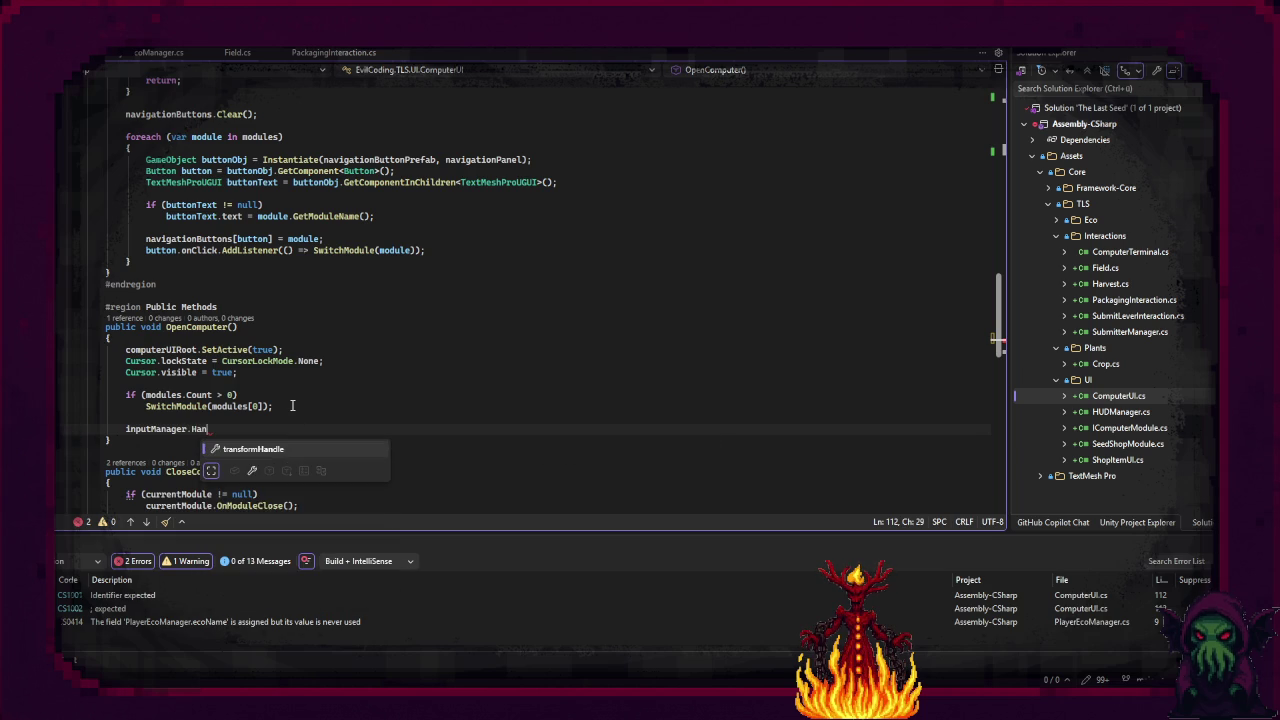
text(H)
key(BackSpace)
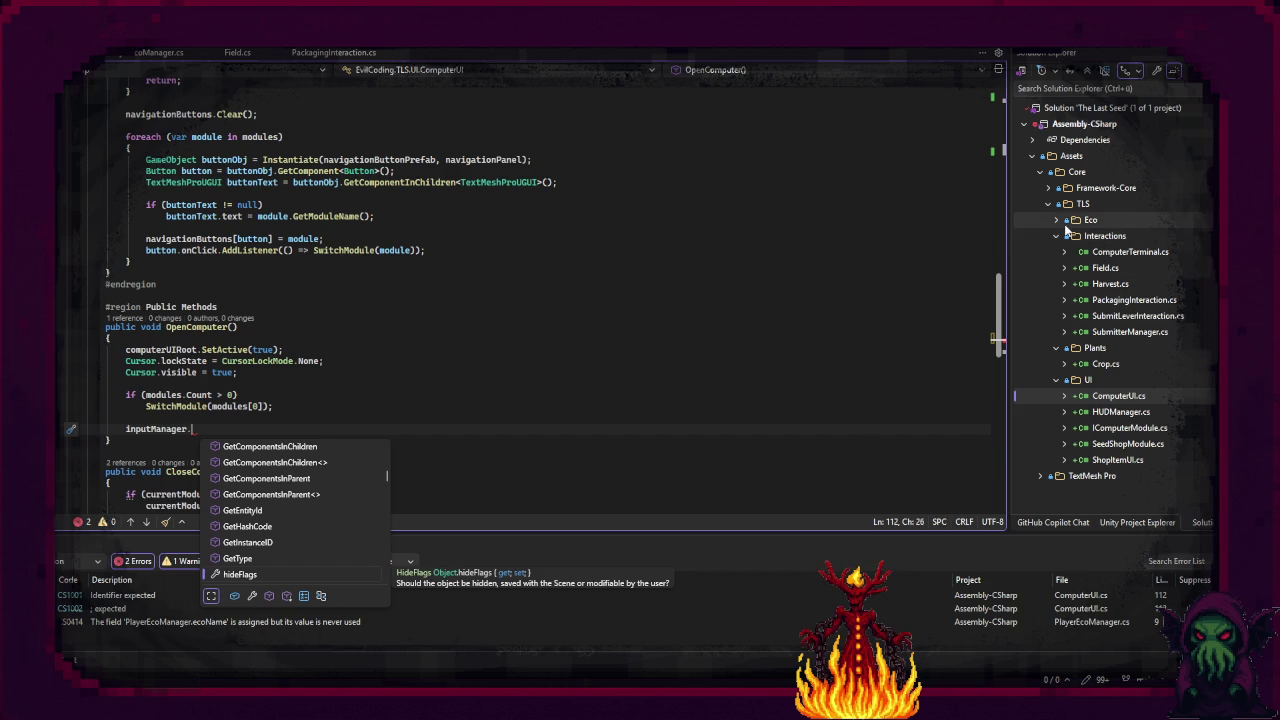
click(1049, 188)
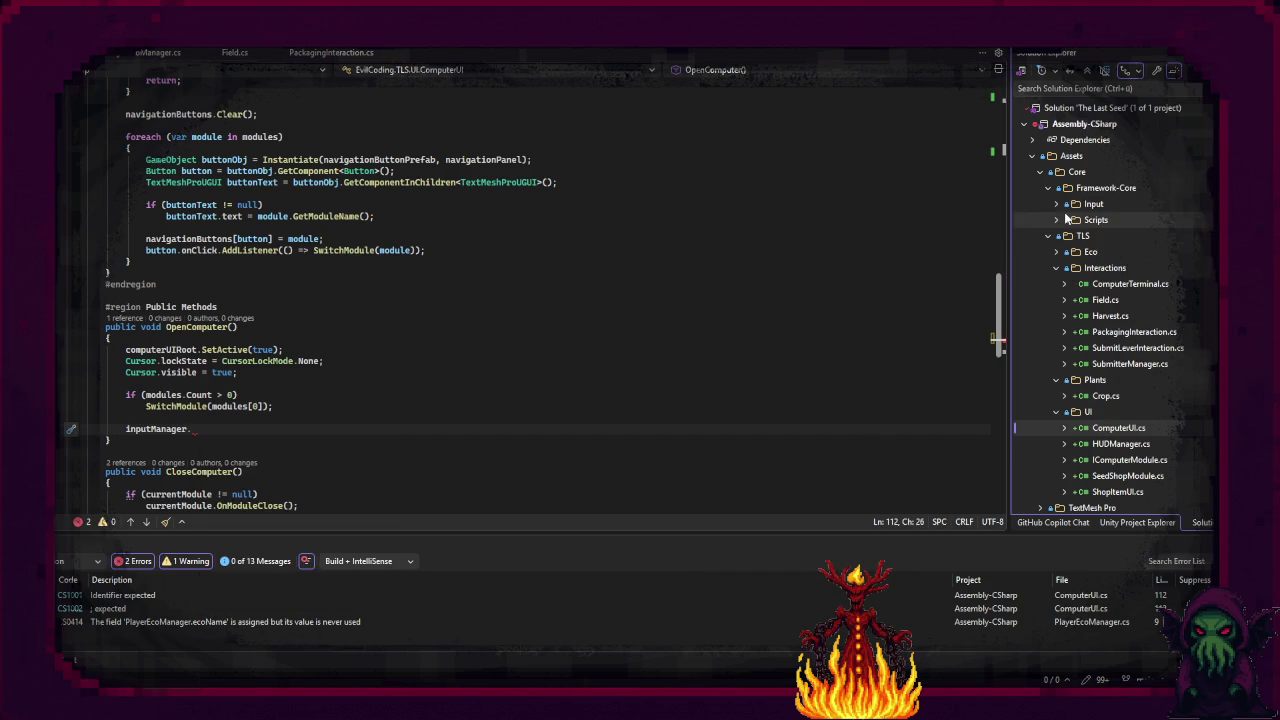
Step: Open InputManager.cs from Scripts/Player to check its SetGameplayEnabled method
click(1058, 220)
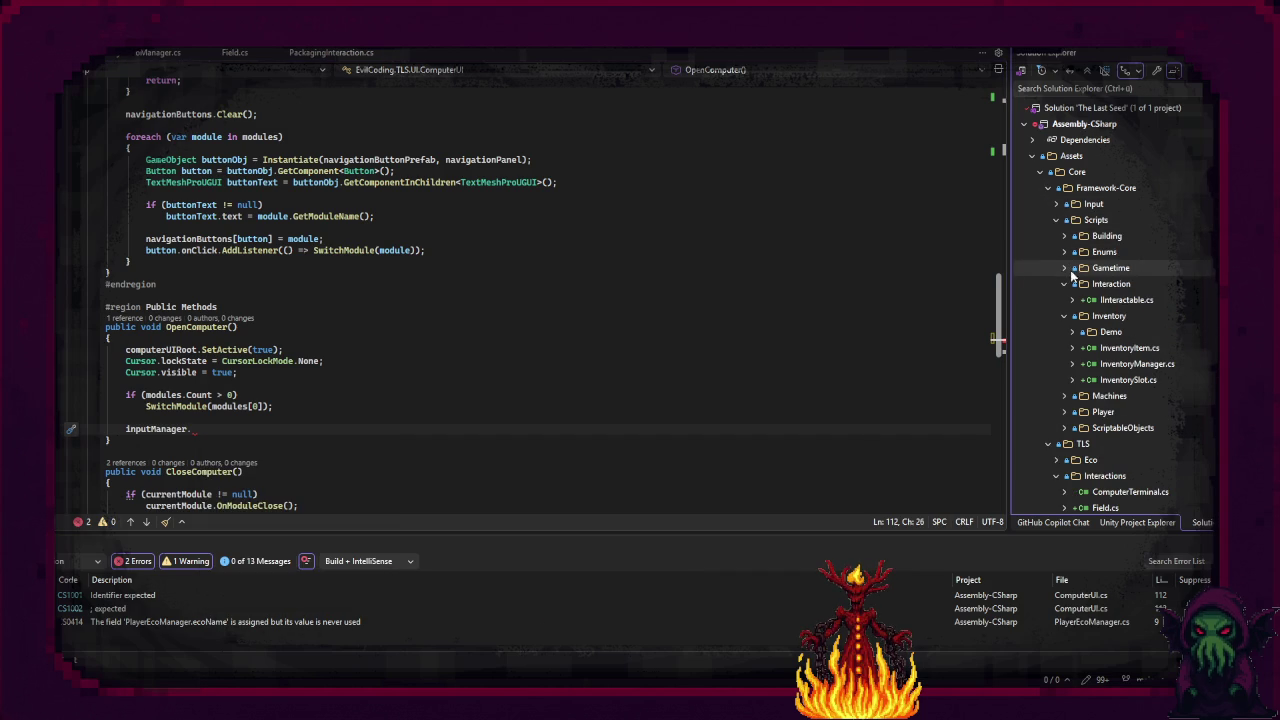
click(1065, 412)
double_click(1126, 428)
scroll(411, 417, down, 15)
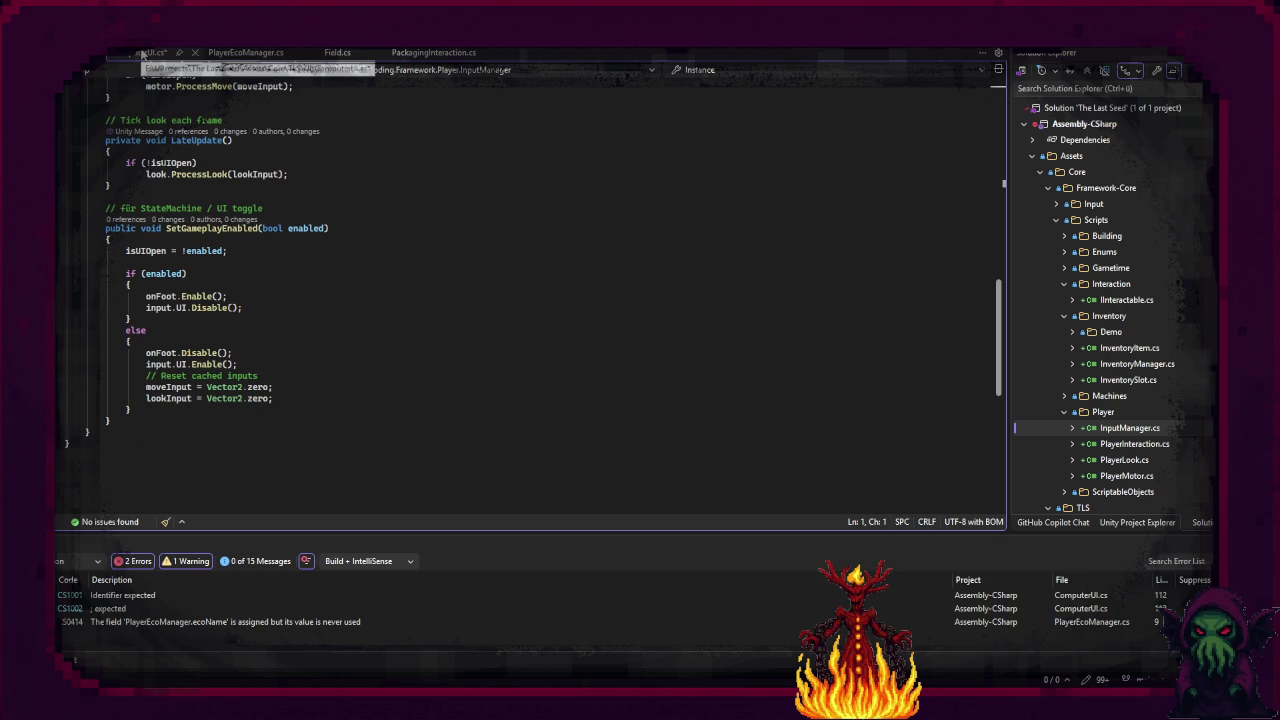
Step: Back in ComputerUI.cs, complete the line as inputManager.SetGameplayEnabled(false);
click(143, 52)
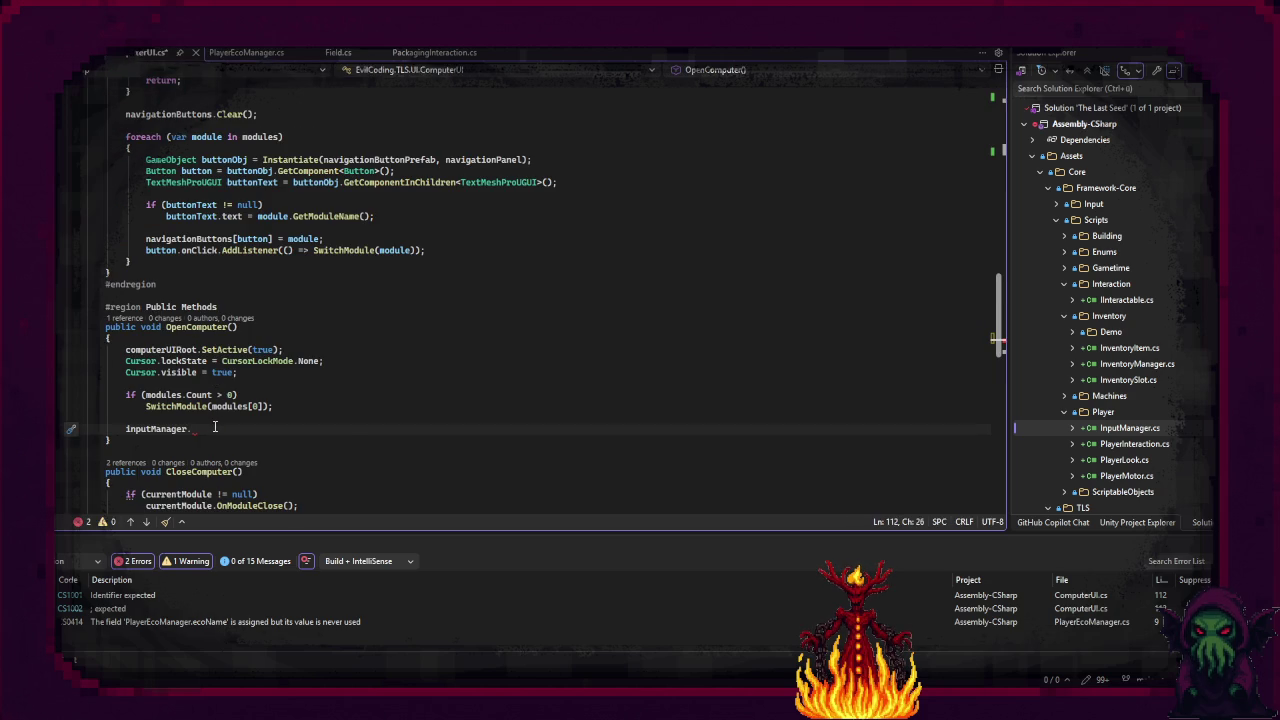
text(Set)
text((false);)
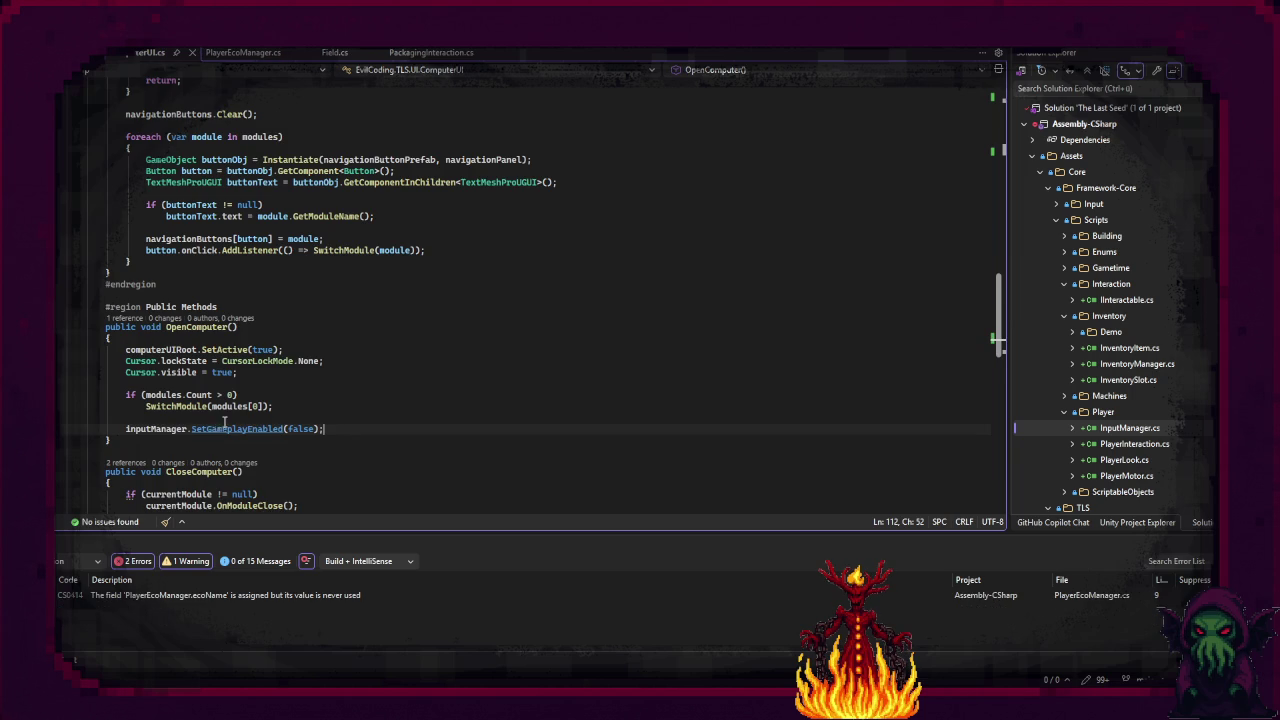
scroll(224, 428, down, 4)
click(241, 437)
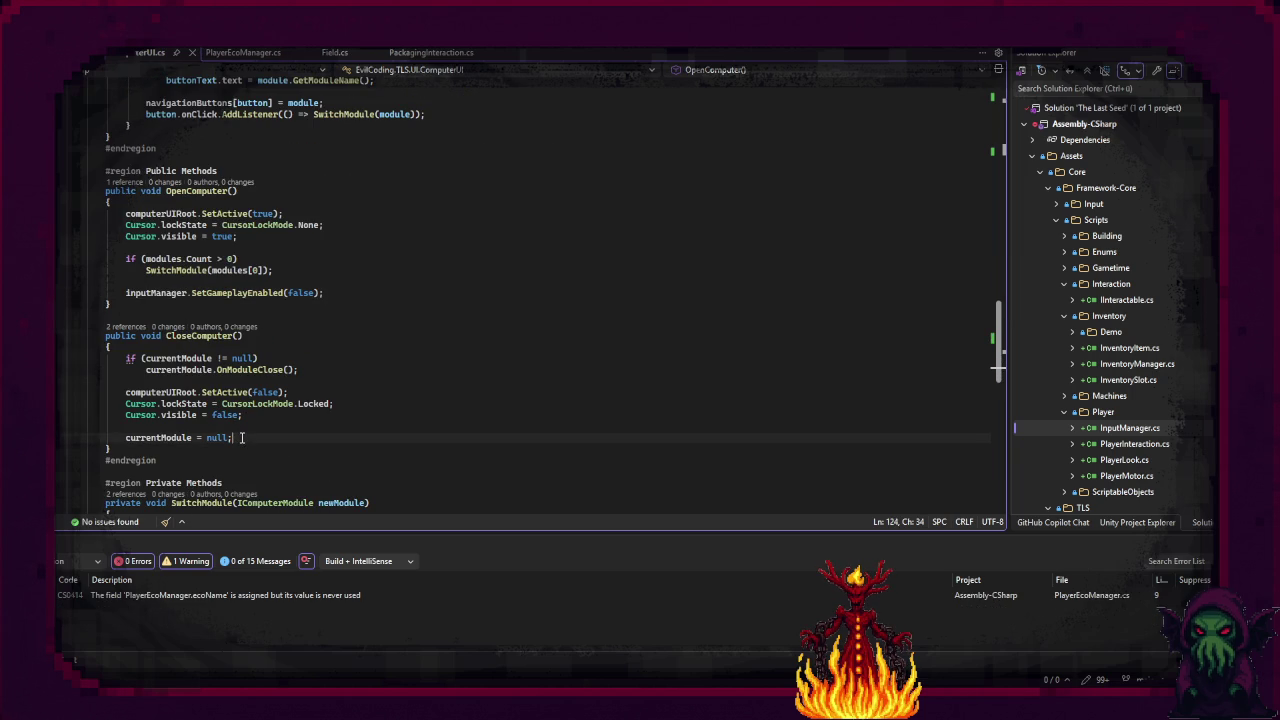
Step: Add inputManager.SetGameplayEnabled(true); after currentModule = null in CloseComputer
key(Return)
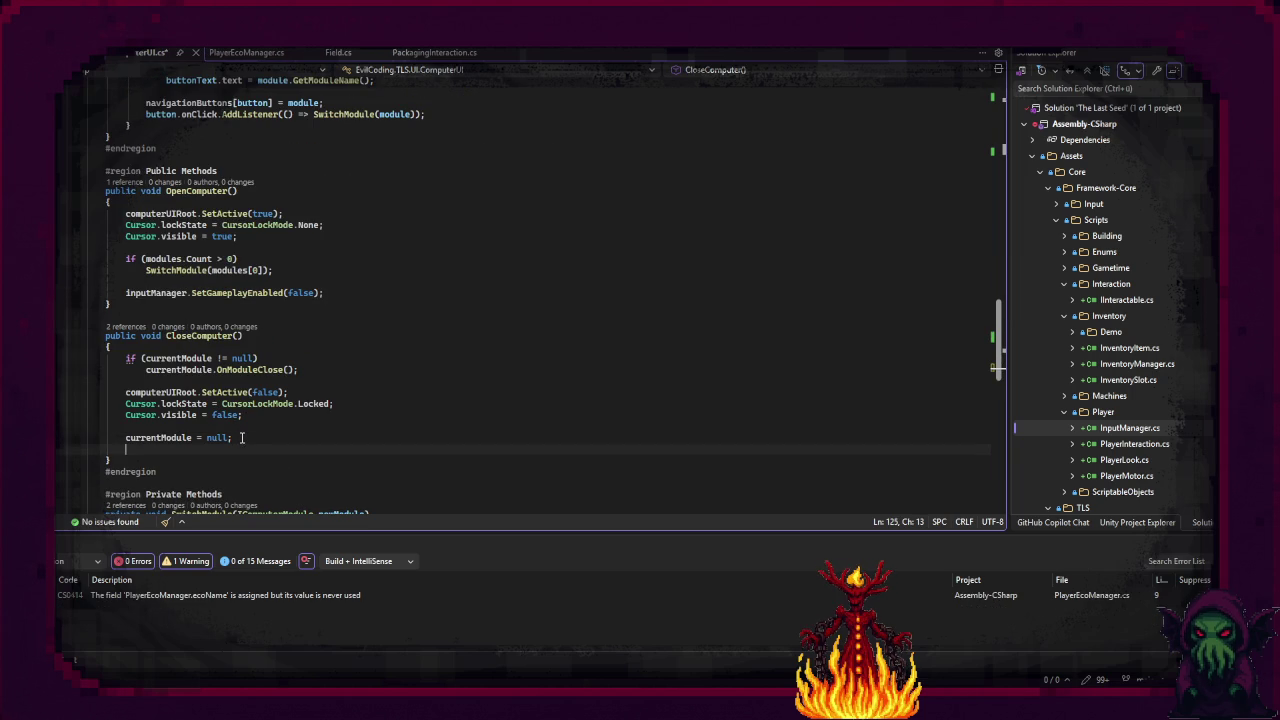
text(uinputManager)
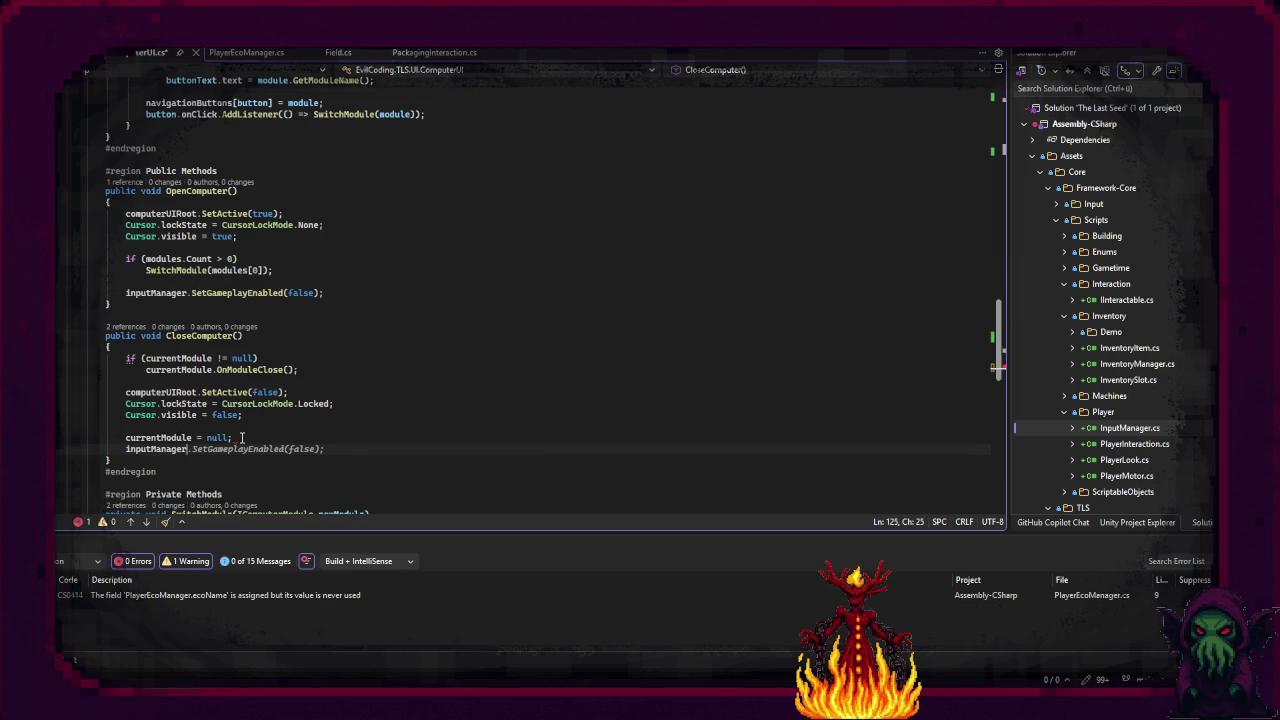
key(Tab)
key(Left)
key(shift+Left)
key(shift+Left)
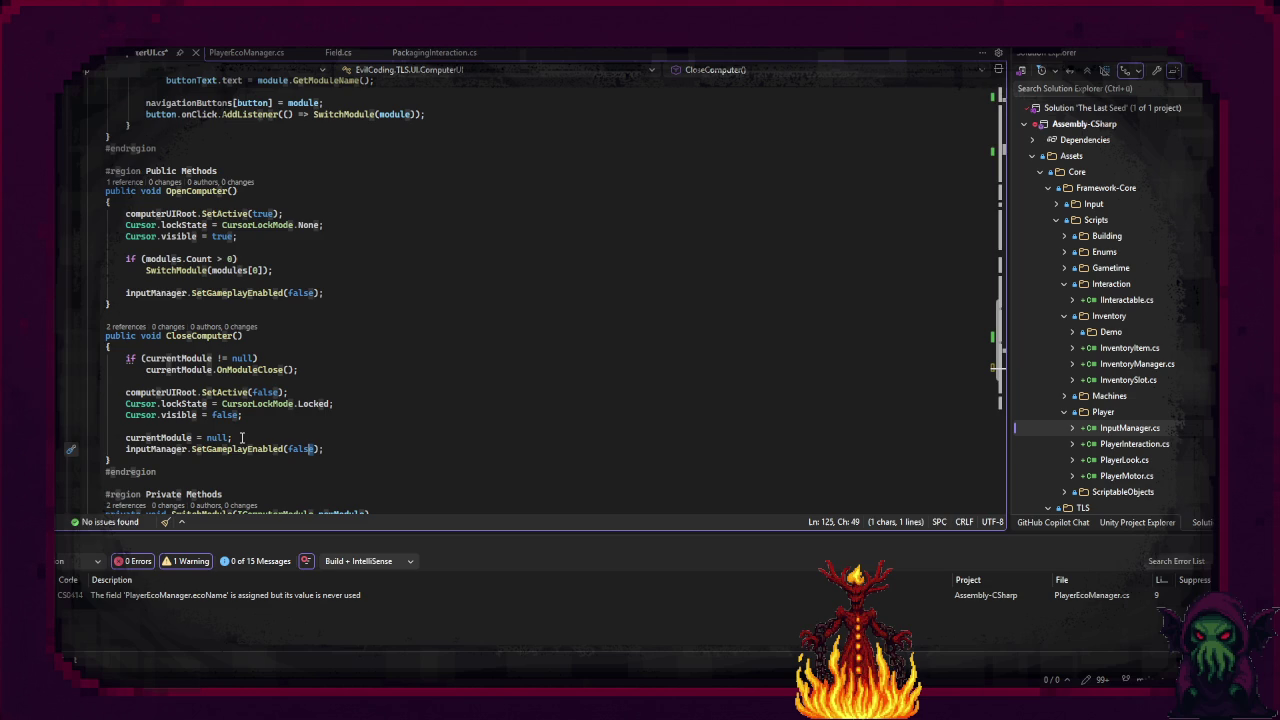
text(tru)
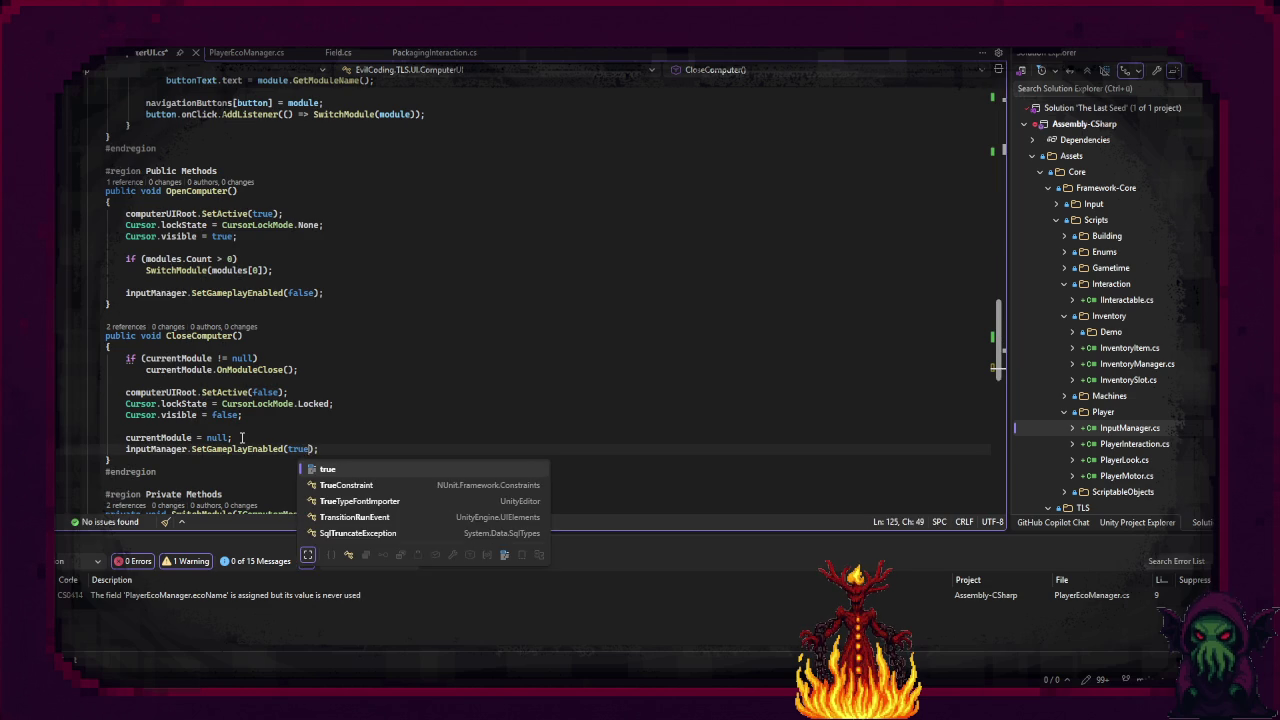
key(Tab)
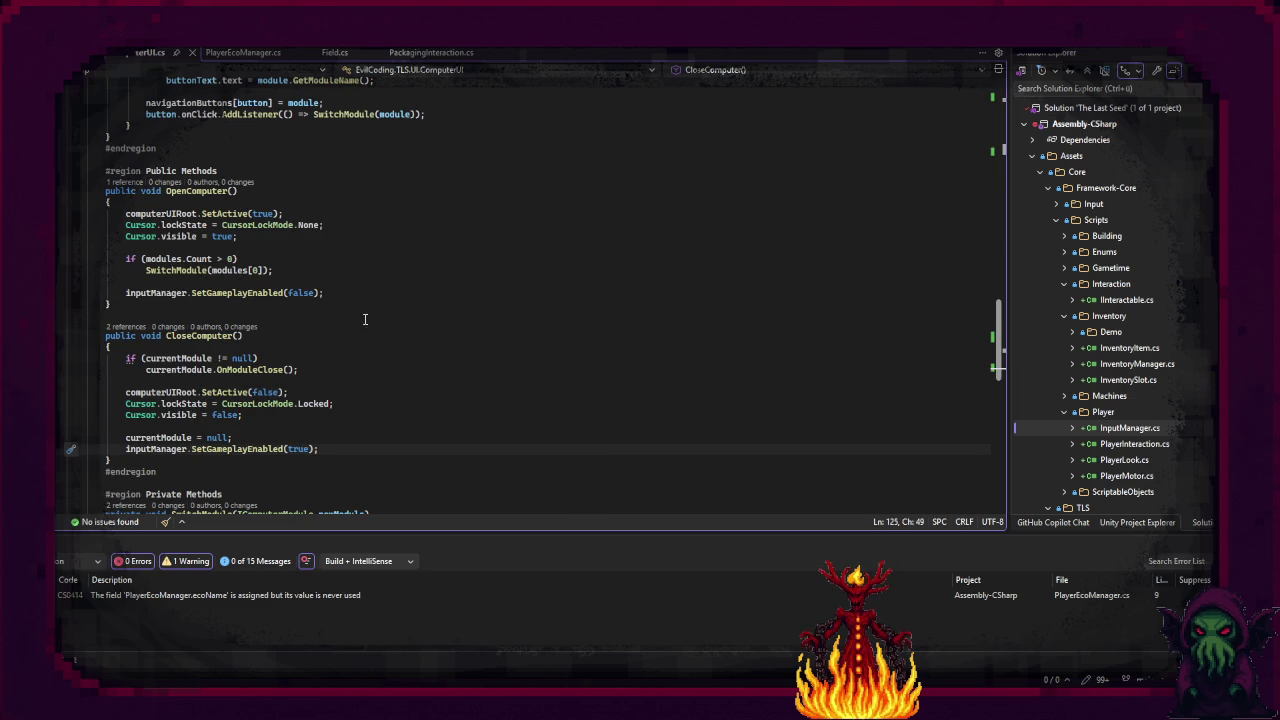
Step: Insert a blank line between currentModule = null and the SetGameplayEnabled(true) call
click(318, 428)
click(318, 437)
key(Return)
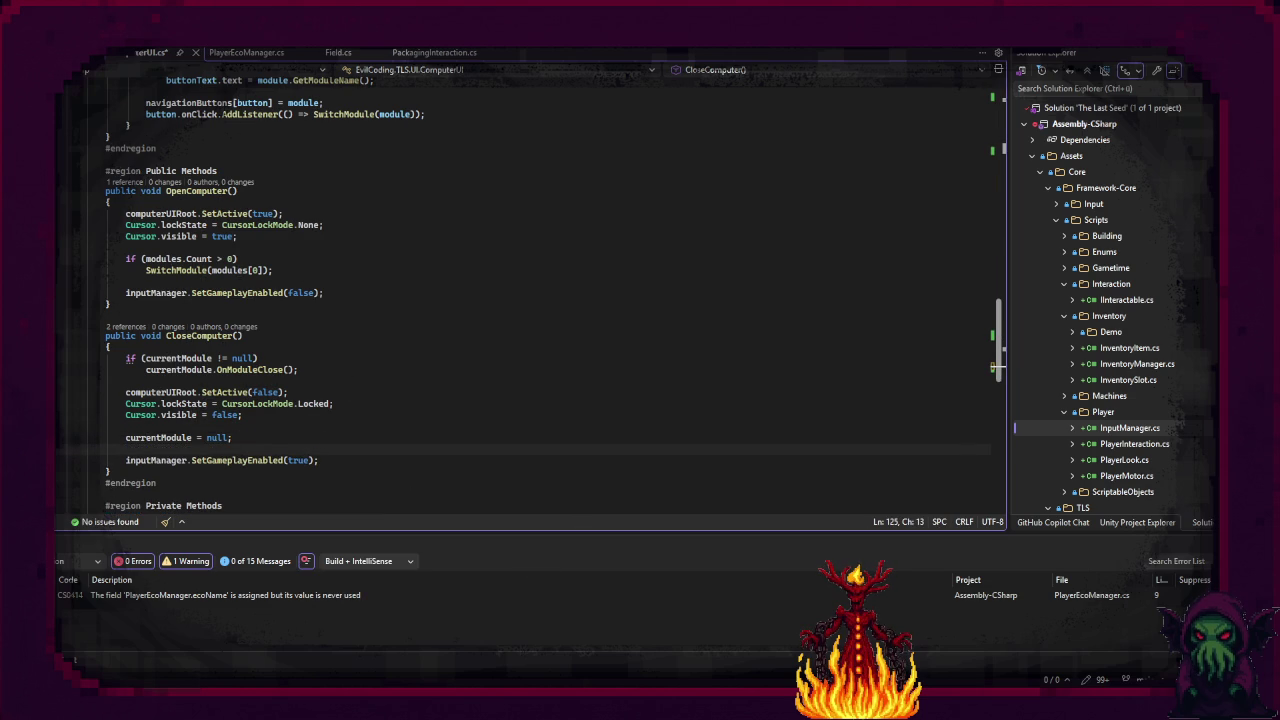
scroll(360, 320, up, 12)
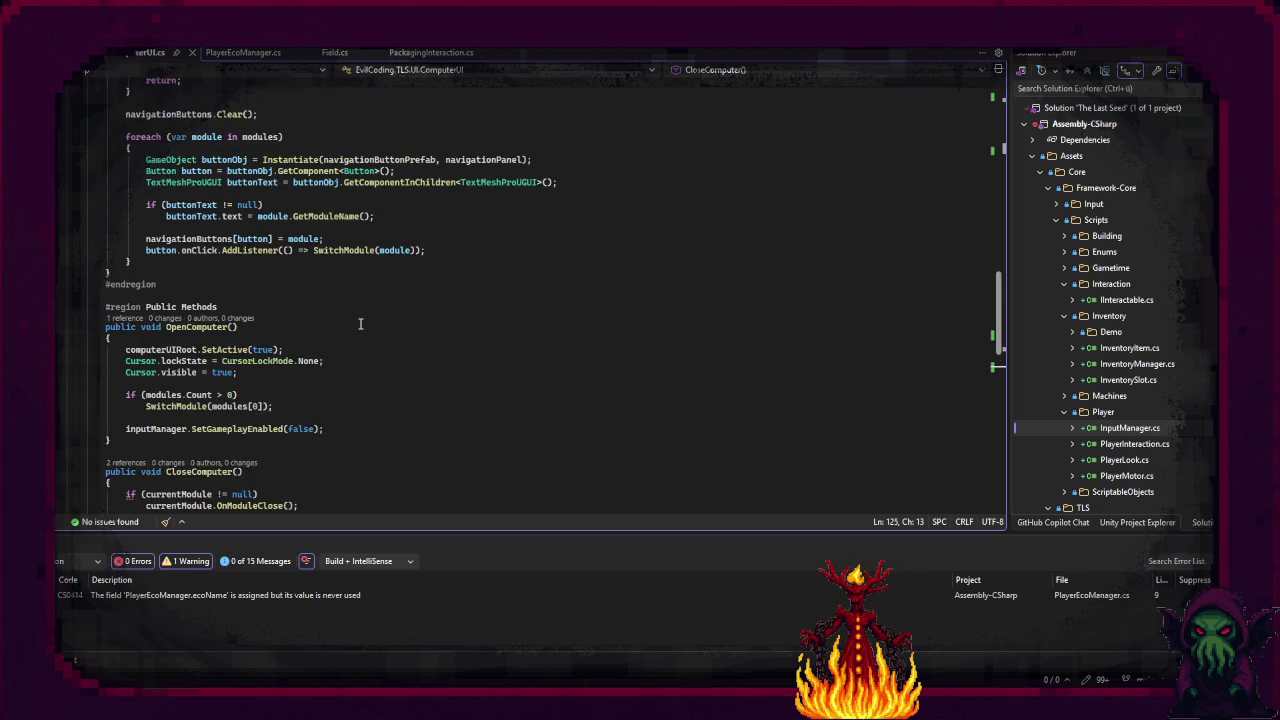
scroll(360, 320, up, 4)
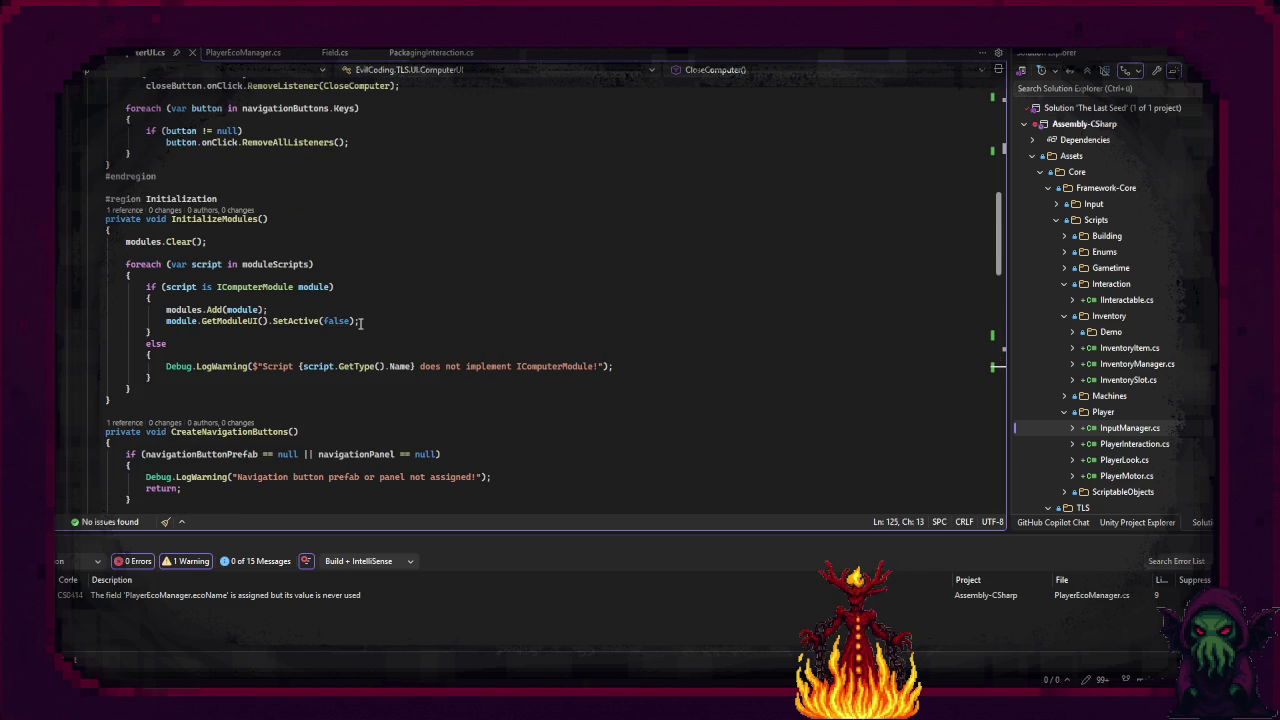
scroll(360, 322, up, 8)
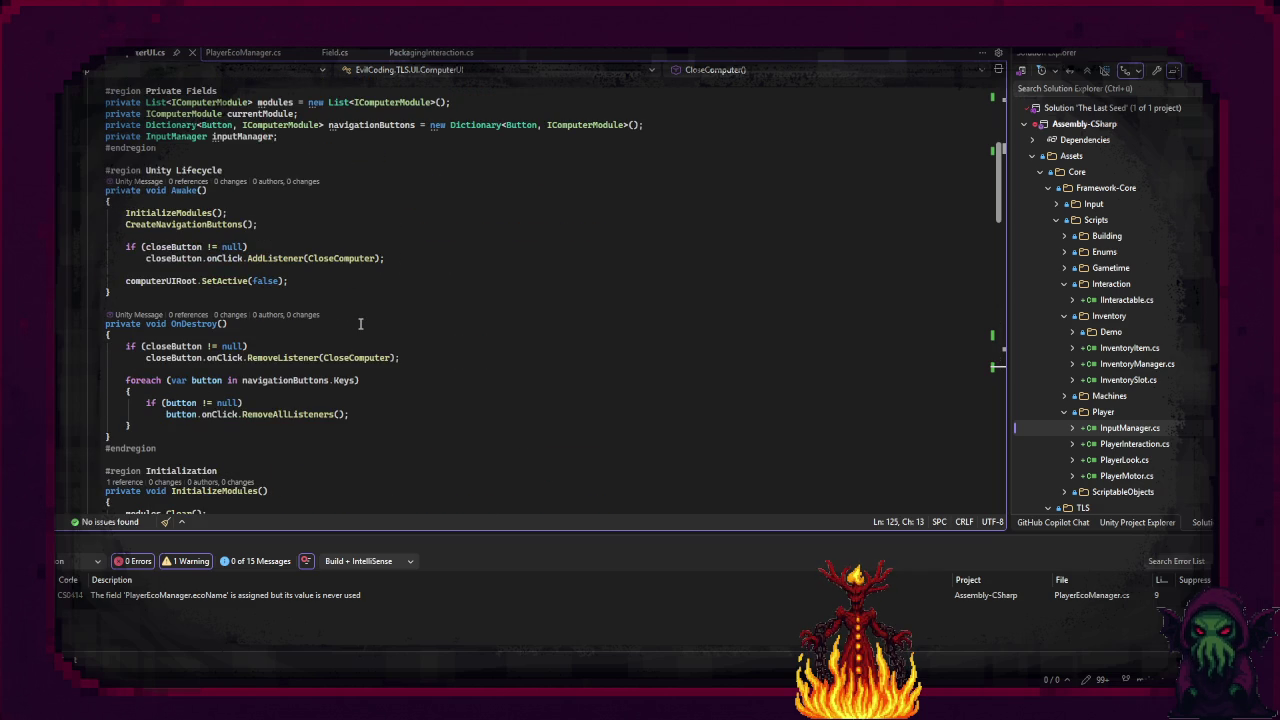
scroll(207, 298, down, 3)
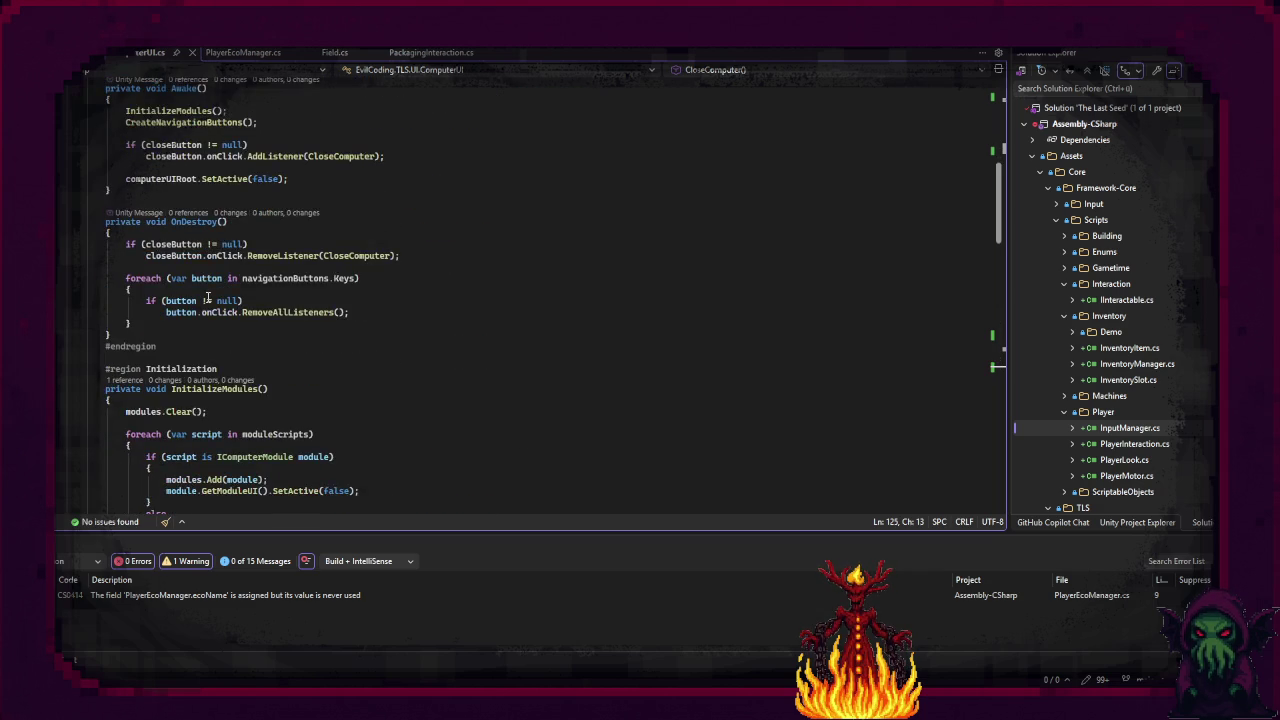
scroll(207, 298, down, 6)
scroll(207, 298, up, 6)
scroll(207, 298, up, 3)
click(307, 280)
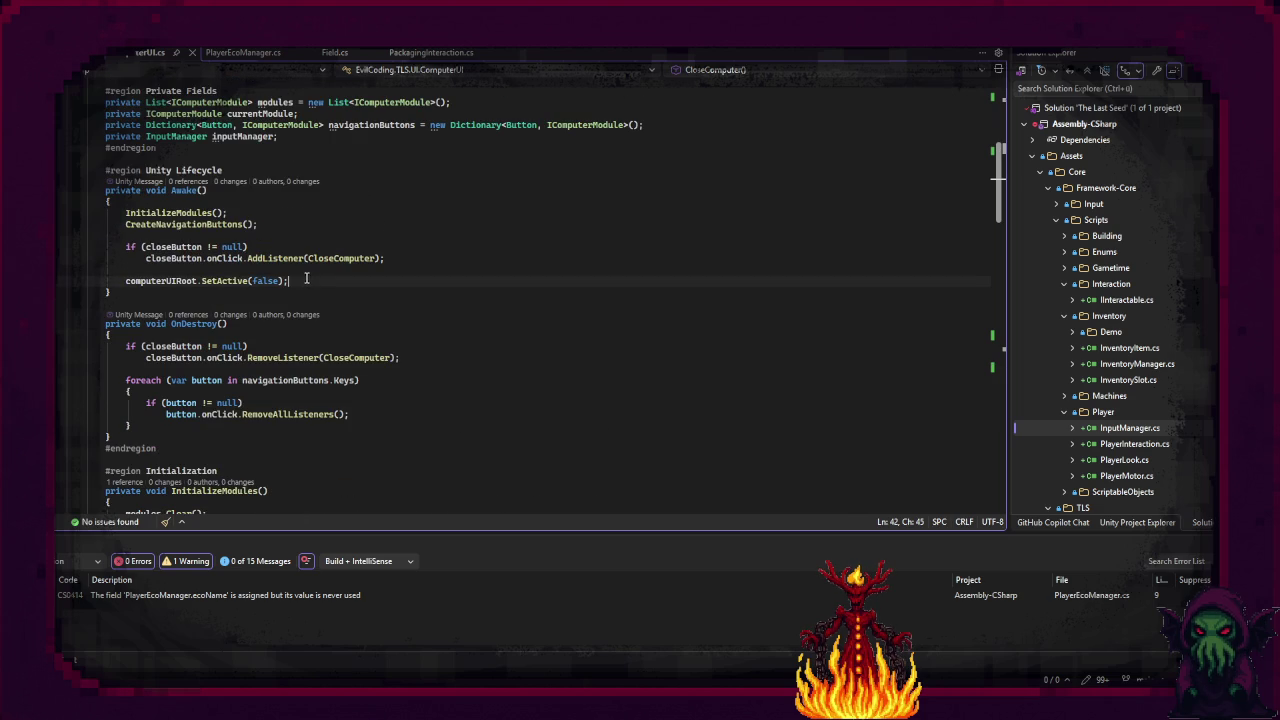
key(Return)
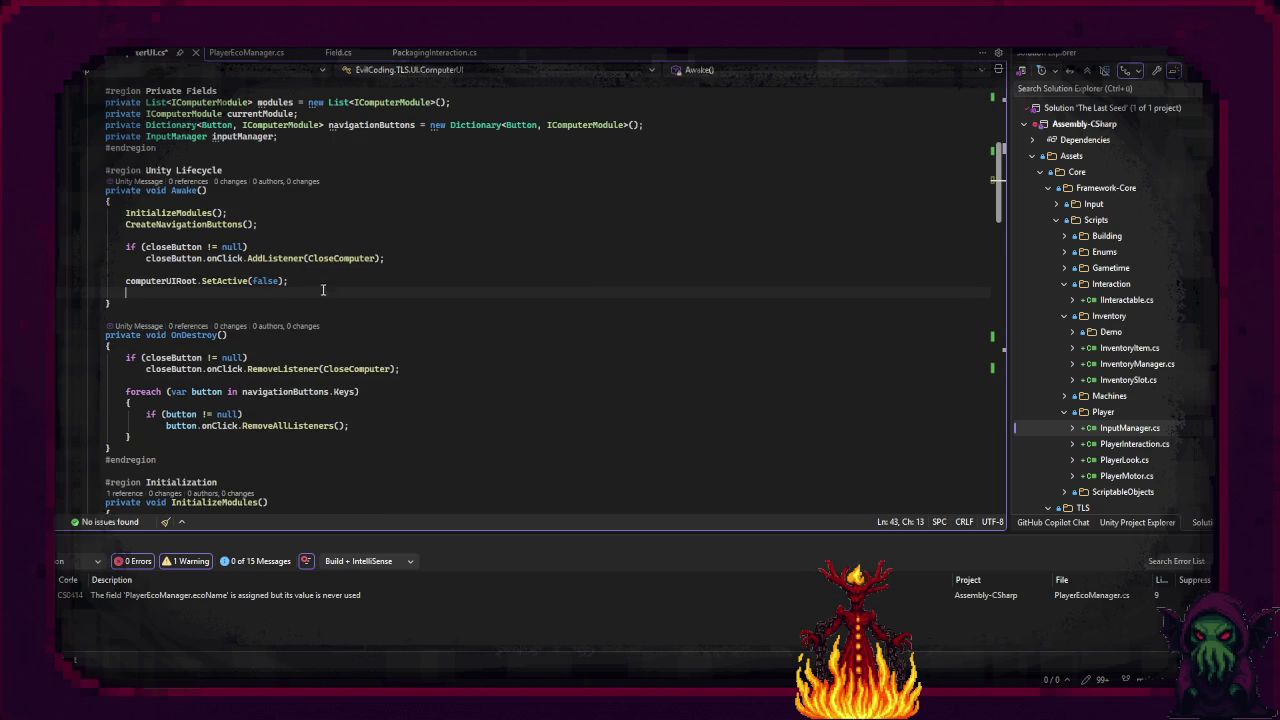
key(BackSpace)
scroll(203, 248, up, 3)
click(276, 240)
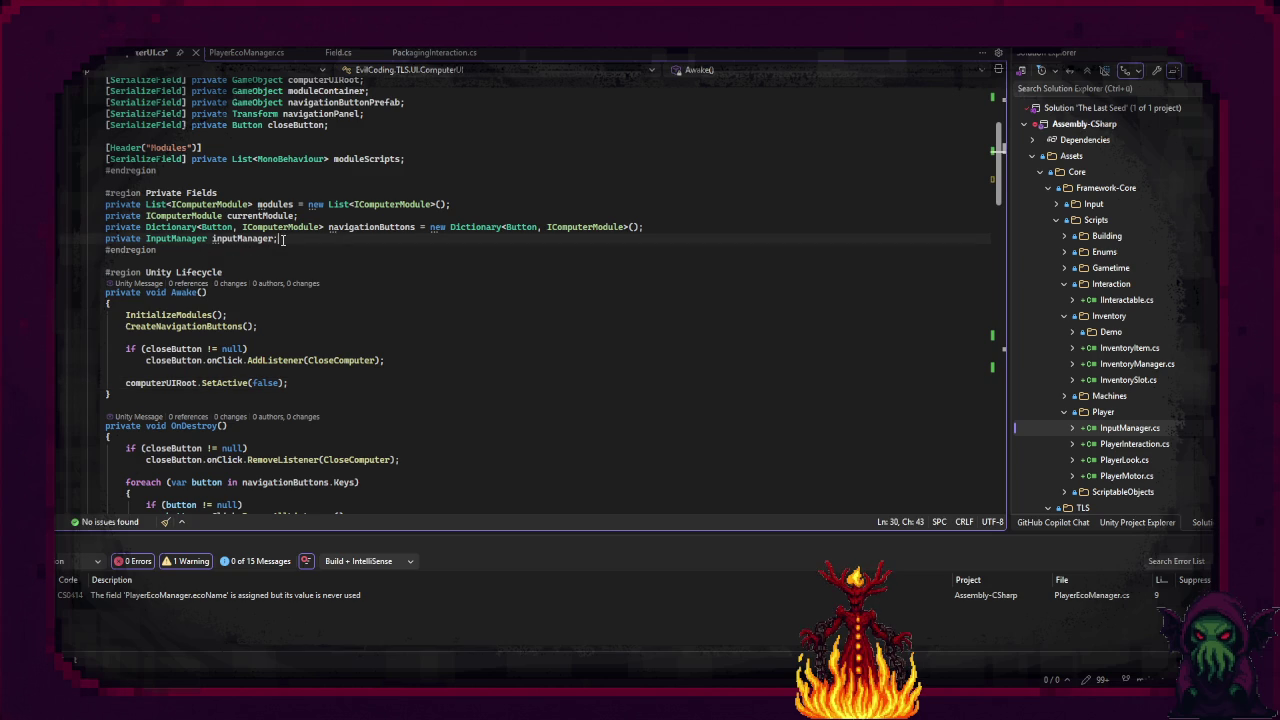
Step: Move the inputManager line above Modules, under [Header("Dependencies")], and prefix it with [SerializeField]
key(alt+Up)
key(alt+Up)
key(alt+Up)
key(alt+Up)
key(alt+Up)
key(alt+Up)
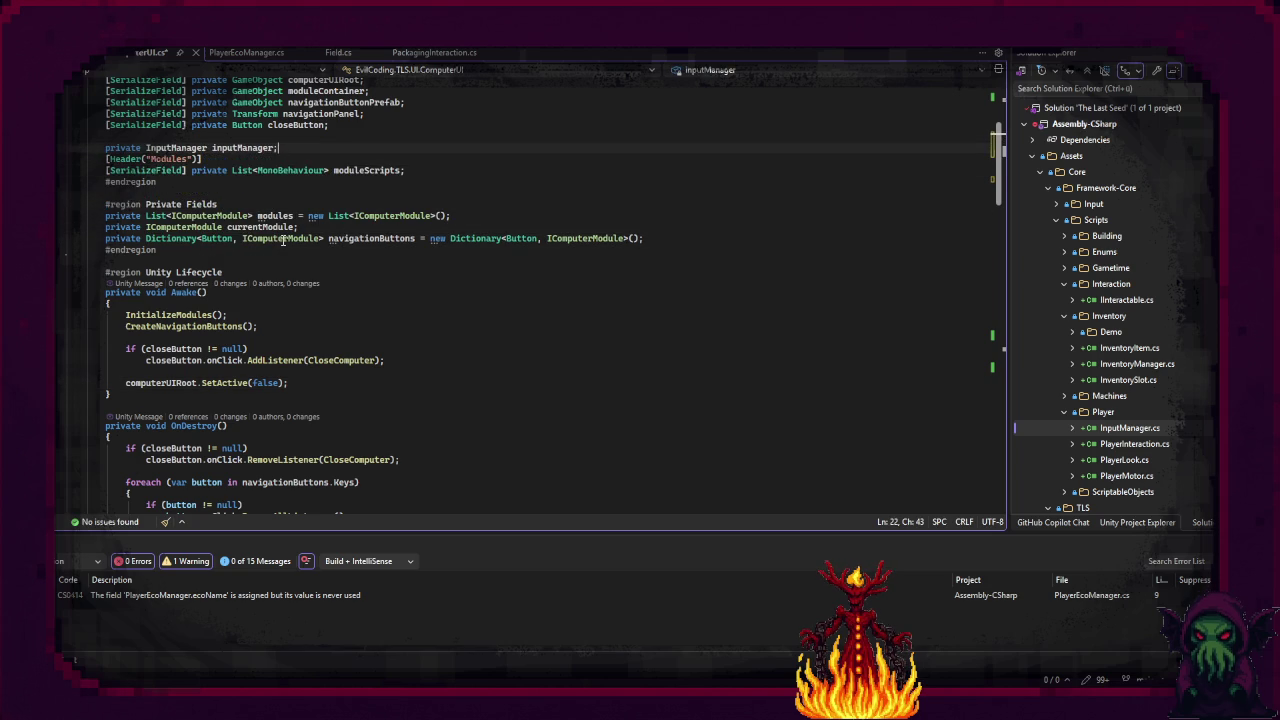
key(Up)
key(Return)
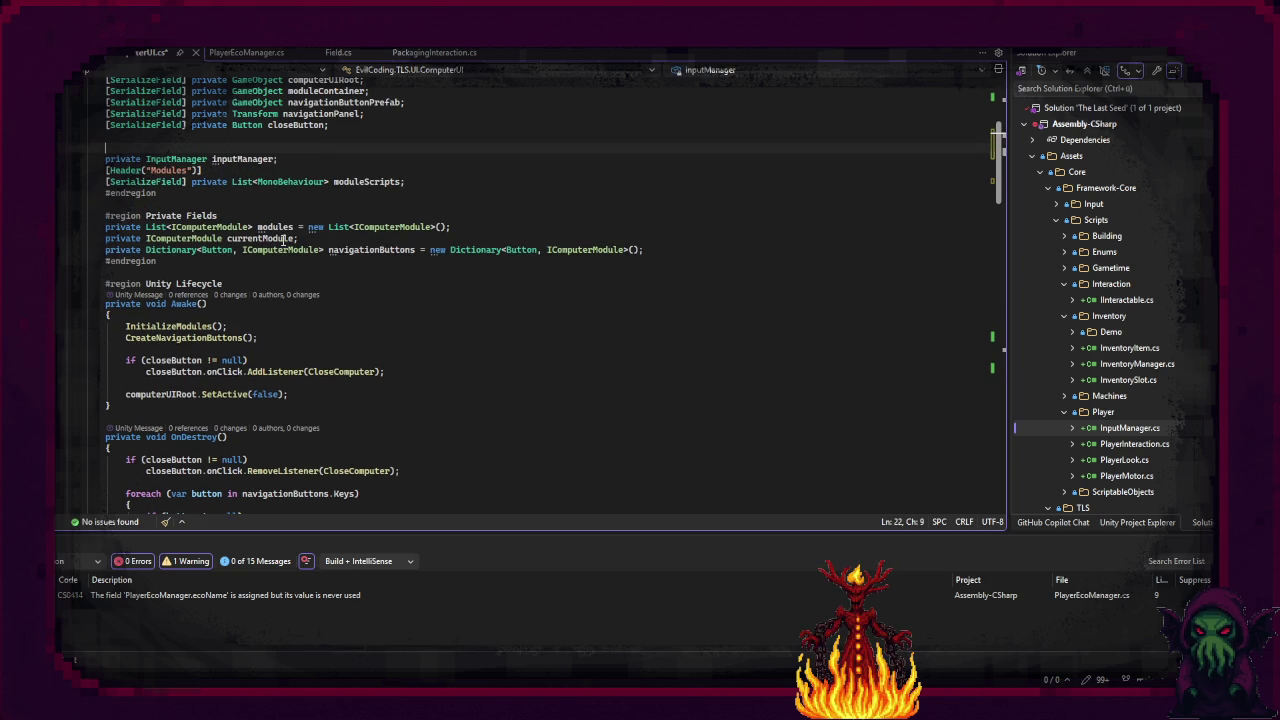
text([Header("Dependencies"))
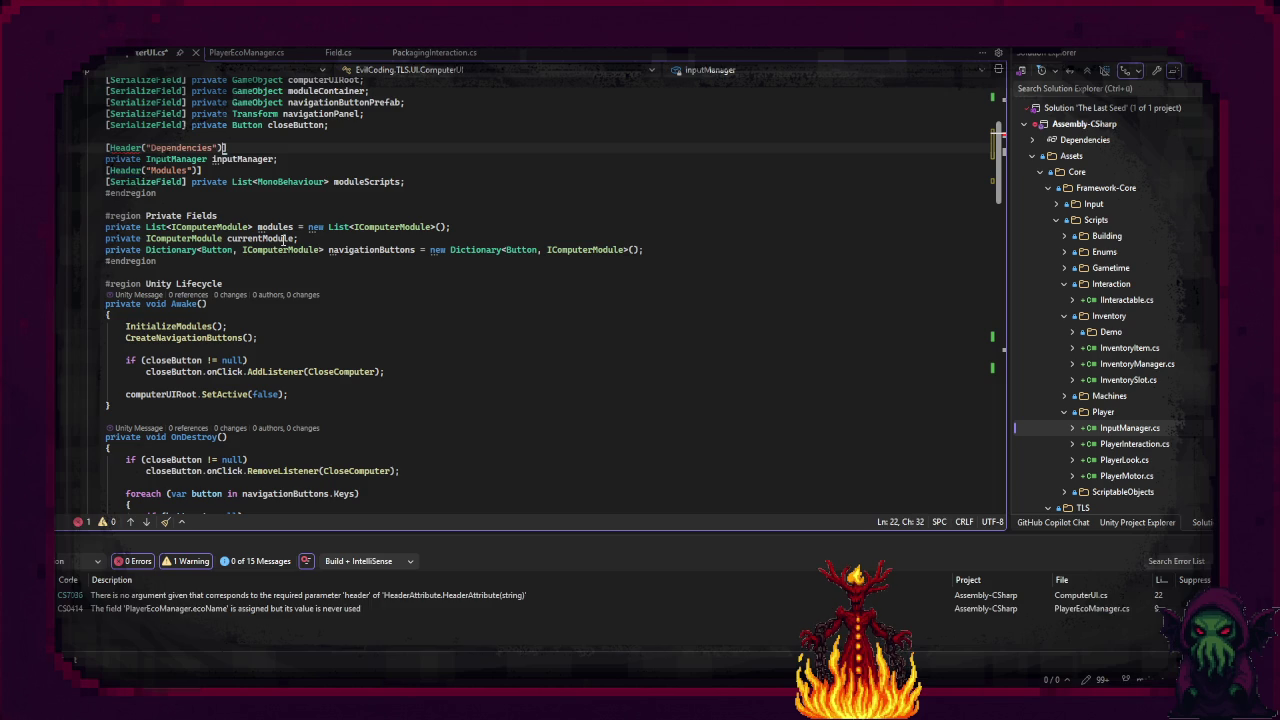
key(Return)
key(Down)
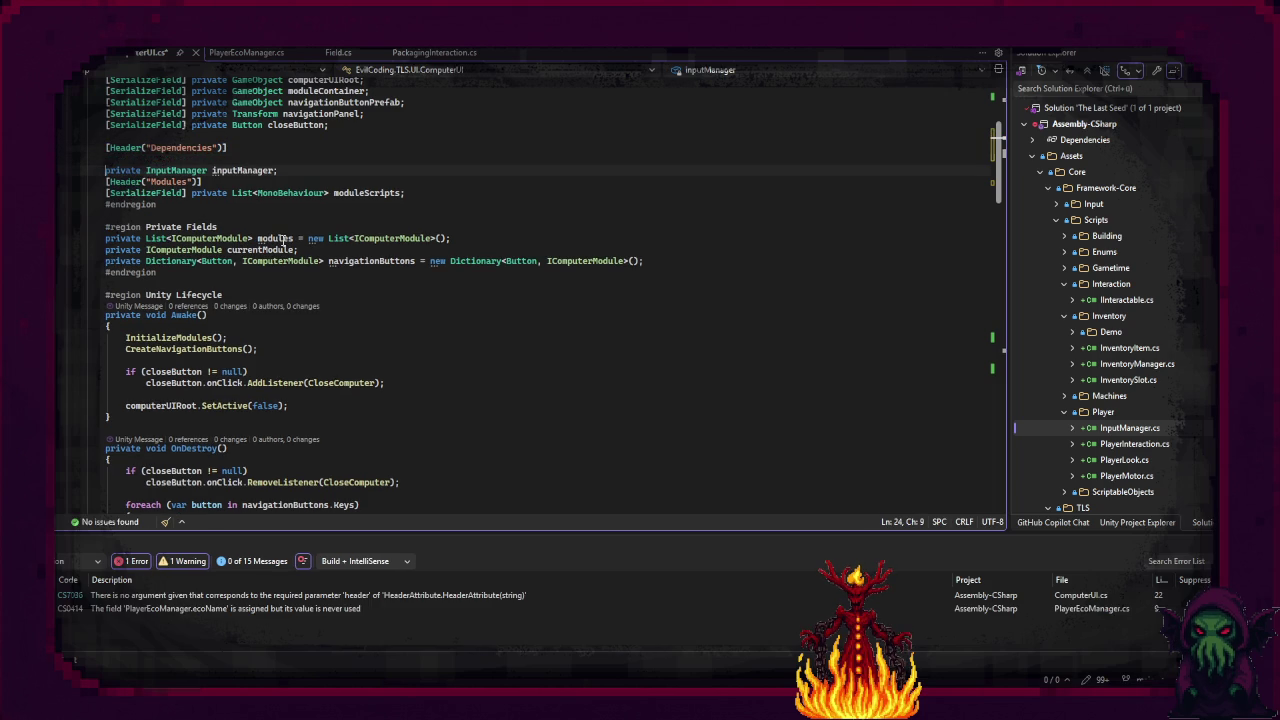
key(alt+Up)
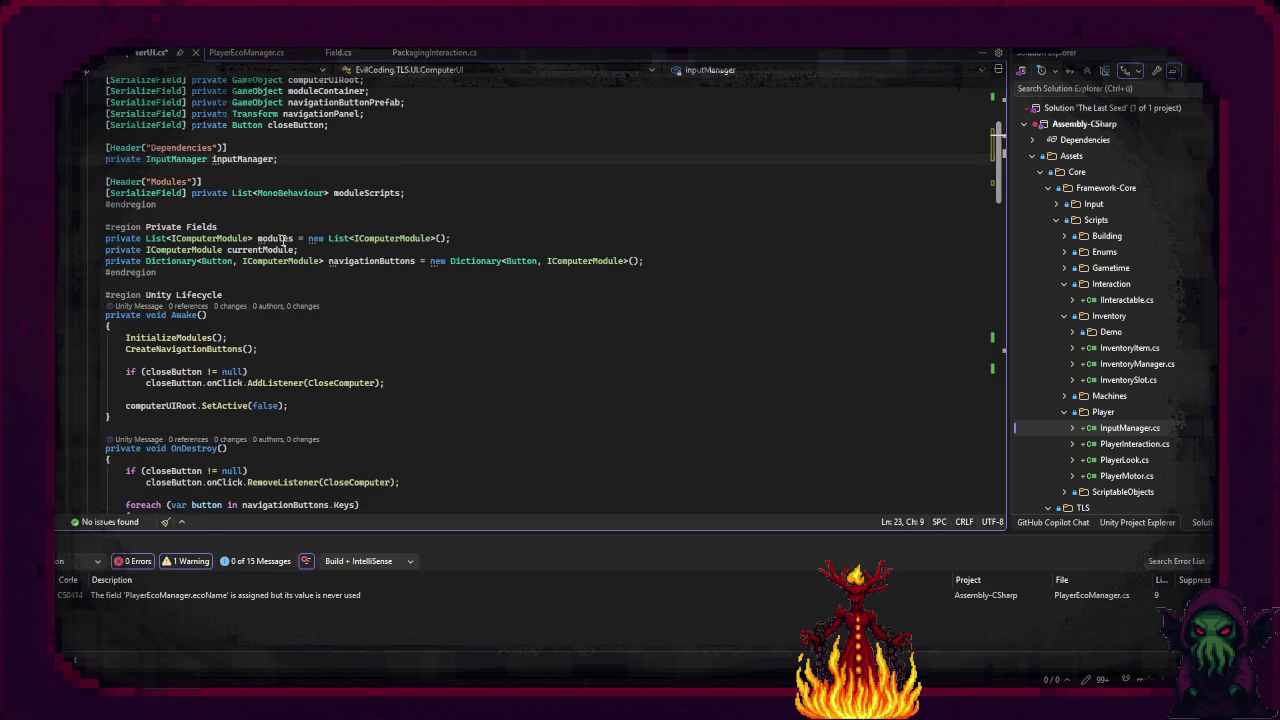
text([)
text(SerializeField])
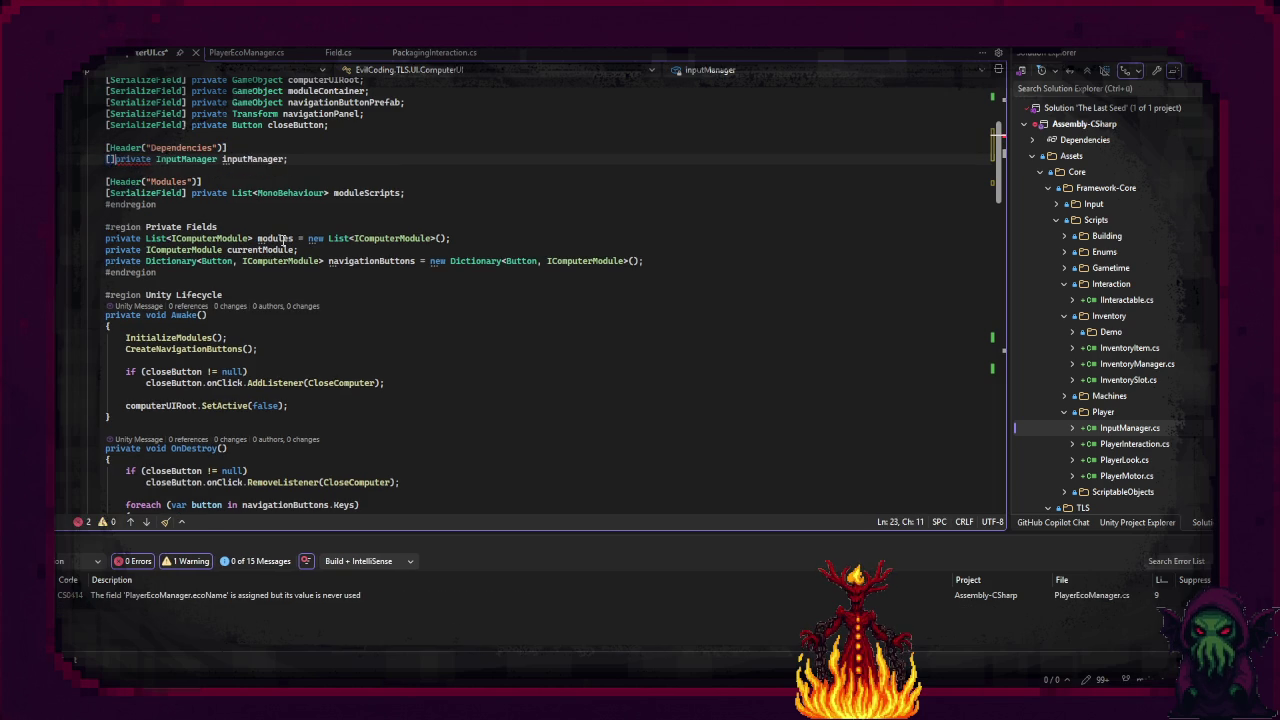